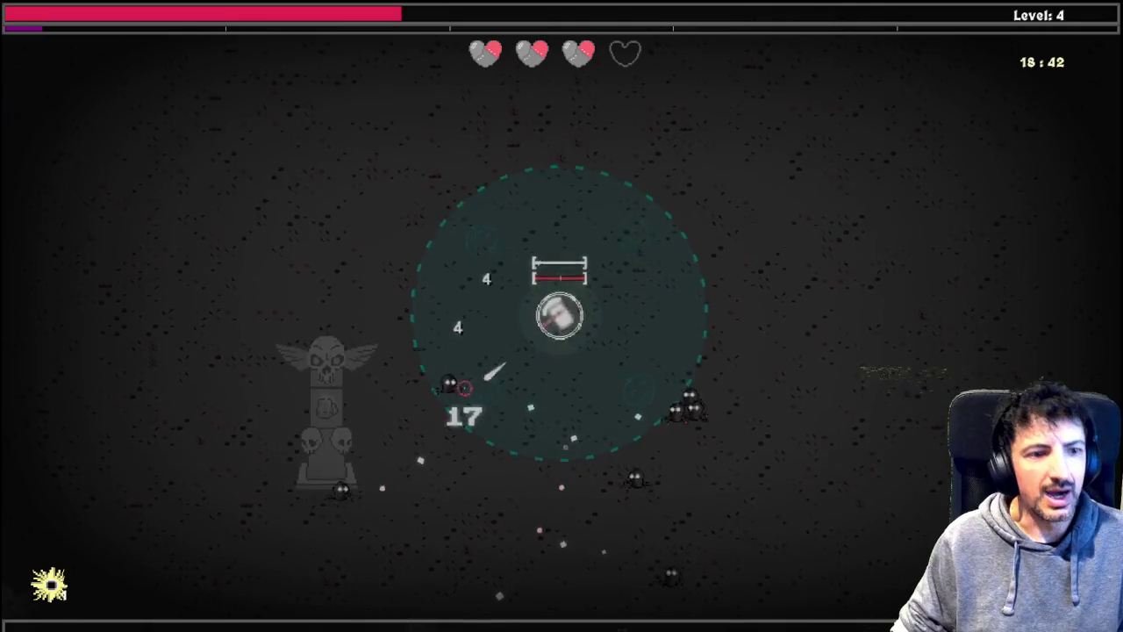
# Step: Steer the tank around the arena with WASD, dodging enemies to gain experience
pyautogui.press('s')
pyautogui.press('s')
pyautogui.press('d')
pyautogui.press('w')
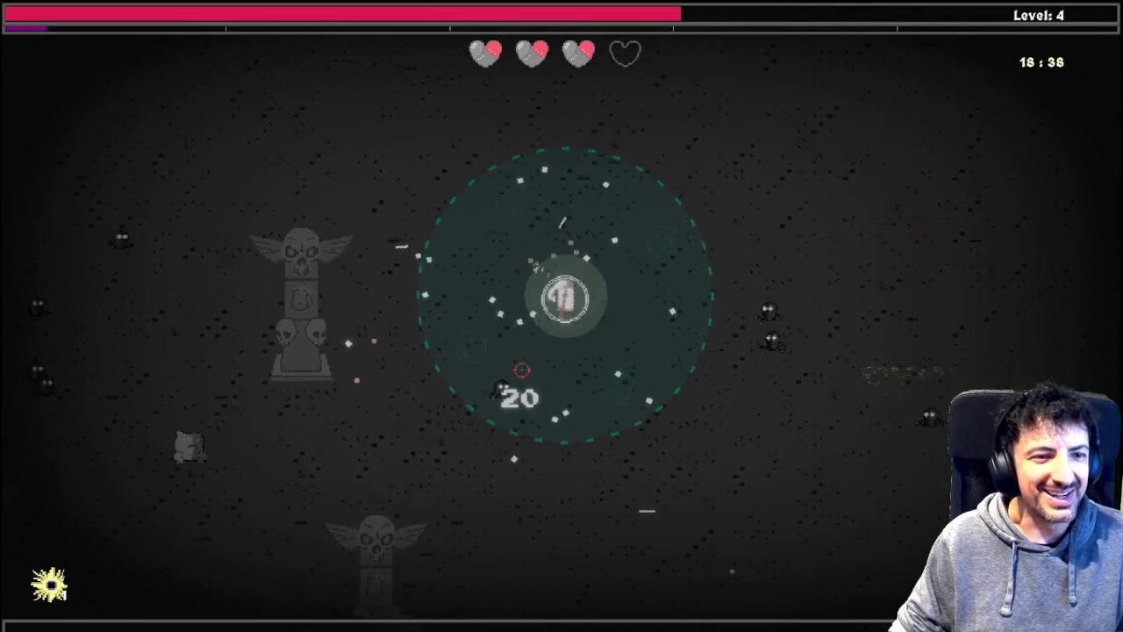
pyautogui.press('w')
pyautogui.press('a')
pyautogui.press('s')
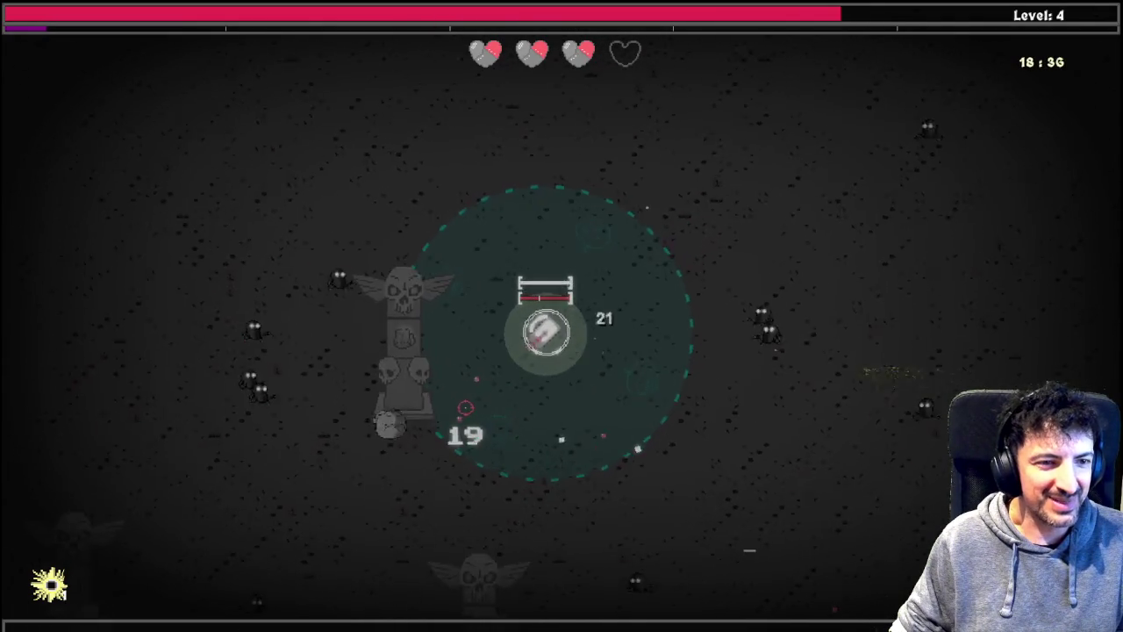
pyautogui.press('a')
pyautogui.press('d')
pyautogui.press('w')
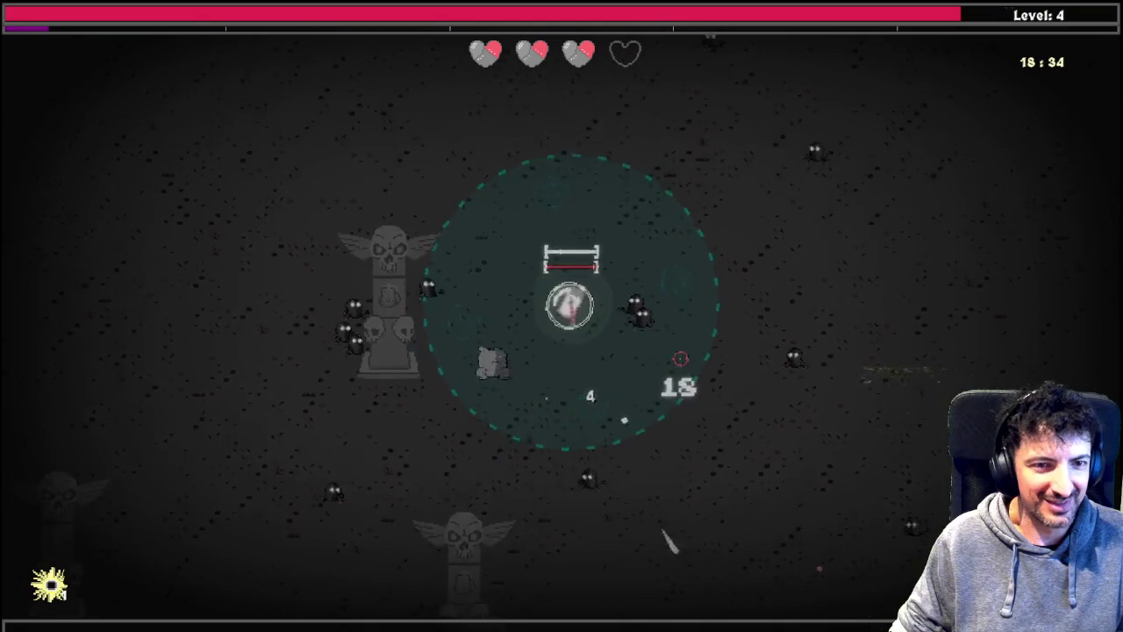
pyautogui.press('w')
pyautogui.press('a')
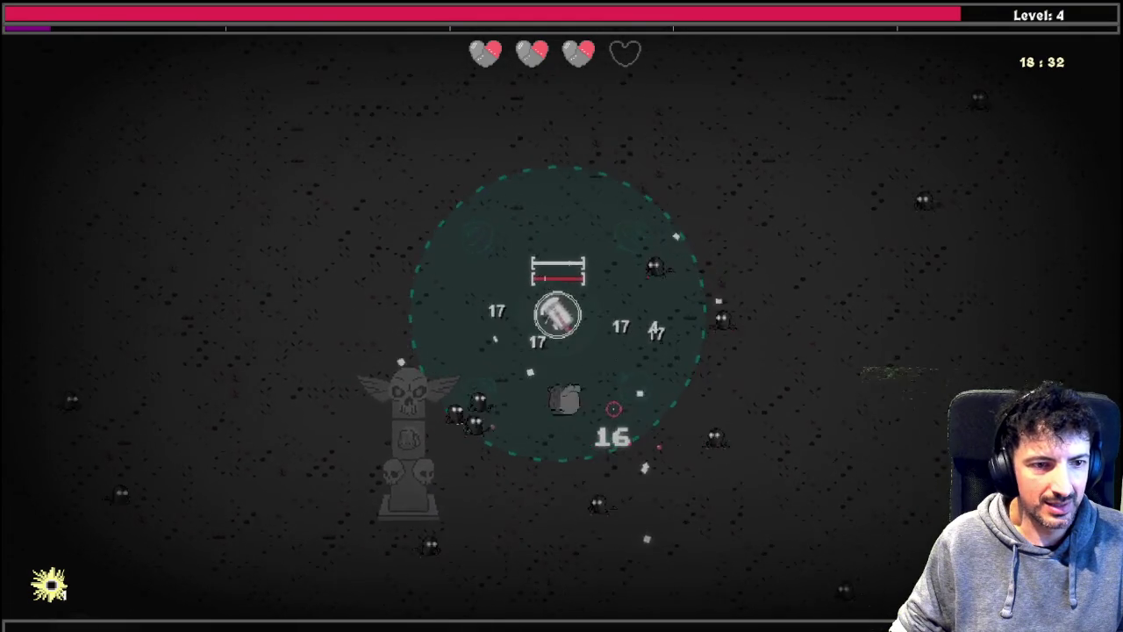
pyautogui.press('w')
pyautogui.press('a')
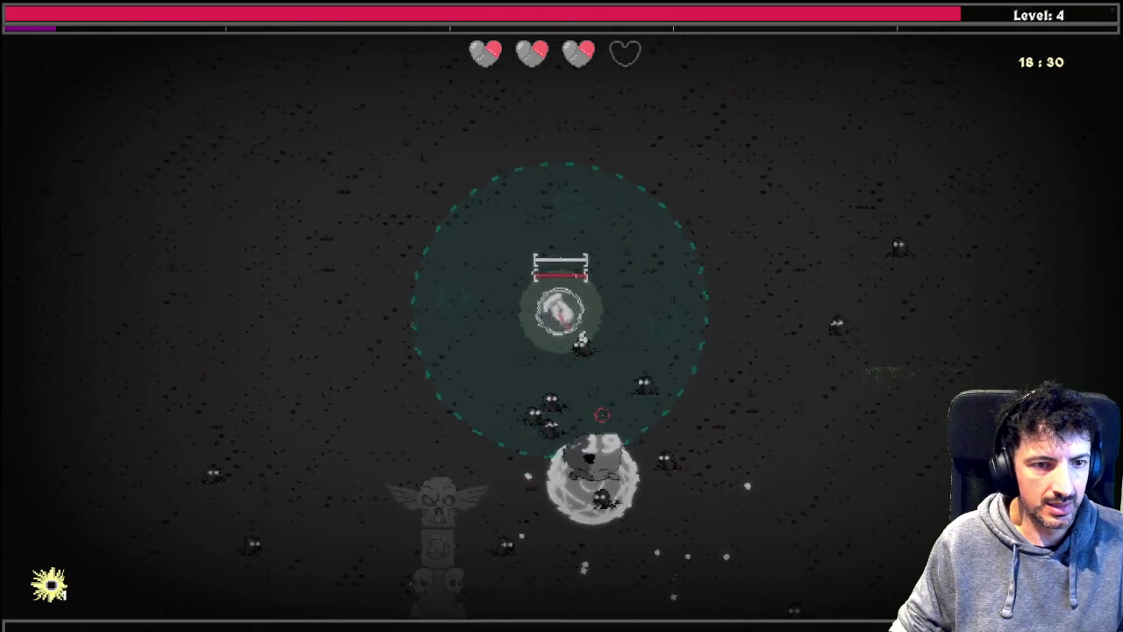
# Step: Walk left, then right and down until level 5, and open the tank skill tree
pyautogui.press('a')
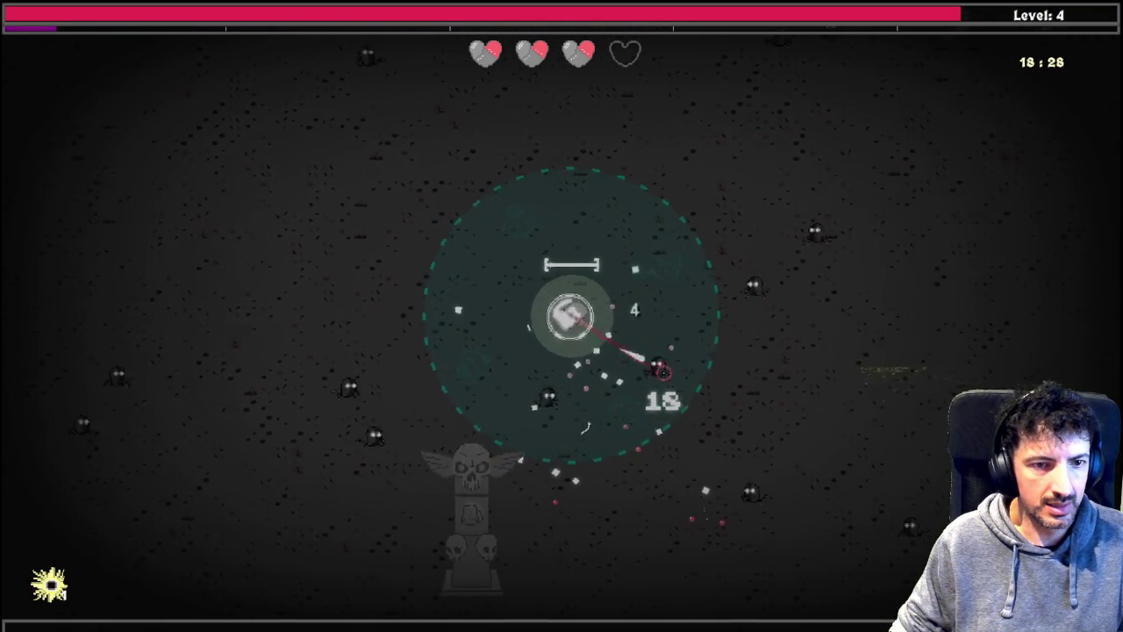
pyautogui.press('s')
pyautogui.press('d')
pyautogui.press('d')
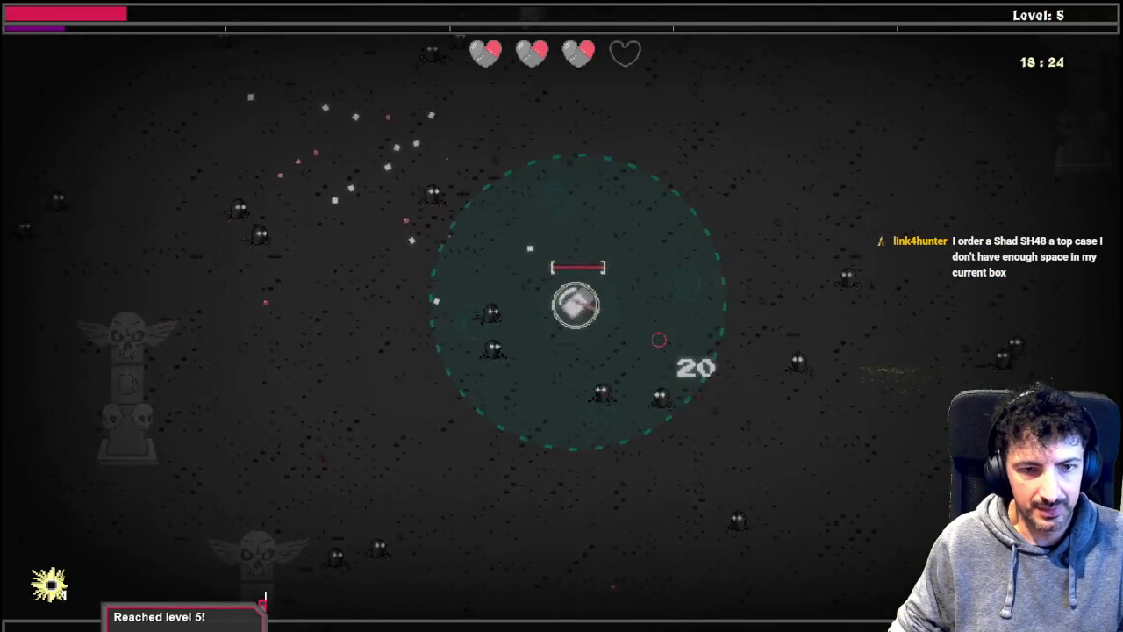
pyautogui.press('Tab')
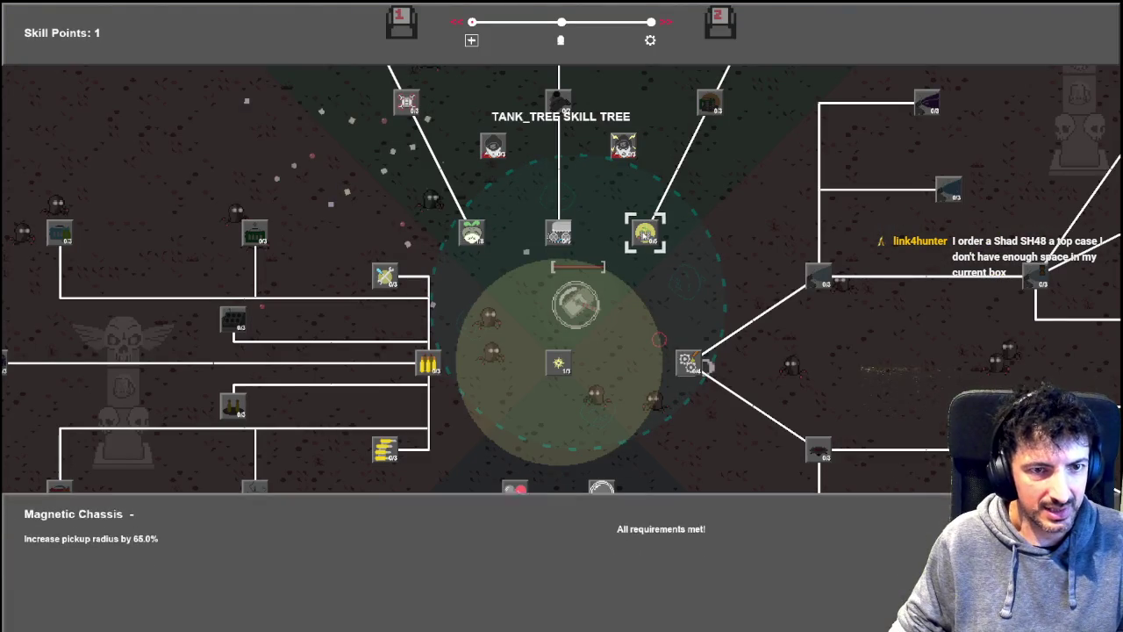
# Step: Buy Magnetic Chassis with the single skill point and close the tree to resume play
pyautogui.click(645, 234)
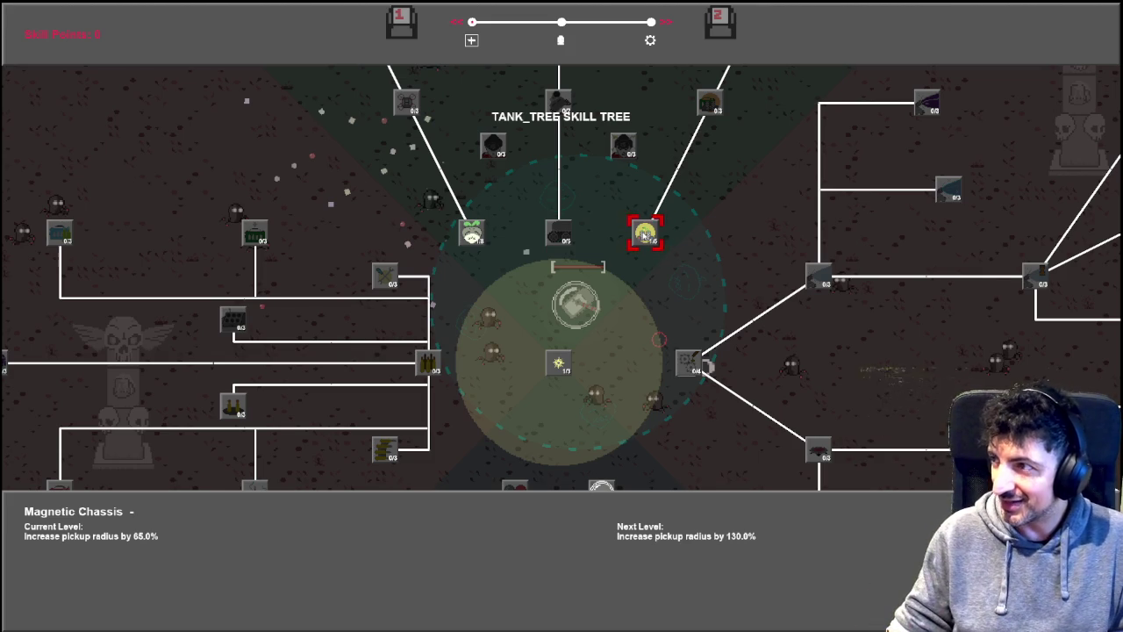
pyautogui.press('Escape')
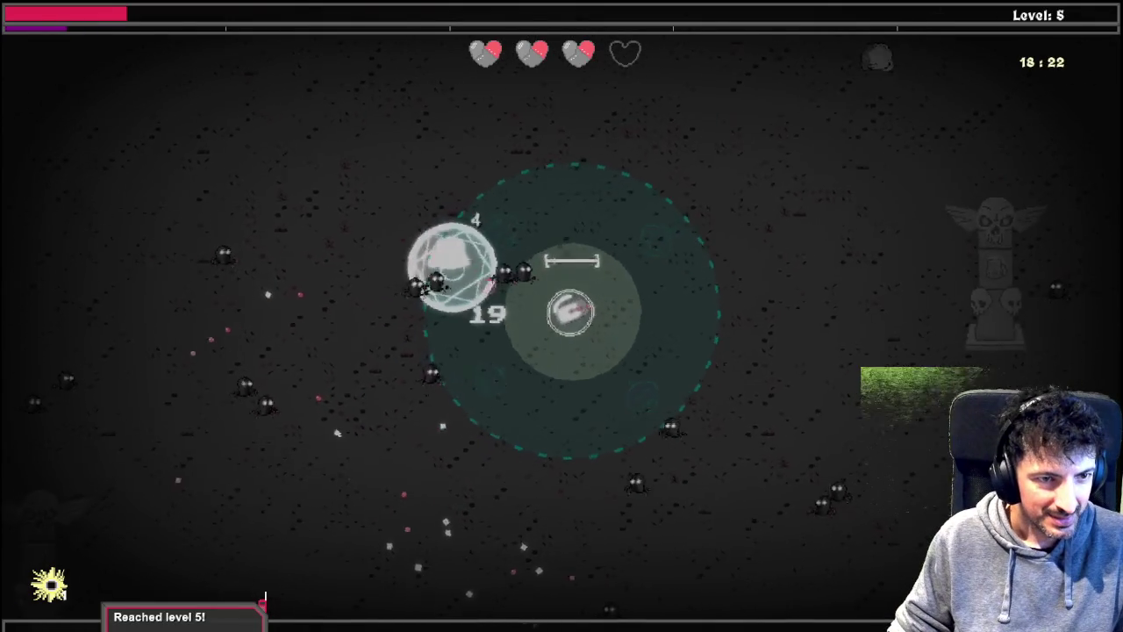
# Step: Keep dodging through the enemies with WASD, pushing the kill count past 100
pyautogui.press('d')
pyautogui.press('w')
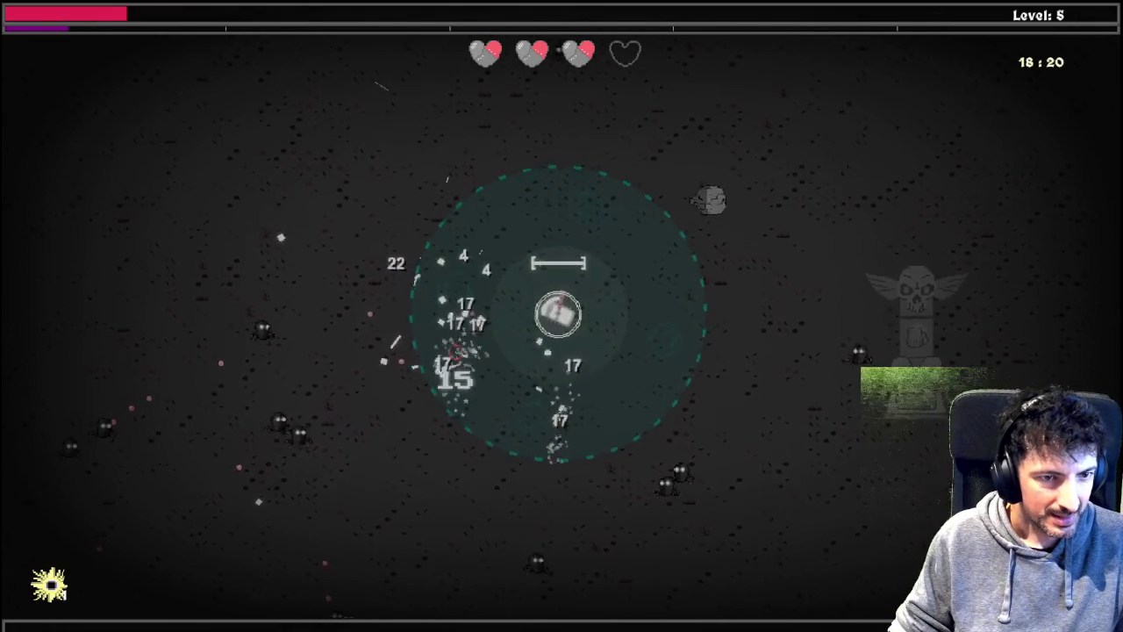
pyautogui.press('a')
pyautogui.press('w')
pyautogui.press('d')
pyautogui.press('s')
pyautogui.press('a')
pyautogui.press('s')
pyautogui.press('a')
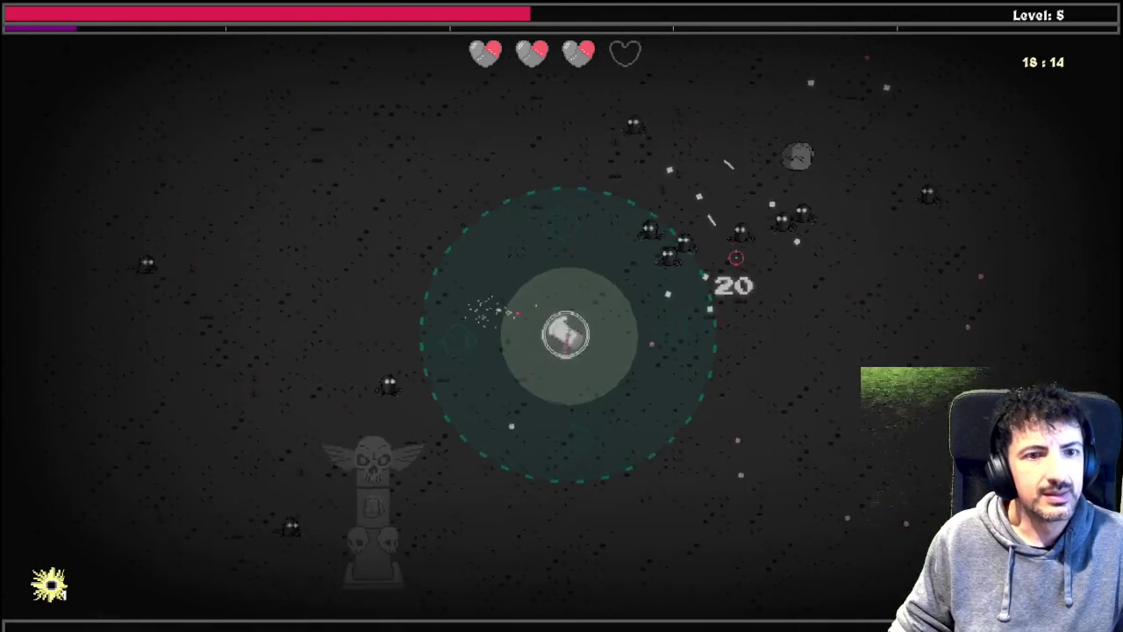
pyautogui.press('d')
pyautogui.press('w')
pyautogui.press('d')
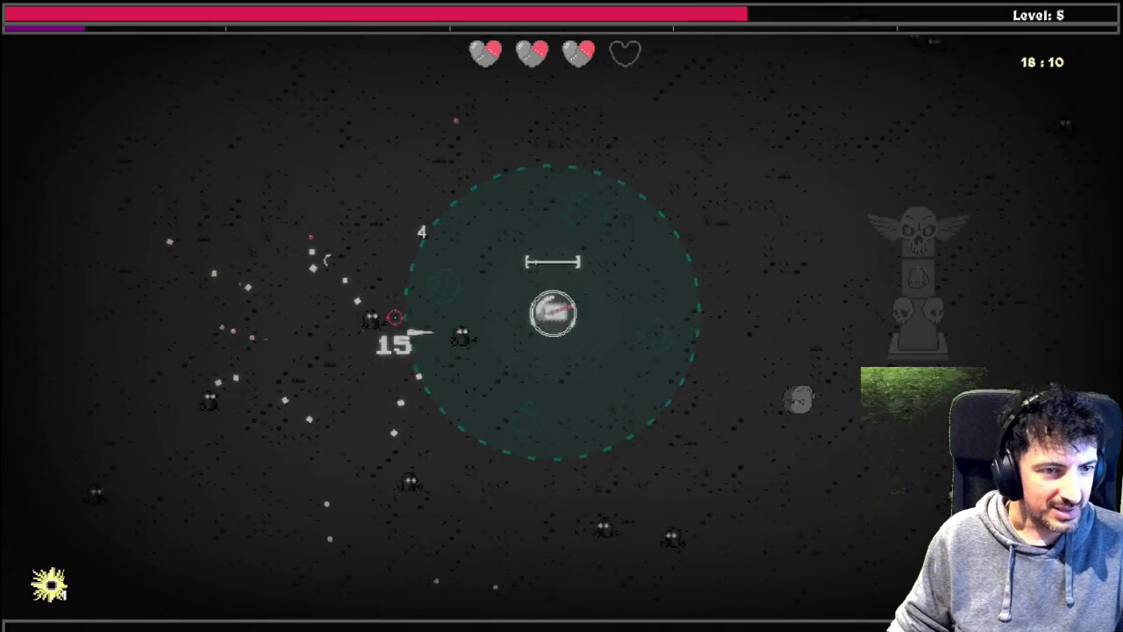
pyautogui.press('a')
pyautogui.press('w')
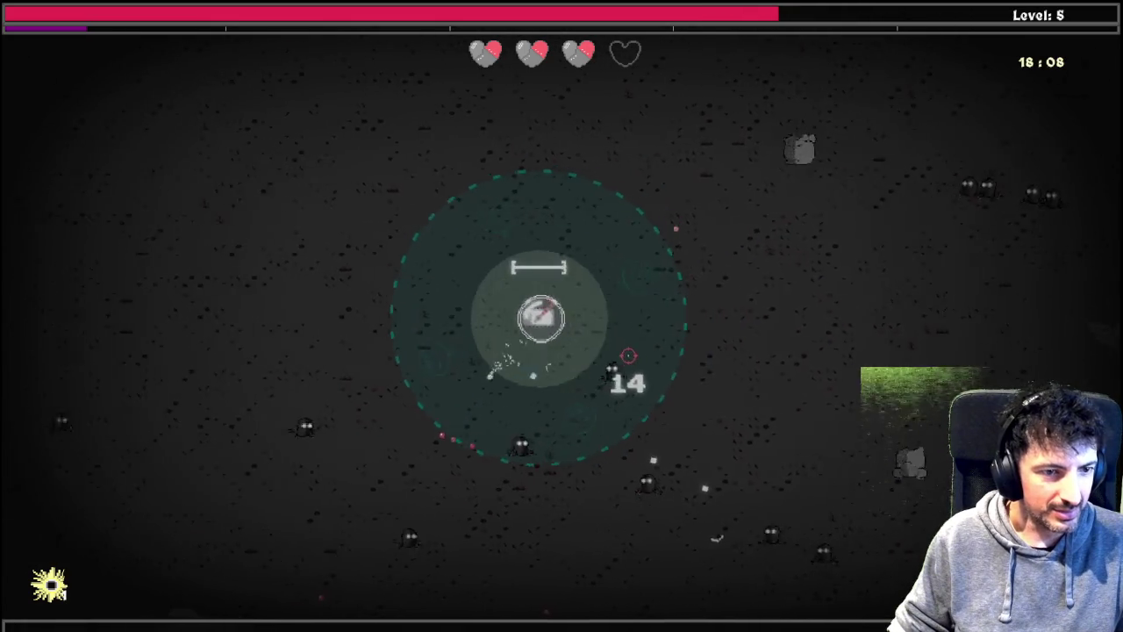
# Step: Continue moving until level 6, then switch to the Windows Task View
pyautogui.press('s')
pyautogui.press('d')
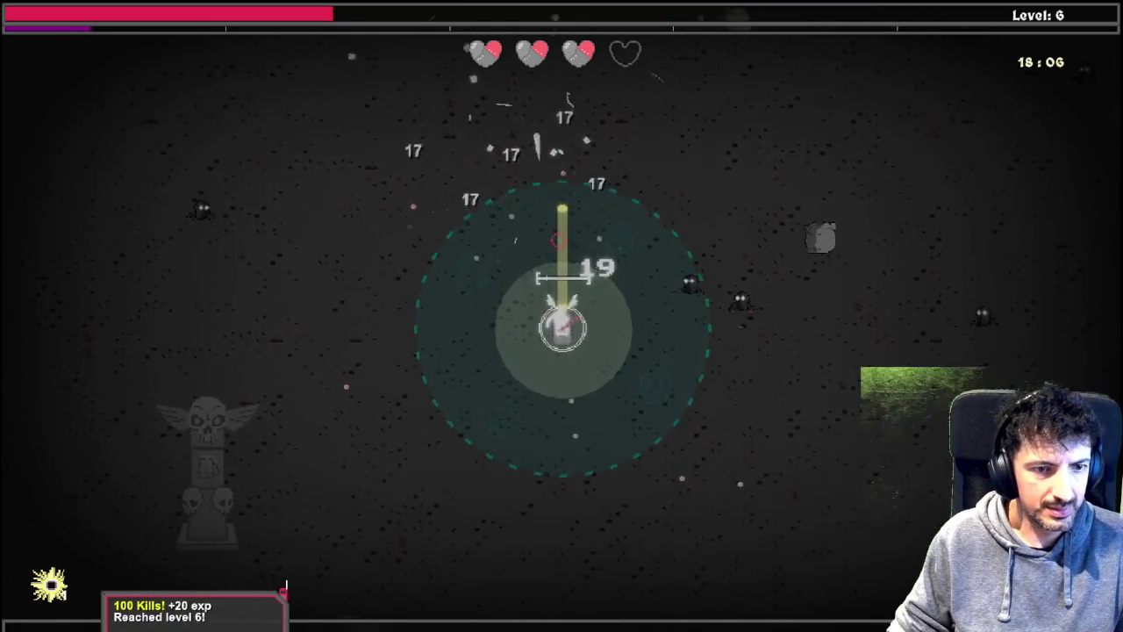
pyautogui.press('d')
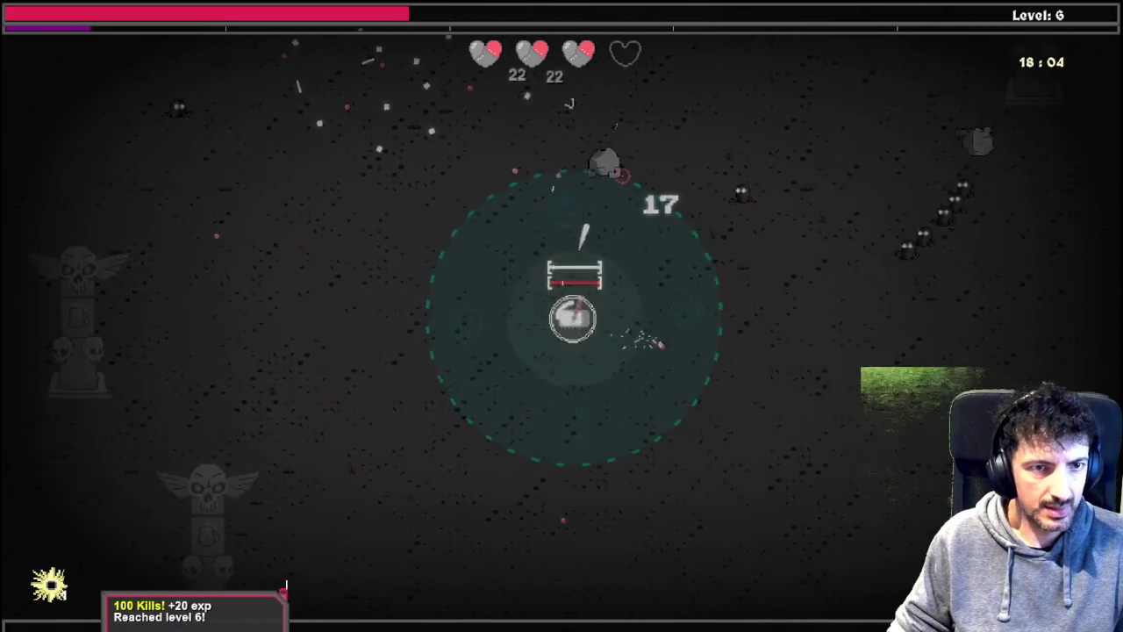
pyautogui.press('w')
pyautogui.press('a')
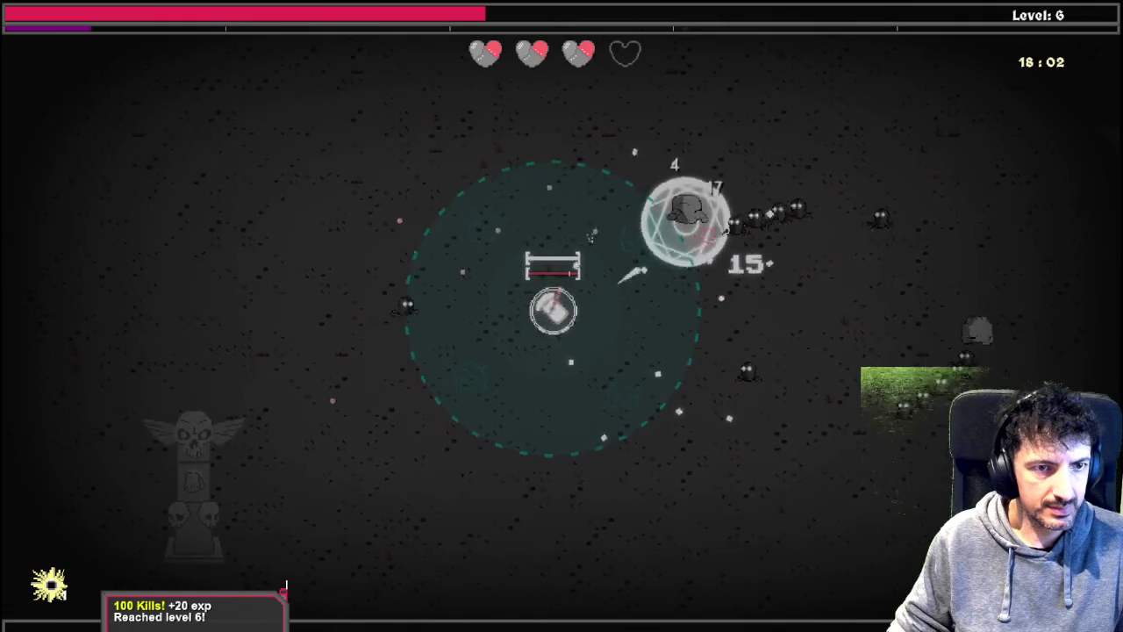
pyautogui.press('d')
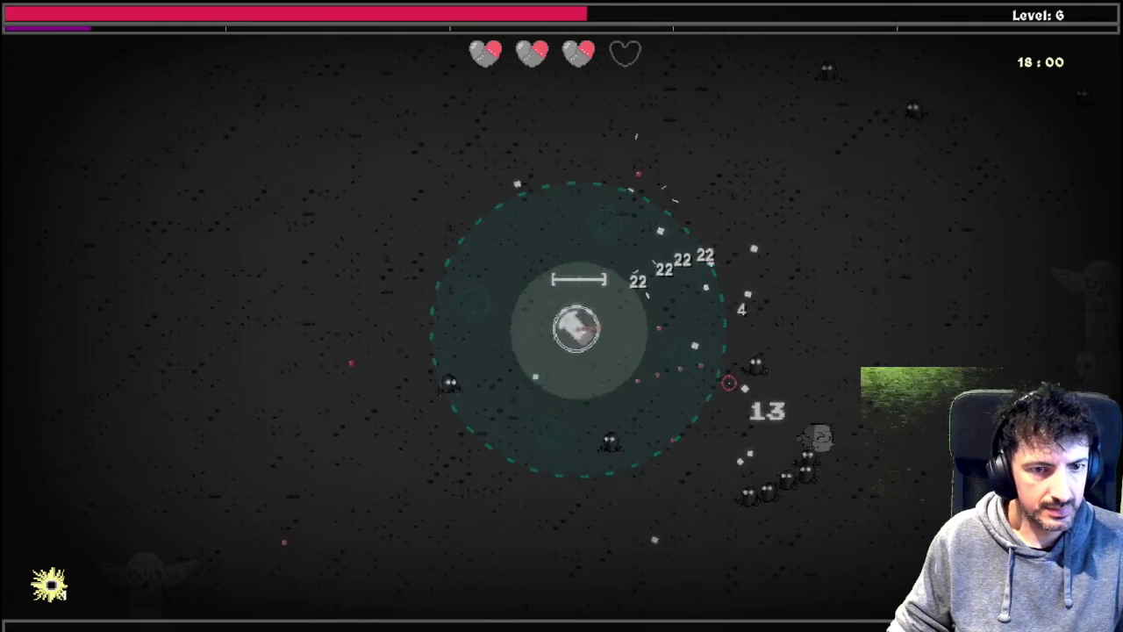
pyautogui.press('a')
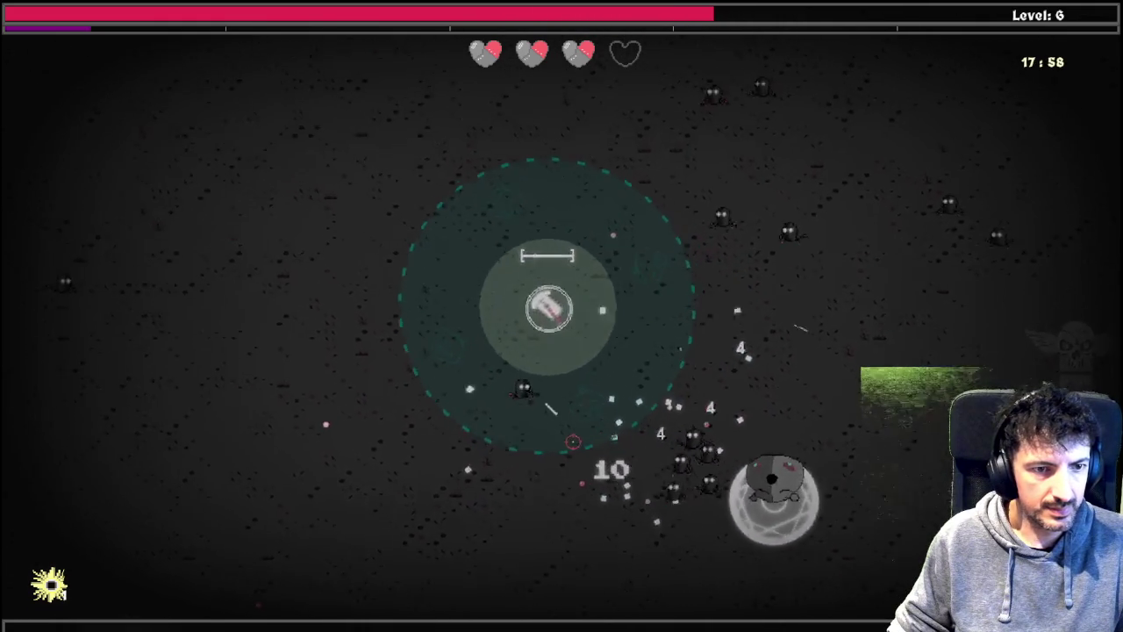
pyautogui.press('a')
pyautogui.press('s')
pyautogui.press('d')
pyautogui.press('d')
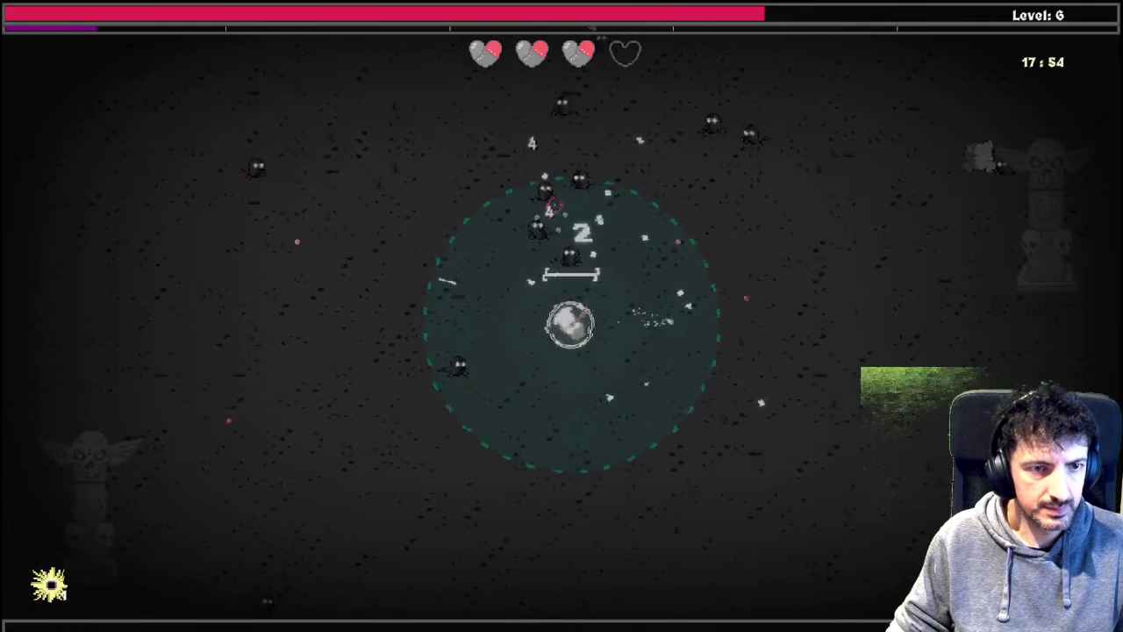
pyautogui.press('s')
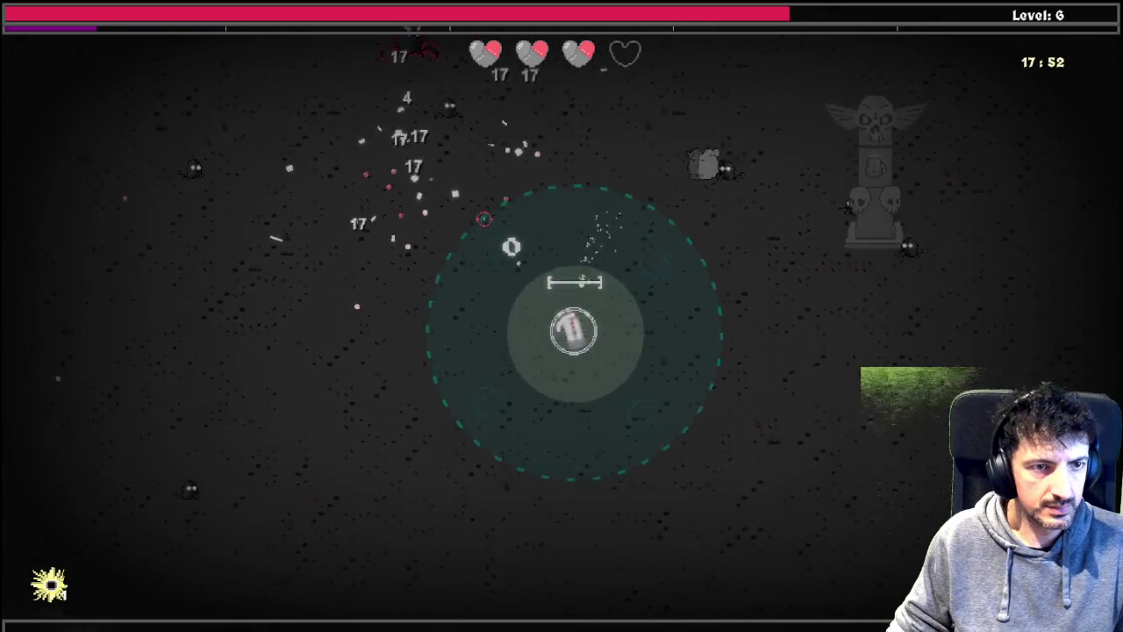
pyautogui.press('a')
pyautogui.press('s')
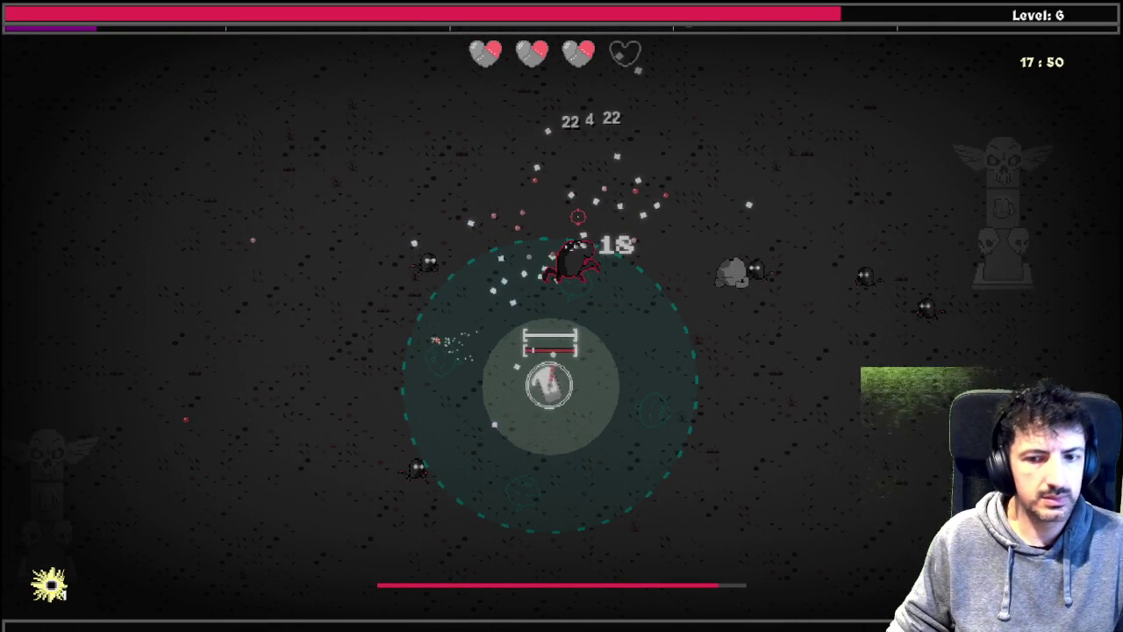
pyautogui.press('super+Tab')
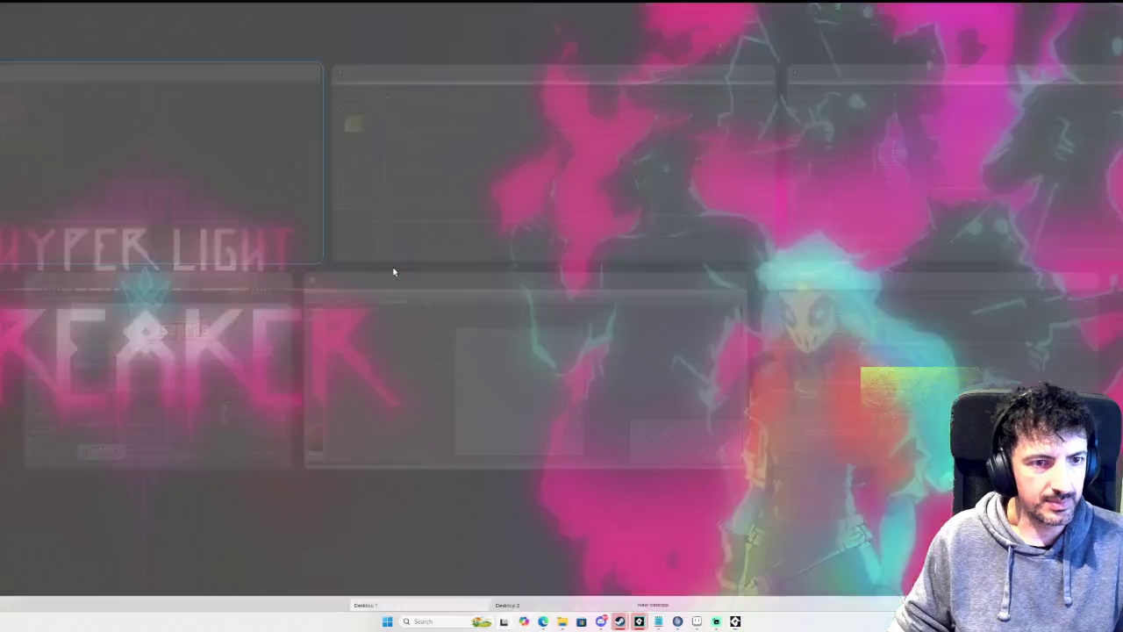
# Step: In GameMaker, step over the event-actor count lines, then move the current line above the event check
pyautogui.click(429, 195)
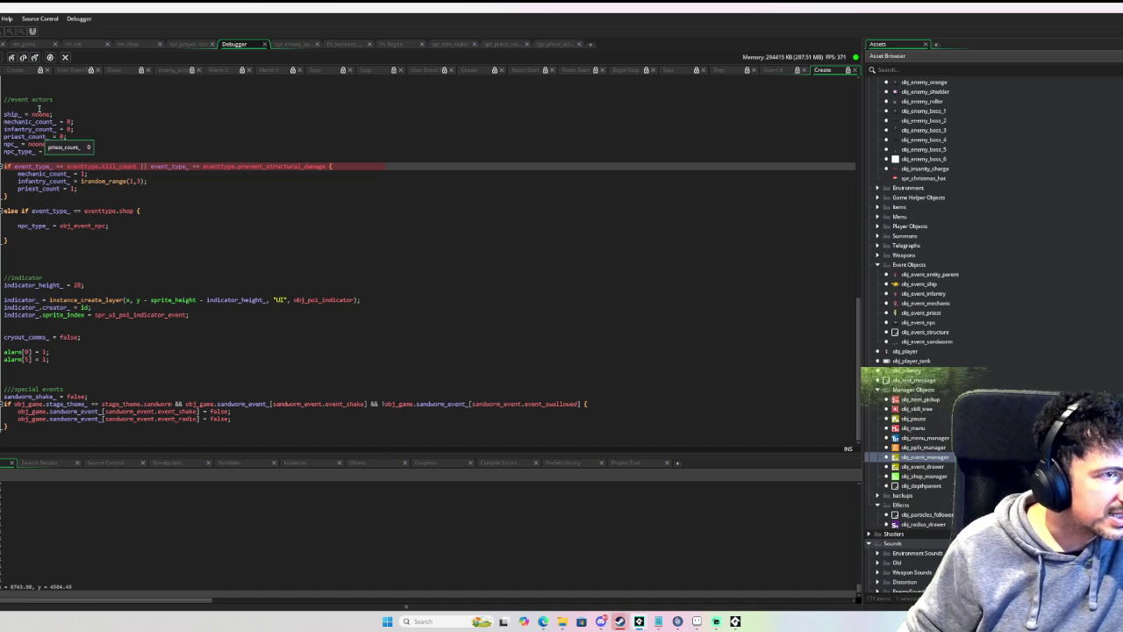
pyautogui.click(24, 58)
pyautogui.click(24, 58)
pyautogui.click(23, 58)
pyautogui.click(24, 58)
pyautogui.click(24, 58)
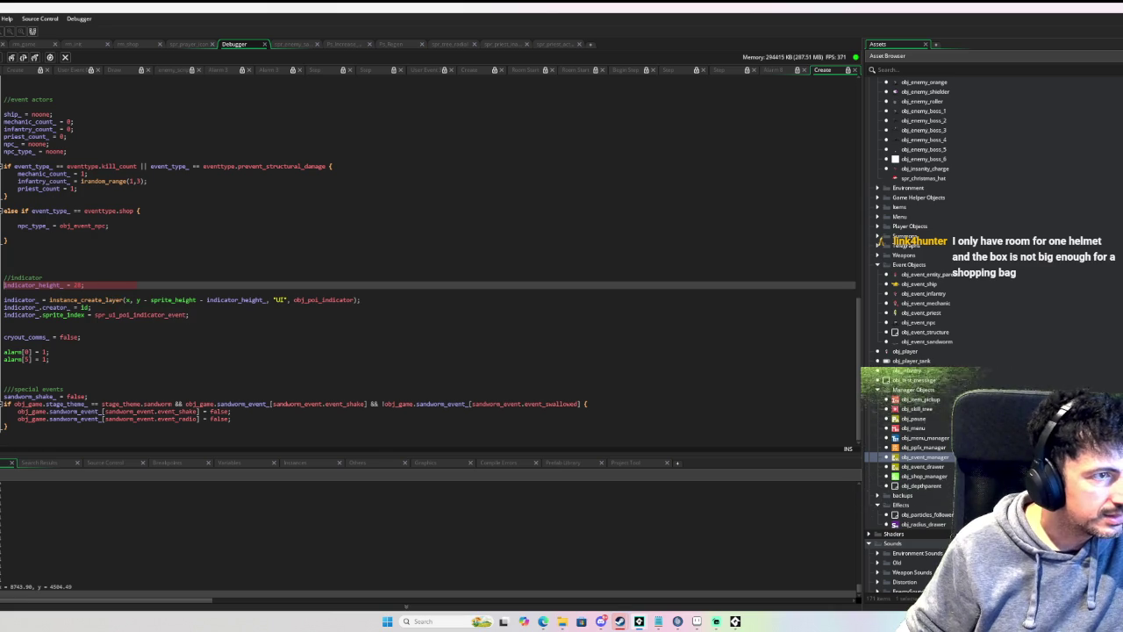
pyautogui.click(4, 159)
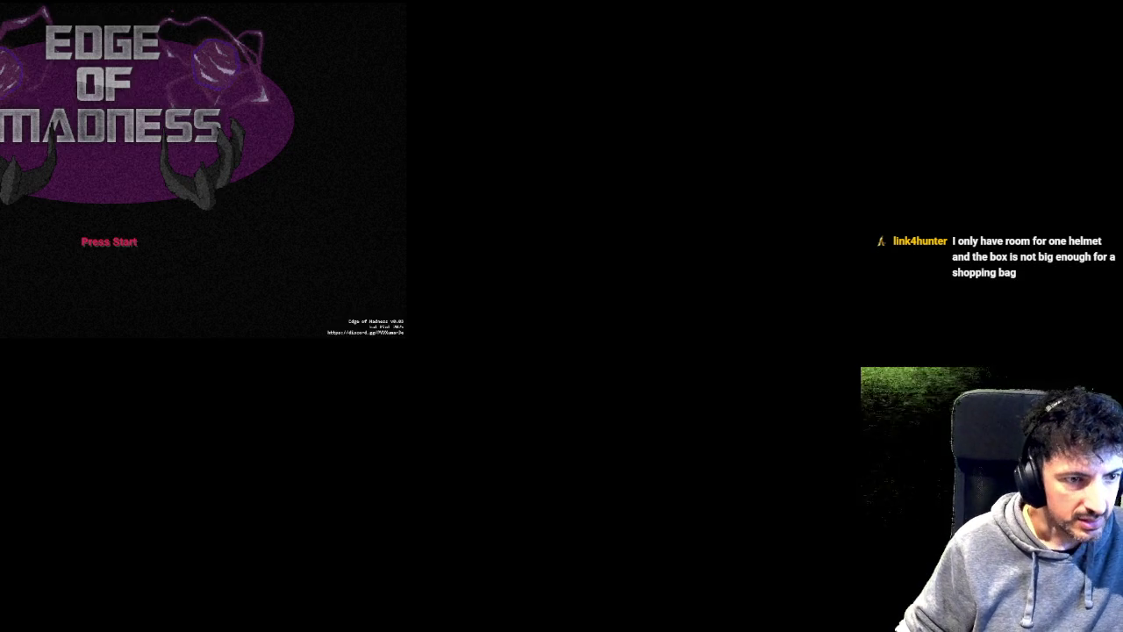
# Step: Open Task View and return to the GameMaker IDE
pyautogui.press('super+Tab')
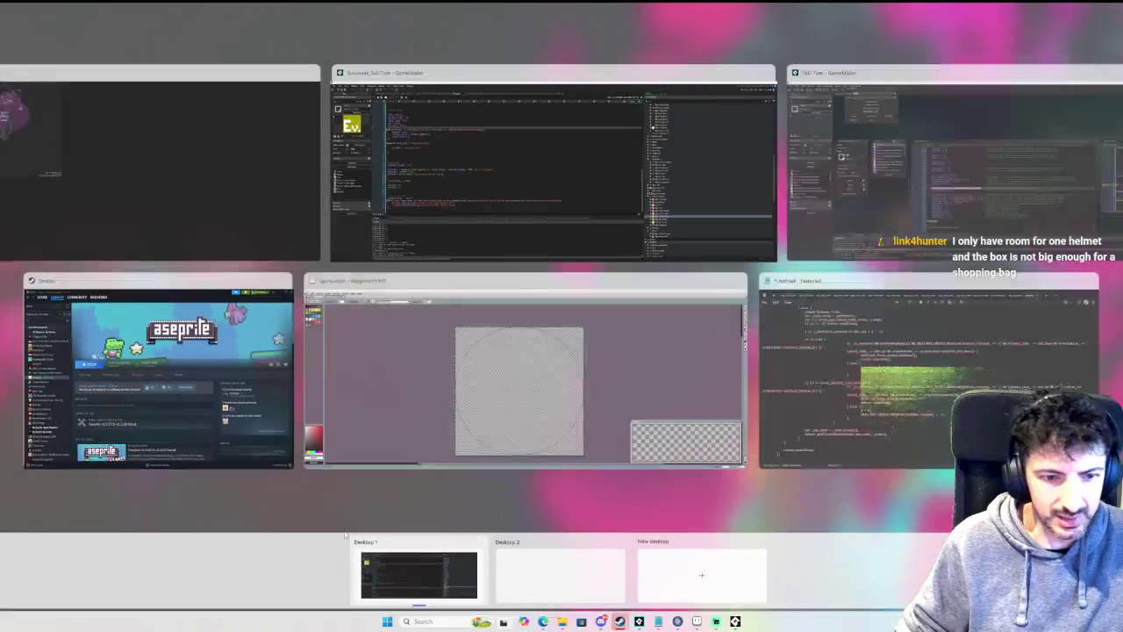
pyautogui.press('Escape')
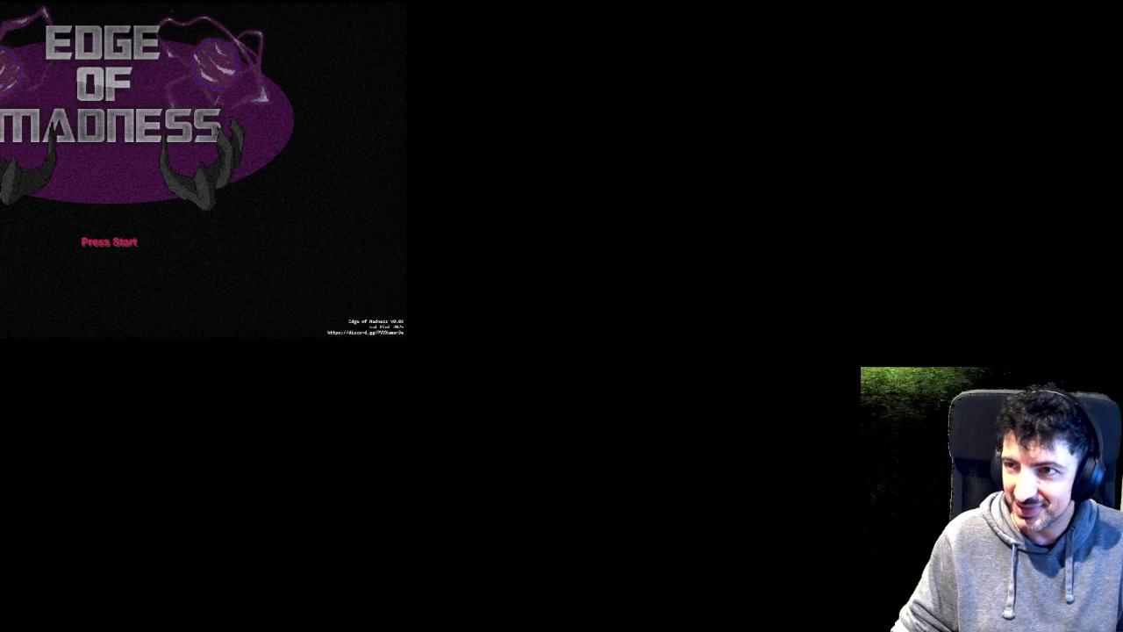
pyautogui.press('super')
pyautogui.press('Escape')
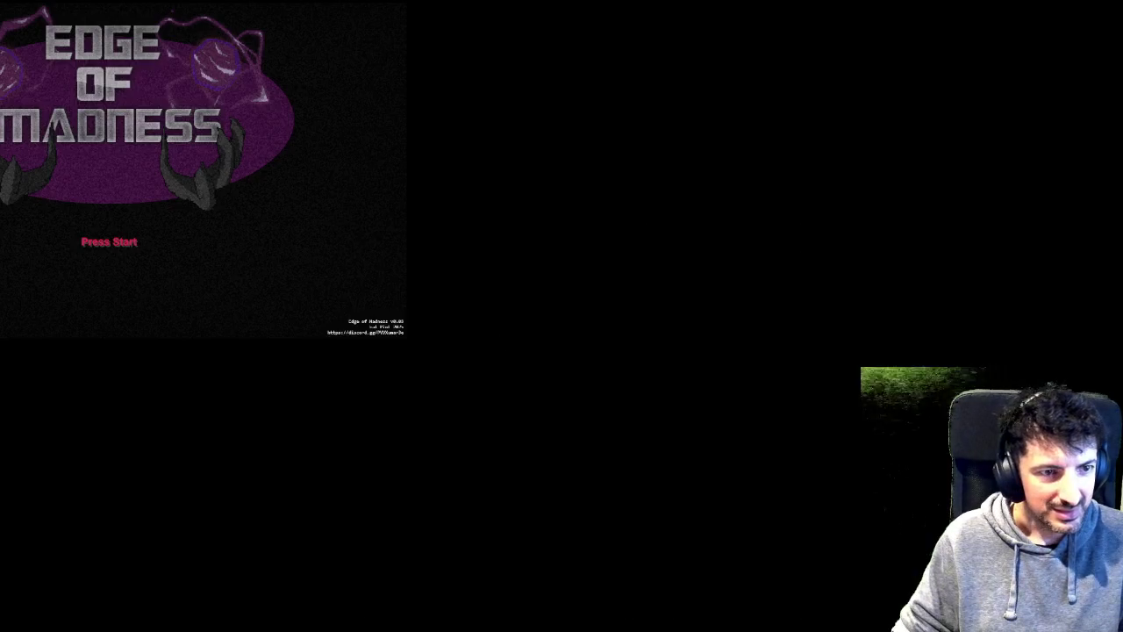
# Step: Start the game, restart the run, and open the skill tree to hit the Alarm 0 breakpoint
pyautogui.press('Return')
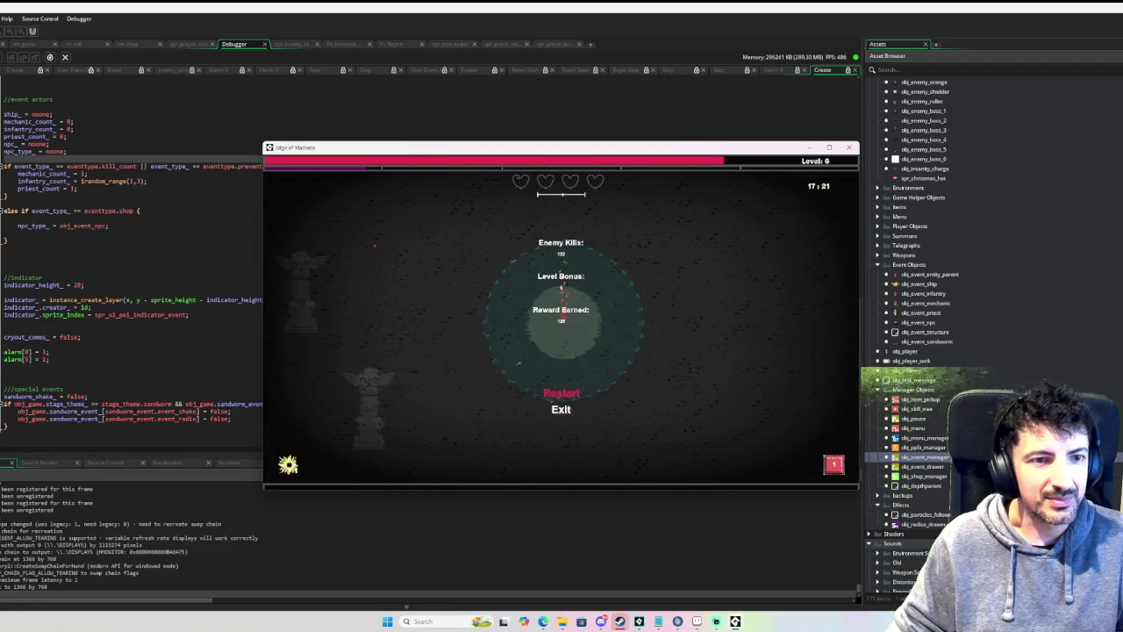
pyautogui.press('Return')
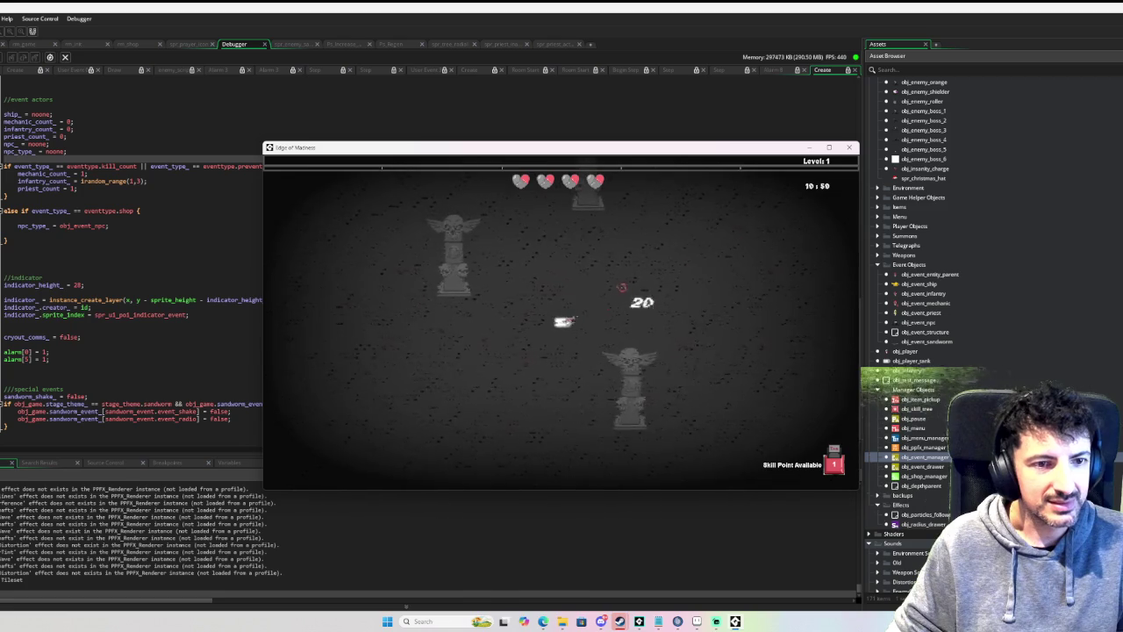
pyautogui.press('Tab')
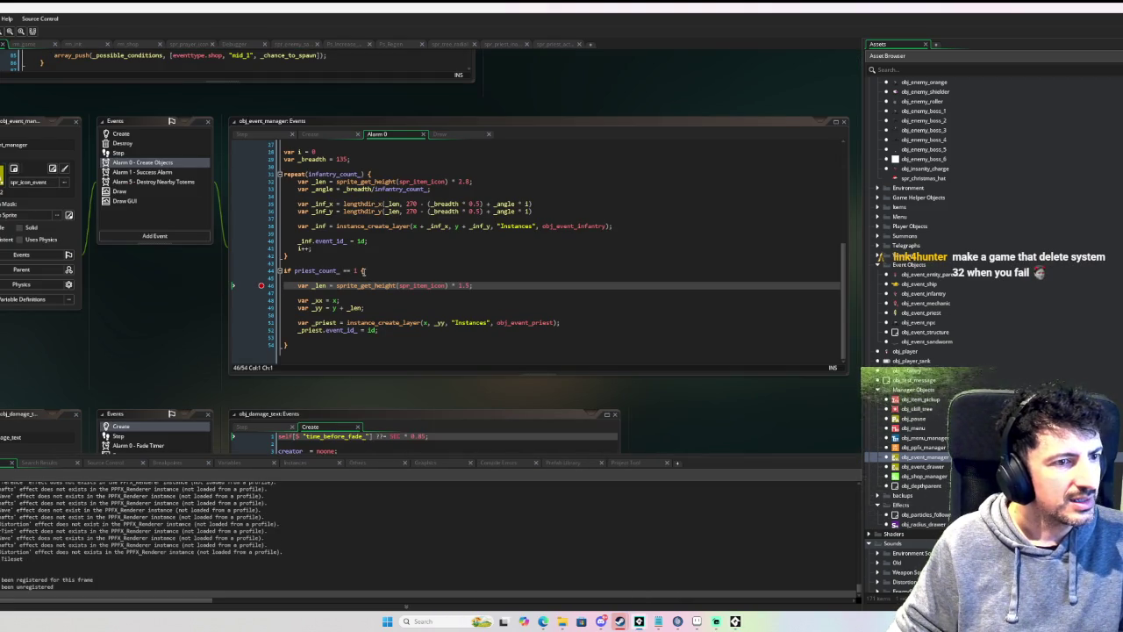
# Step: In the Create event, change priest_count to priest_count_ on line 91
pyautogui.scroll(9, 363, 272)
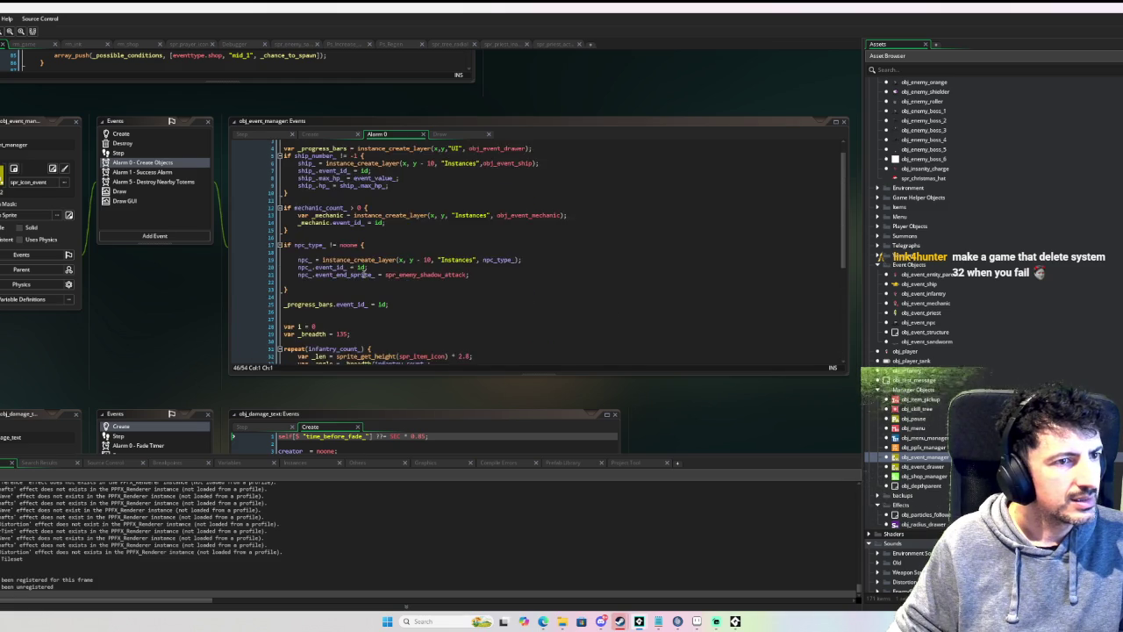
pyautogui.scroll(-9, 363, 272)
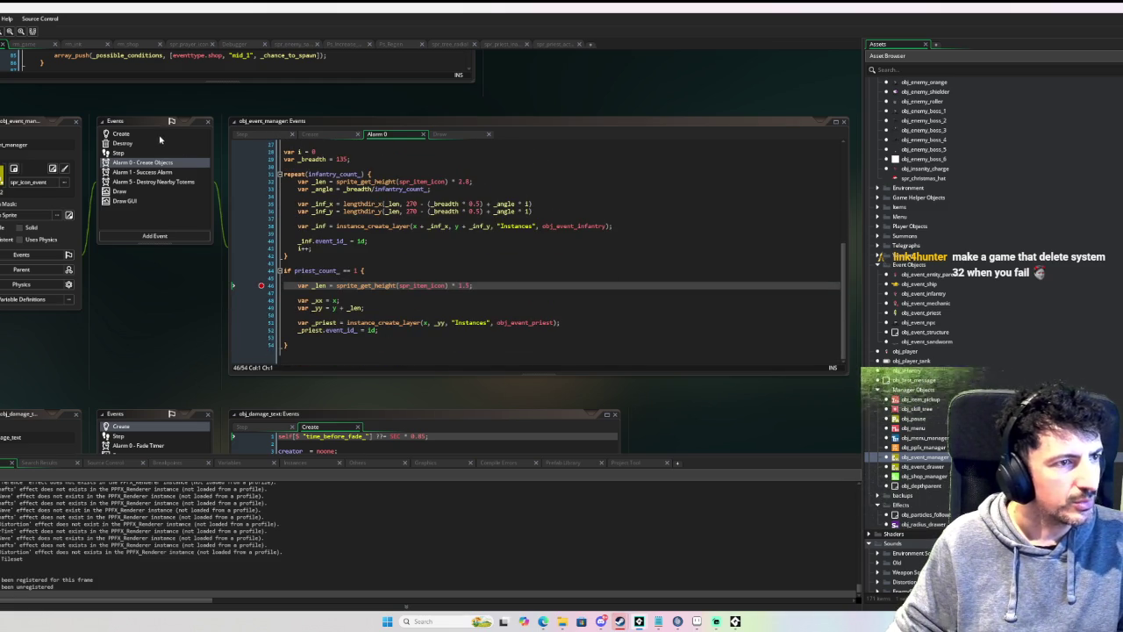
pyautogui.click(159, 135)
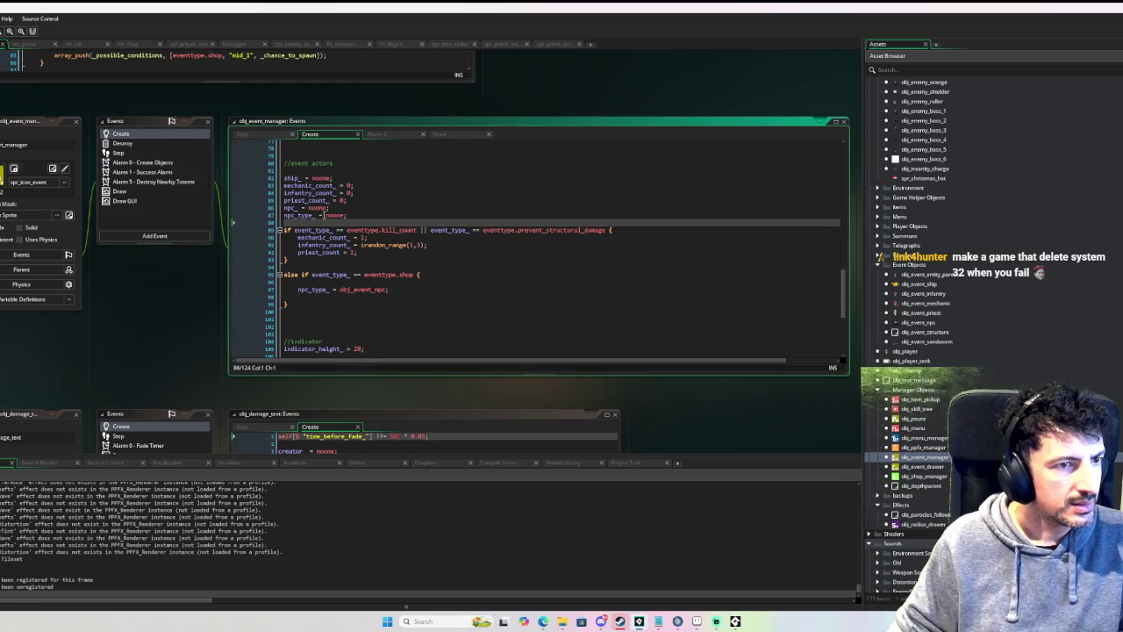
pyautogui.doubleClick(325, 201)
pyautogui.click(340, 251)
pyautogui.write('_')
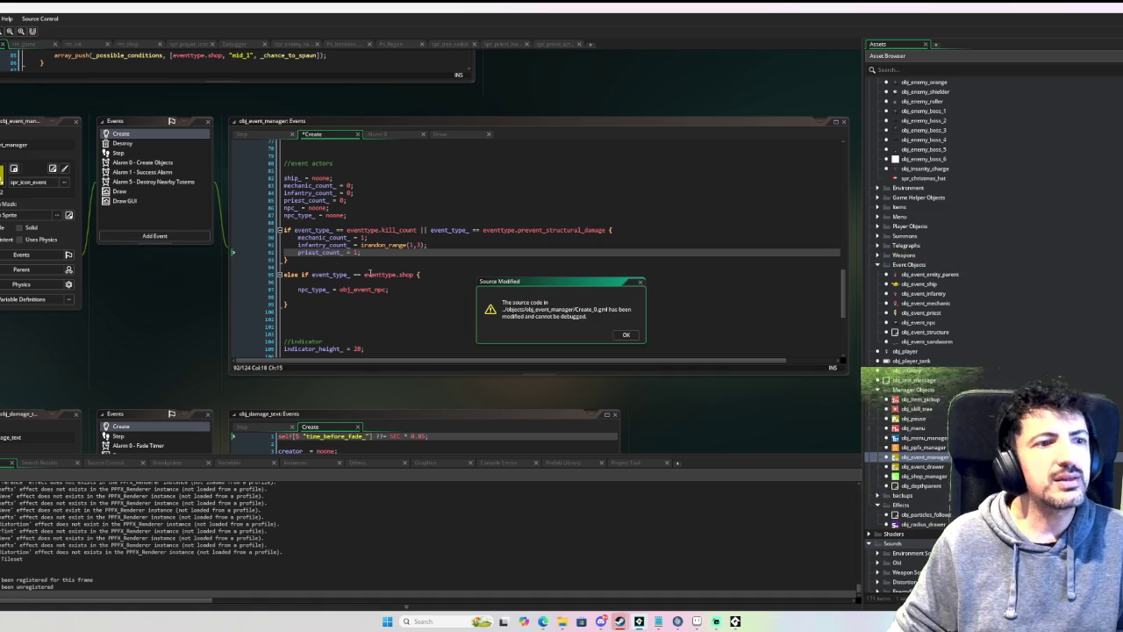
# Step: Dismiss the Source Modified warning, revisit Alarm 0, and close the obj_event_manager windows
pyautogui.click(624, 337)
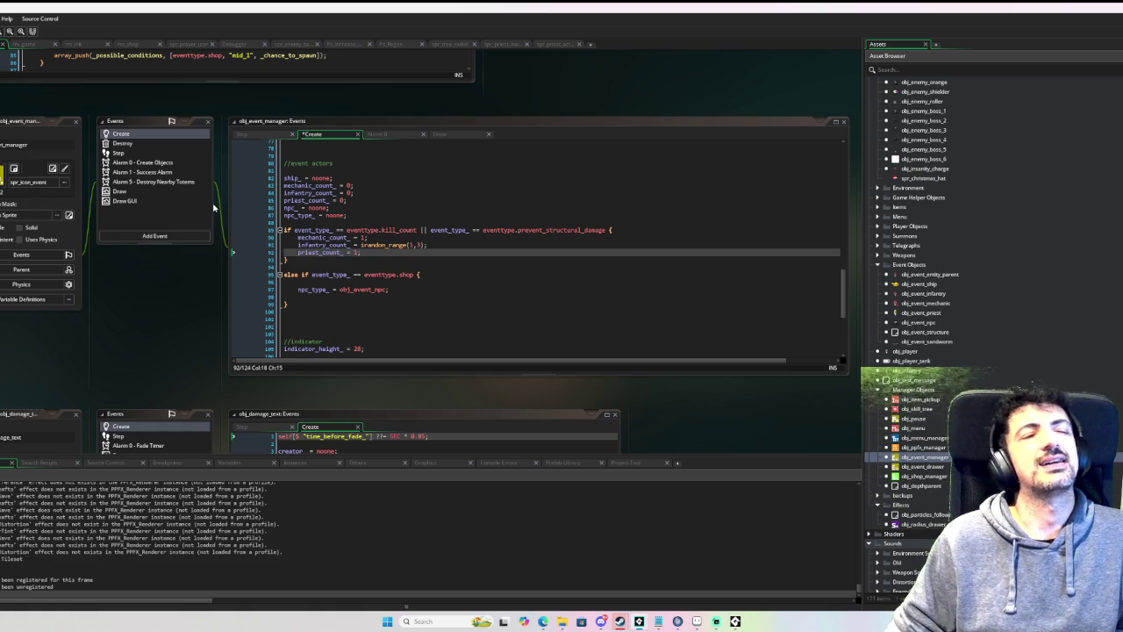
pyautogui.click(143, 163)
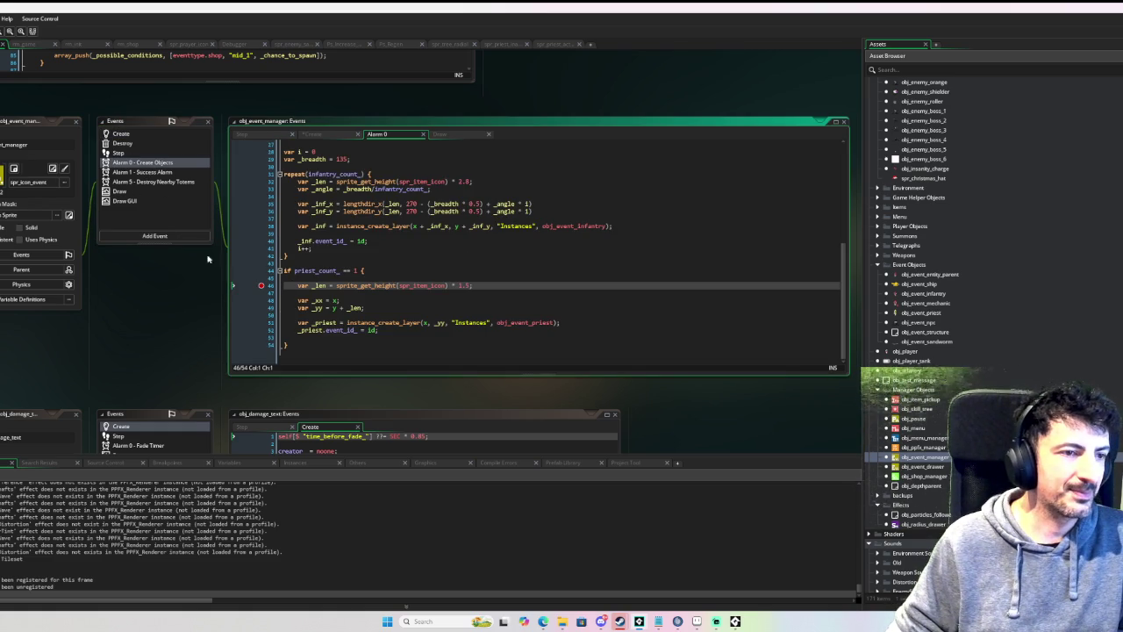
pyautogui.click(76, 121)
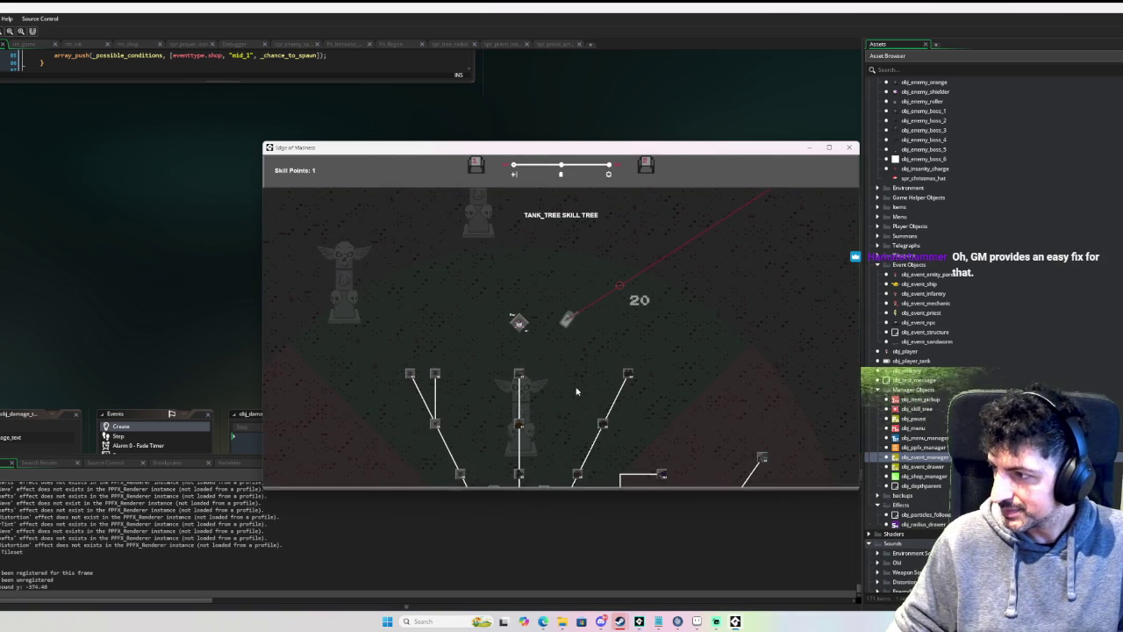
# Step: Pan down through the skill tree, then close it to resume the level 1 run
pyautogui.press('s')
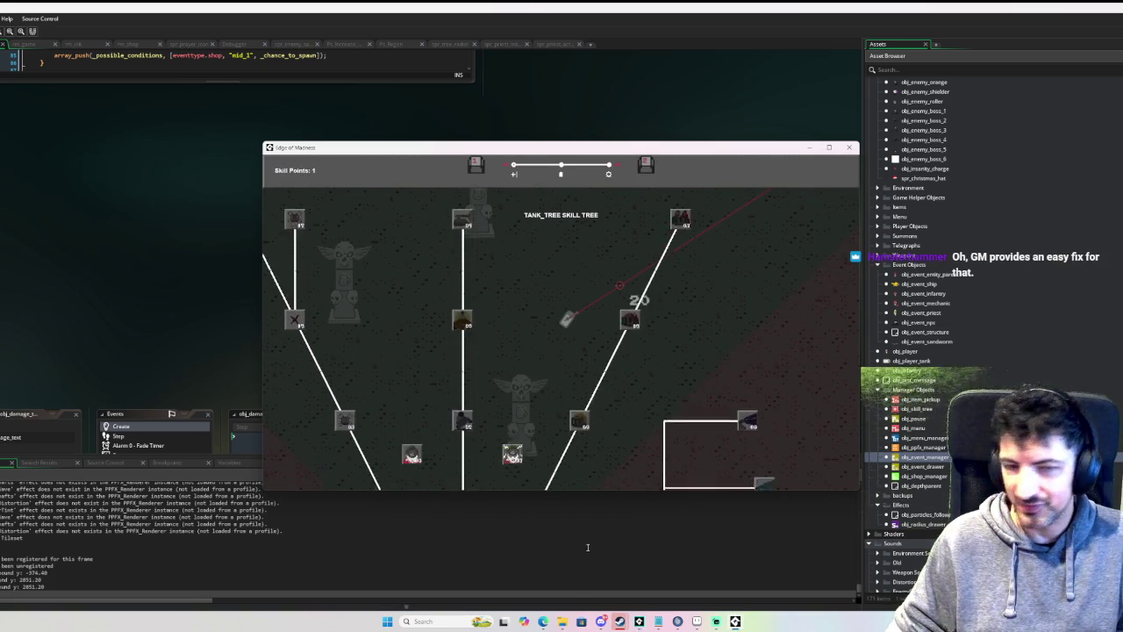
pyautogui.press('s')
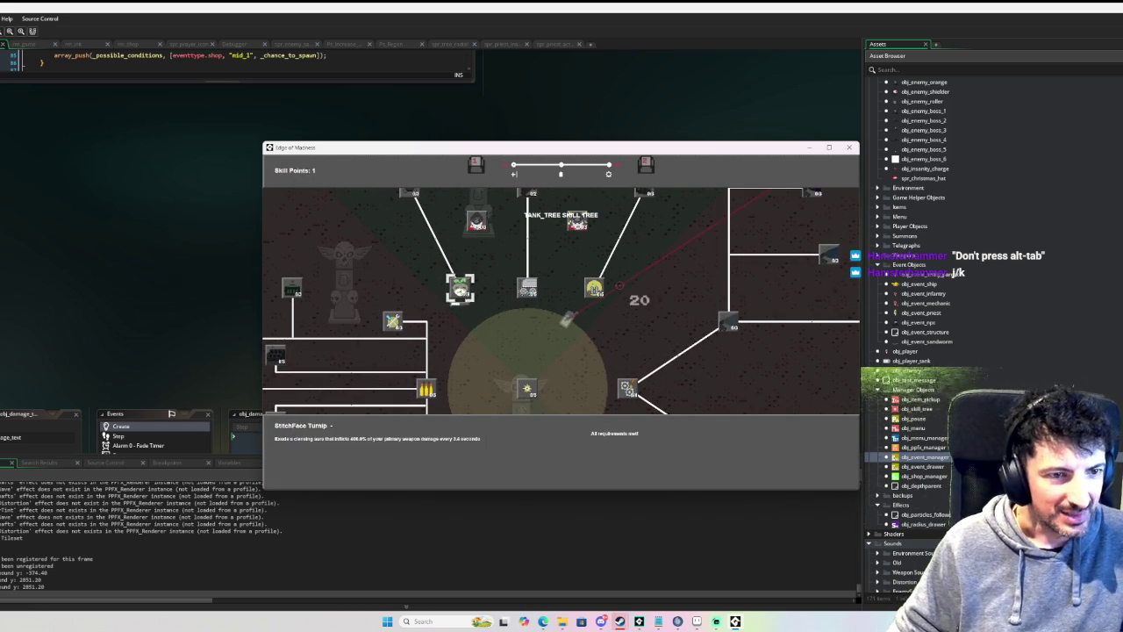
pyautogui.click(463, 294)
# Step: Steer the tank mostly rightward with WASD to collect experience
pyautogui.press('w')
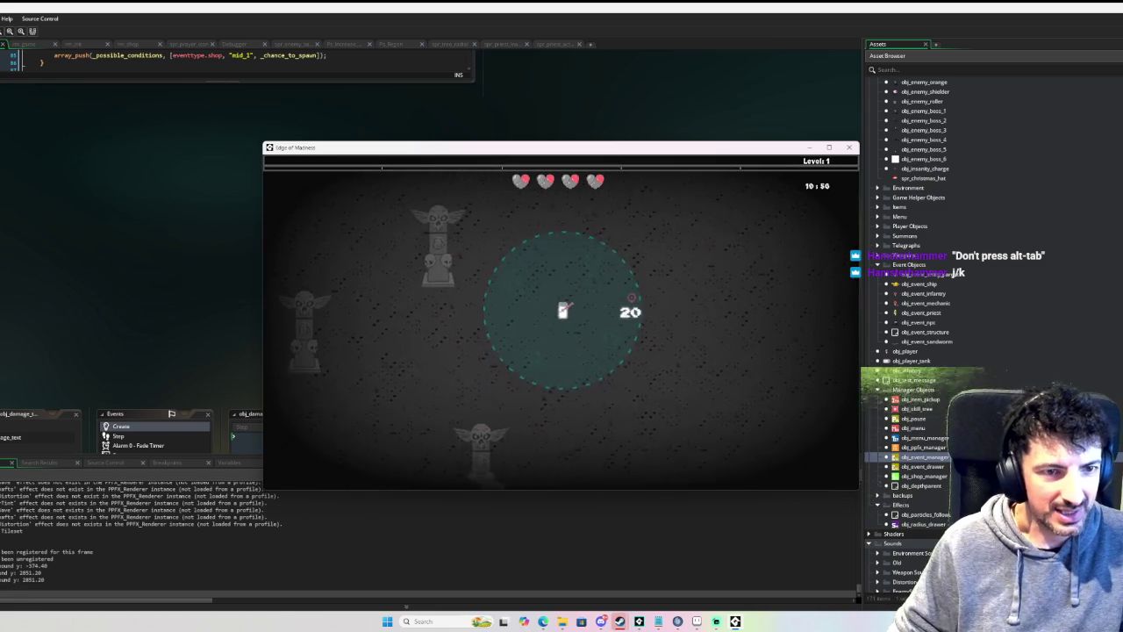
pyautogui.press('d')
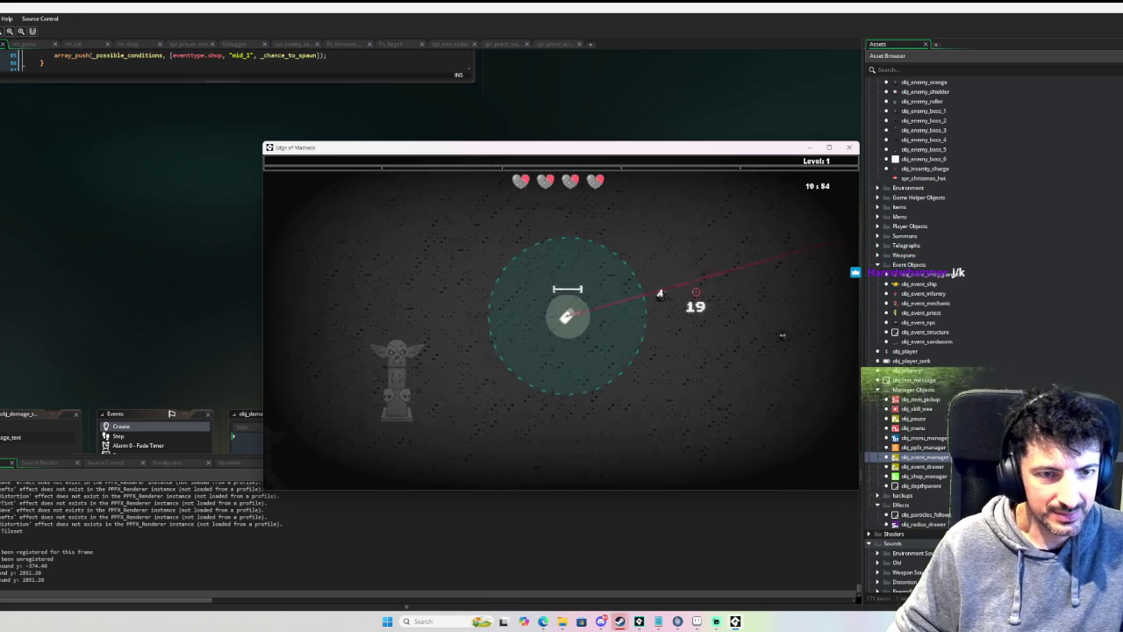
pyautogui.press('d')
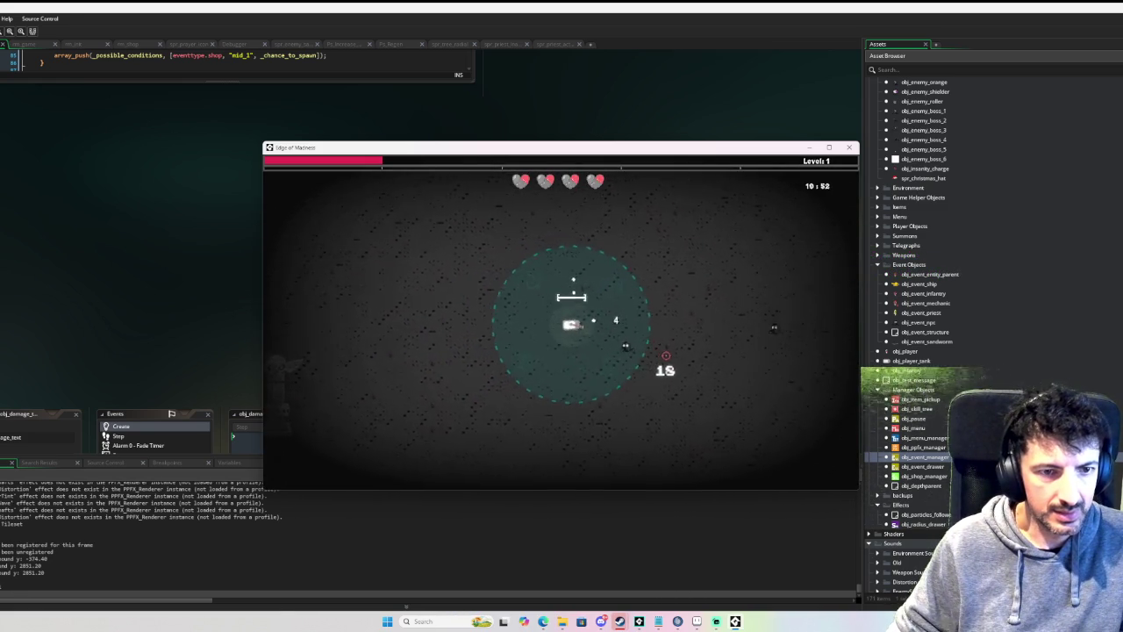
pyautogui.press('d')
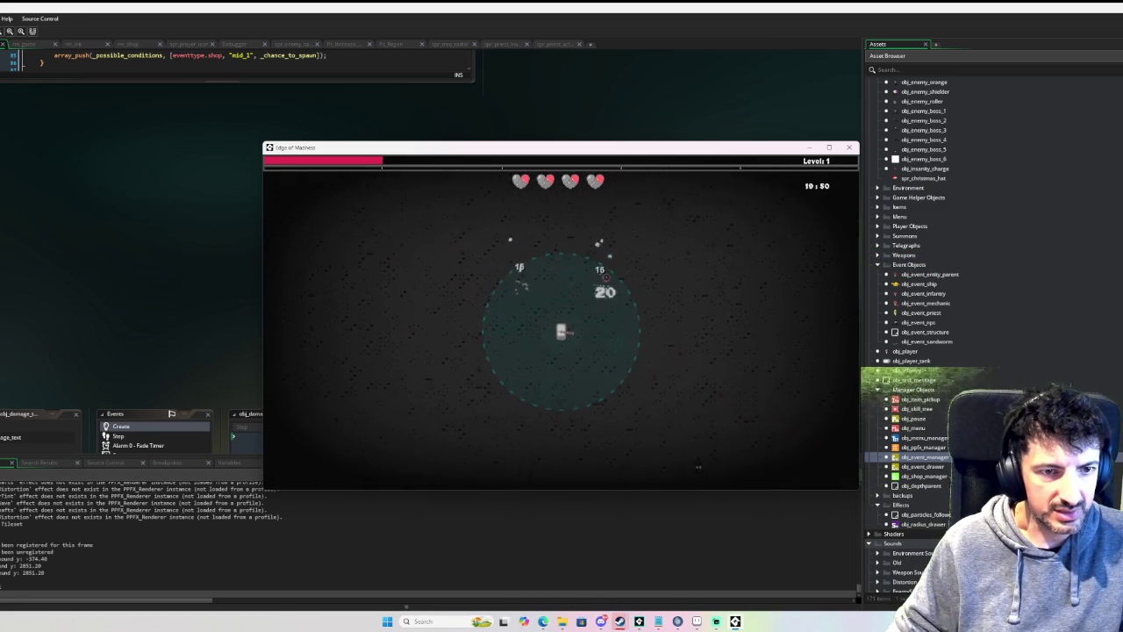
pyautogui.press('d')
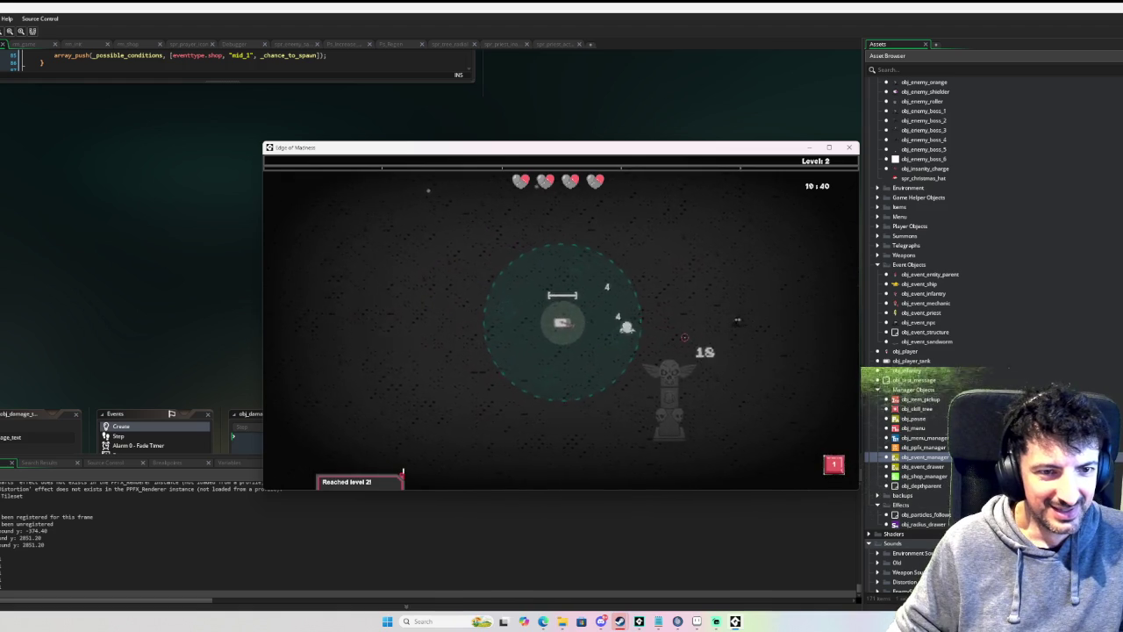
pyautogui.press('d')
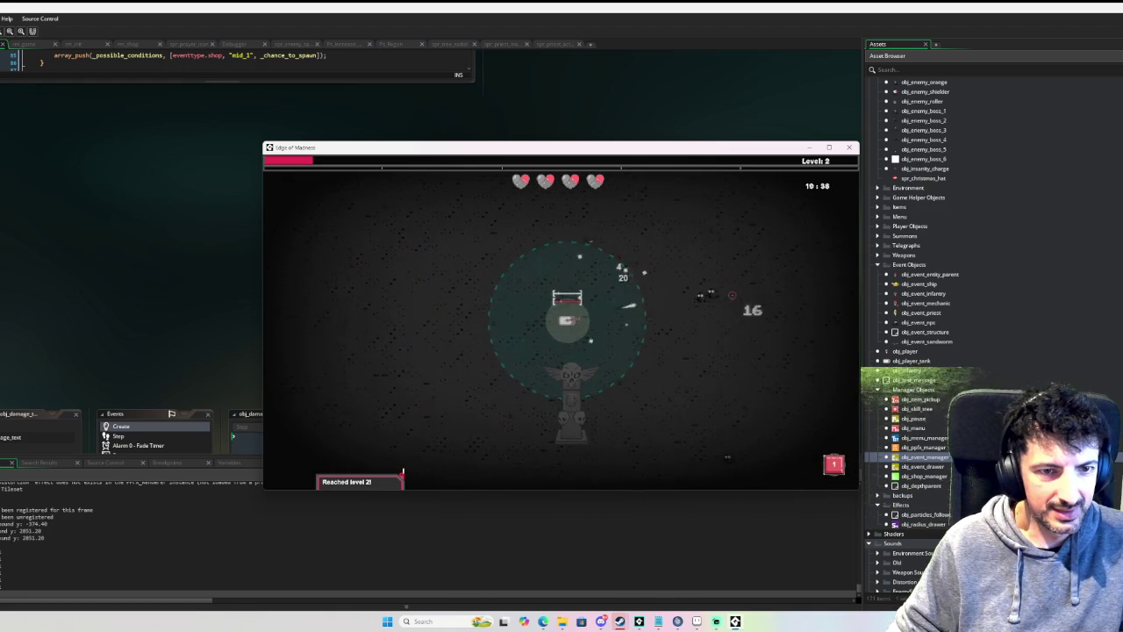
pyautogui.press('d')
pyautogui.press('w')
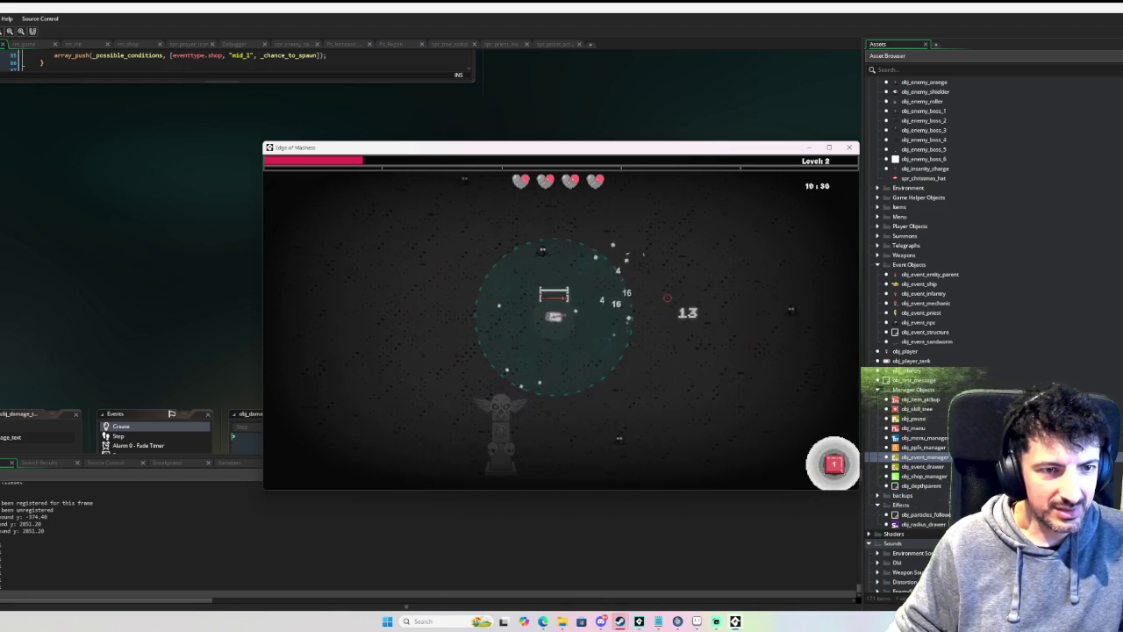
pyautogui.press('a')
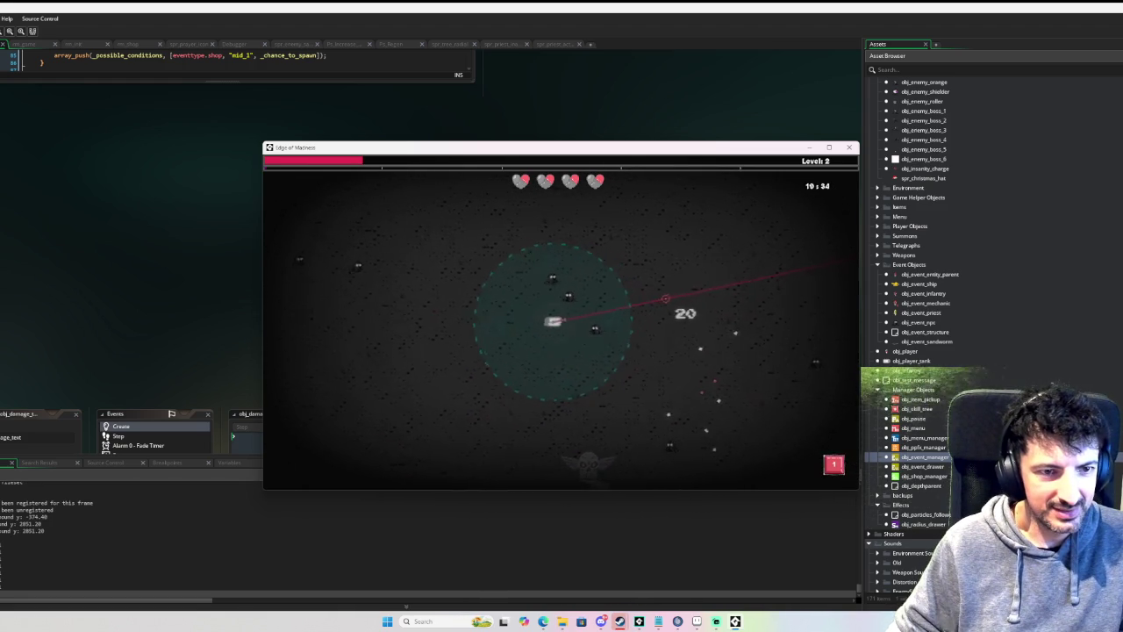
pyautogui.press('s')
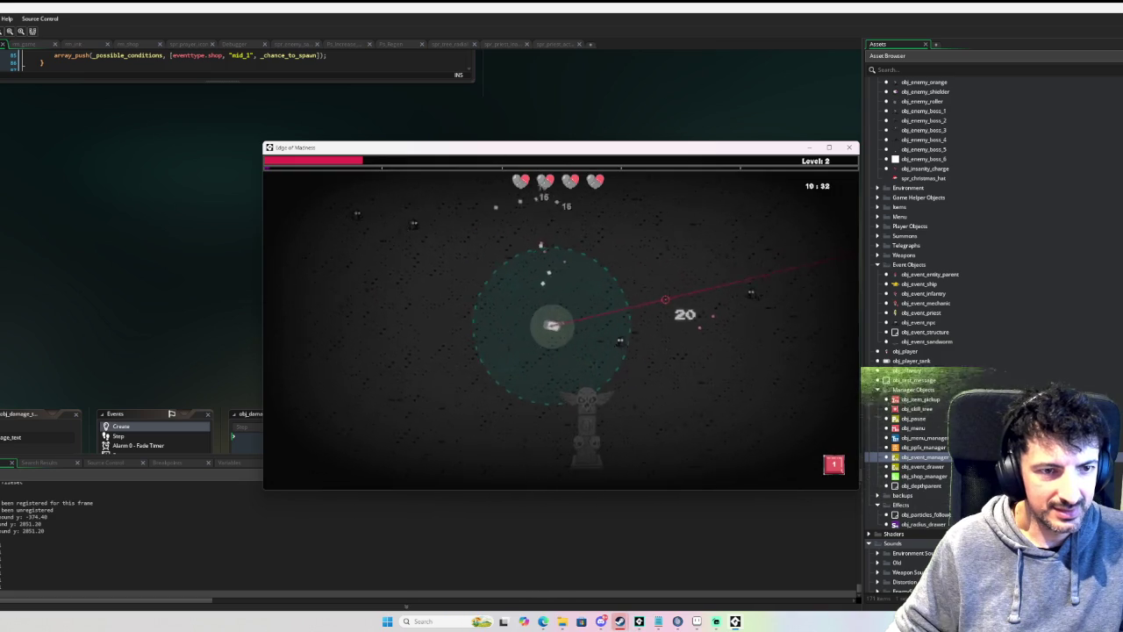
# Step: Keep dodging until level 3, then open the skill tree on the Prayer node
pyautogui.press('a')
pyautogui.press('w')
pyautogui.press('d')
pyautogui.press('d')
pyautogui.press('s')
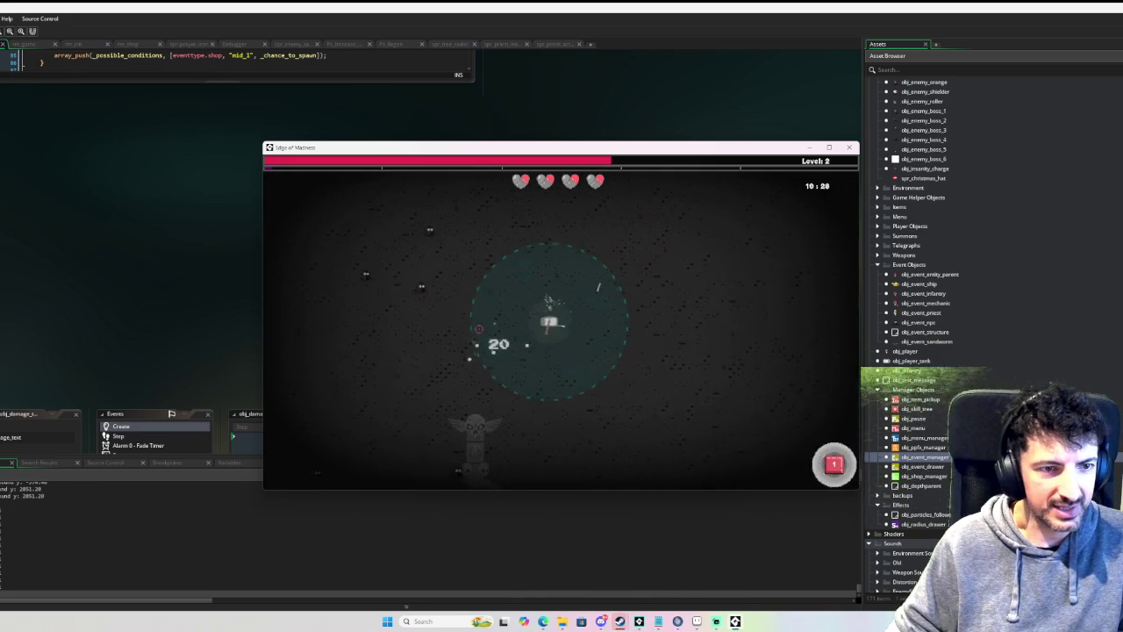
pyautogui.press('a')
pyautogui.press('w')
pyautogui.press('a')
pyautogui.press('a')
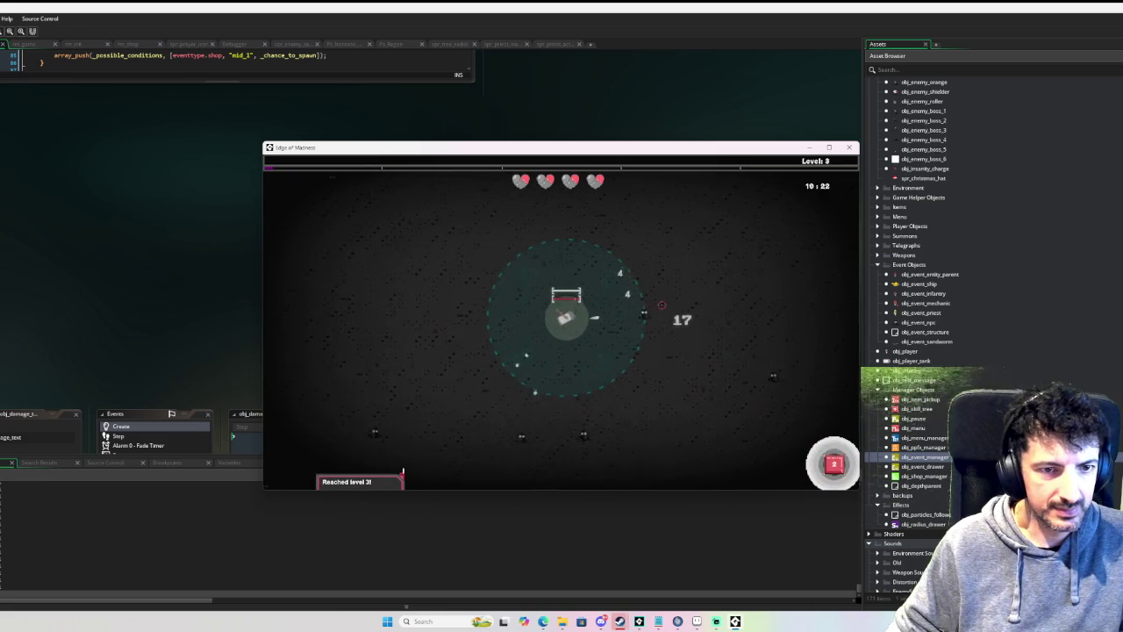
pyautogui.press('d')
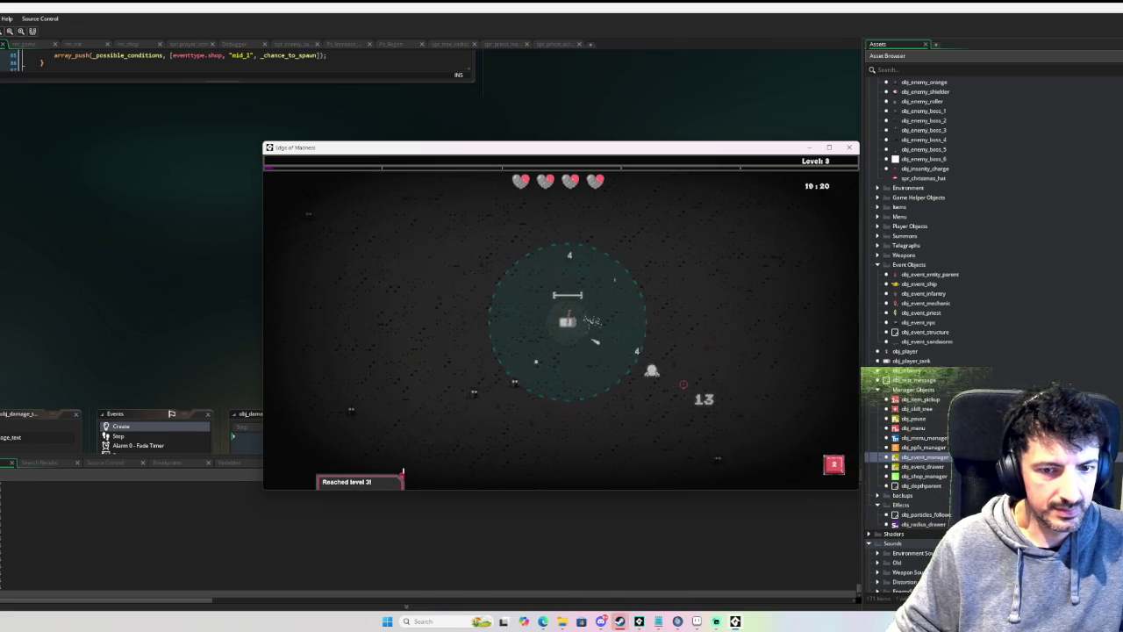
pyautogui.press('Tab')
pyautogui.moveTo(526, 381)
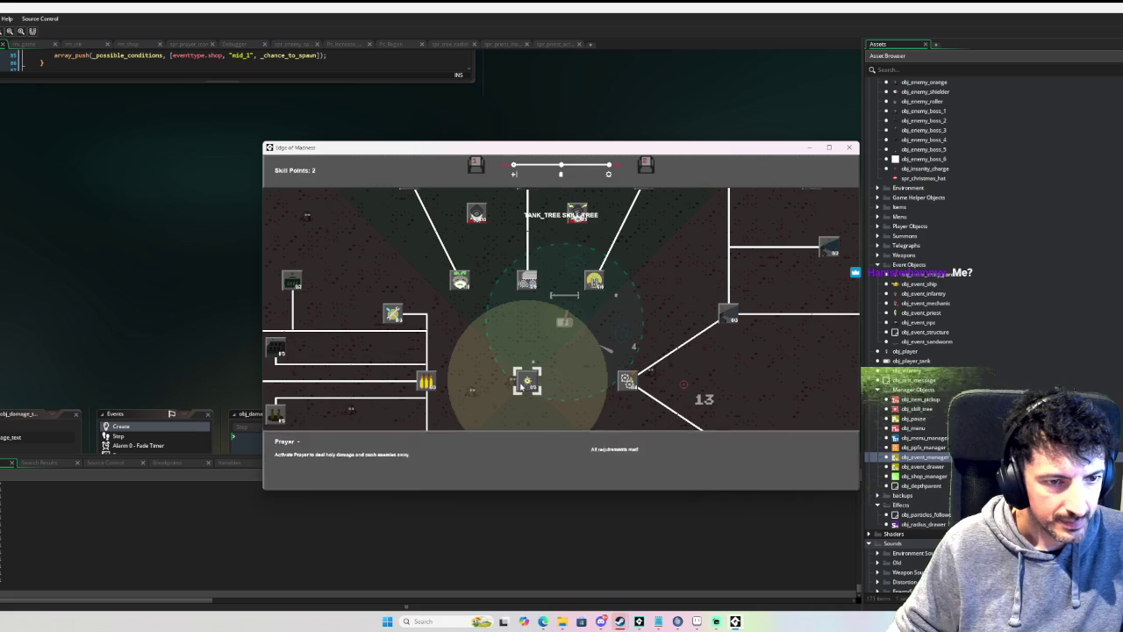
# Step: Spend a skill point upgrading Prayer, then pan the tree upward
pyautogui.click(526, 381)
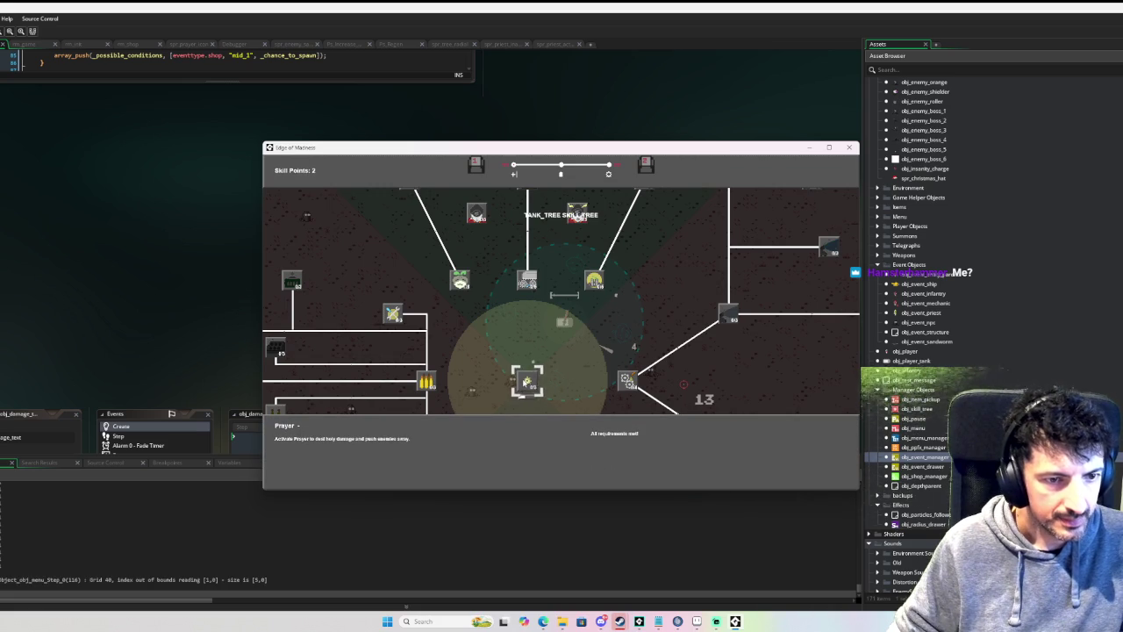
pyautogui.click(527, 381)
pyautogui.moveTo(533, 337); pyautogui.dragTo(587, 231)
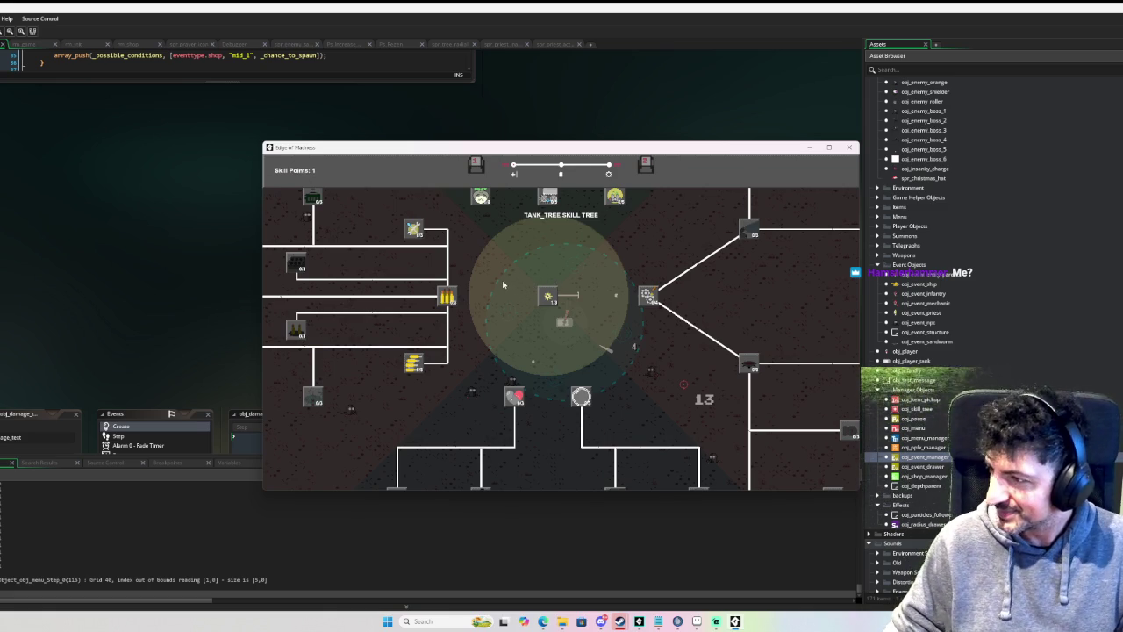
# Step: Pan across the tree, try to buy Oiled Gears, and close the tree to resume play
pyautogui.moveTo(437, 302)
pyautogui.moveTo(437, 302)
pyautogui.mouseDown()
pyautogui.moveTo(421, 263)
pyautogui.moveTo(339, 284)
pyautogui.moveTo(517, 427)
pyautogui.moveTo(544, 377)
pyautogui.moveTo(474, 351)
pyautogui.moveTo(553, 364)
pyautogui.moveTo(702, 339)
pyautogui.moveTo(602, 327)
pyautogui.moveTo(682, 396)
pyautogui.moveTo(535, 373)
pyautogui.moveTo(429, 296)
pyautogui.moveTo(359, 335)
pyautogui.moveTo(355, 365)
pyautogui.moveTo(405, 400)
pyautogui.moveTo(407, 455)
pyautogui.moveTo(579, 454)
pyautogui.moveTo(571, 314)
pyautogui.moveTo(580, 374)
pyautogui.moveTo(637, 360)
pyautogui.moveTo(694, 293)
pyautogui.moveTo(687, 265)
pyautogui.moveTo(284, 339)
pyautogui.mouseUp()
pyautogui.moveTo(683, 263)
pyautogui.mouseDown()
pyautogui.moveTo(387, 289)
pyautogui.moveTo(245, 326)
pyautogui.moveTo(412, 312)
pyautogui.moveTo(640, 222)
pyautogui.moveTo(455, 202)
pyautogui.mouseUp()
pyautogui.moveTo(807, 333)
pyautogui.mouseDown()
pyautogui.moveTo(526, 289)
pyautogui.moveTo(719, 263)
pyautogui.moveTo(702, 254)
pyautogui.moveTo(634, 261)
pyautogui.moveTo(716, 288)
pyautogui.mouseUp()
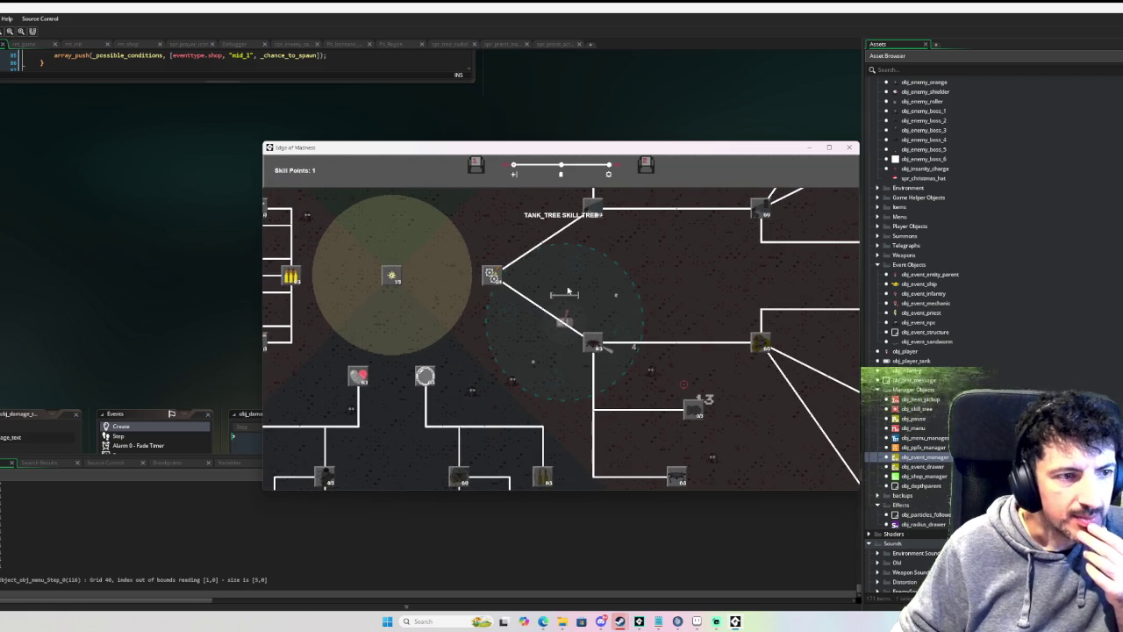
pyautogui.click(508, 279)
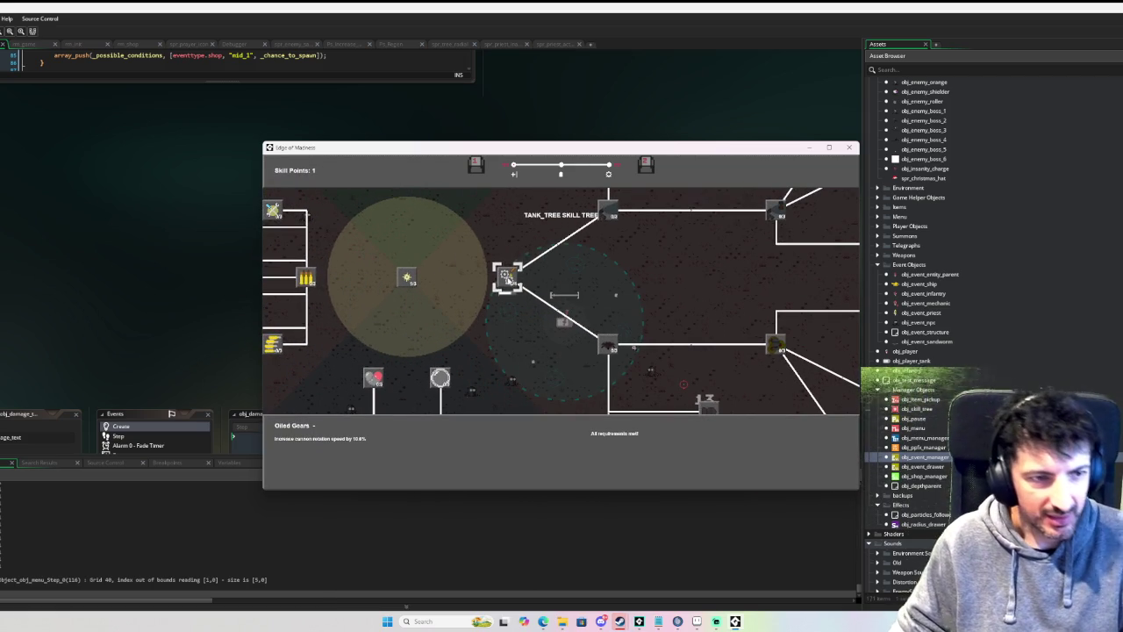
pyautogui.press('Escape')
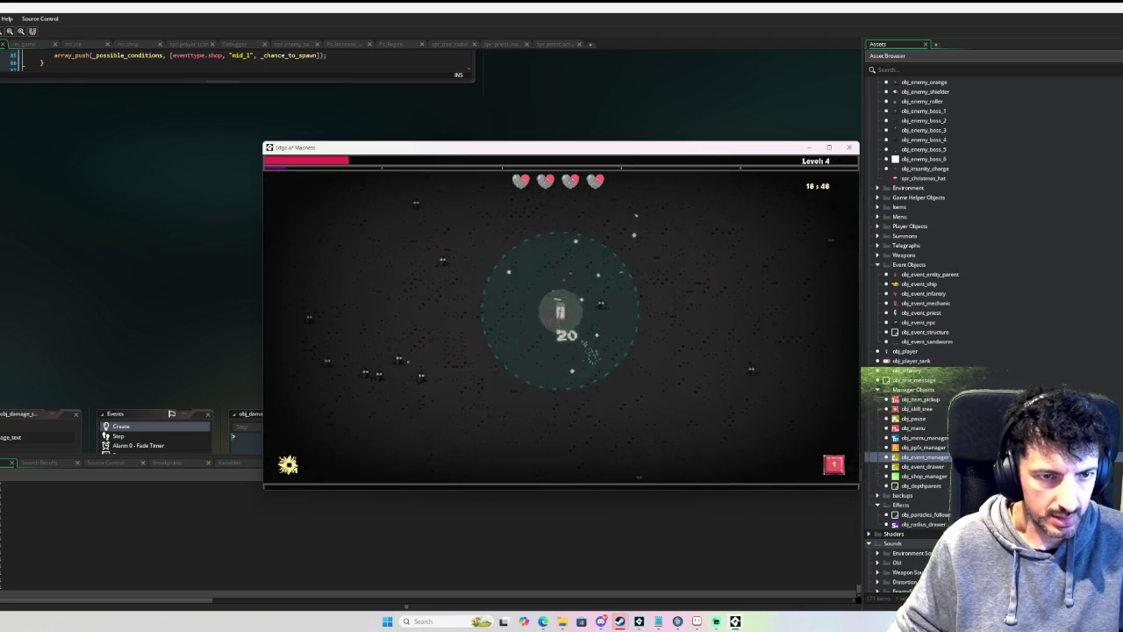
# Step: Buy Explosive Mines in the skill tree and return to the arena
pyautogui.press('Tab')
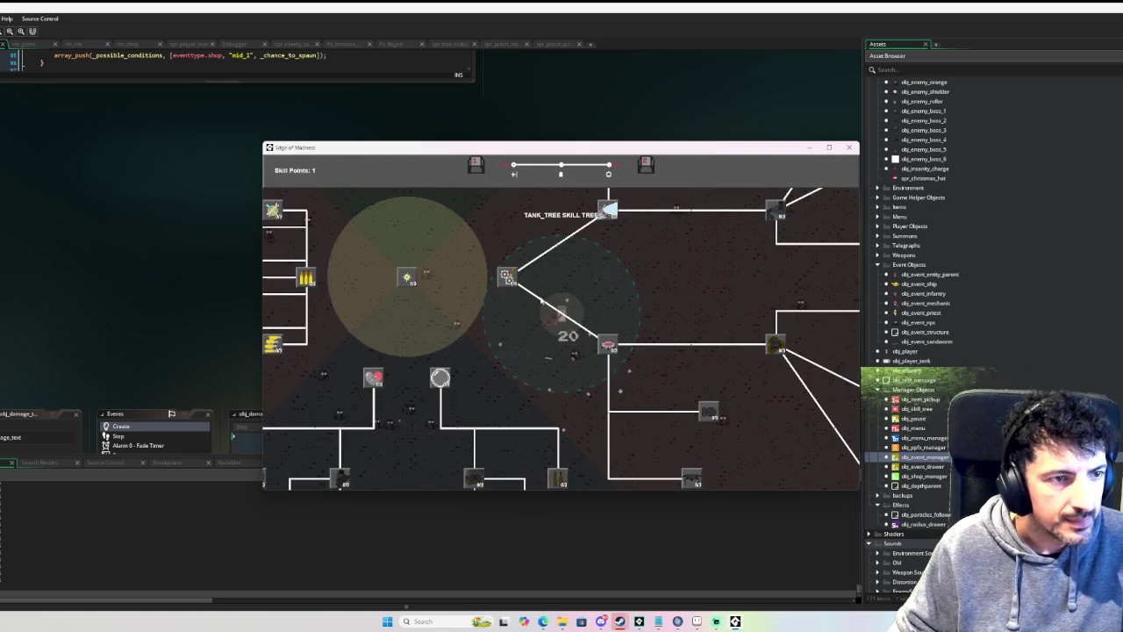
pyautogui.moveTo(612, 340)
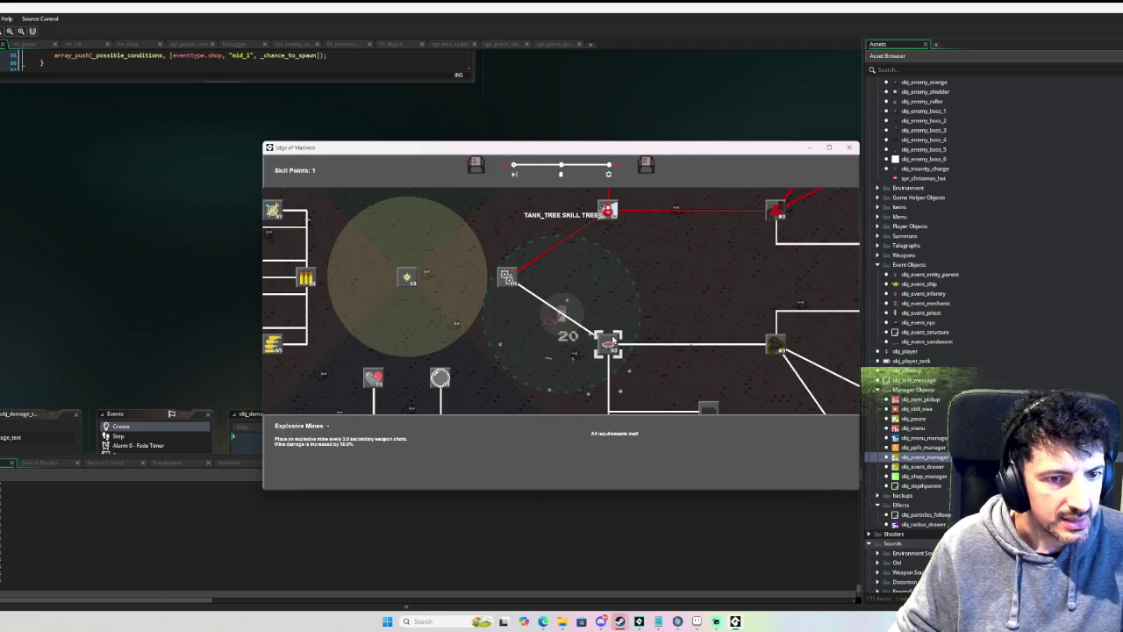
pyautogui.click(611, 341)
pyautogui.press('Tab')
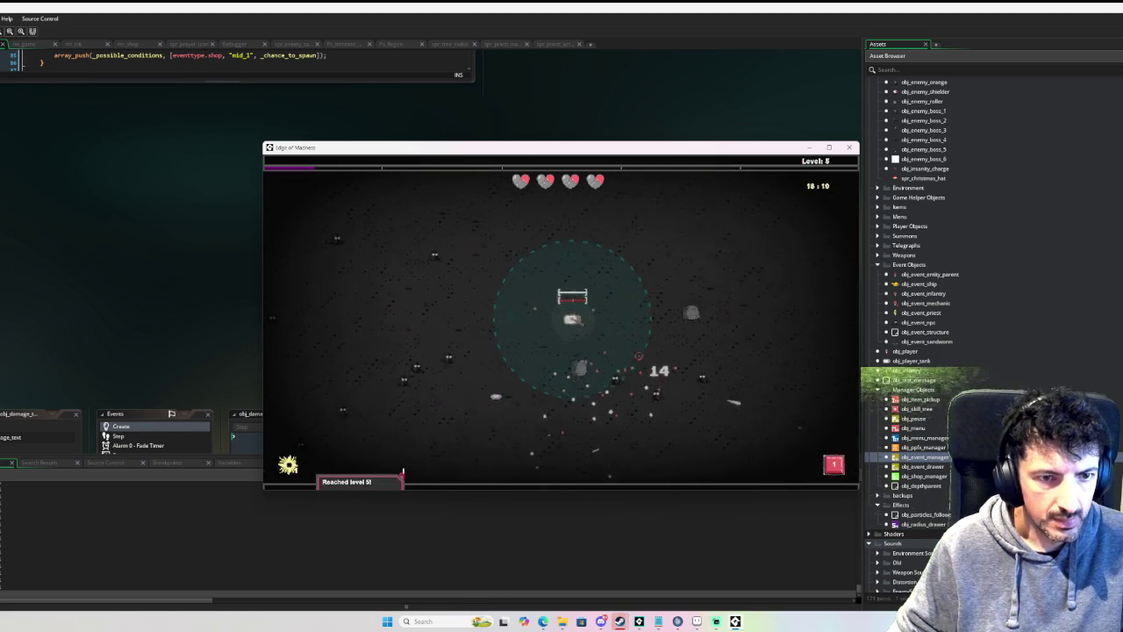
# Step: Glance at the skill tree at level 5, then reopen the tank skill tree with 2 skill points
pyautogui.press('Tab')
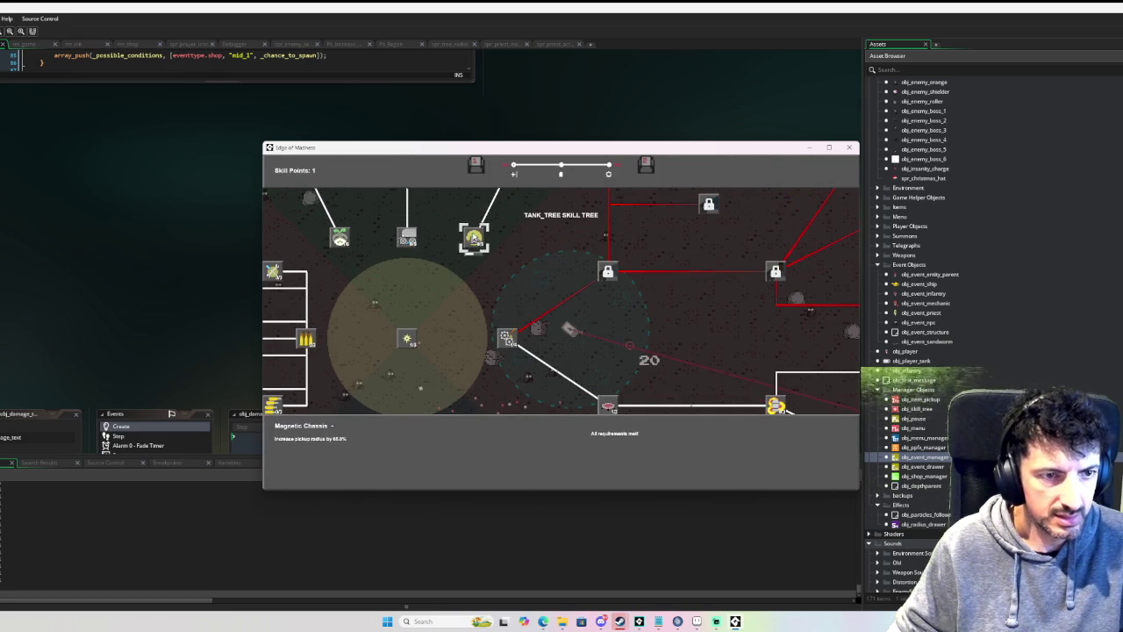
pyautogui.press('Tab')
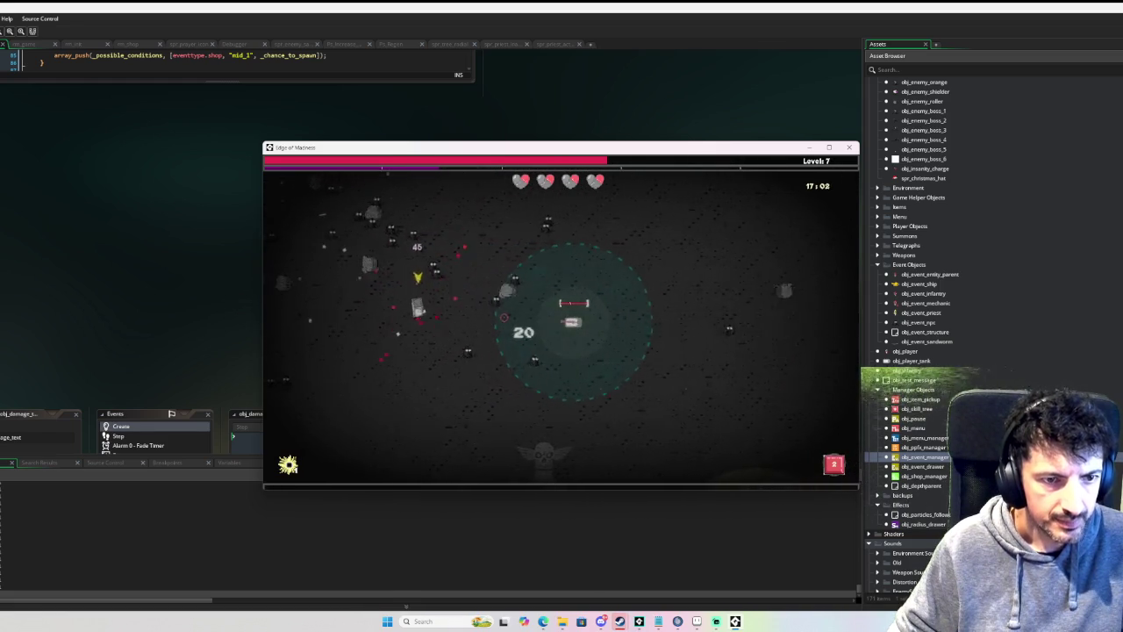
pyautogui.press('Tab')
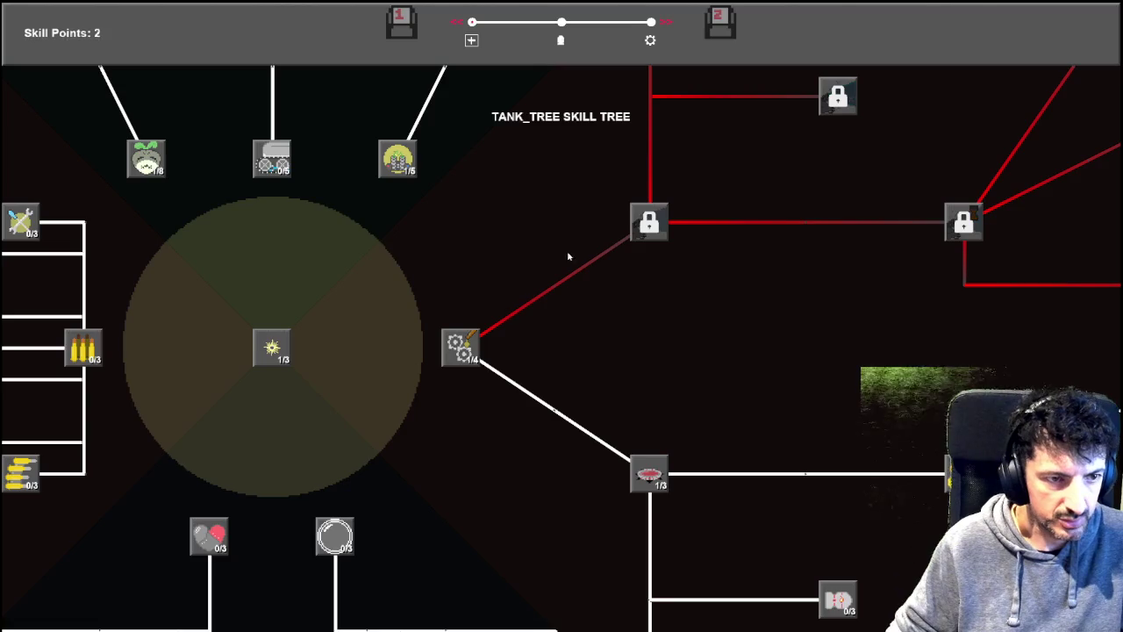
# Step: Equip the Matchbook item, move the tank, and reopen the skill tree showing 3 skill points
pyautogui.press('Tab')
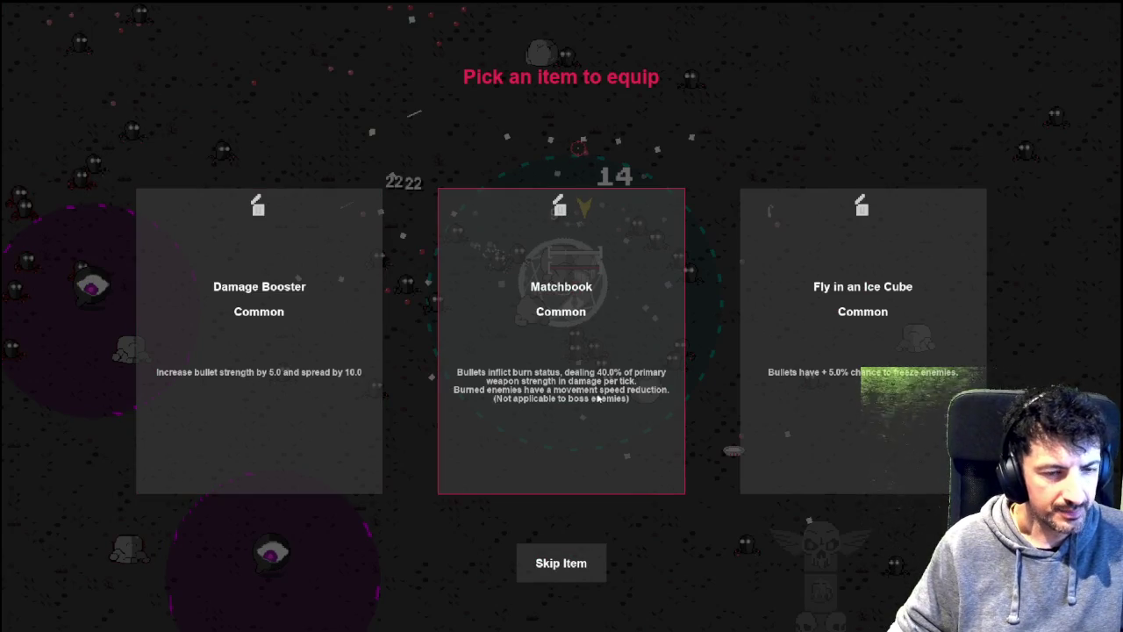
pyautogui.click(574, 440)
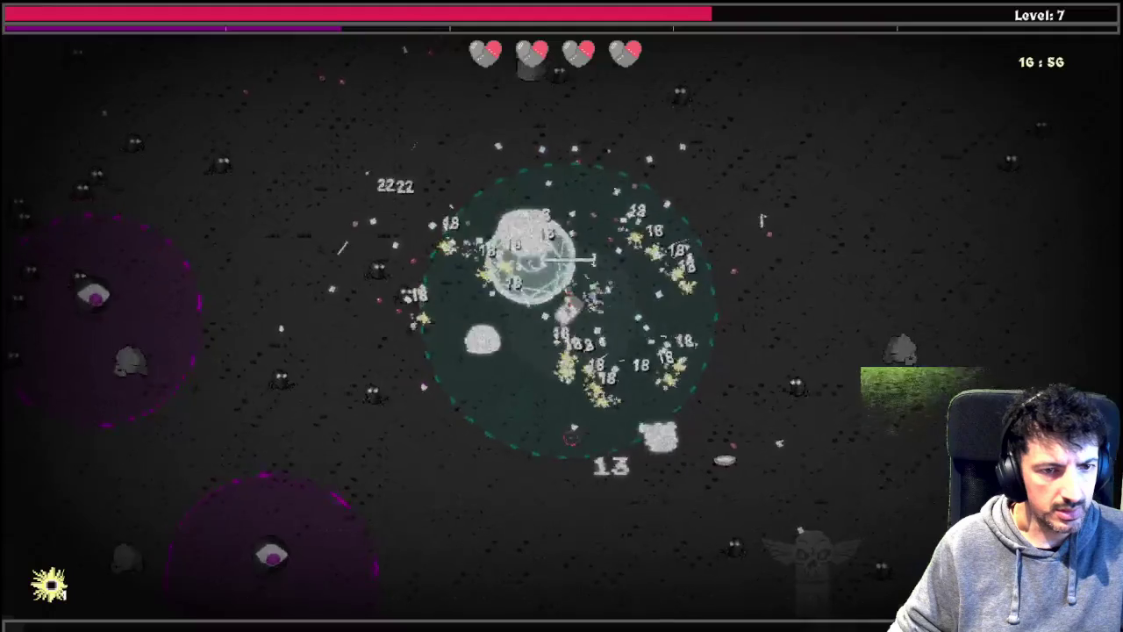
pyautogui.press('w')
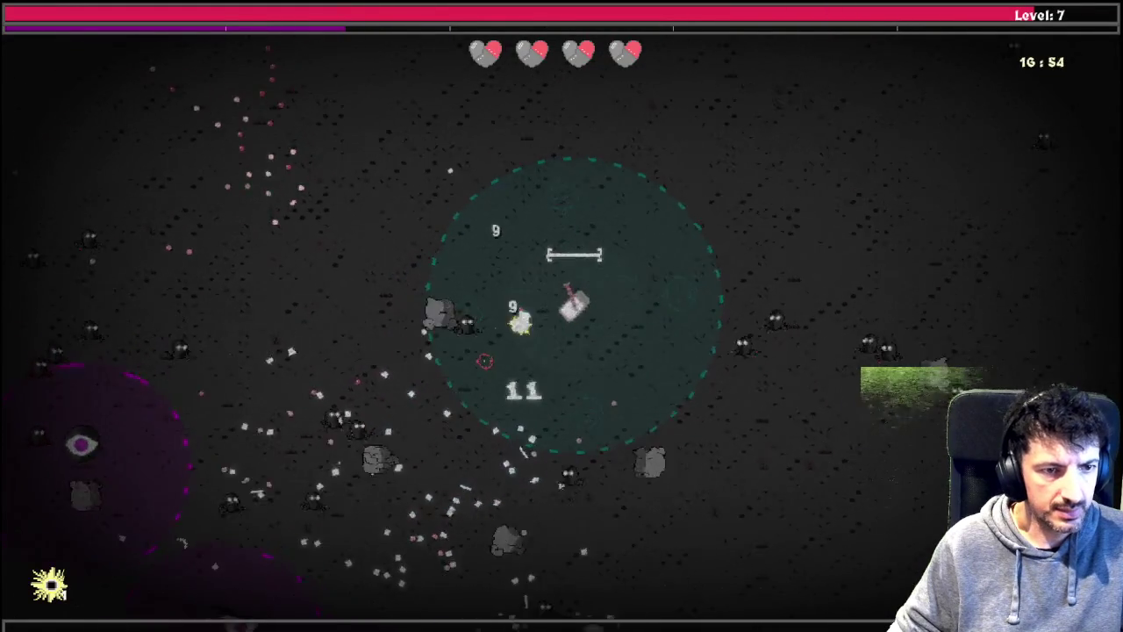
pyautogui.press('a')
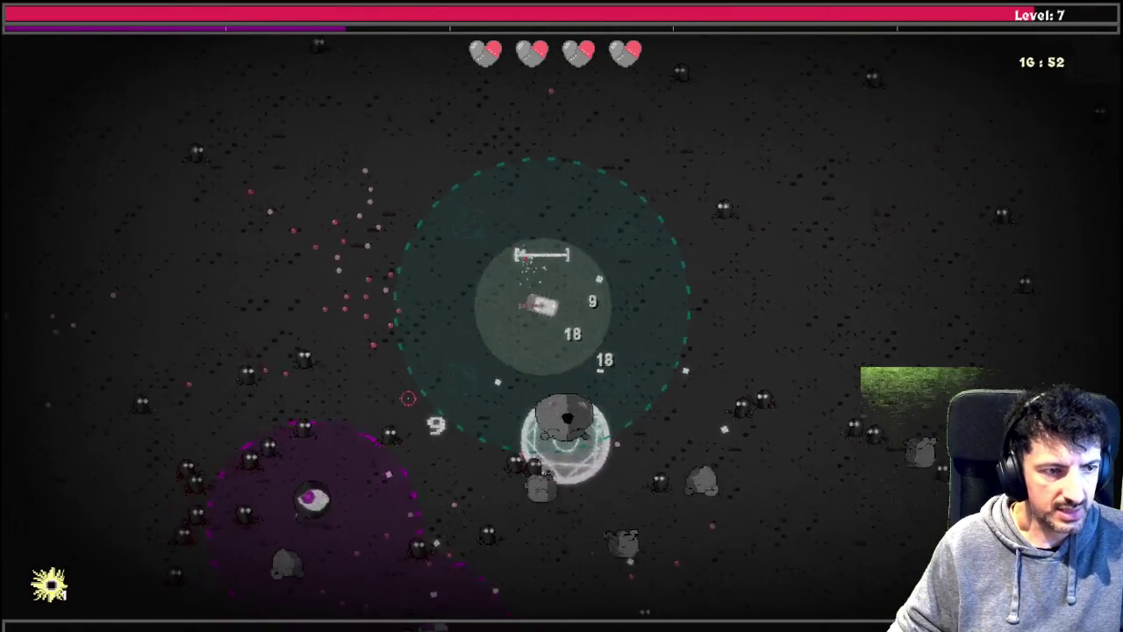
pyautogui.press('Tab')
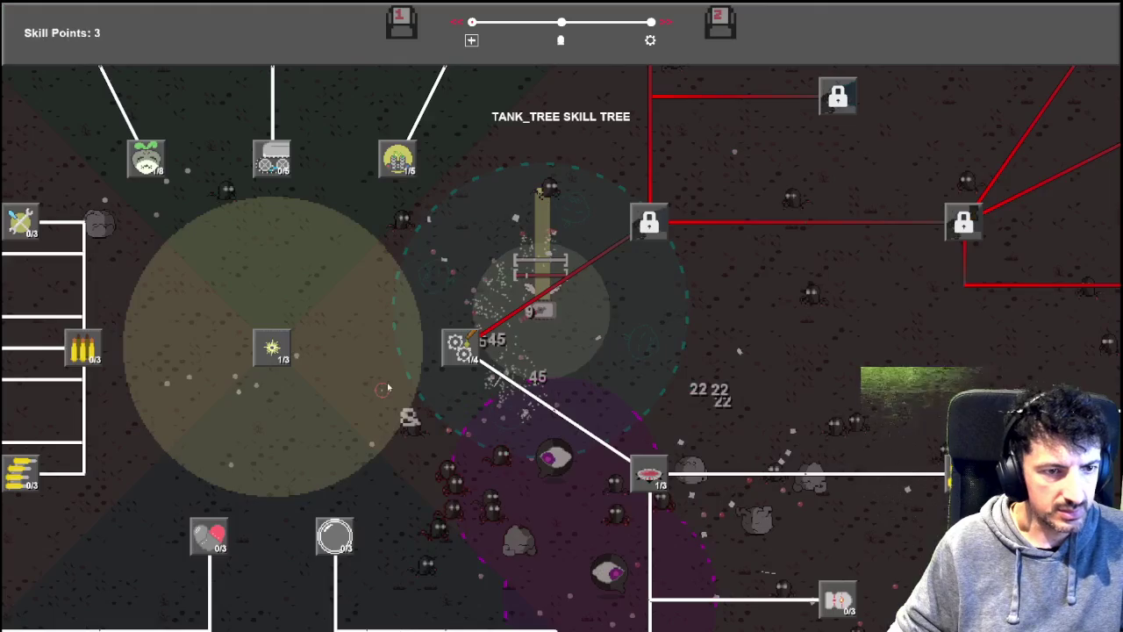
# Step: Review the weapon stats page with the Matchbook tooltip, then resume play at level 8
pyautogui.press('2')
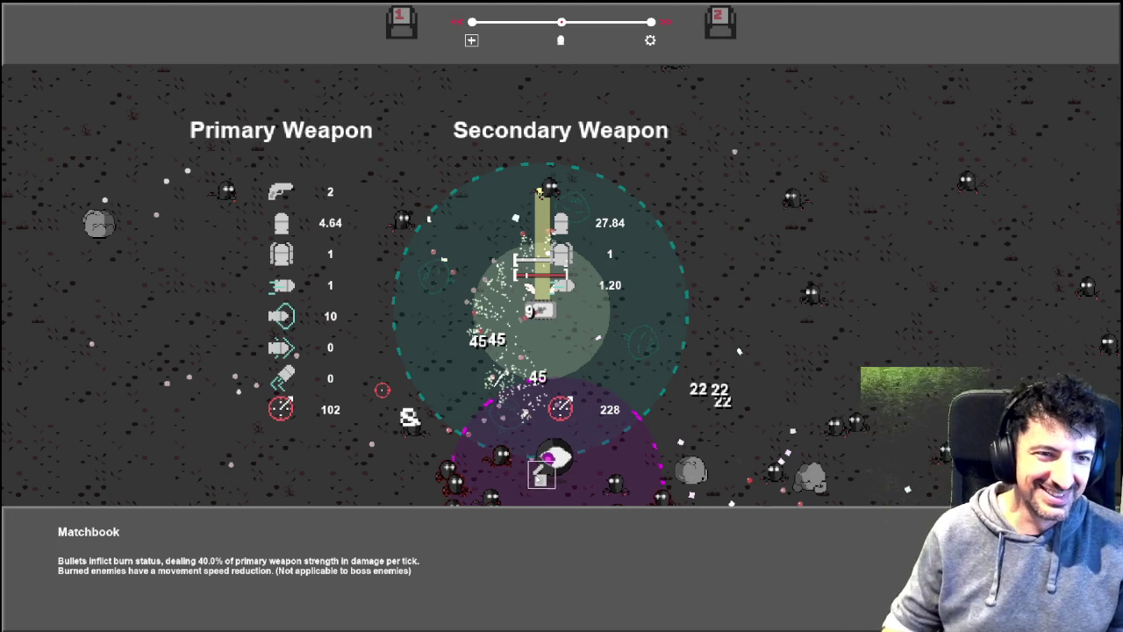
pyautogui.click(561, 286)
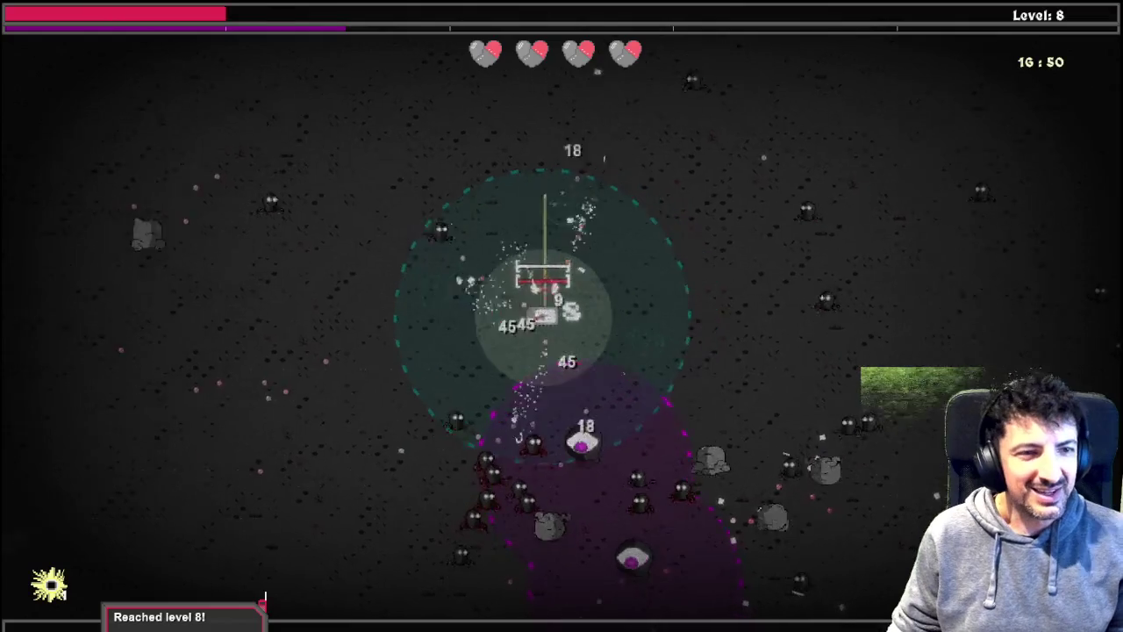
# Step: Steer the tank around the swarm with WASD, then pause the game with Escape
pyautogui.press('a')
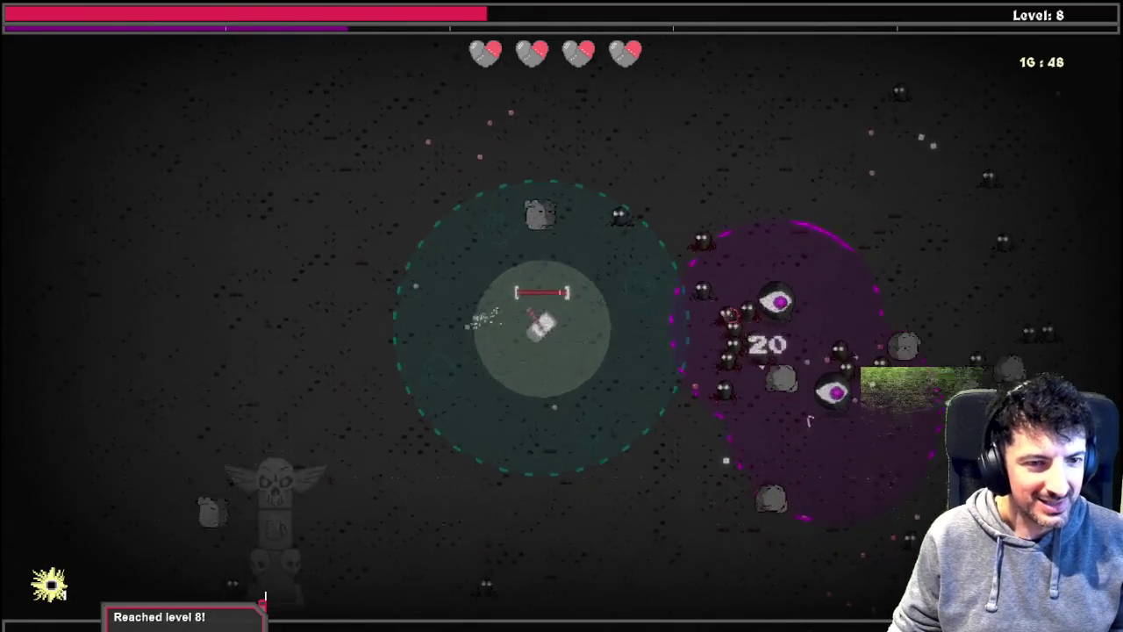
pyautogui.press('s')
pyautogui.press('d')
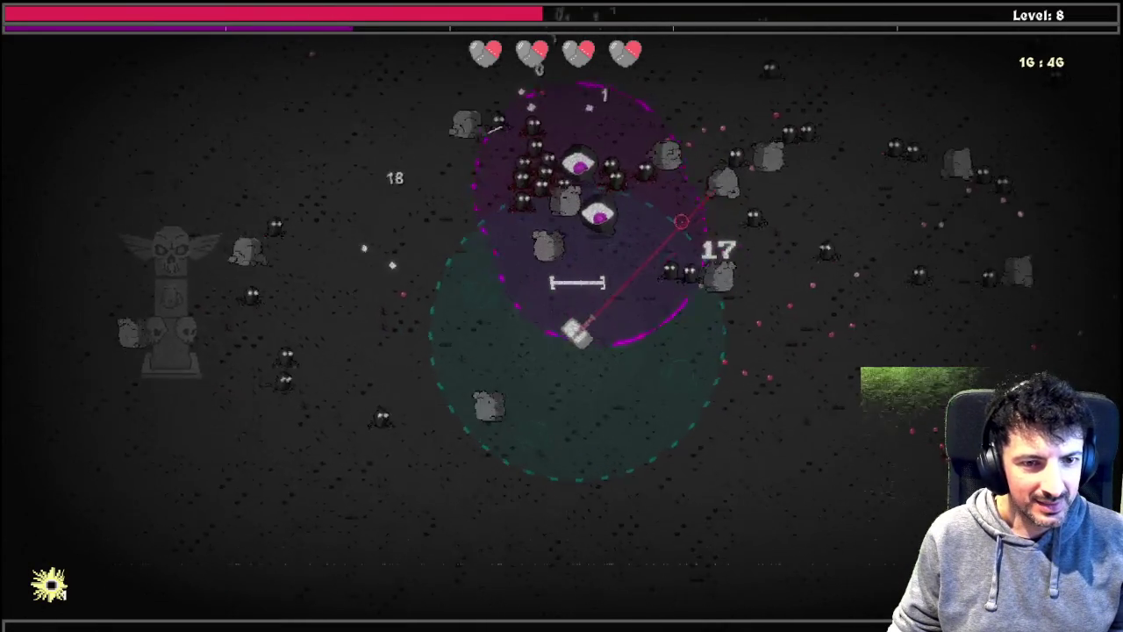
pyautogui.press('s')
pyautogui.press('d')
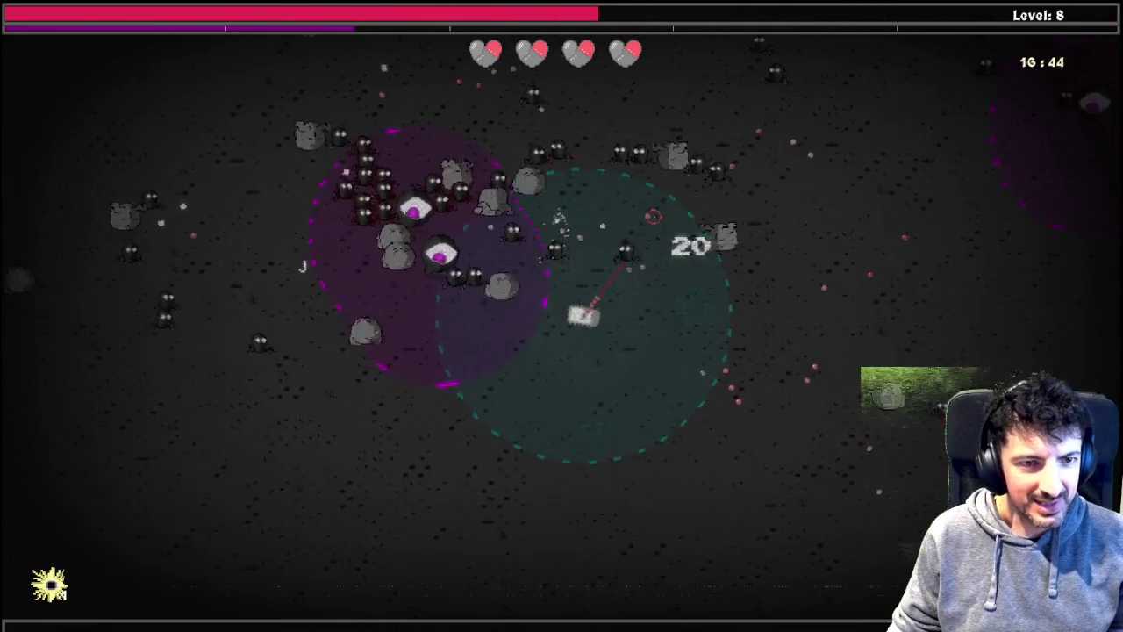
pyautogui.press('s')
pyautogui.press('d')
pyautogui.press('a')
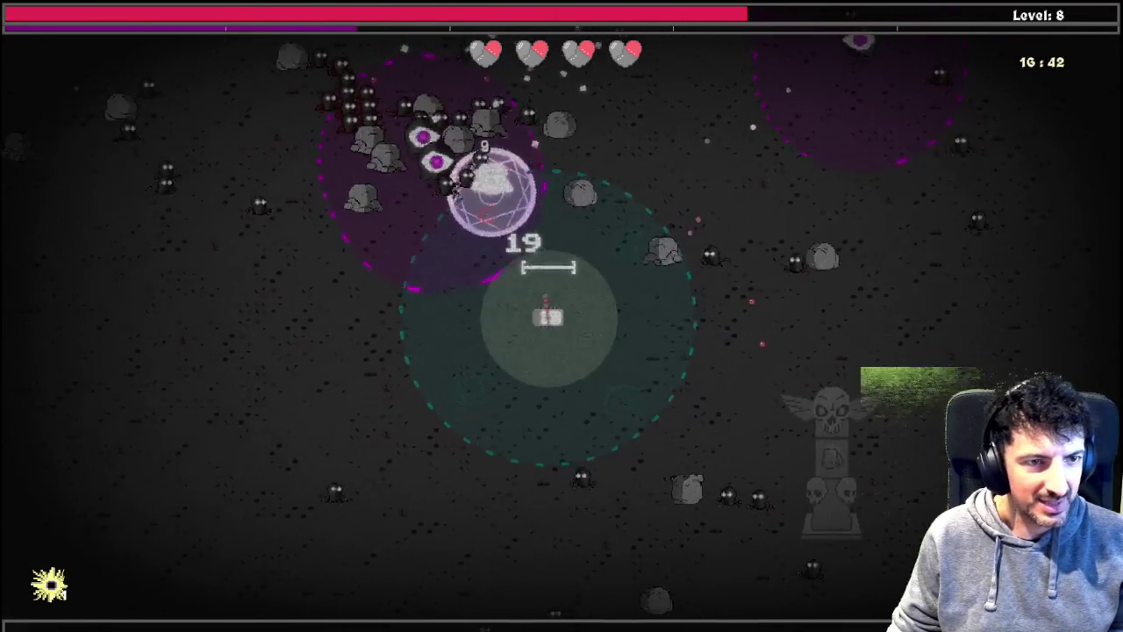
pyautogui.press('a')
pyautogui.press('s')
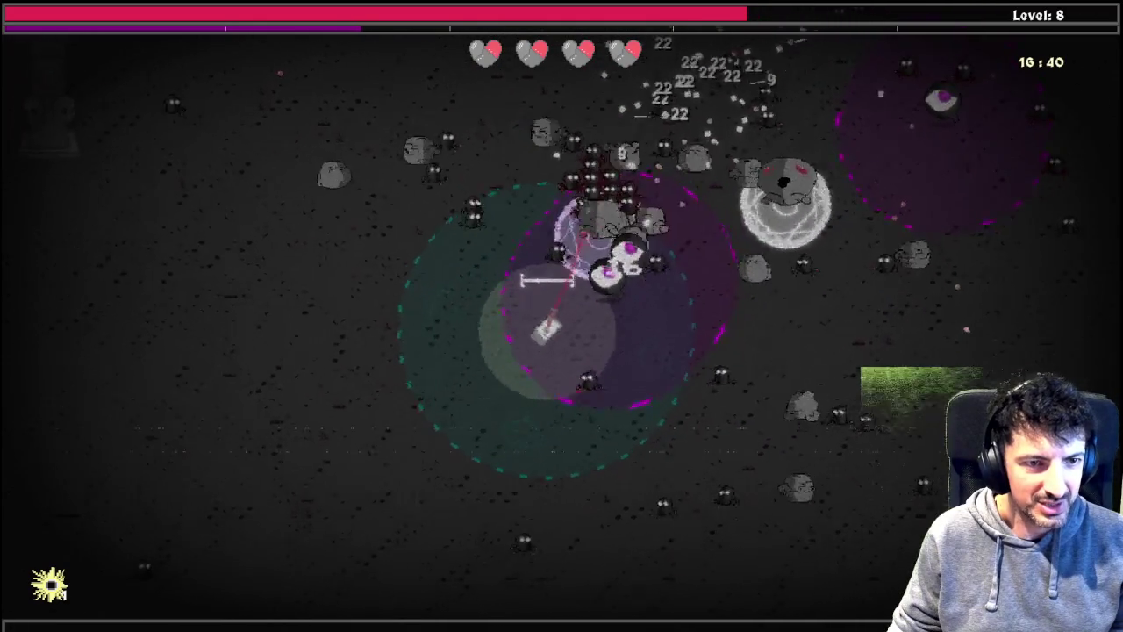
pyautogui.press('a')
pyautogui.press('w')
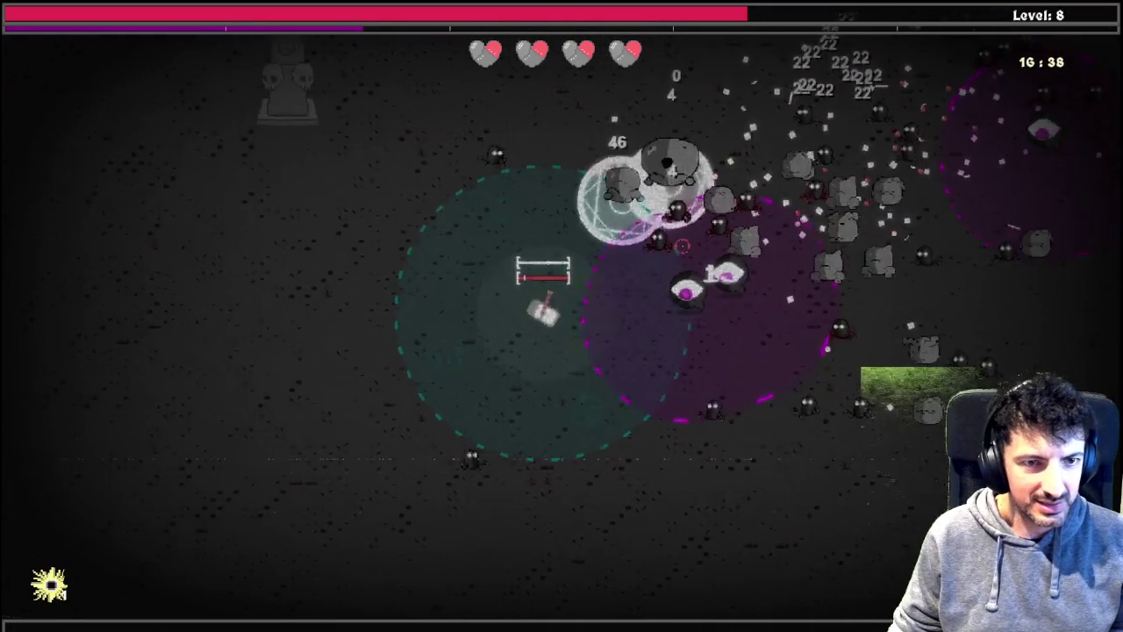
pyautogui.press('Escape')
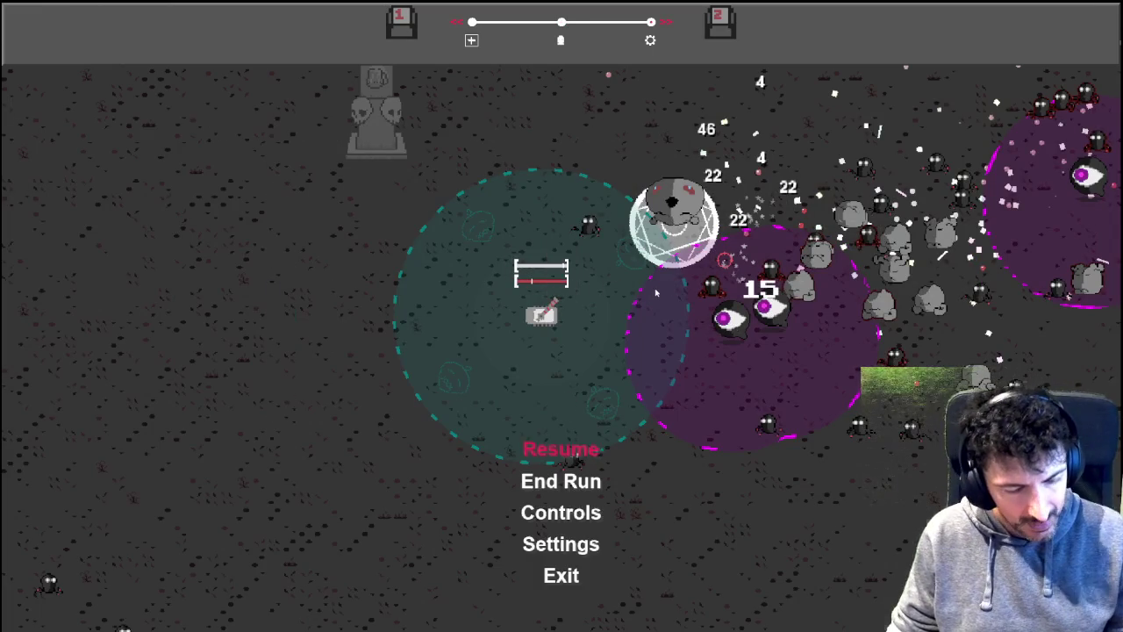
# Step: Switch from the paused game to the IDE and bring the game back to the front
pyautogui.press('Down')
pyautogui.press('Down')
pyautogui.press('Down')
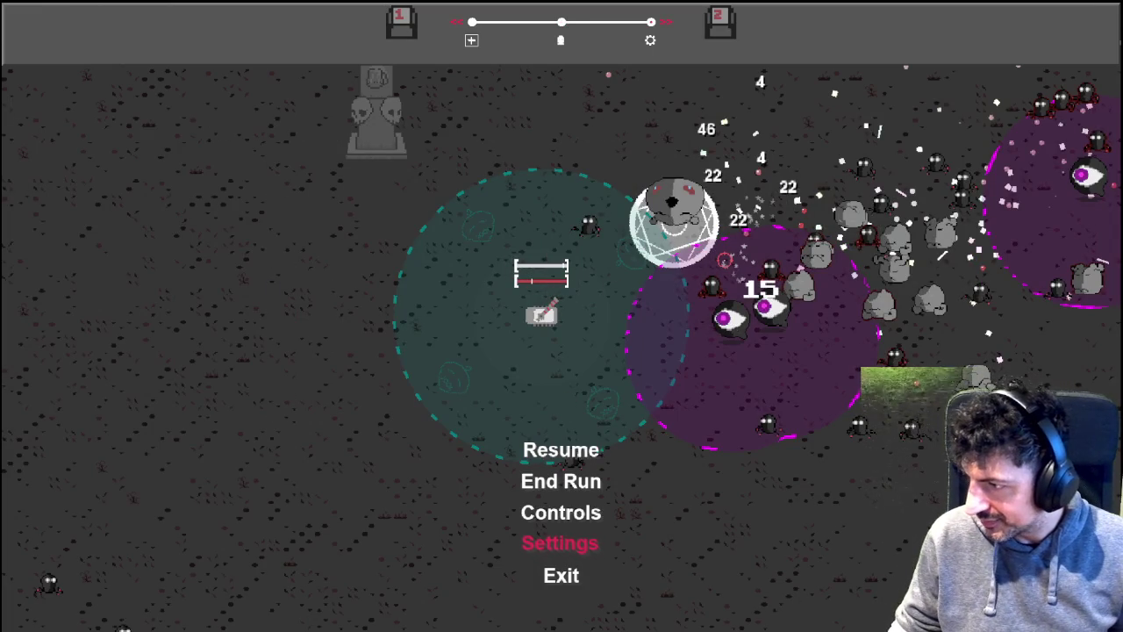
pyautogui.hotkey('alt', 'F4')
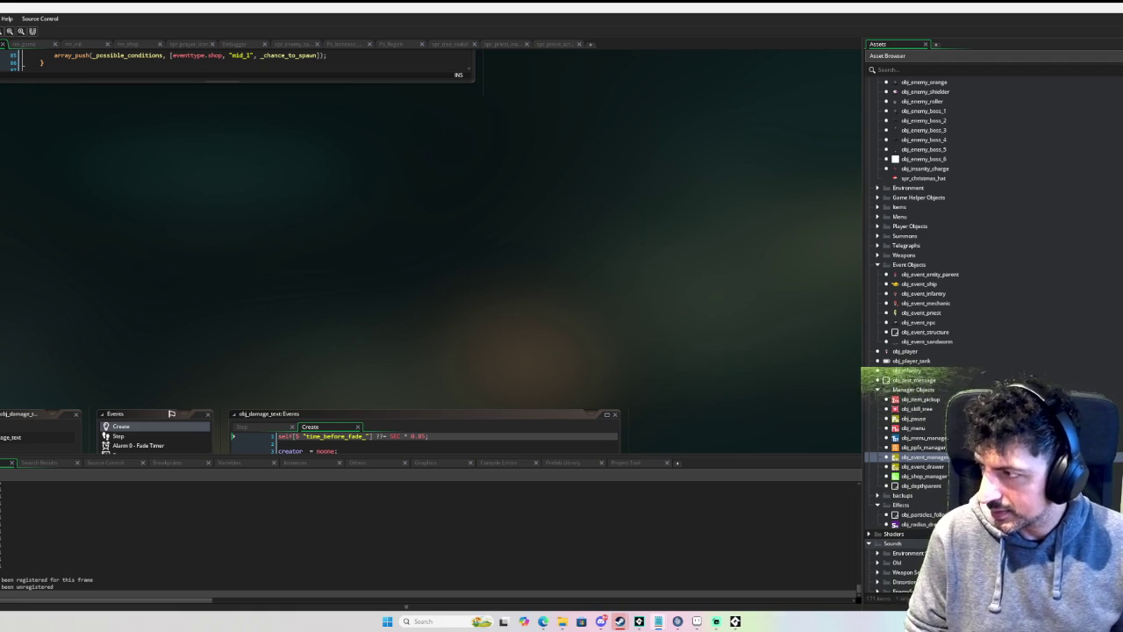
pyautogui.click(753, 622)
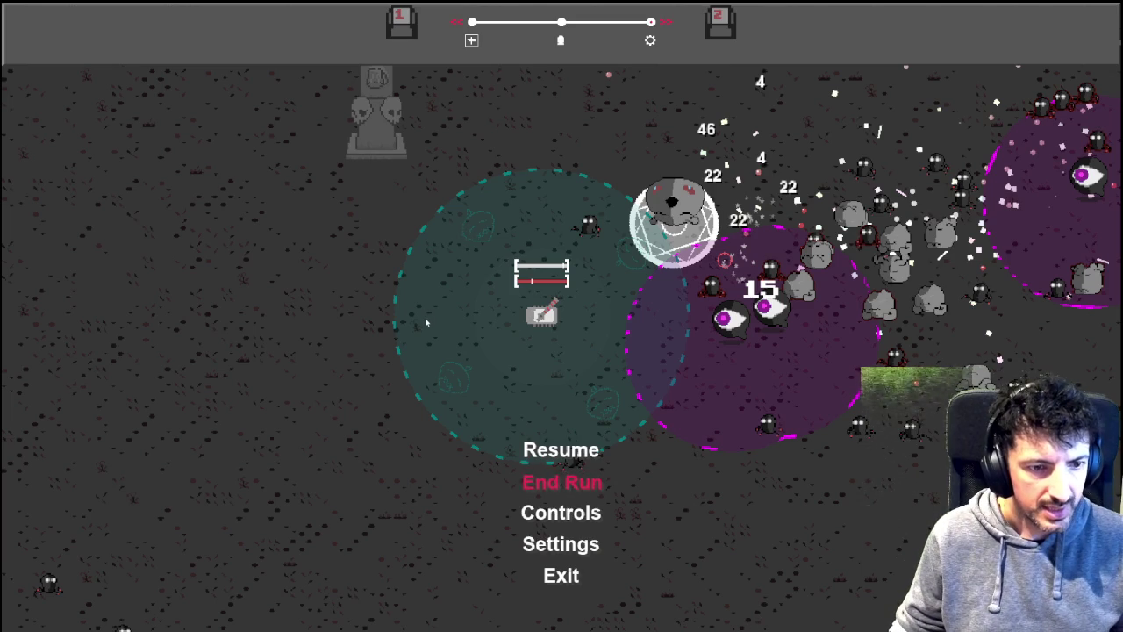
# Step: Browse the tank skill tree's branches, then close it and resume playing at level 8
pyautogui.press('Tab')
pyautogui.press('Tab')
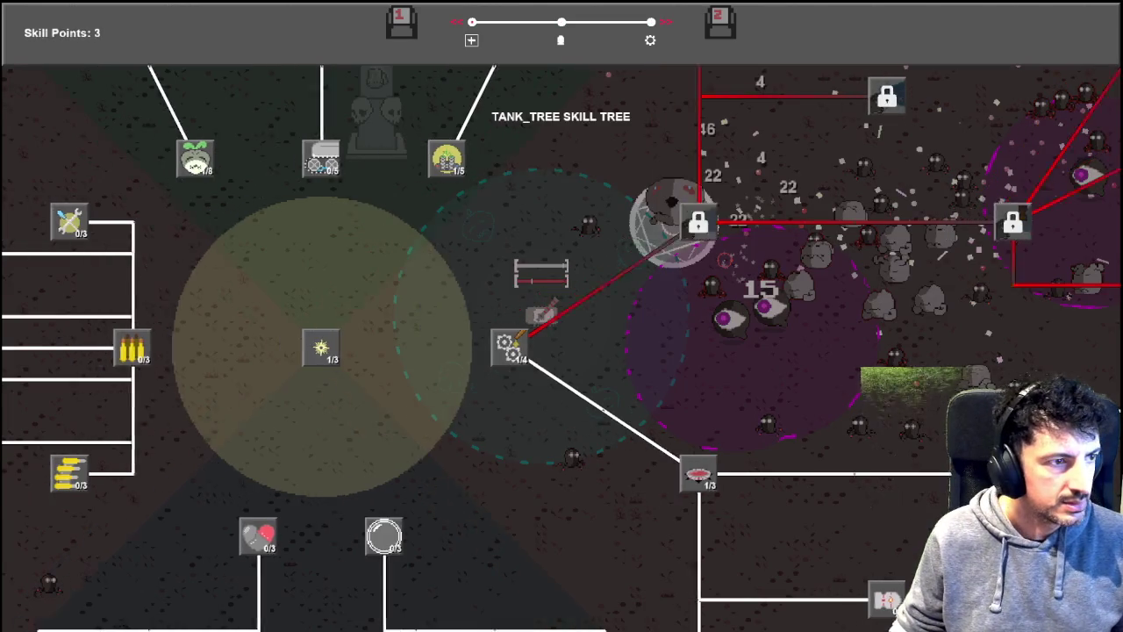
pyautogui.press('a')
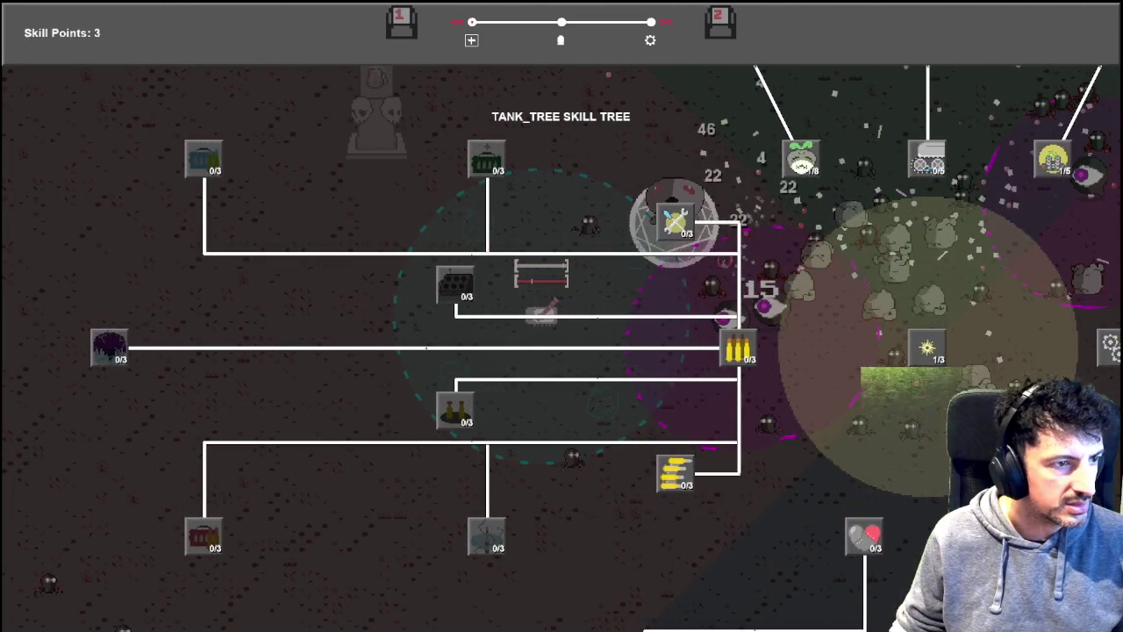
pyautogui.press('Tab')
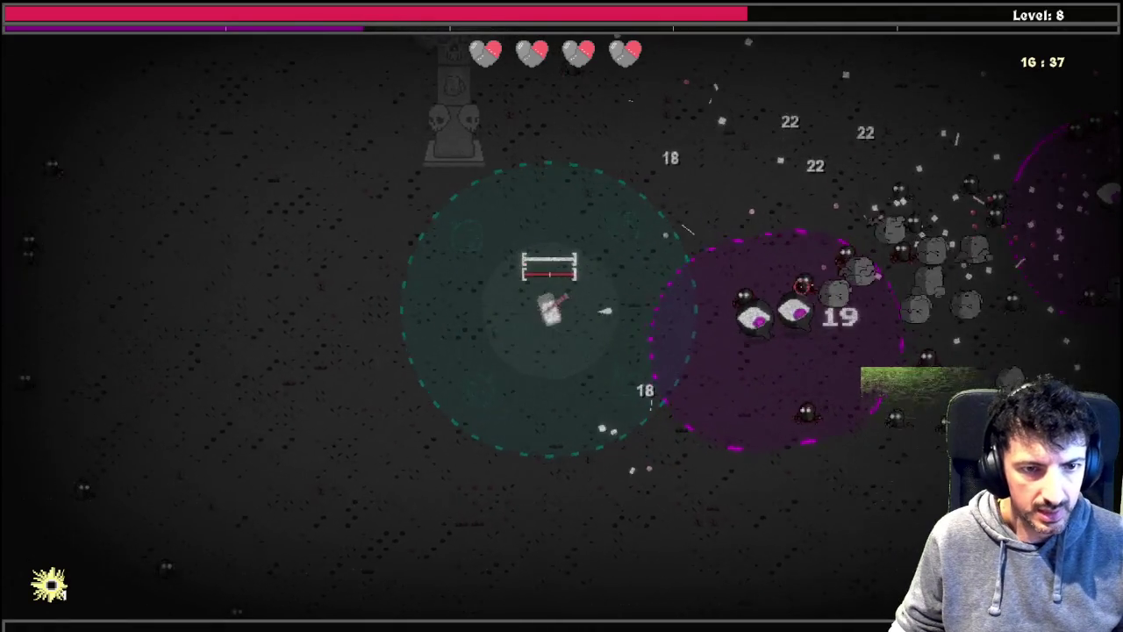
# Step: Move the tank toward the distress signal and open the tank skill tree
pyautogui.press('a')
pyautogui.press('s')
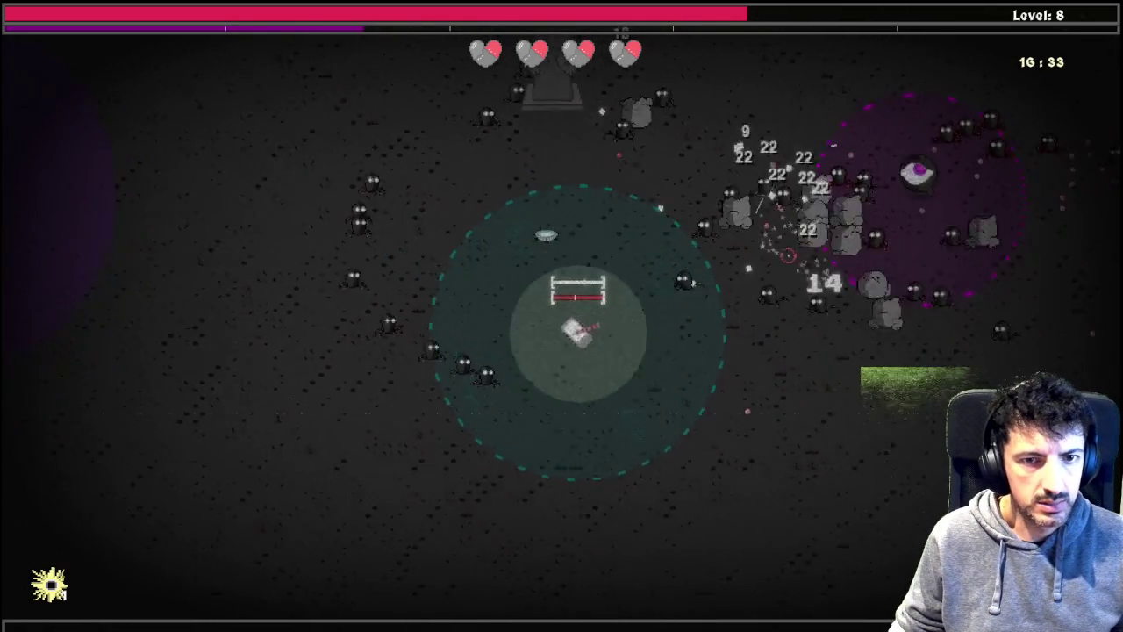
pyautogui.press('d')
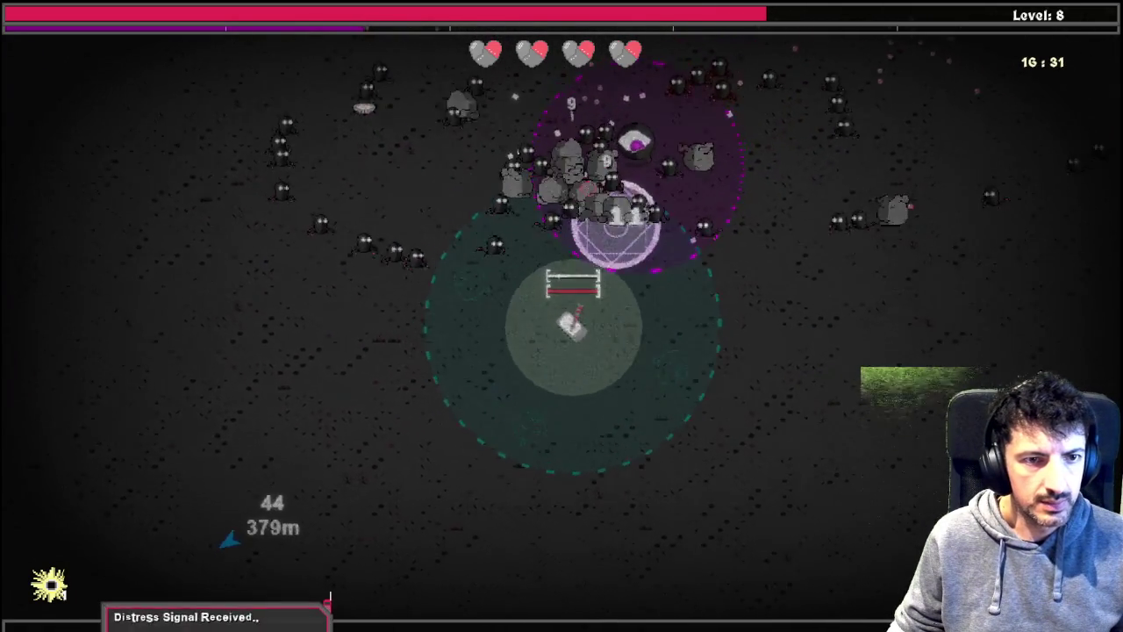
pyautogui.press('d')
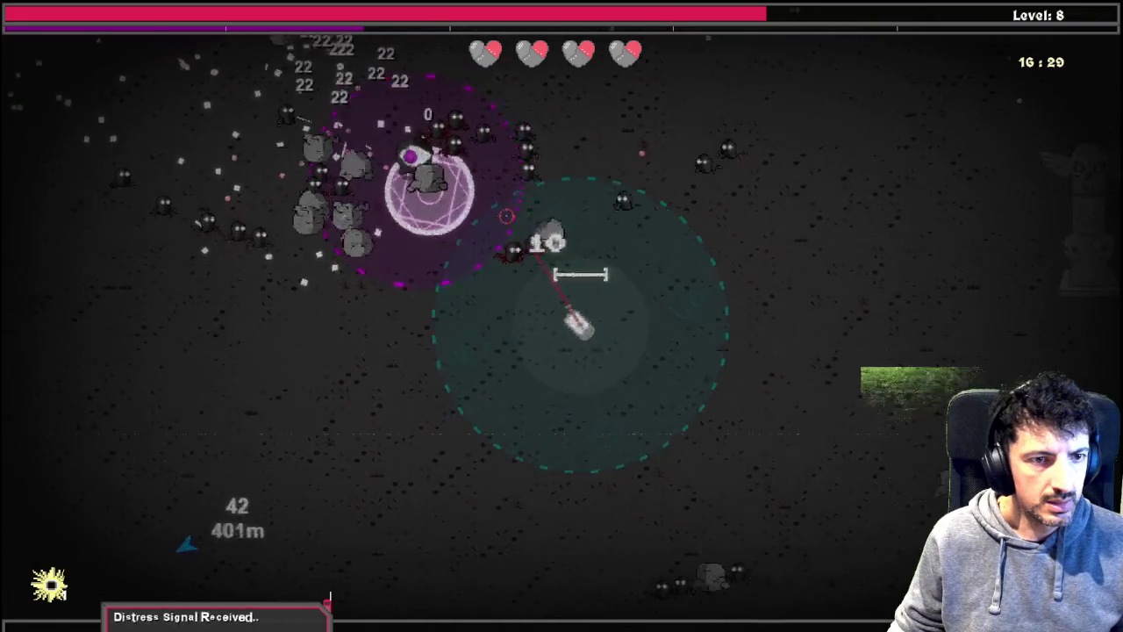
pyautogui.press('Tab')
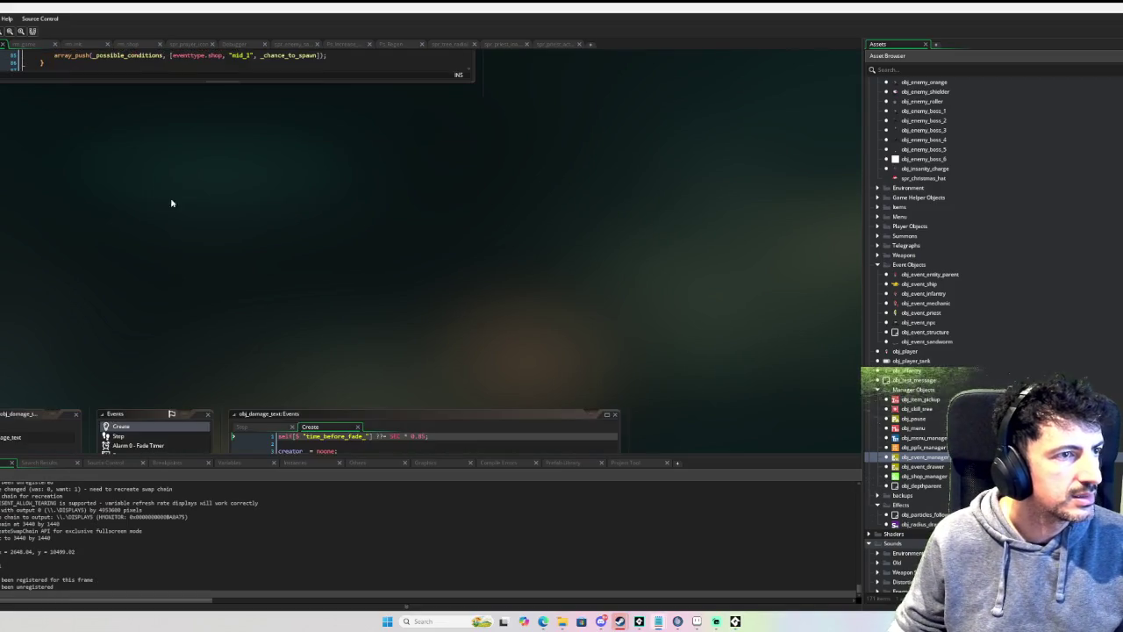
# Step: Pan the workspace and look over the running game's debugger code view
pyautogui.moveTo(540, 233); pyautogui.dragTo(683, 235)
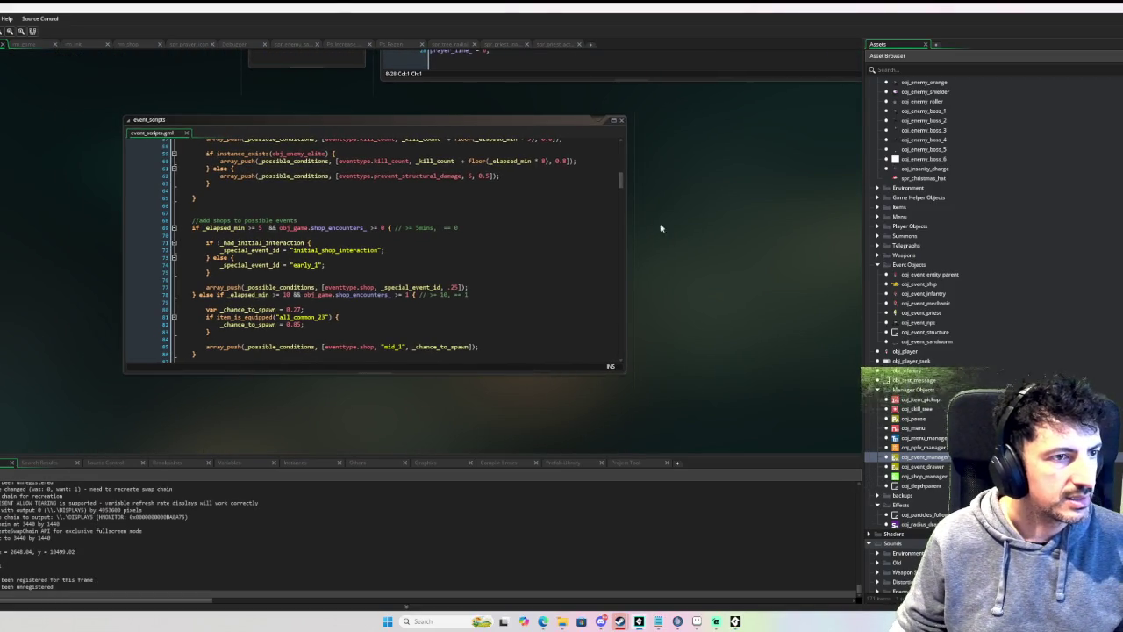
pyautogui.click(237, 45)
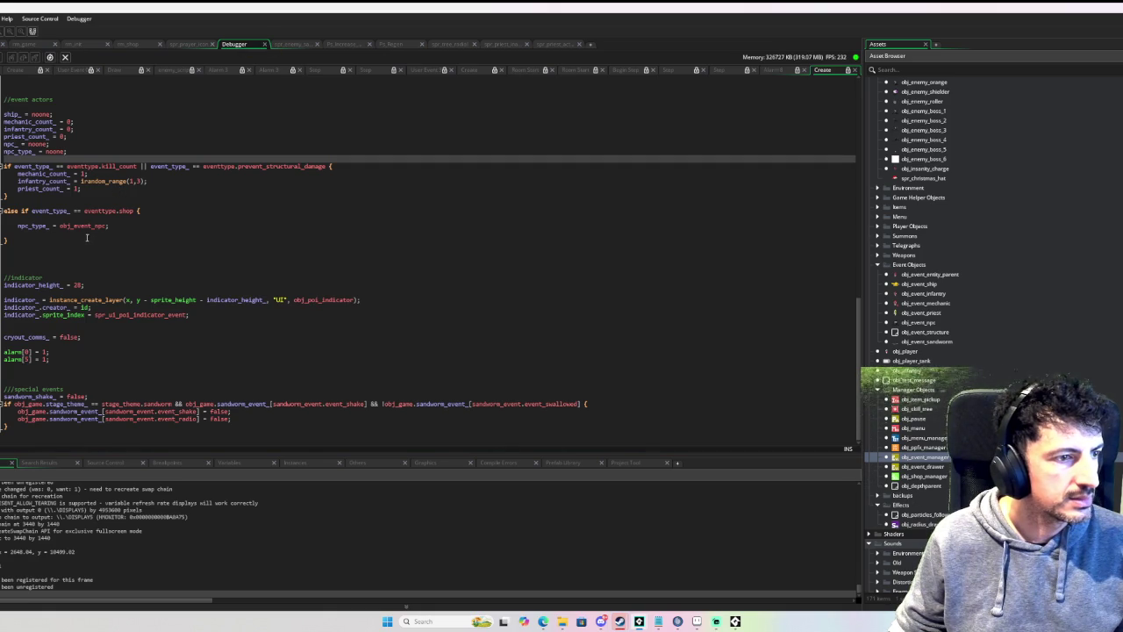
pyautogui.scroll(3, 88, 238)
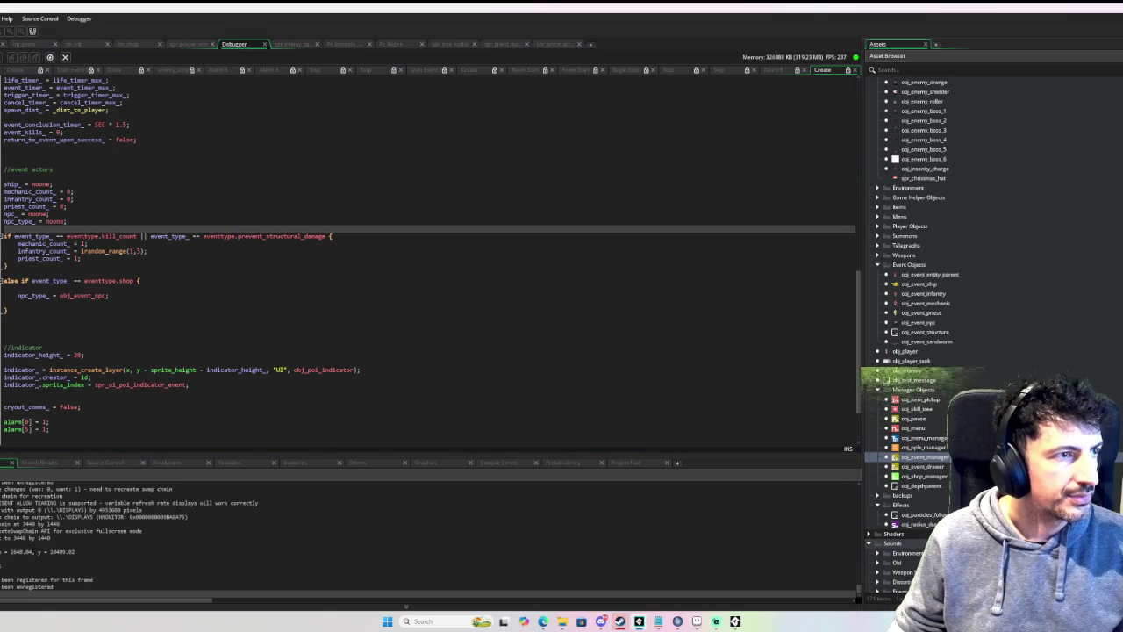
pyautogui.hotkey('ctrl', 'Tab')
# Step: Open obj_event_manager and set a breakpoint on line 43 of its code
pyautogui.doubleClick(925, 457)
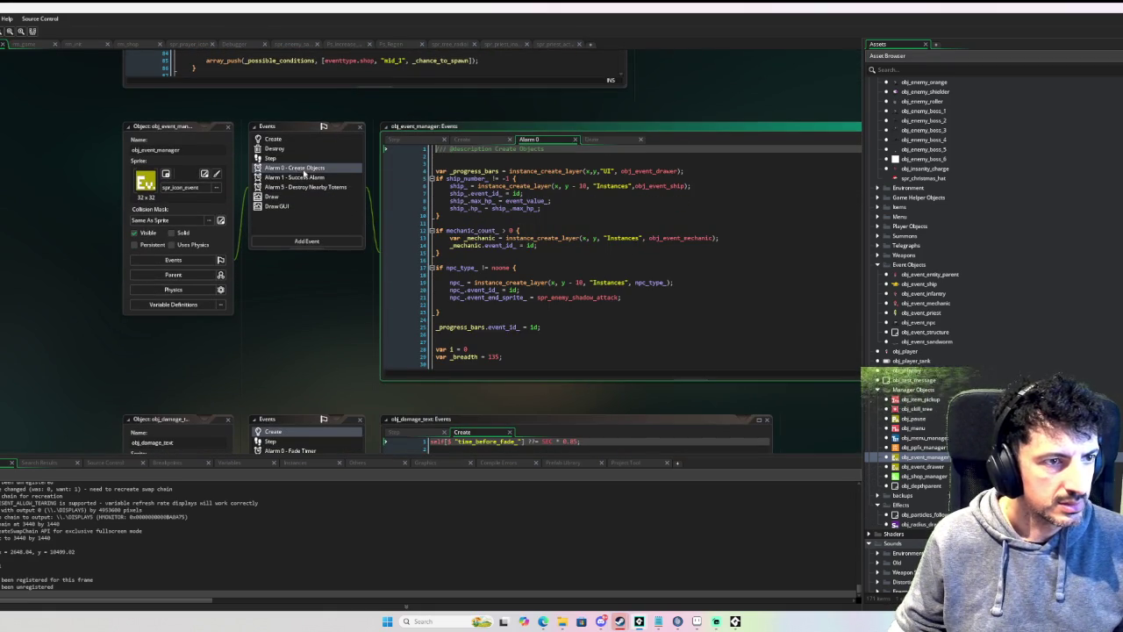
pyautogui.scroll(-2, 479, 245)
pyautogui.scroll(-6, 479, 248)
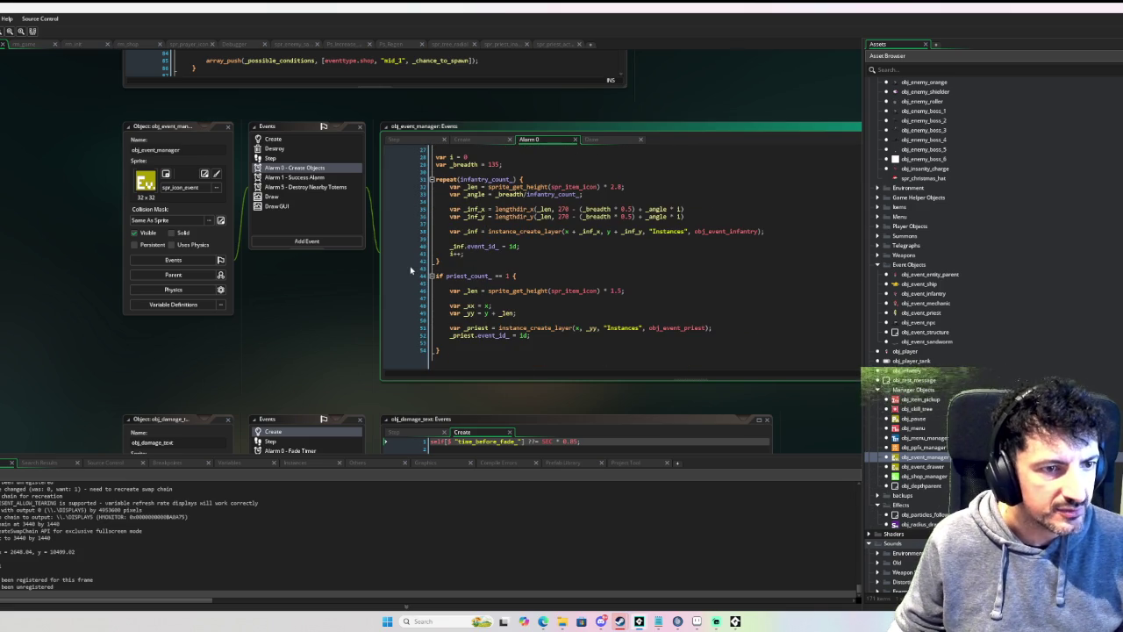
pyautogui.click(409, 270)
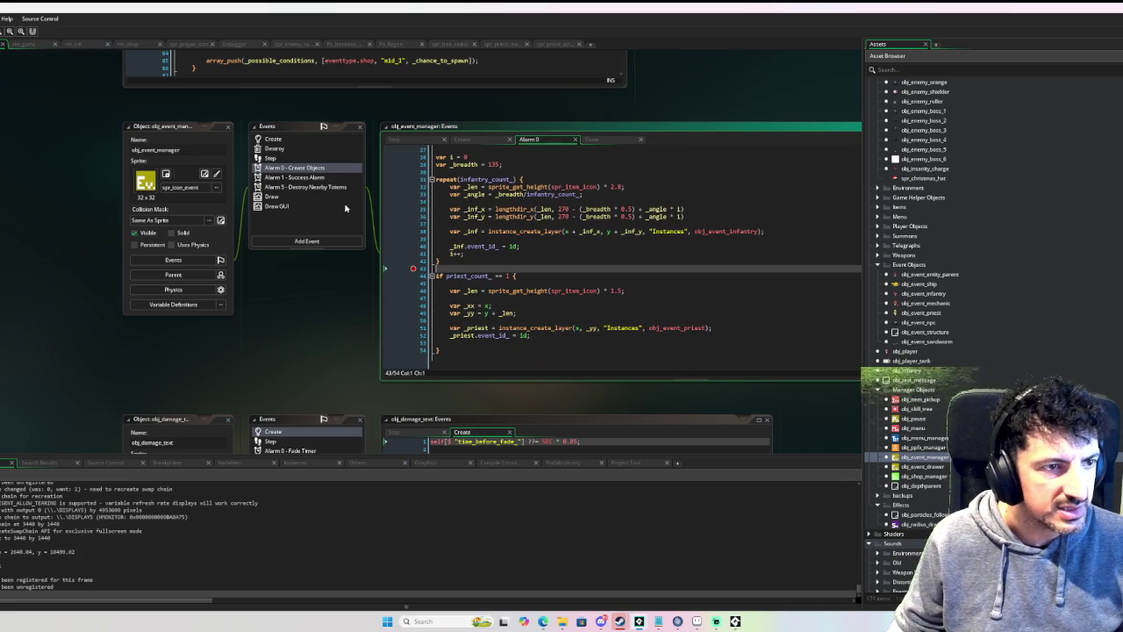
# Step: Set a breakpoint at line 88 on the event type check in the Create event, then return to the game
pyautogui.click(273, 140)
pyautogui.scroll(-12, 588, 255)
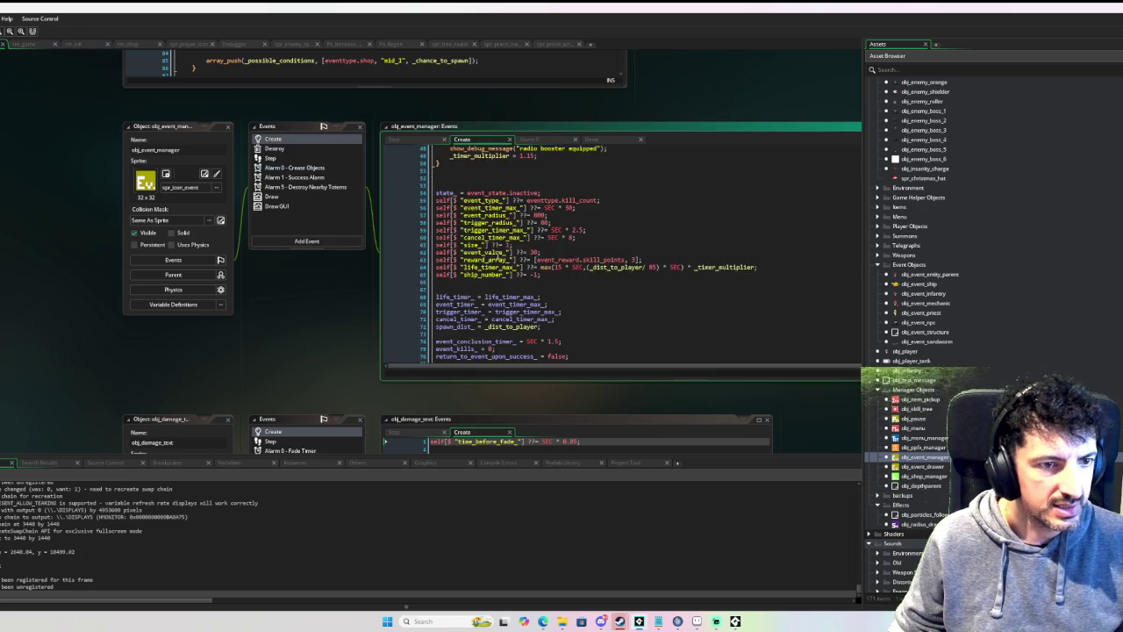
pyautogui.scroll(-5, 498, 254)
pyautogui.scroll(-2, 425, 316)
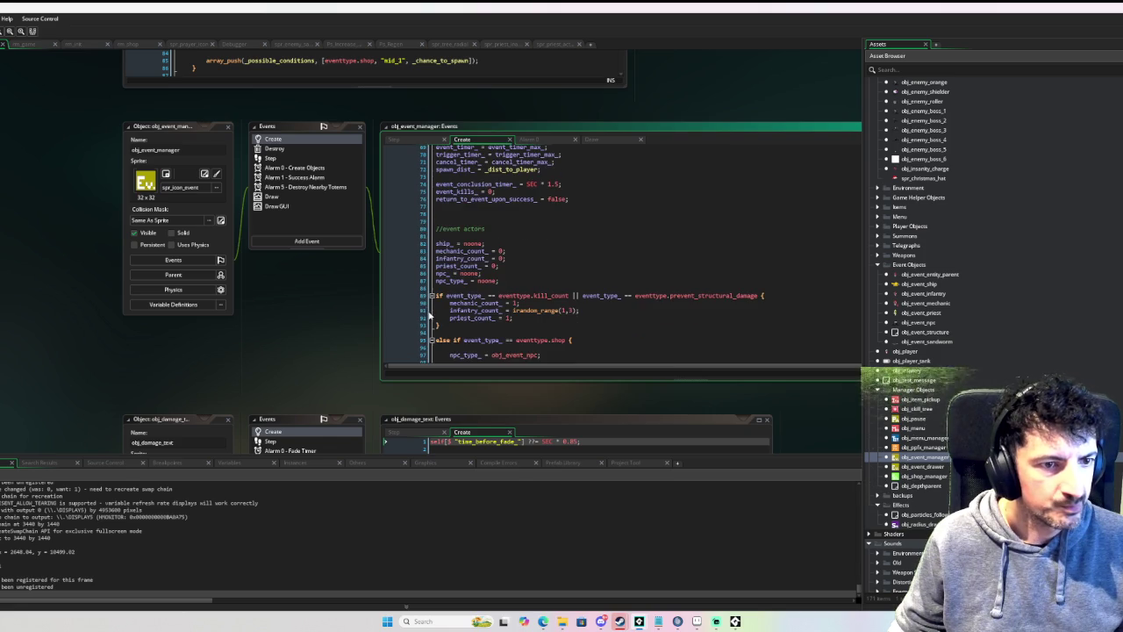
pyautogui.click(413, 289)
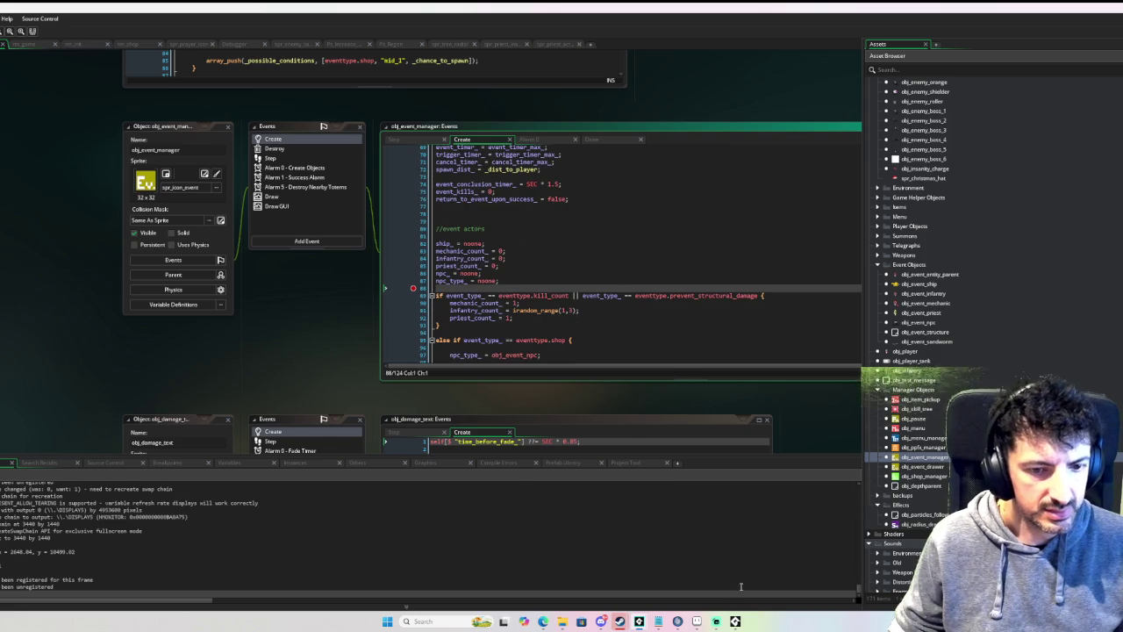
pyautogui.click(735, 622)
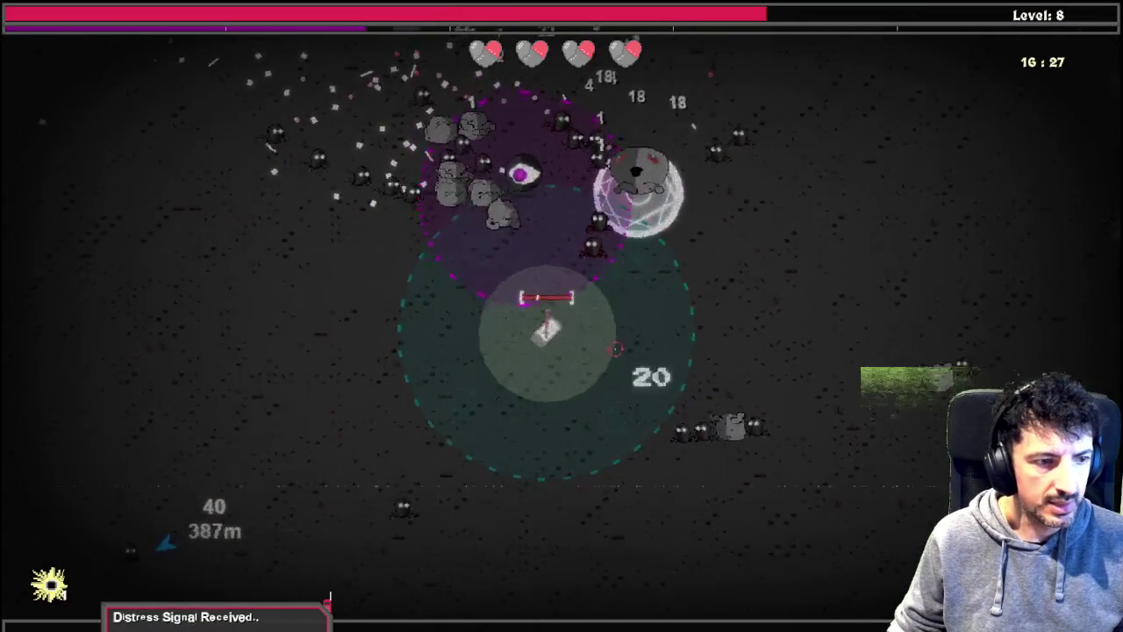
# Step: Steer the tank left and down past the totems to the stranded spaceship and its crew
pyautogui.press('a')
pyautogui.press('s')
pyautogui.press('a')
pyautogui.press('w')
pyautogui.press('s')
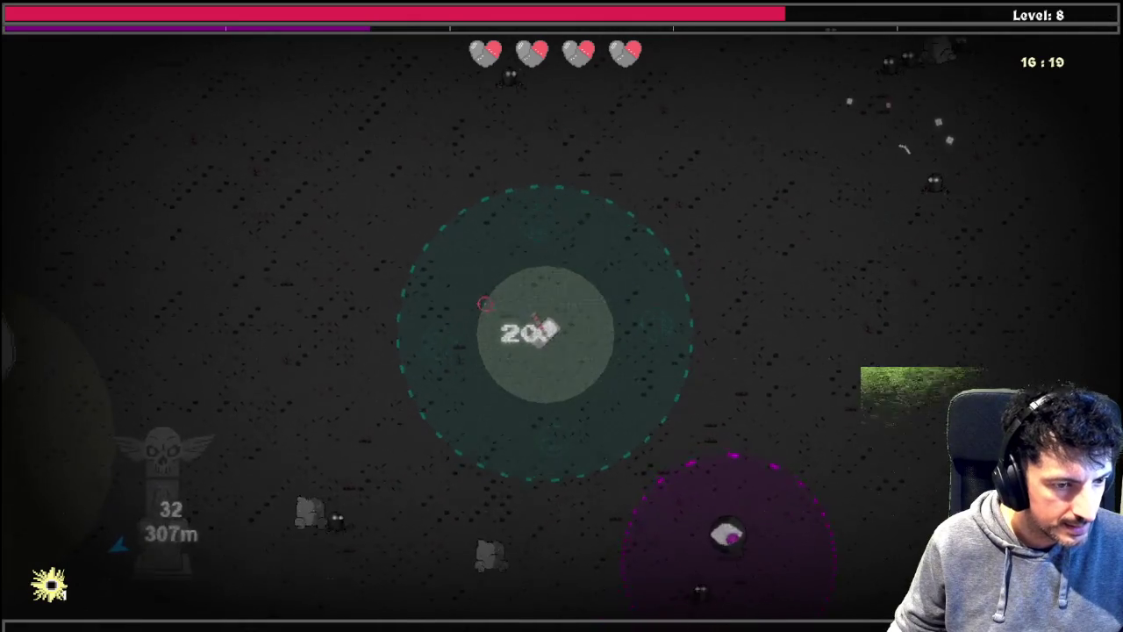
pyautogui.press('s')
pyautogui.press('a')
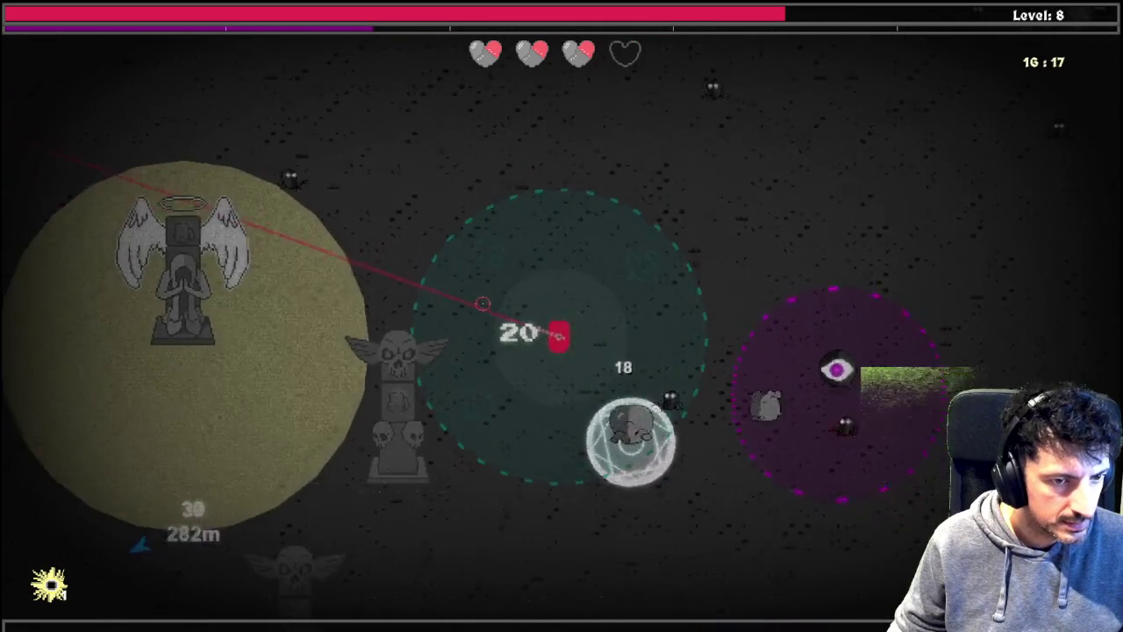
pyautogui.press('s')
pyautogui.press('a')
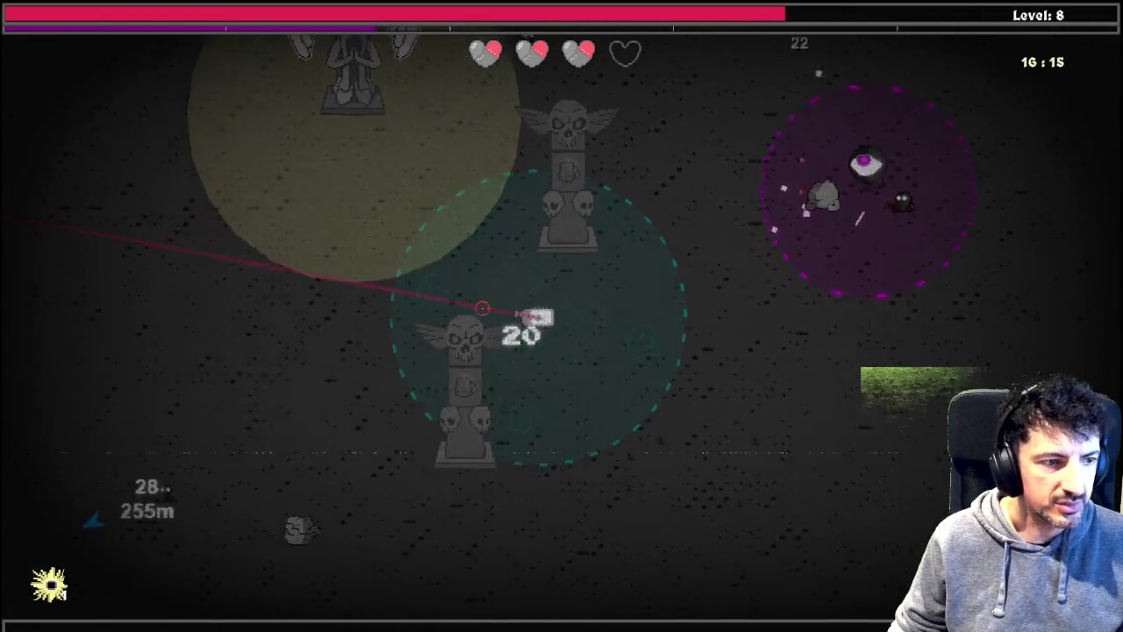
pyautogui.press('a')
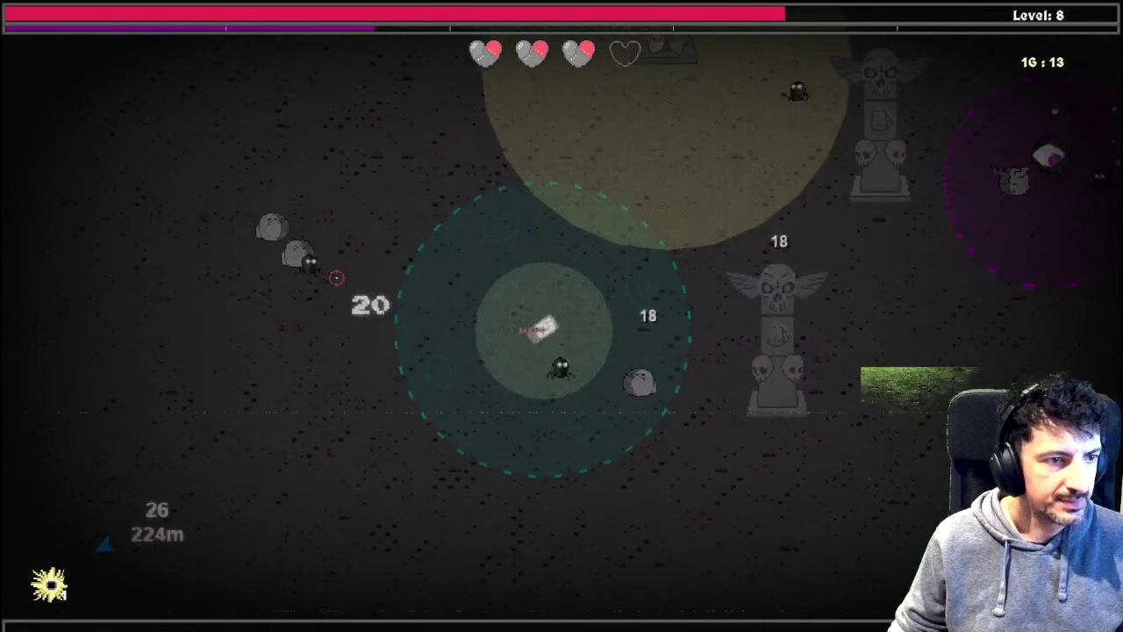
pyautogui.press('a')
pyautogui.press('s')
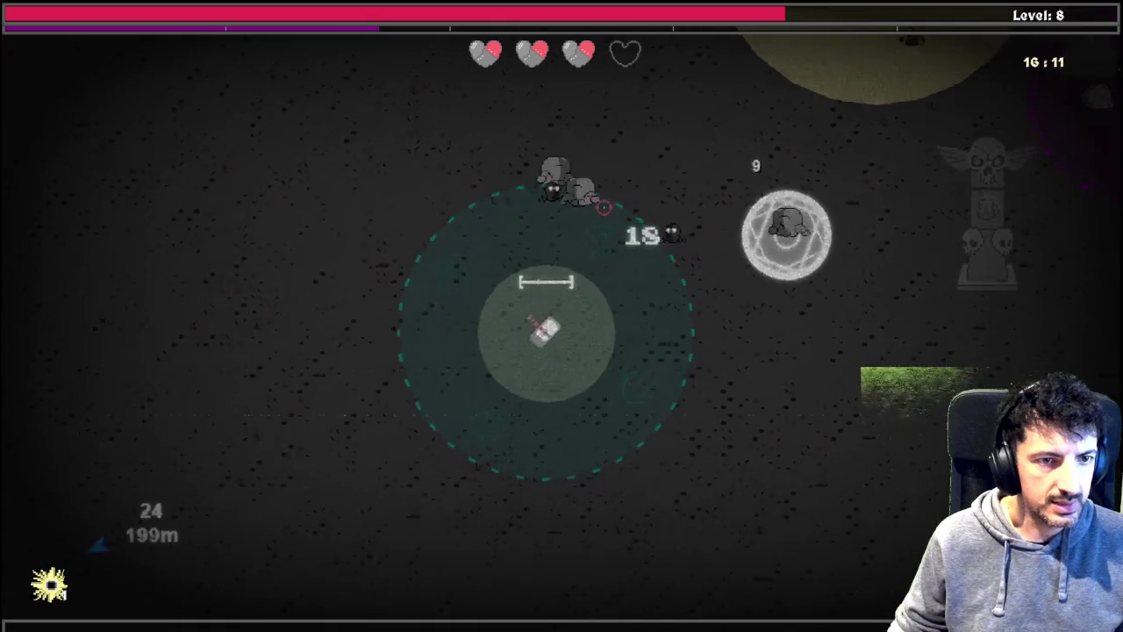
pyautogui.press('a')
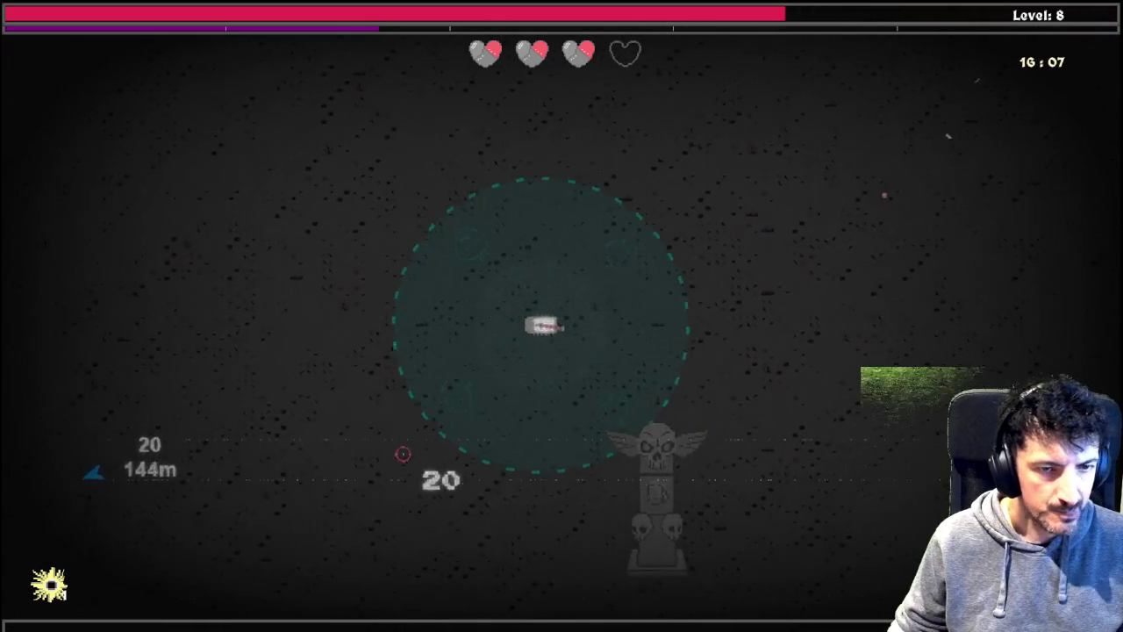
pyautogui.press('a')
pyautogui.press('a')
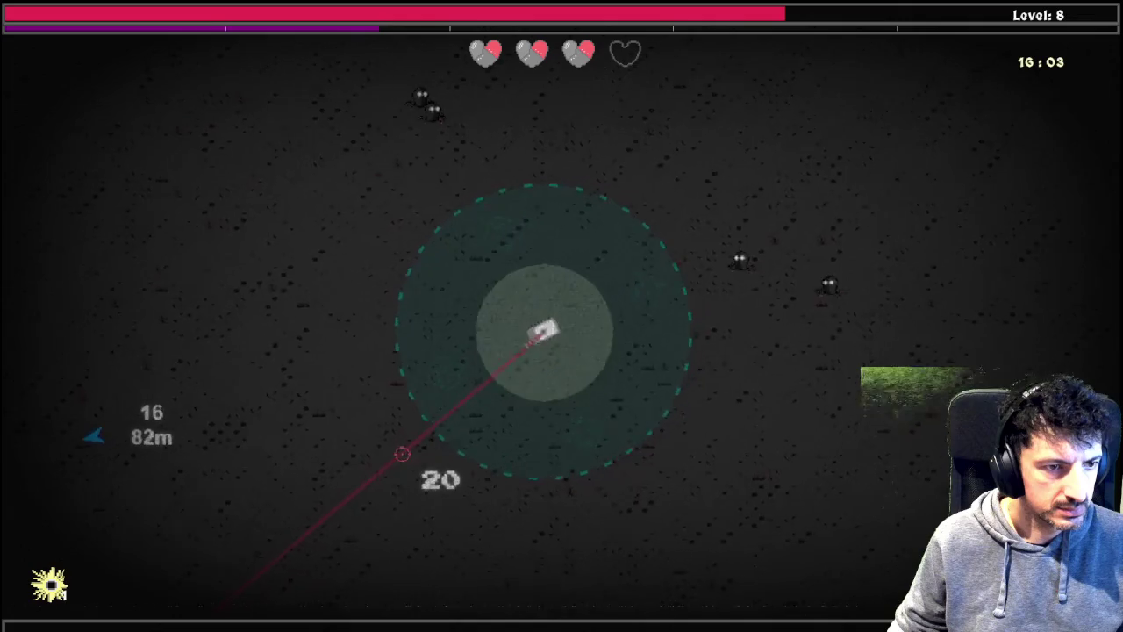
pyautogui.press('a')
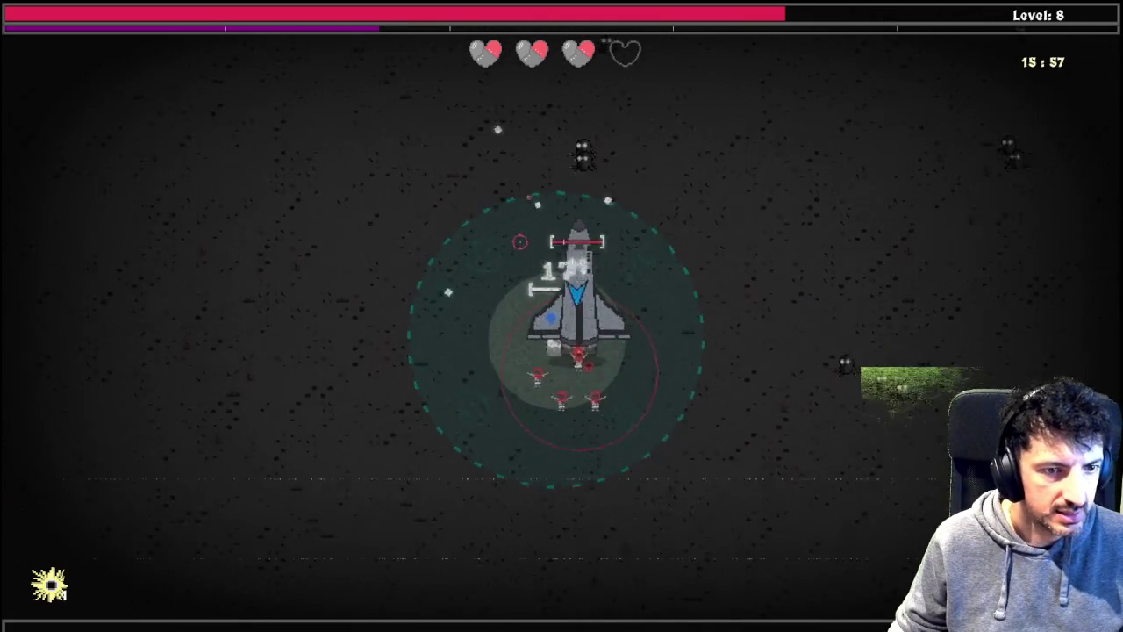
# Step: Circle the spaceship killing aggressors until the objective is met and level 9 is reached
pyautogui.press('s')
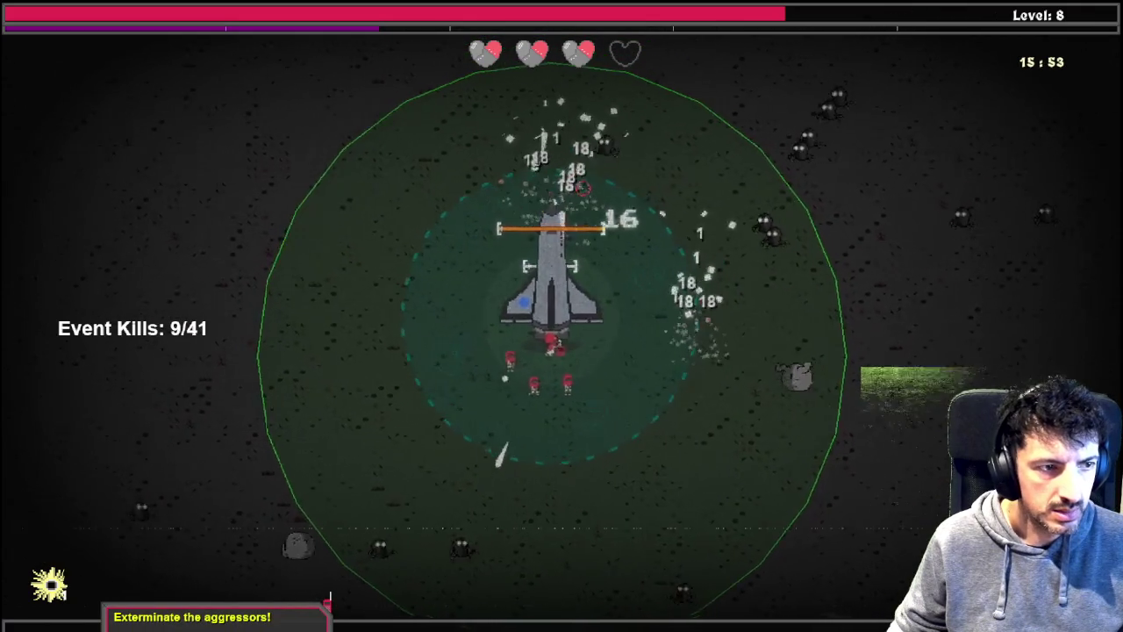
pyautogui.press('s')
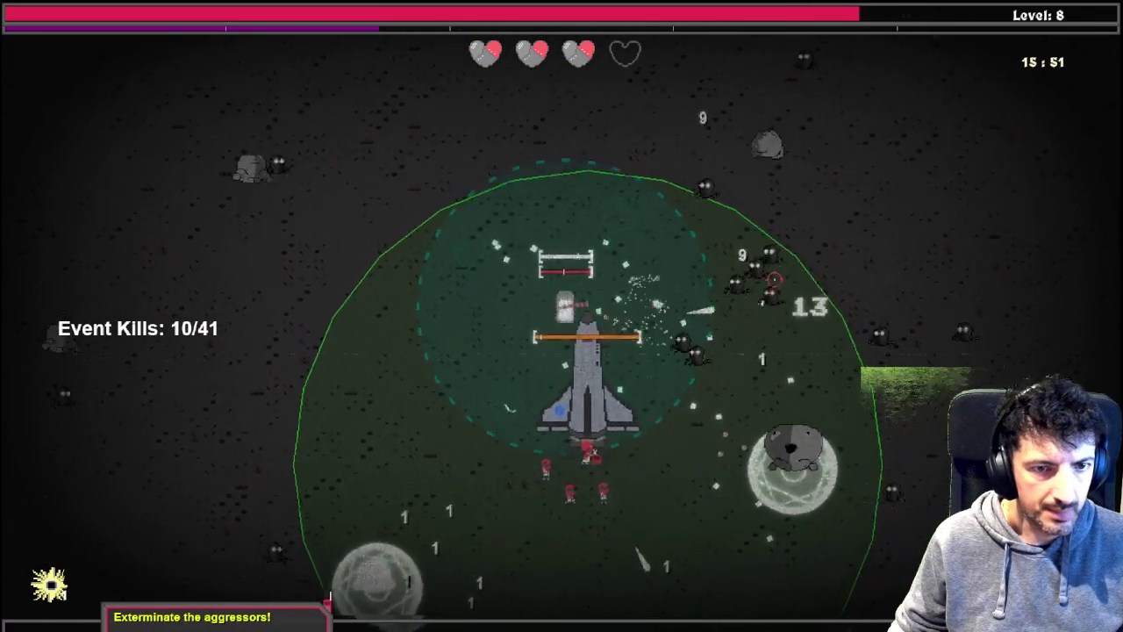
pyautogui.press('s')
pyautogui.press('a')
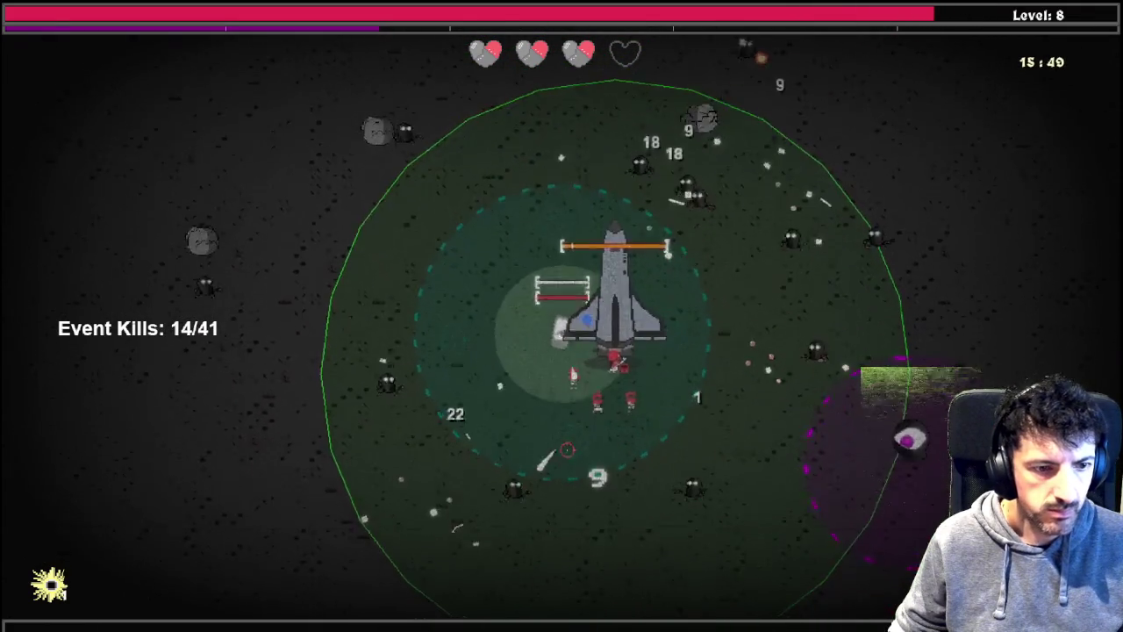
pyautogui.press('s')
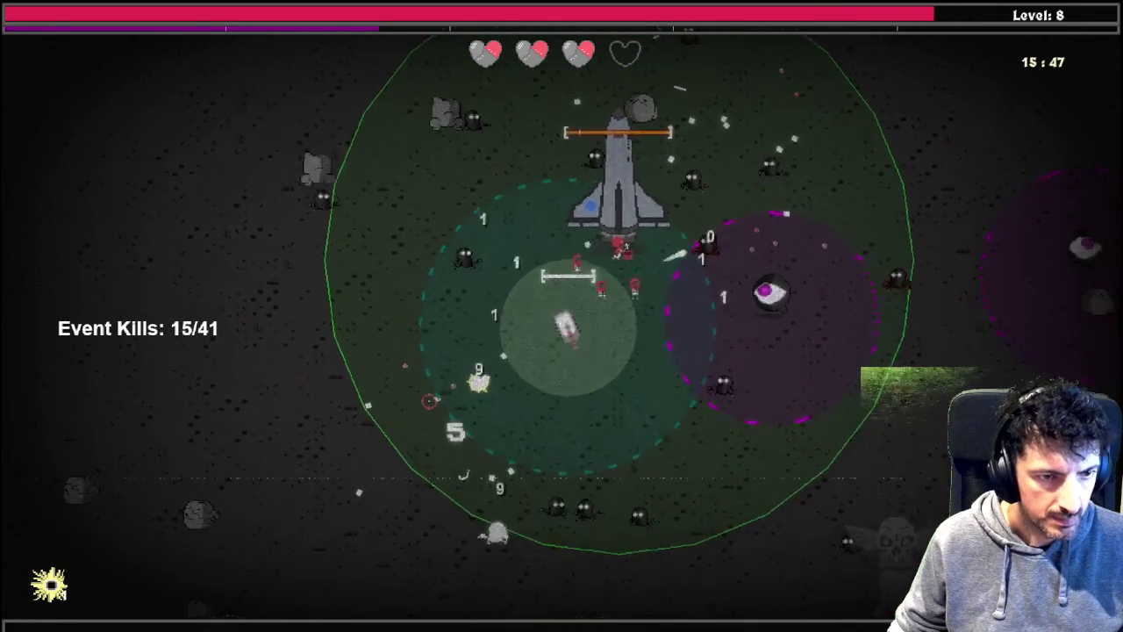
pyautogui.press('a')
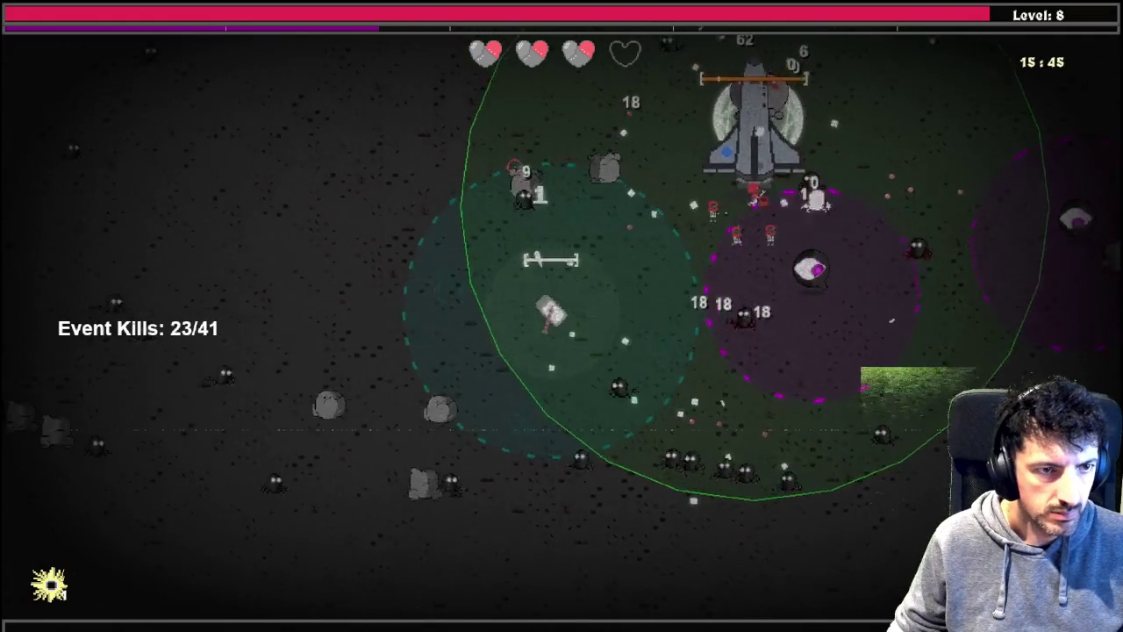
pyautogui.press('w')
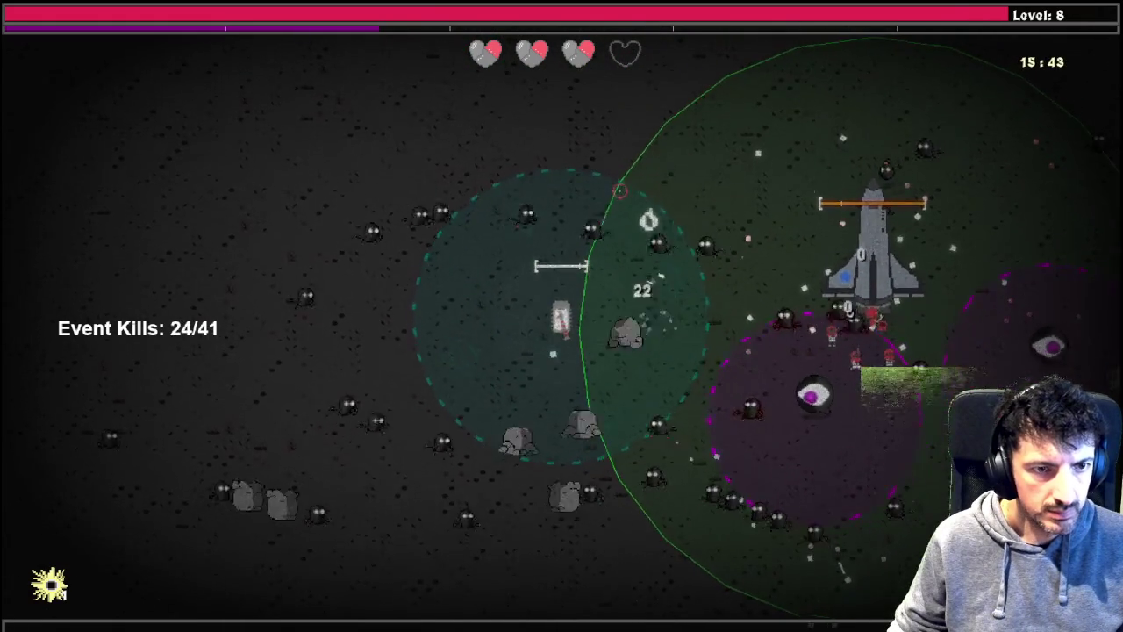
pyautogui.press('w')
pyautogui.press('w')
pyautogui.press('d')
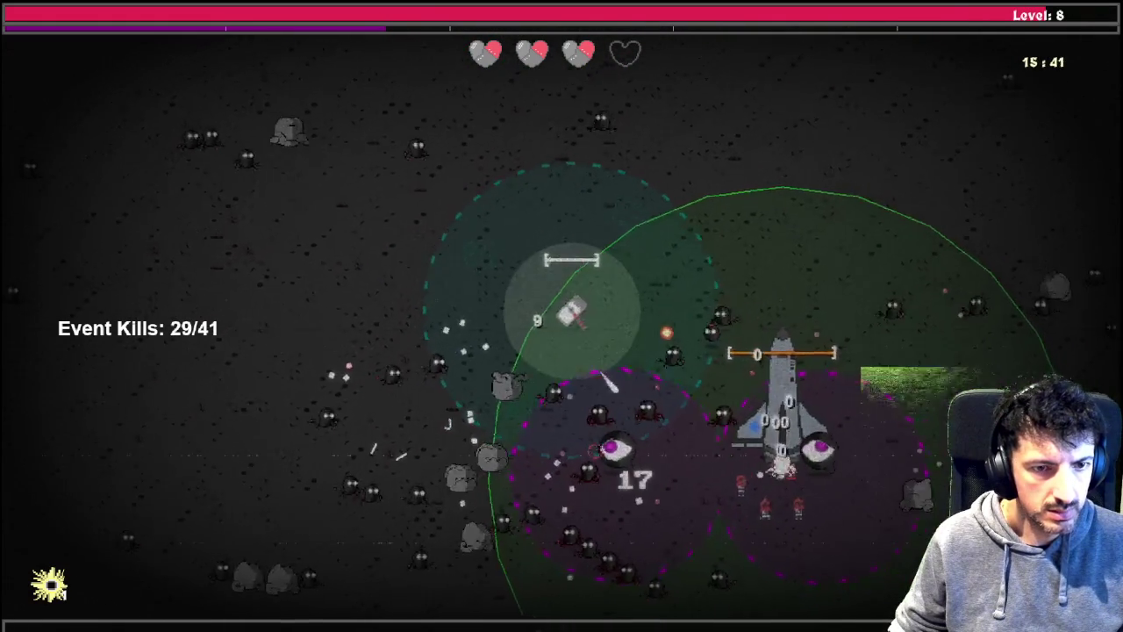
pyautogui.press('w')
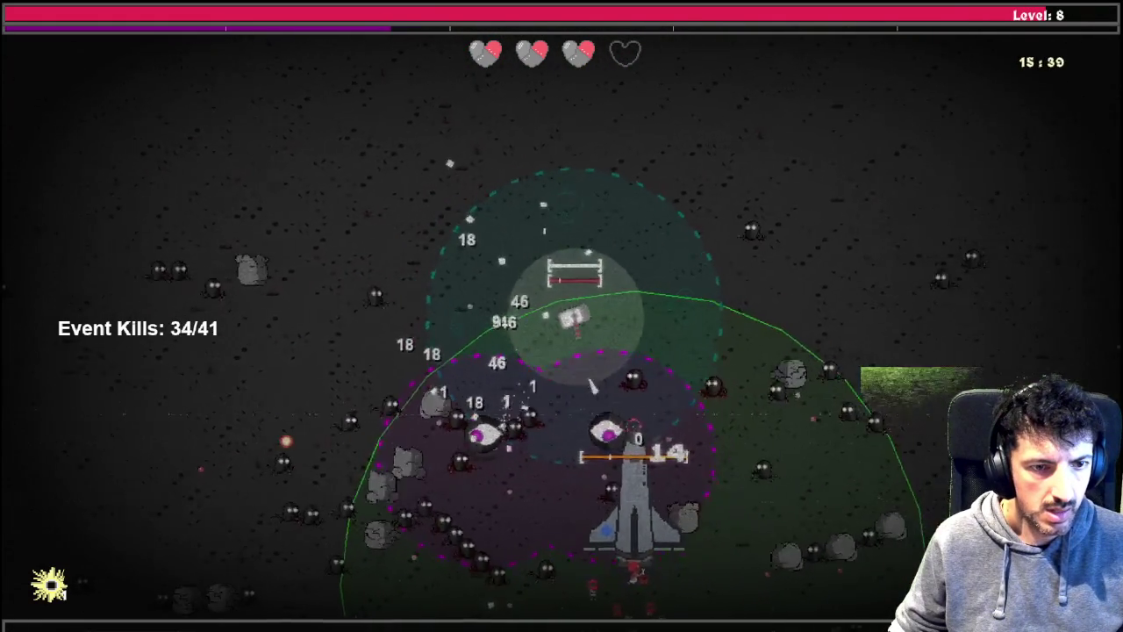
pyautogui.press('w')
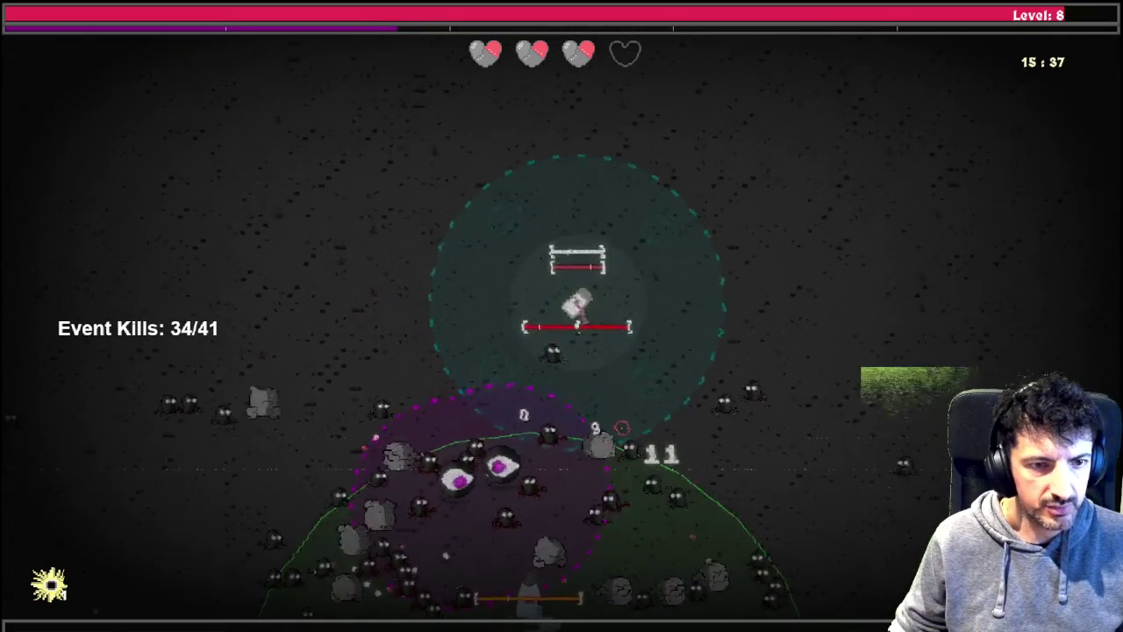
# Step: Finish off the last aggressors as the objective completes, then move away from the ship
pyautogui.press('s')
pyautogui.press('d')
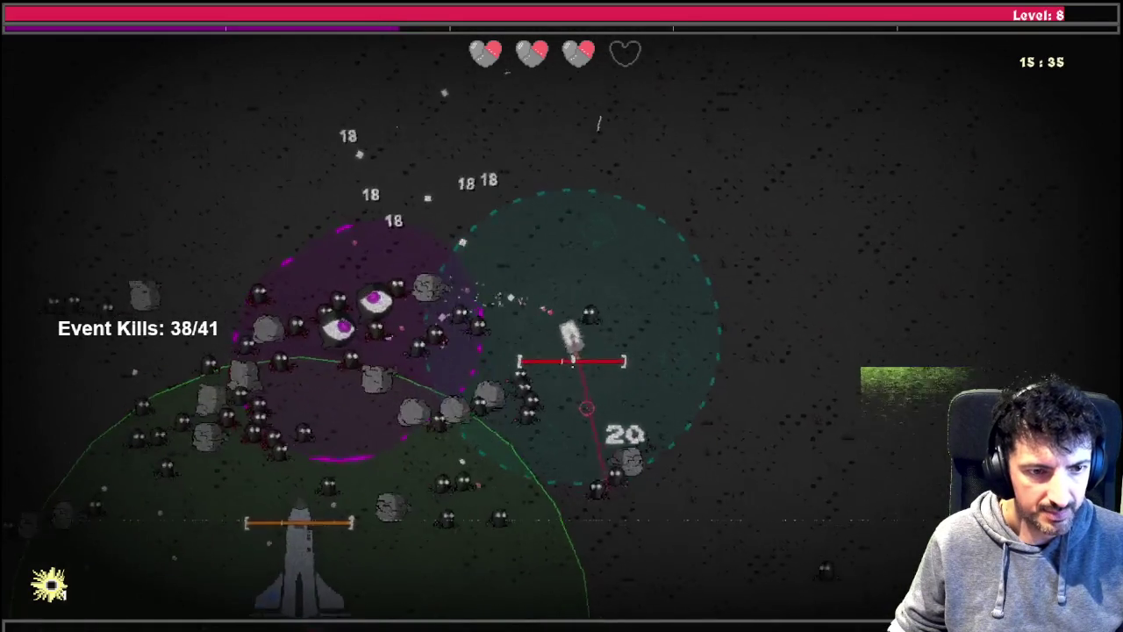
pyautogui.press('s')
pyautogui.press('a')
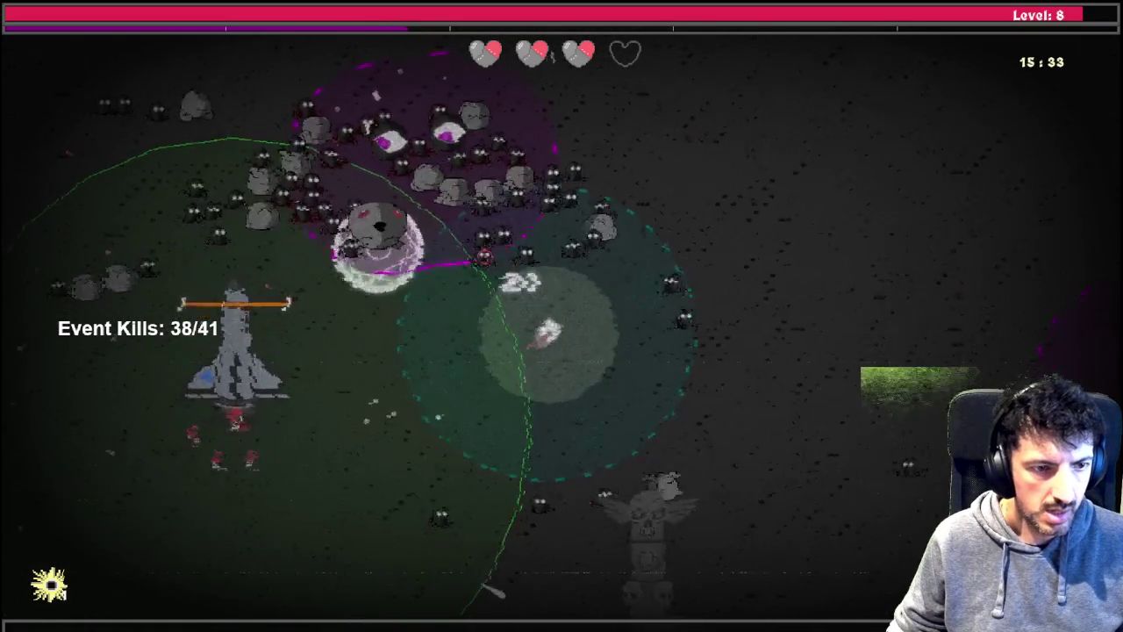
pyautogui.press('a')
pyautogui.press('s')
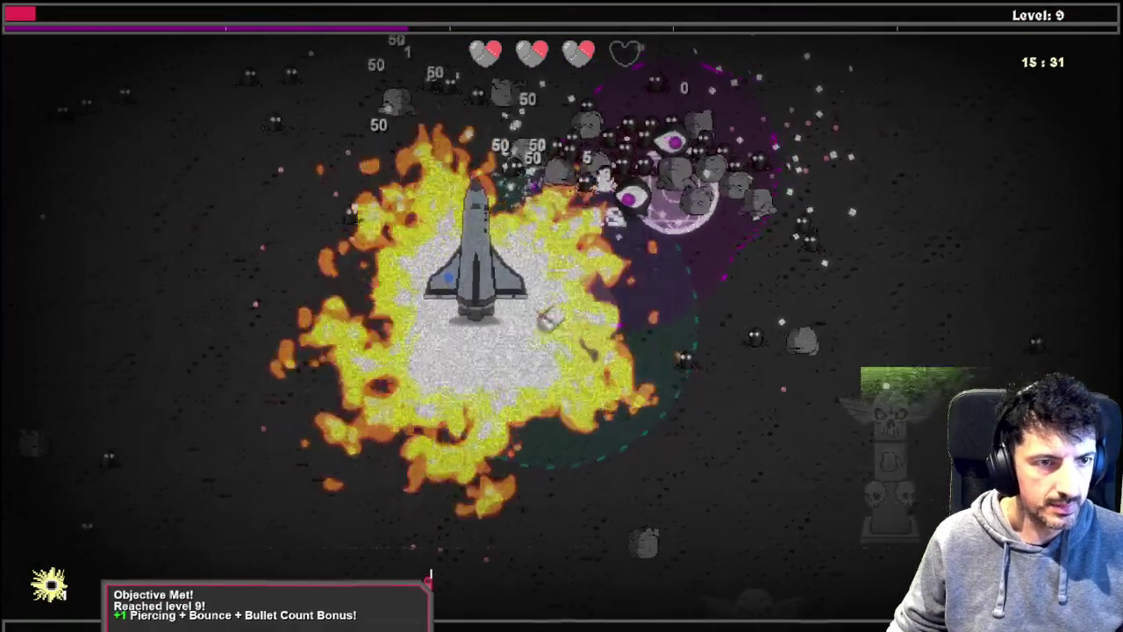
pyautogui.press('a')
pyautogui.press('s')
pyautogui.press('s')
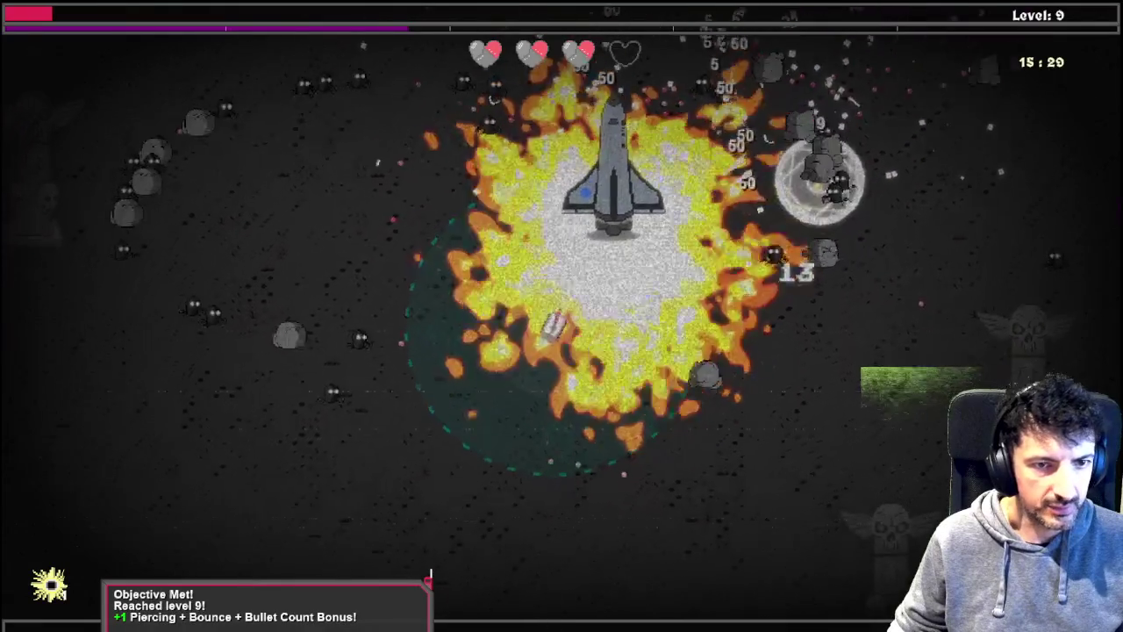
# Step: Fight around the magenta eye zone to level 10 and open the skill tree with 5 points
pyautogui.press('a')
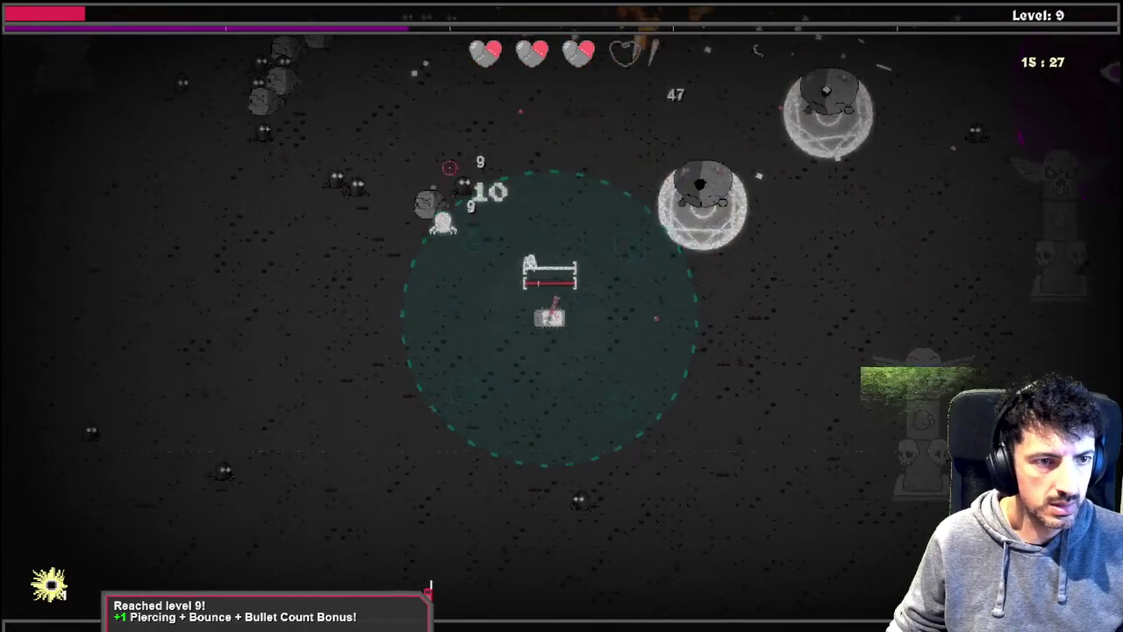
pyautogui.press('d')
pyautogui.press('w')
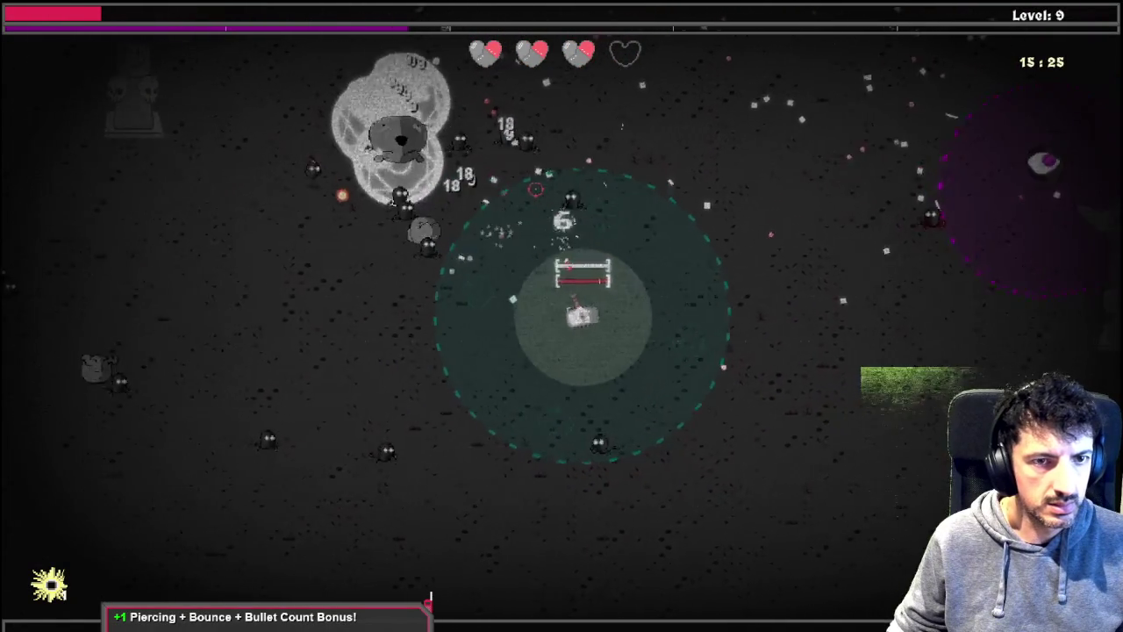
pyautogui.press('w')
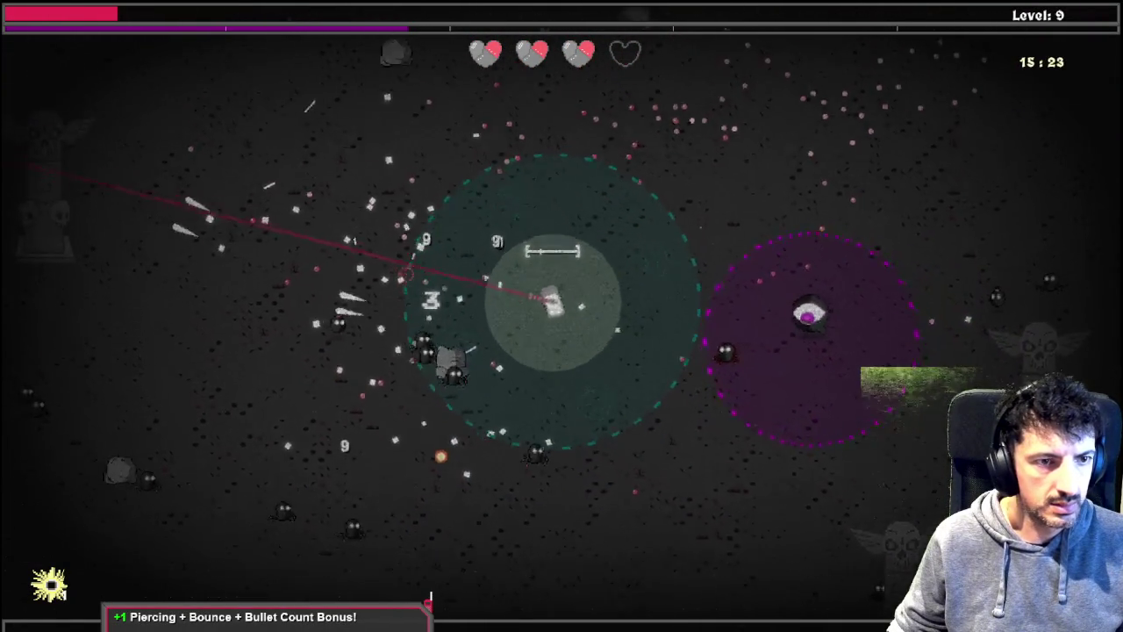
pyautogui.press('d')
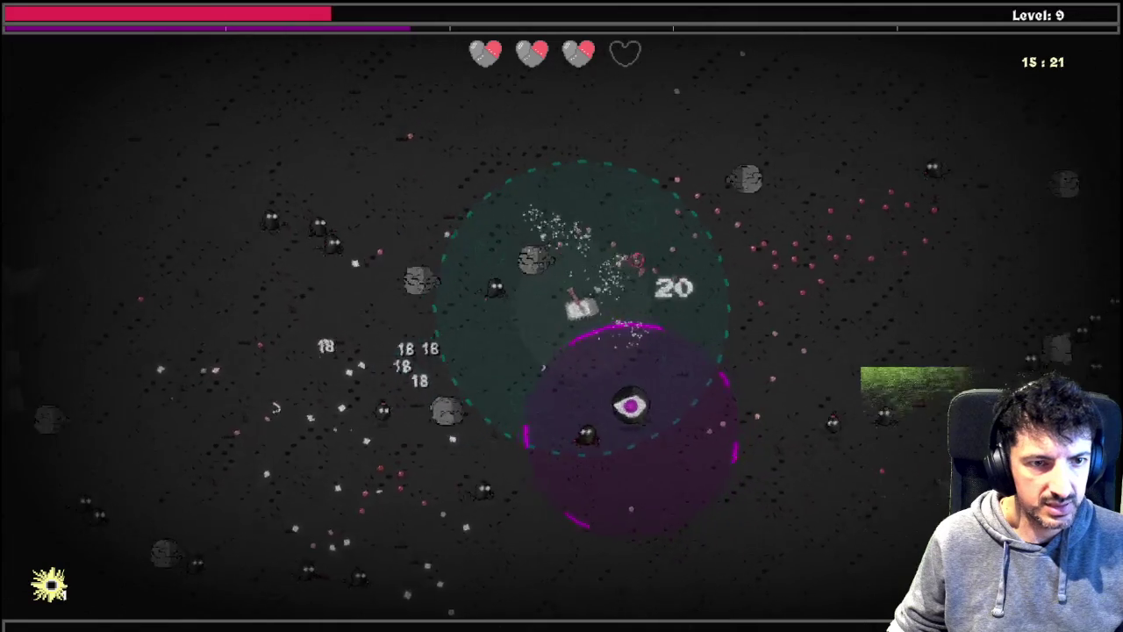
pyautogui.press('s')
pyautogui.press('w')
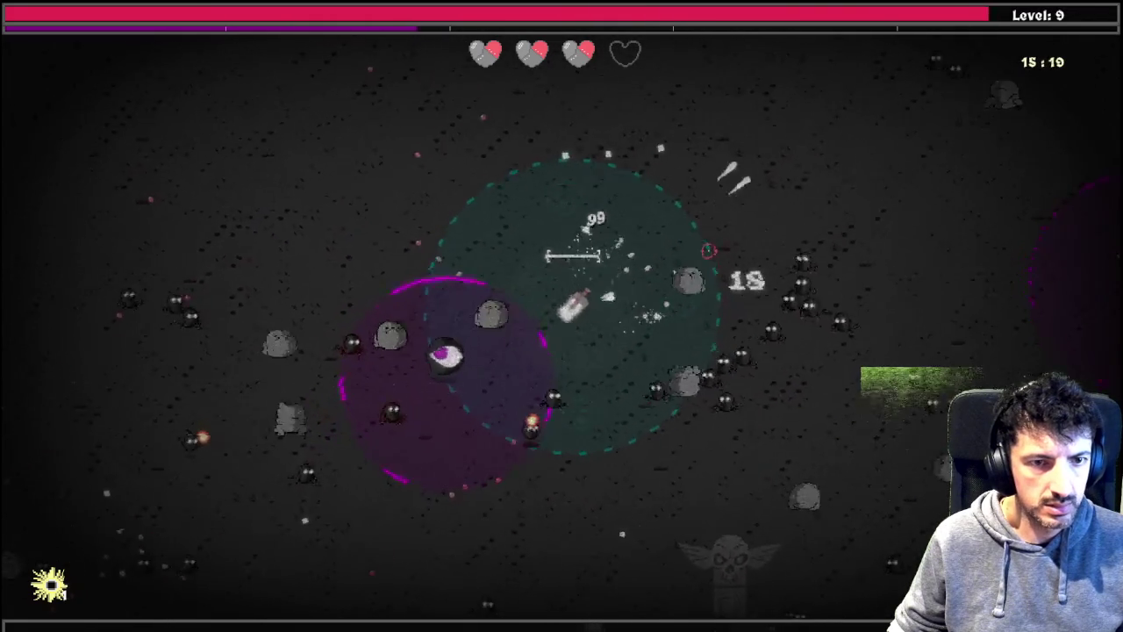
pyautogui.press('d')
pyautogui.press('a')
pyautogui.press('w')
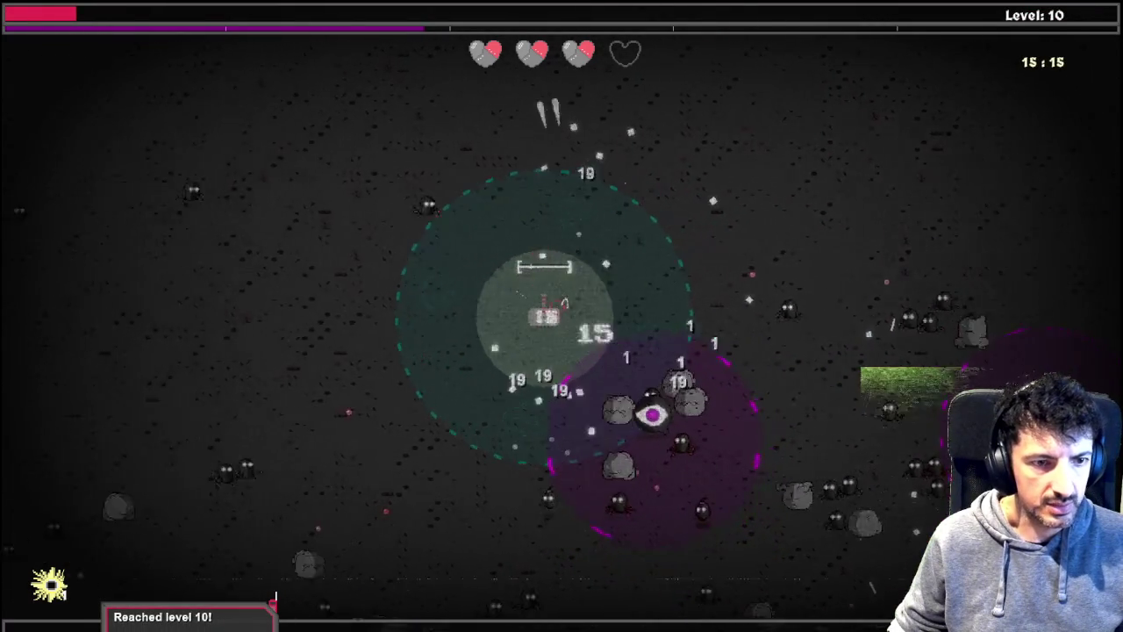
pyautogui.press('Tab')
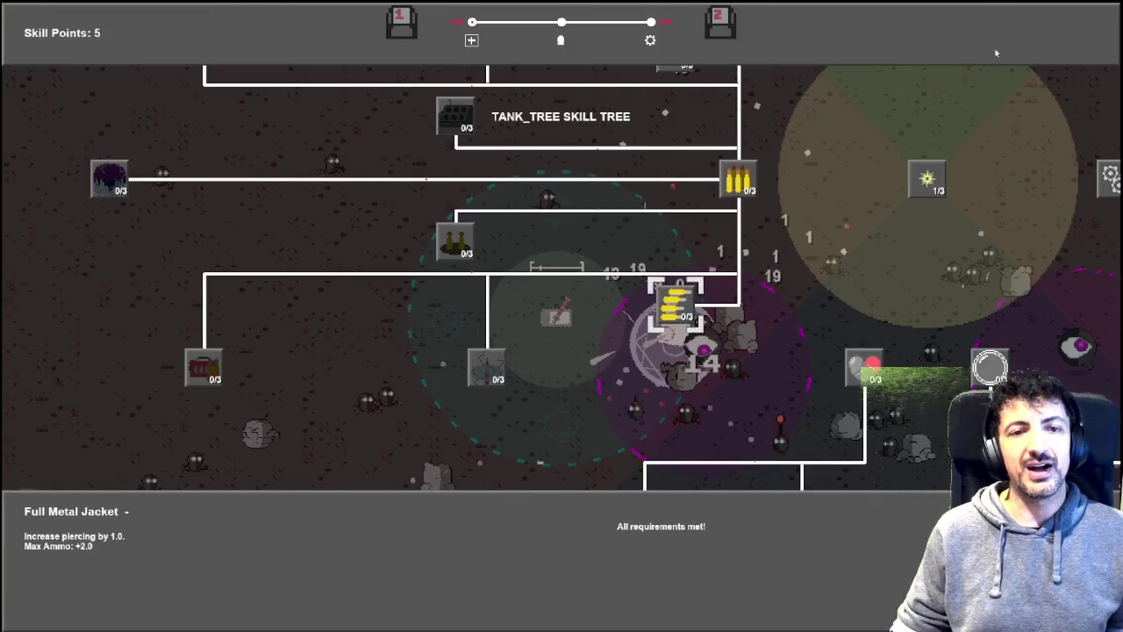
# Step: Buy Explosive Mines to 3/3, Destroyer Mines to 1/3 and StitchFace Turnip to 3/8
pyautogui.press('d')
pyautogui.press('d')
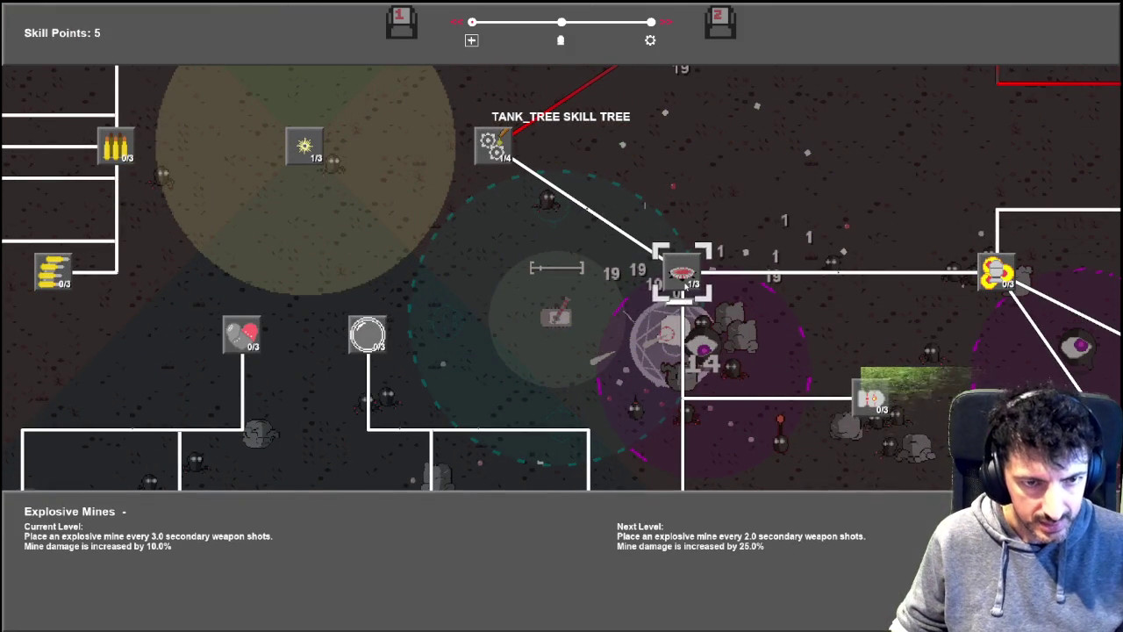
pyautogui.press('space')
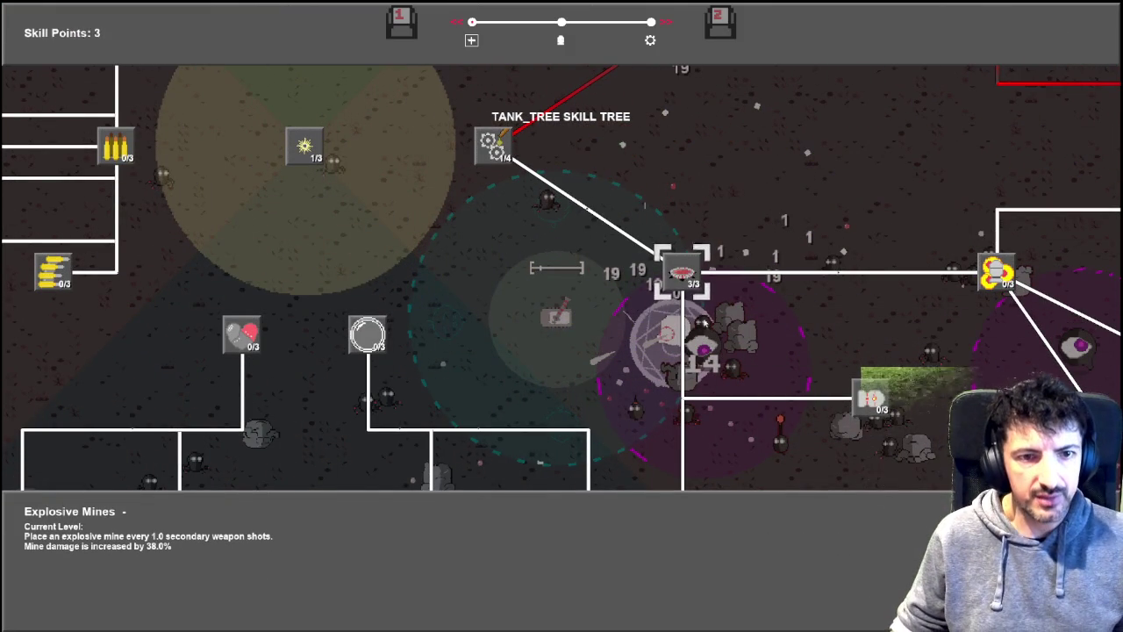
pyautogui.press('s')
pyautogui.press('space')
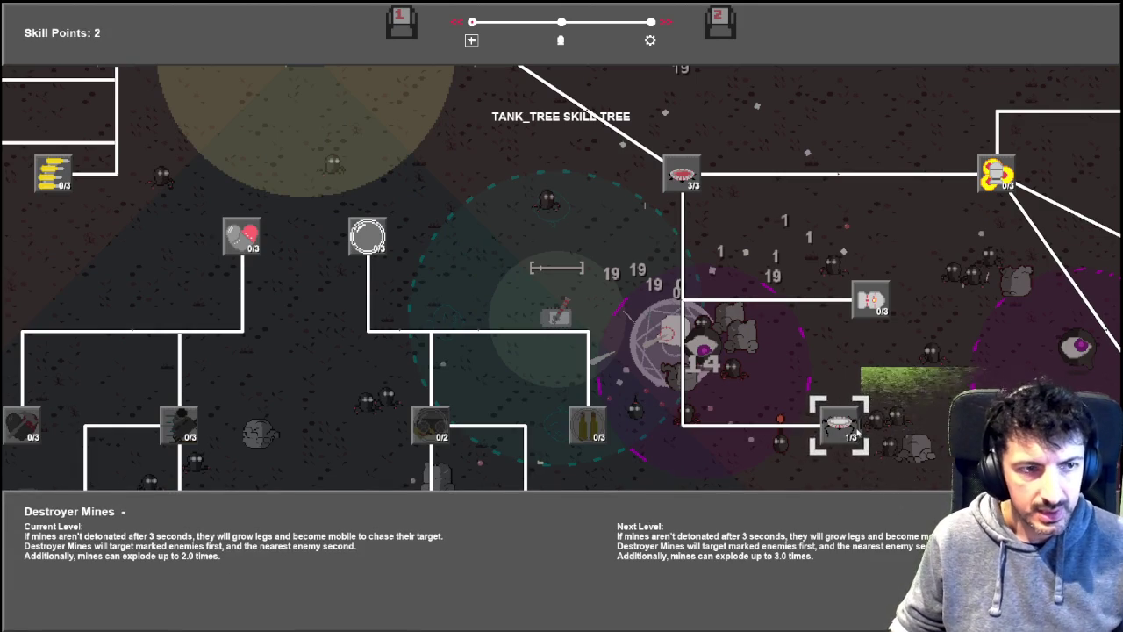
pyautogui.press('a')
pyautogui.press('a')
pyautogui.press('w')
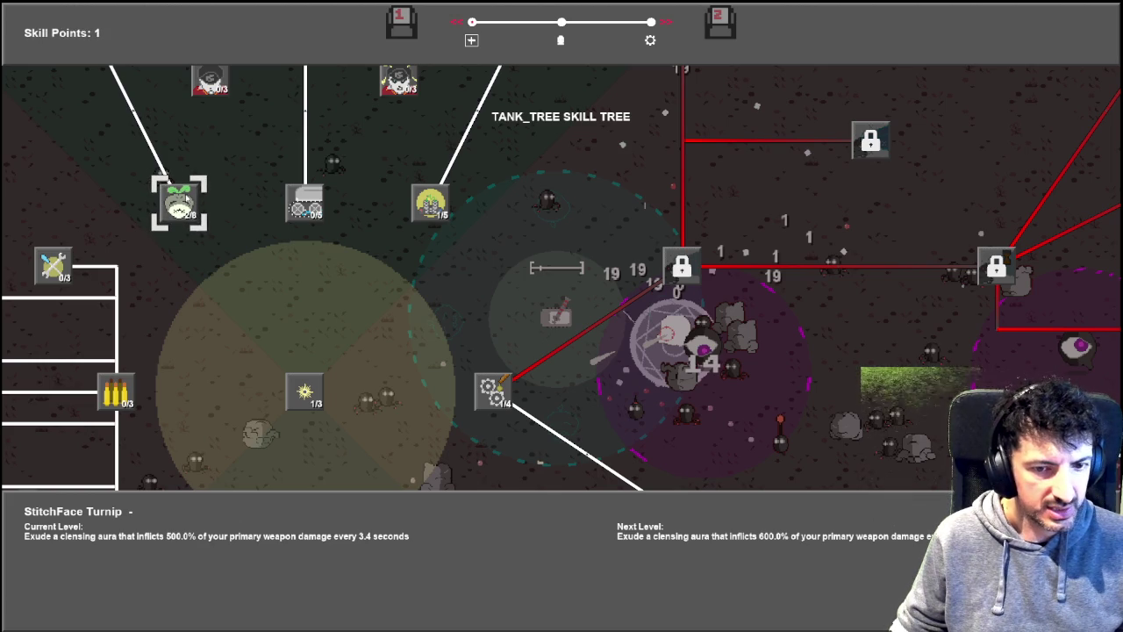
pyautogui.press('space')
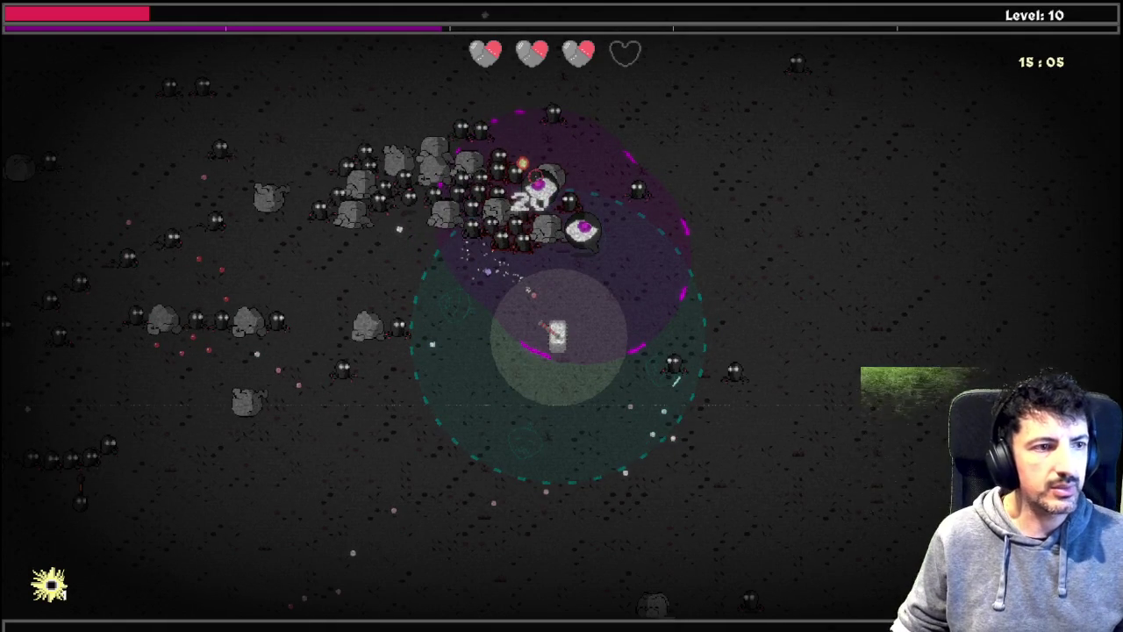
pyautogui.press('super+Tab')
# Step: Bring the GameMaker debugger forward and step the Create code to the indicator_height_ line
pyautogui.click(426, 166)
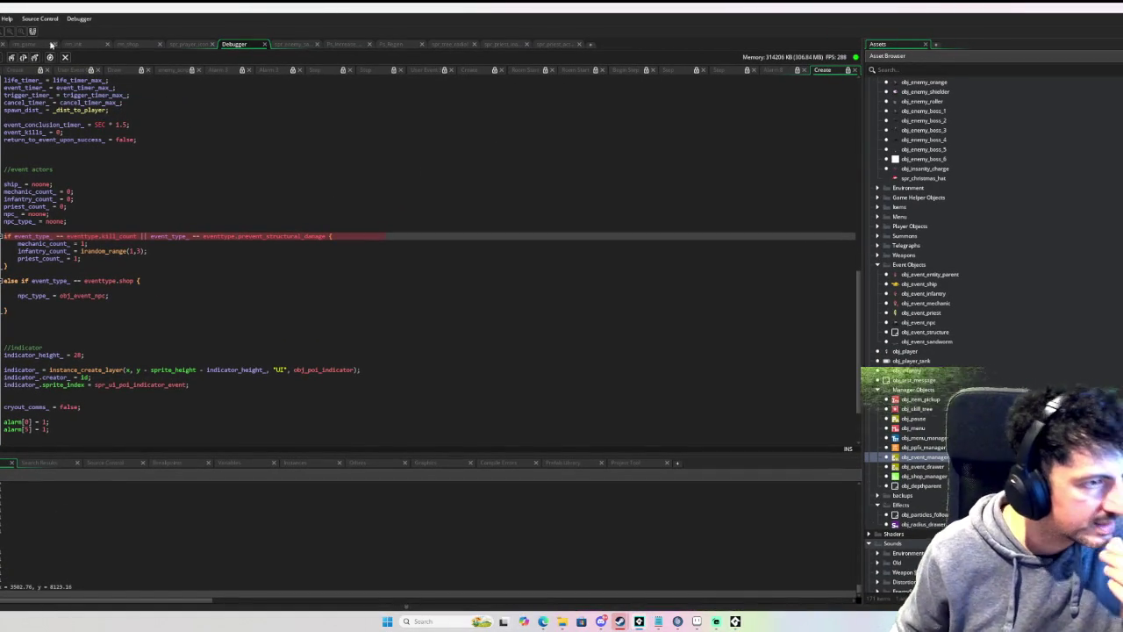
pyautogui.click(22, 57)
pyautogui.click(23, 57)
pyautogui.click(23, 58)
pyautogui.click(23, 58)
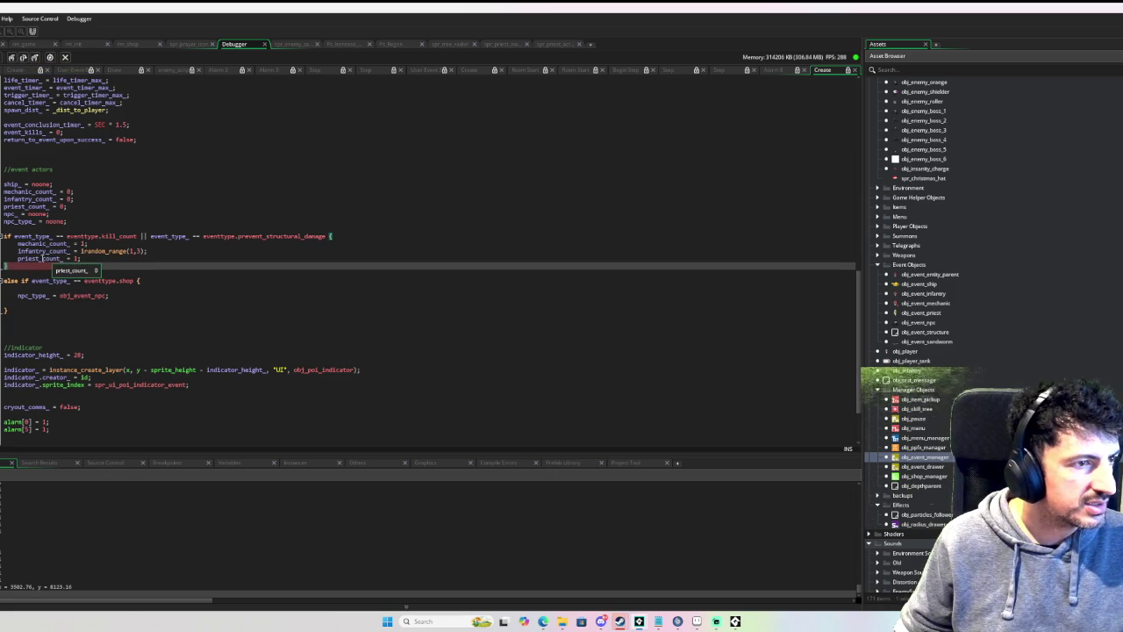
pyautogui.click(23, 57)
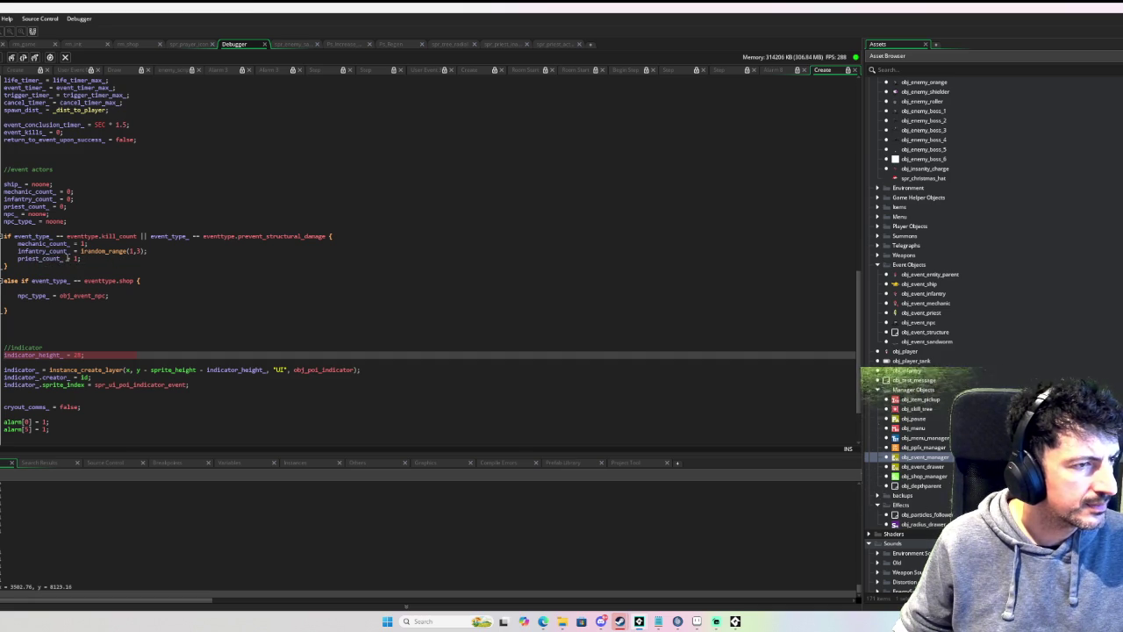
# Step: Inspect the event manager variables, confirming priest_count_ is still 0
pyautogui.moveTo(63, 247)
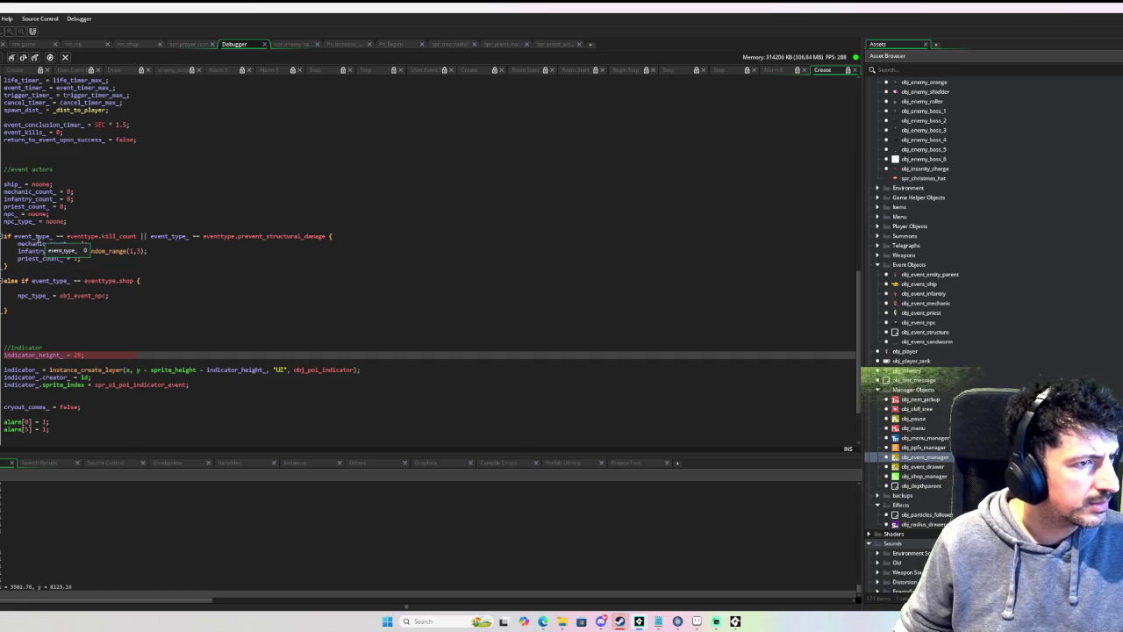
pyautogui.moveTo(103, 237)
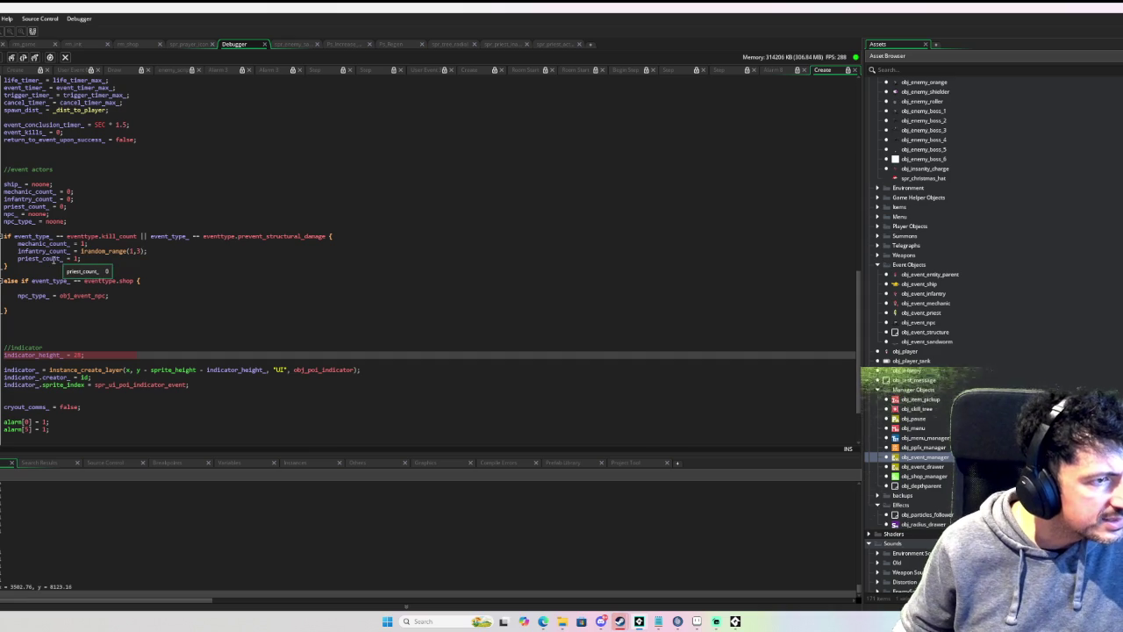
pyautogui.moveTo(27, 206)
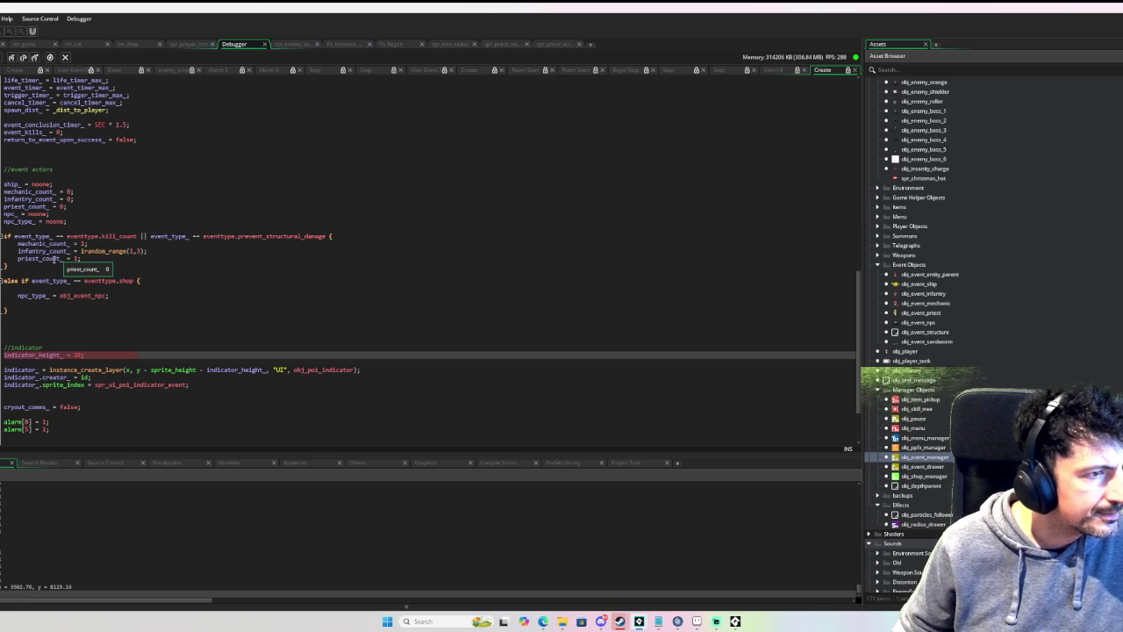
pyautogui.click(4, 354)
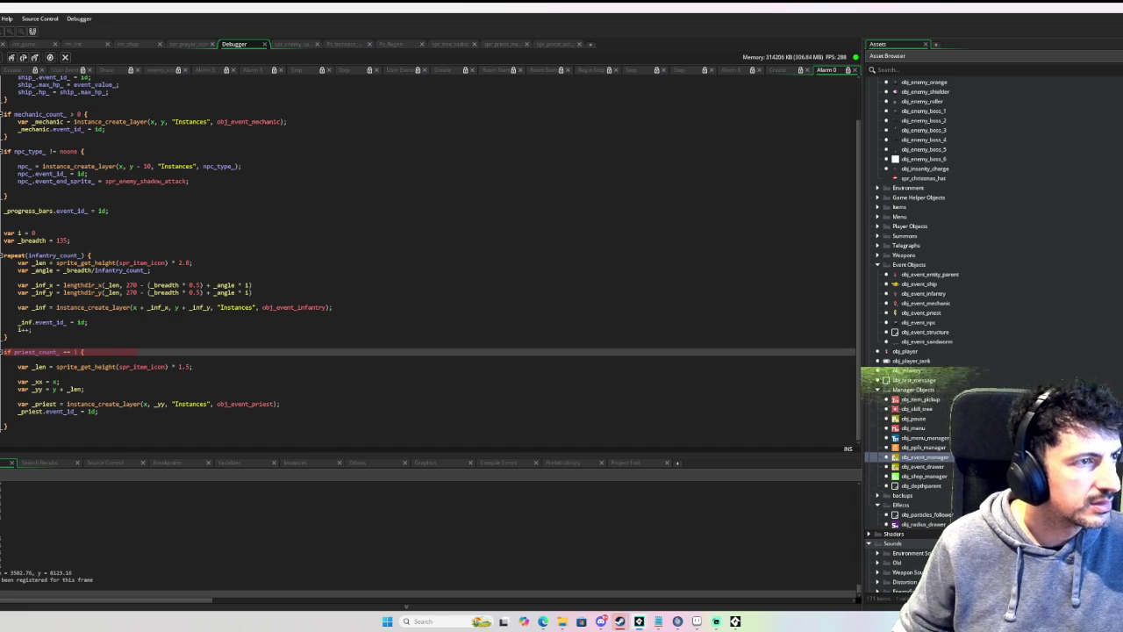
# Step: Resume execution with F5 and return to Edge of Madness, switching it to full screen
pyautogui.press('F5')
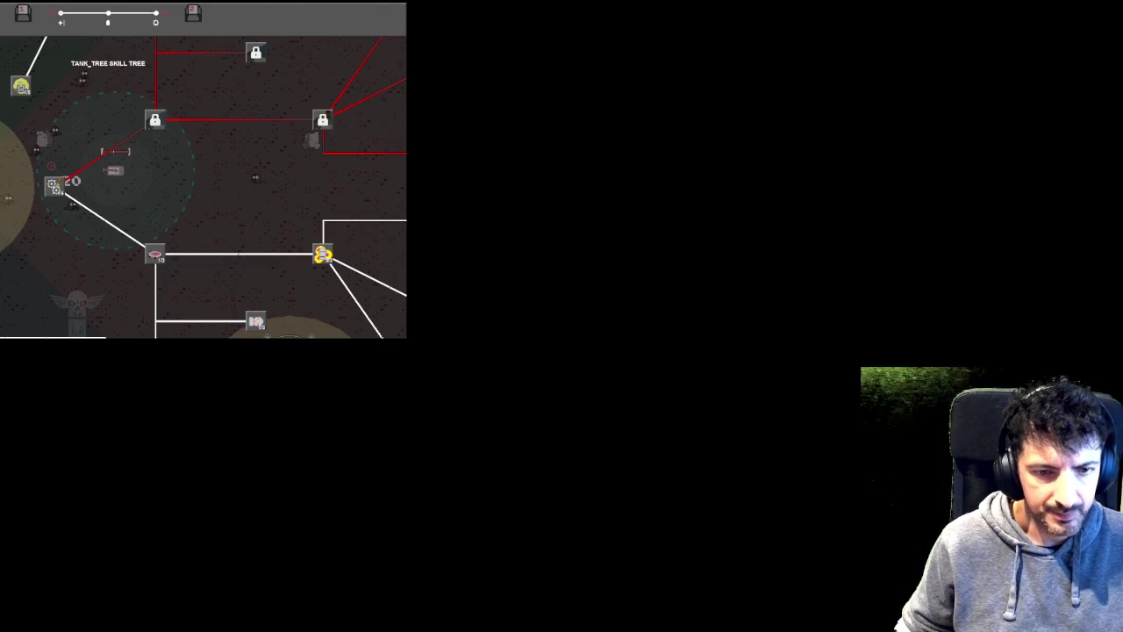
pyautogui.press('super+Tab')
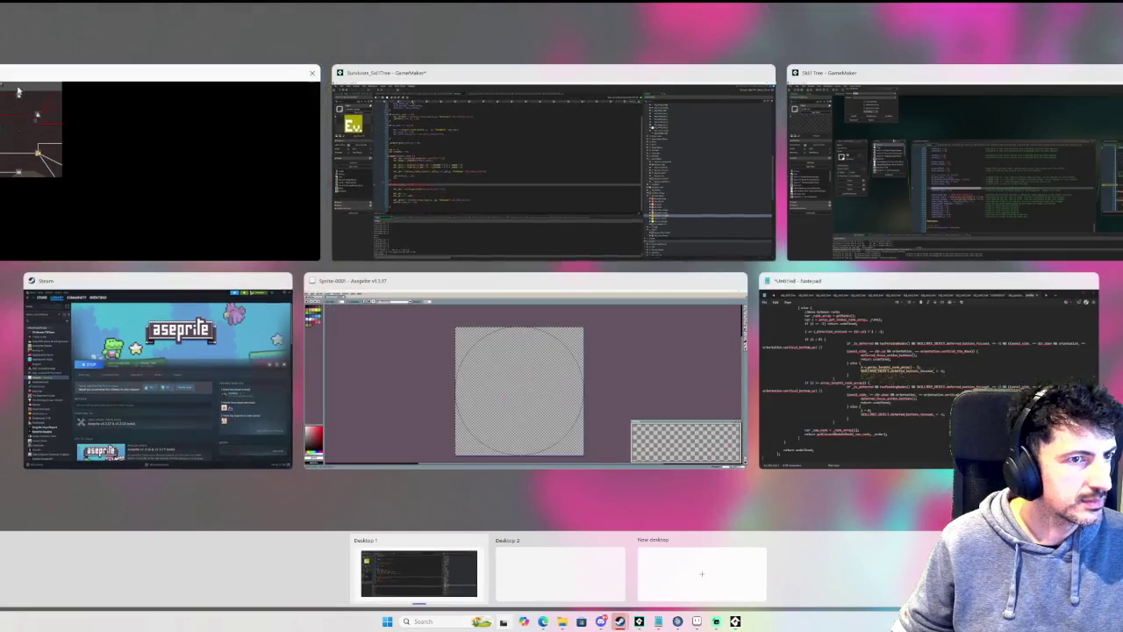
pyautogui.press('Escape')
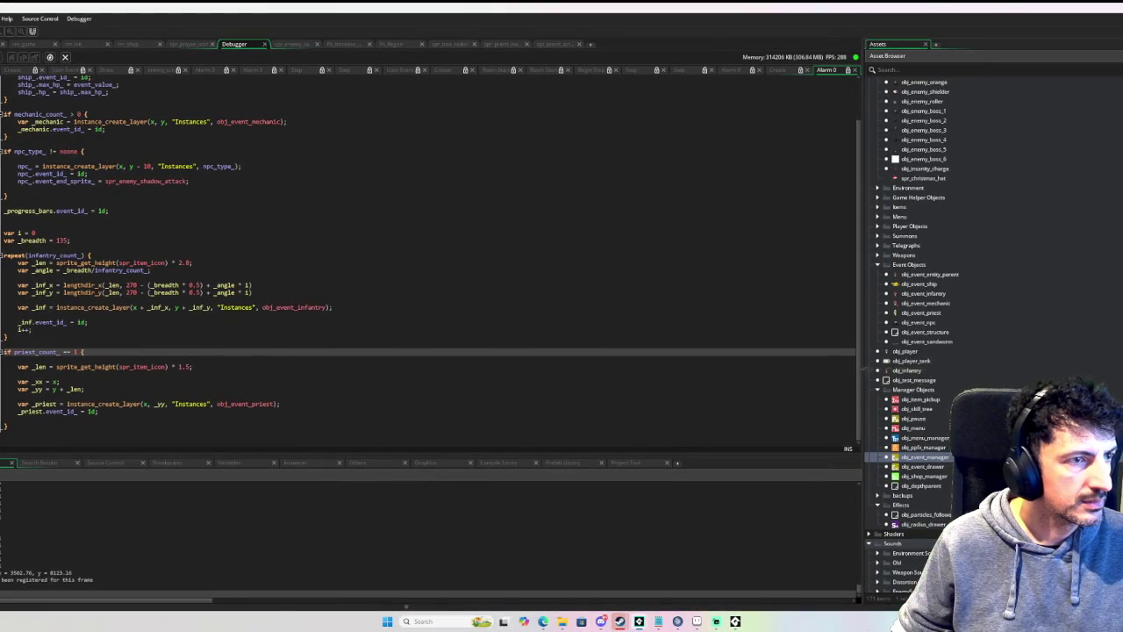
pyautogui.hotkey('alt', 'Tab')
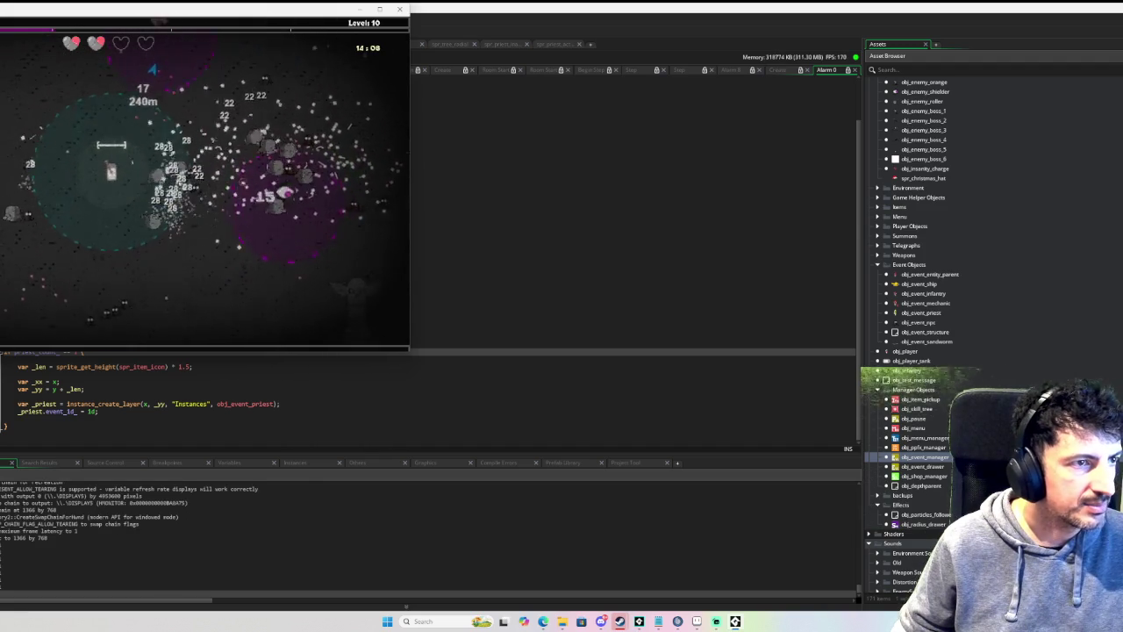
pyautogui.press('Tab')
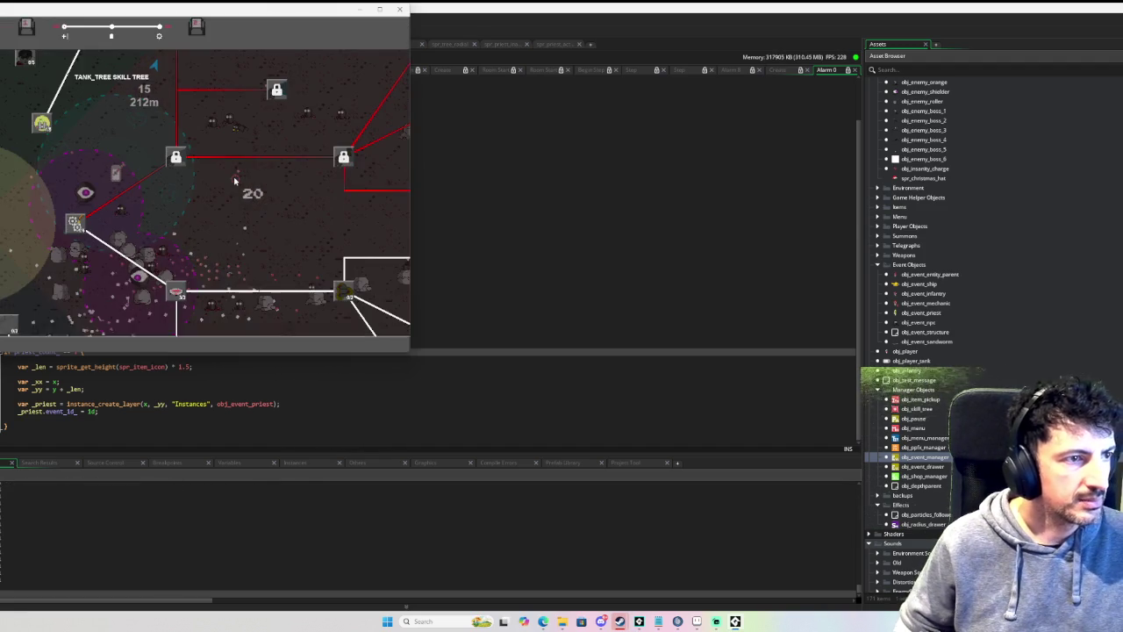
pyautogui.press('F11')
pyautogui.press('Tab')
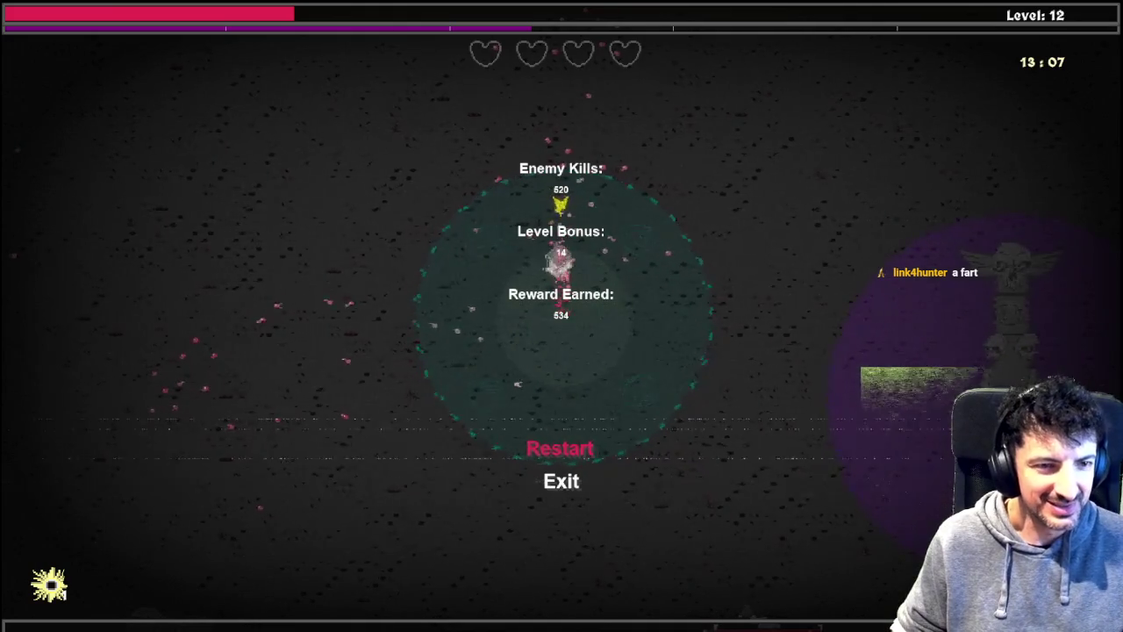
# Step: Exit the results and start a new run with the tank character
pyautogui.press('Return')
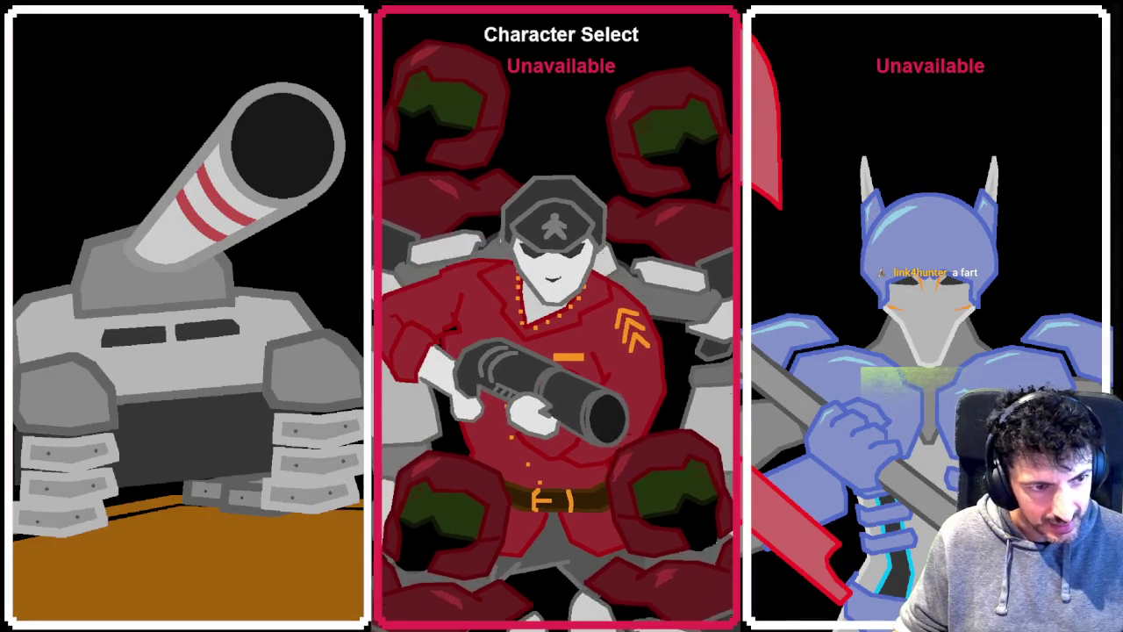
pyautogui.press('Left')
pyautogui.press('Return')
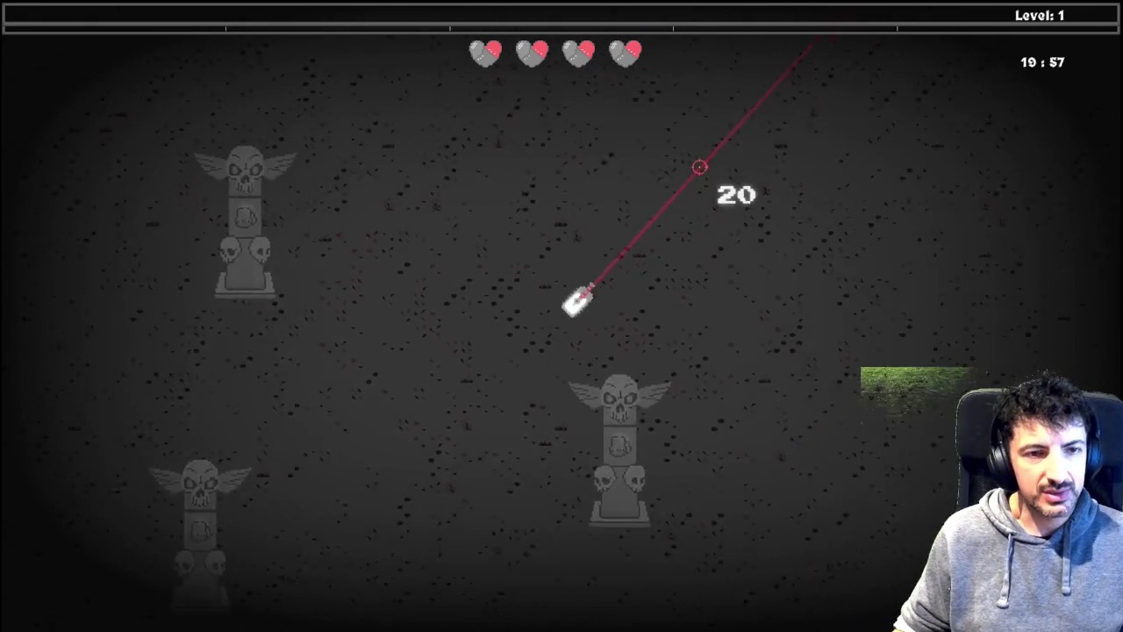
# Step: Fire a few shots, then bring up the tank skill tree showing 11 skill points
pyautogui.press('Tab')
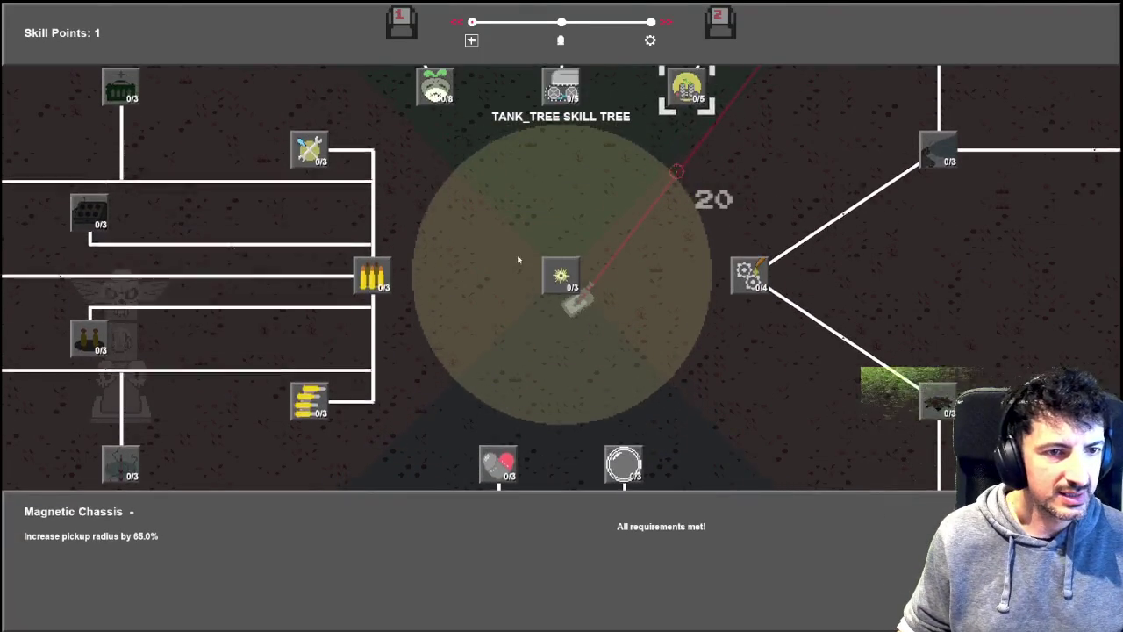
pyautogui.press('Tab')
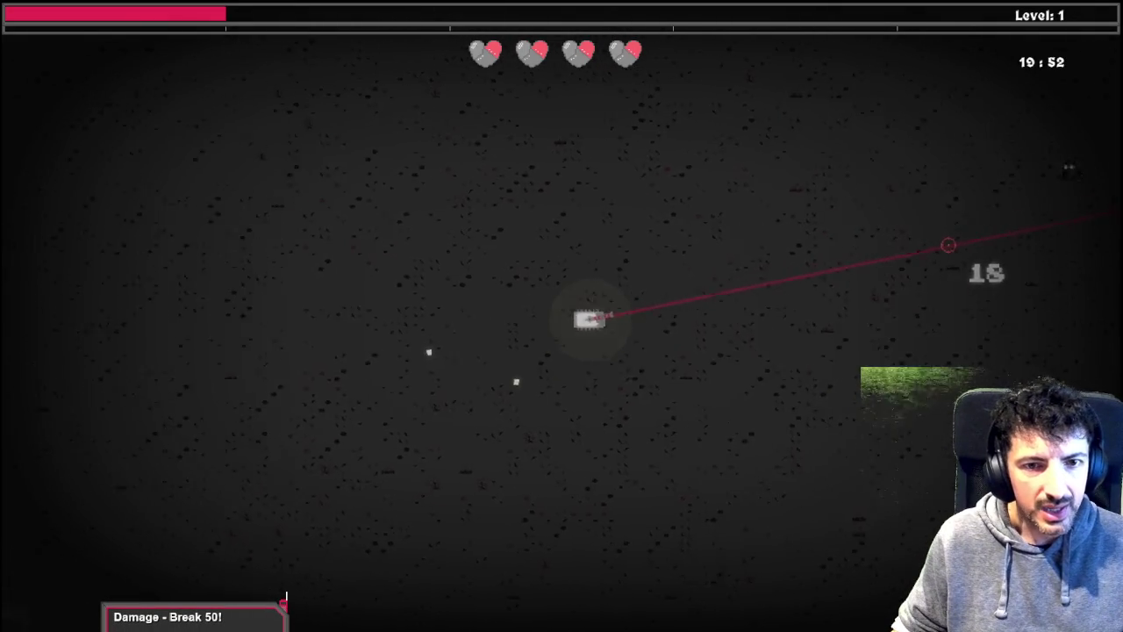
pyautogui.click(931, 215)
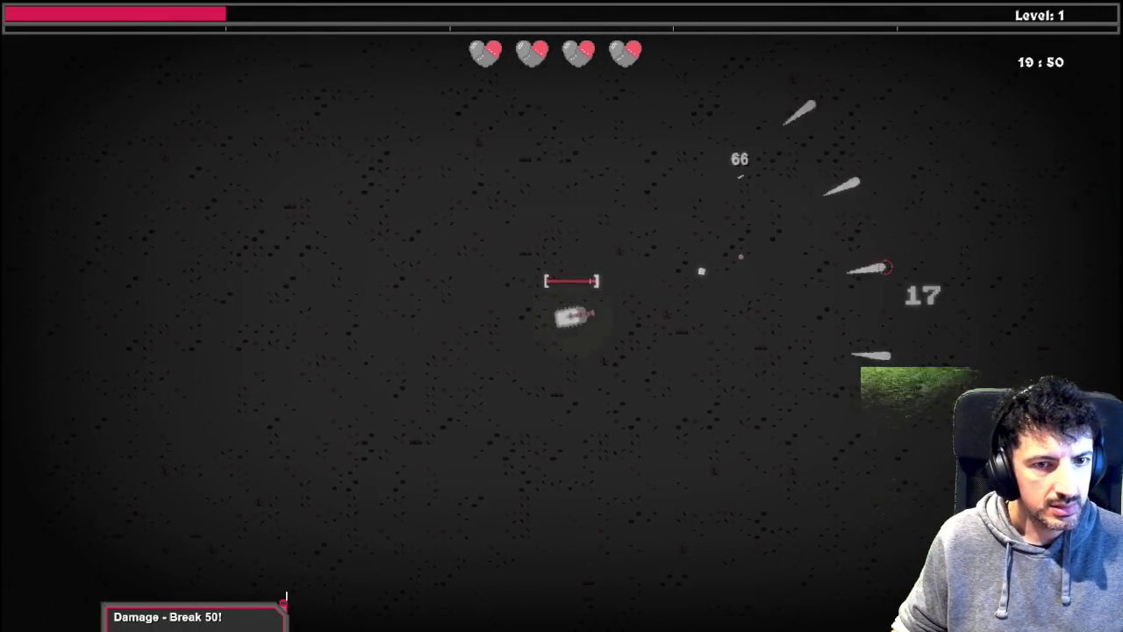
pyautogui.press('Tab')
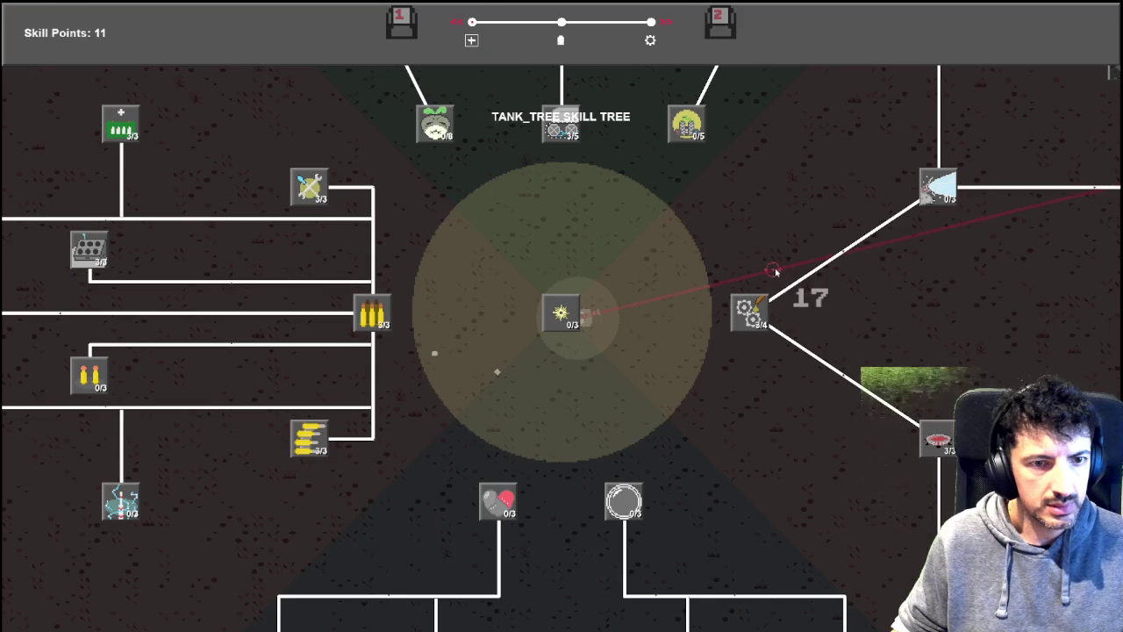
# Step: Fire spreads of shots at enemies on all sides of the tank
pyautogui.press('Tab')
pyautogui.click(827, 363)
pyautogui.click(822, 439)
pyautogui.click(787, 402)
pyautogui.click(347, 434)
pyautogui.click(317, 429)
pyautogui.click(321, 325)
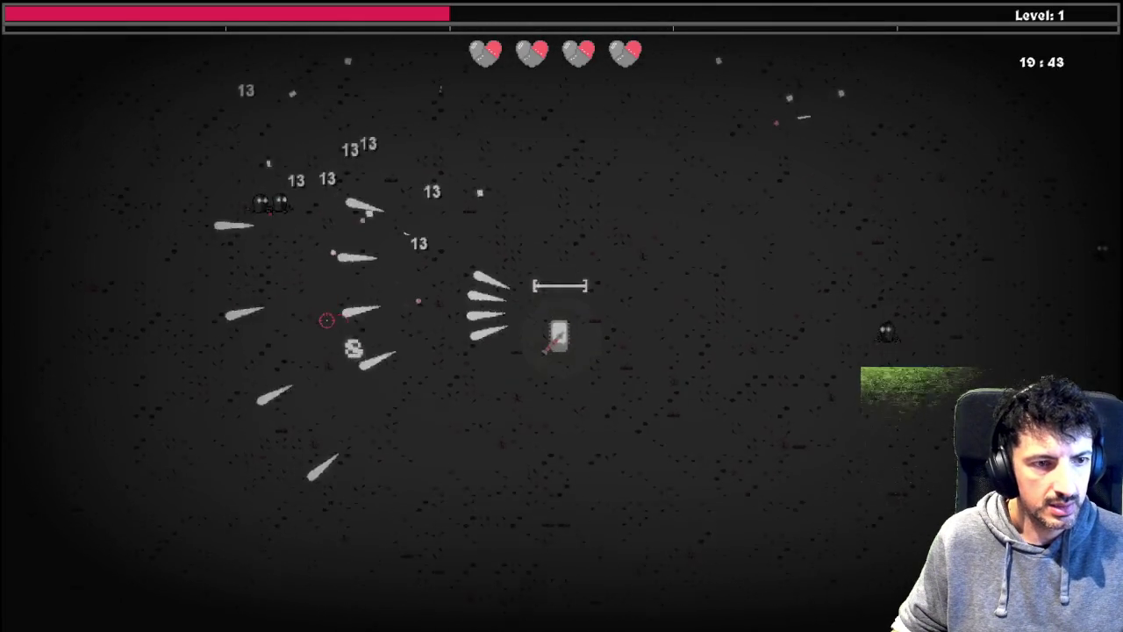
pyautogui.click(364, 241)
pyautogui.click(378, 188)
pyautogui.click(388, 205)
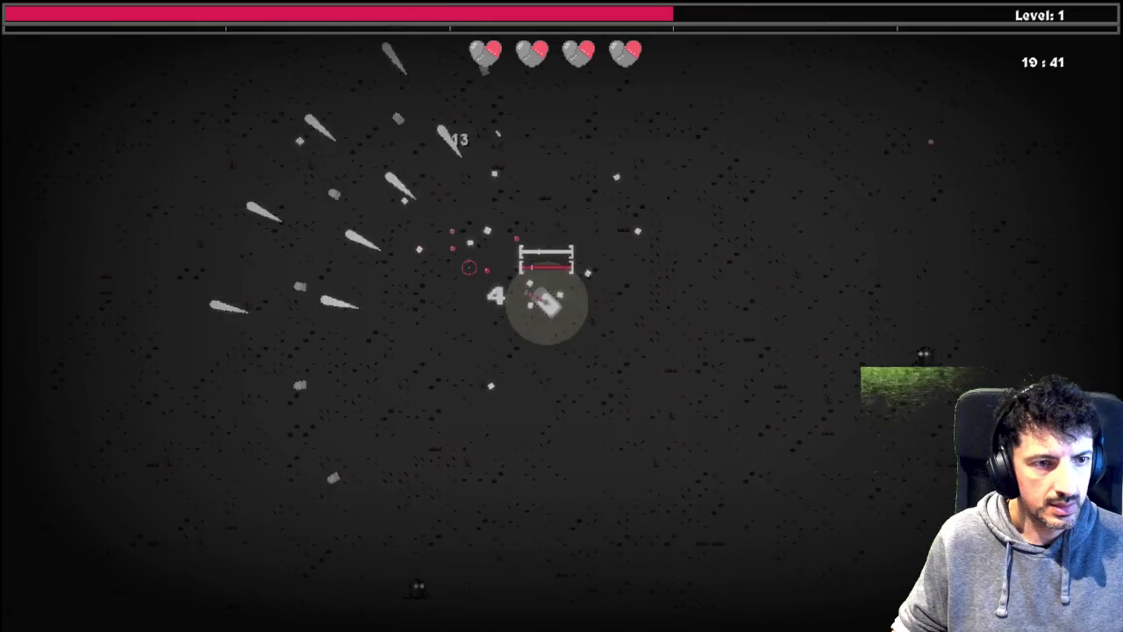
pyautogui.click(844, 484)
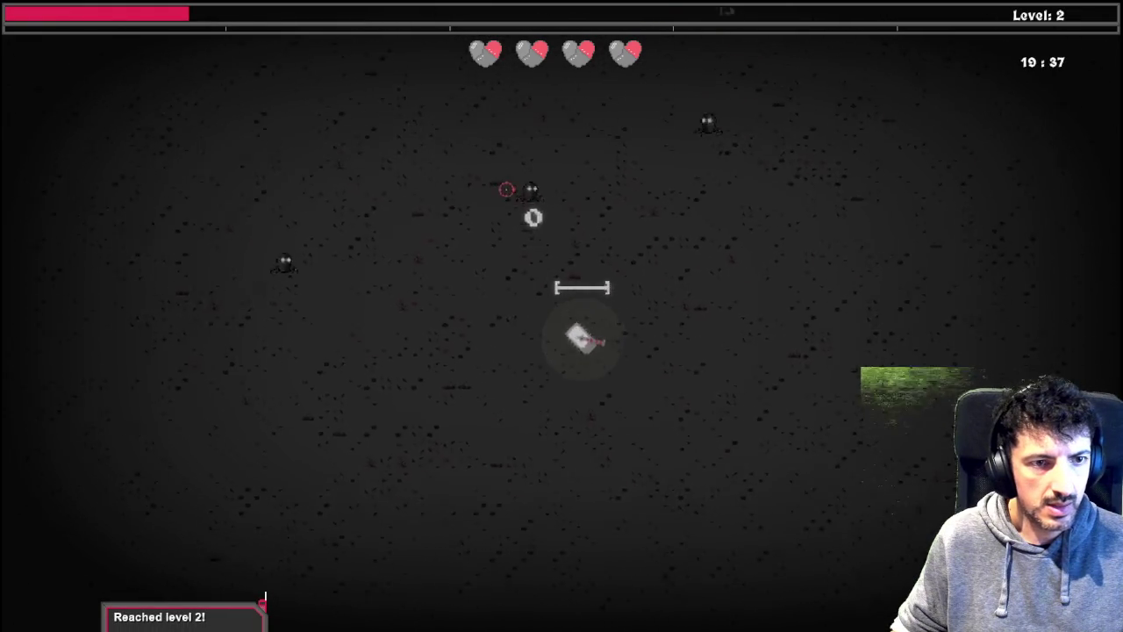
pyautogui.click(504, 150)
pyautogui.click(469, 170)
pyautogui.click(427, 208)
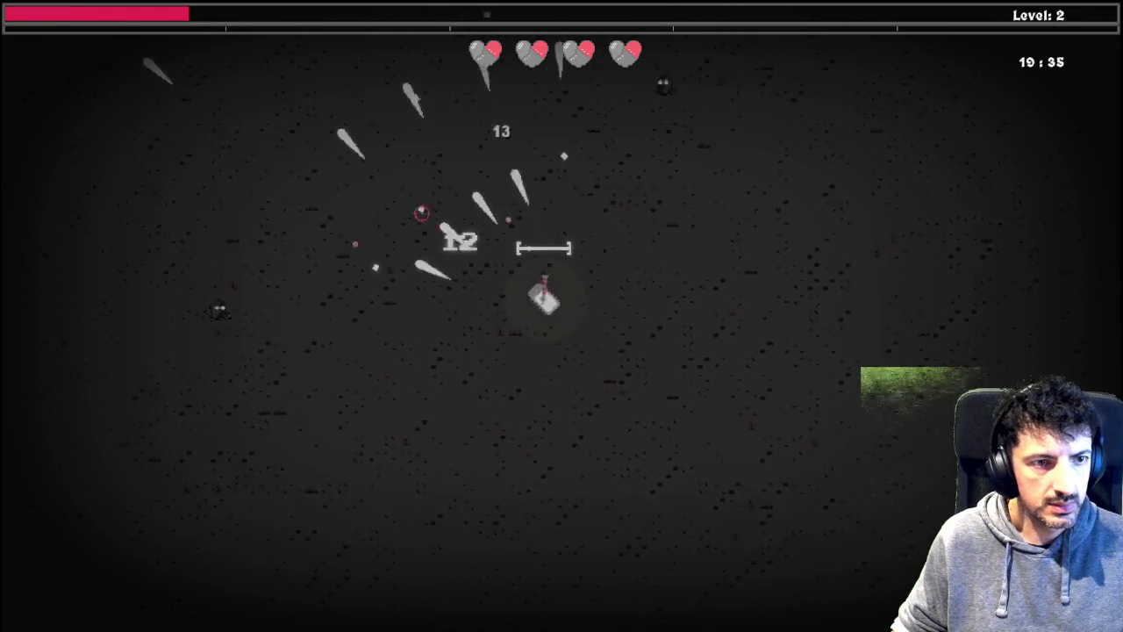
pyautogui.click(465, 198)
pyautogui.click(570, 189)
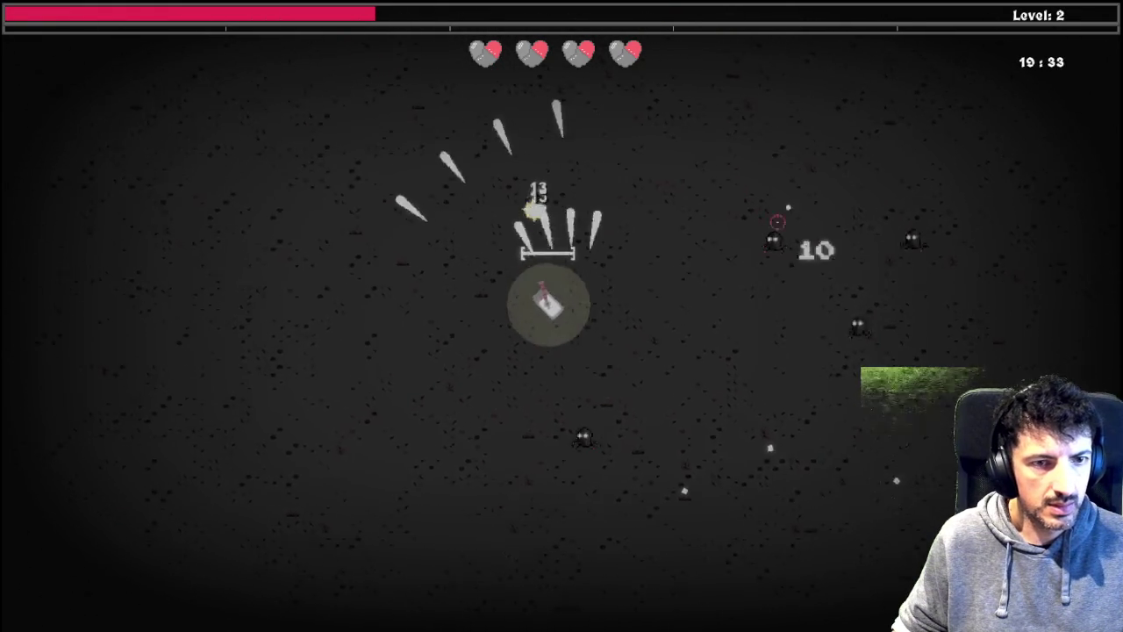
# Step: Upgrade Magnetic Chassis in the skill tree, then keep fighting up to level 3
pyautogui.press('Tab')
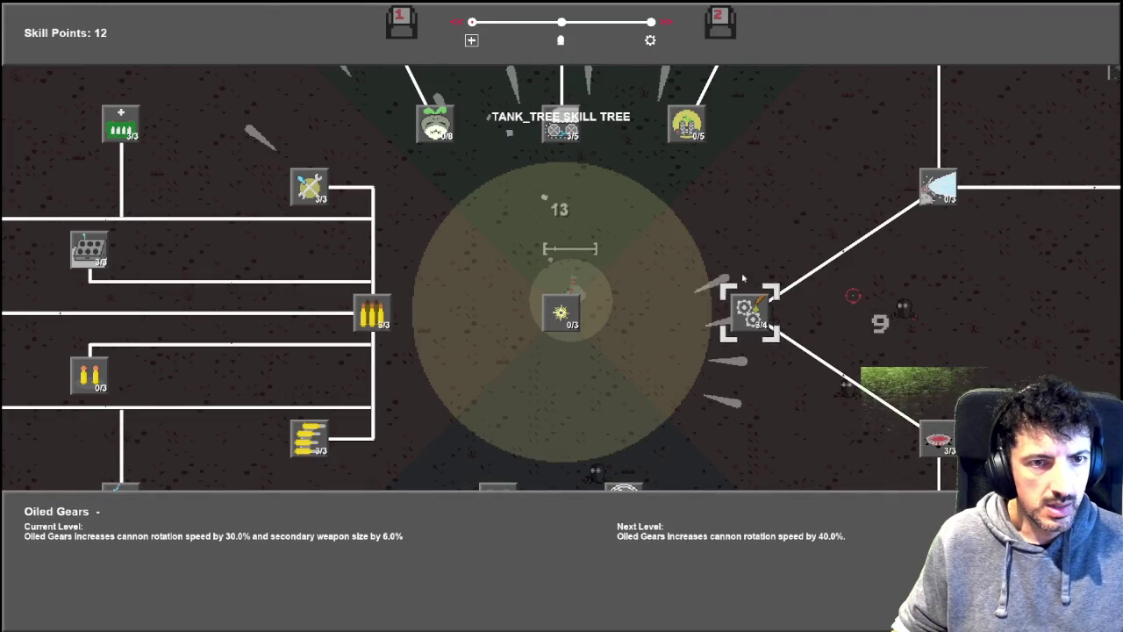
pyautogui.click(686, 129)
pyautogui.click(686, 130)
pyautogui.click(686, 130)
pyautogui.press('Tab')
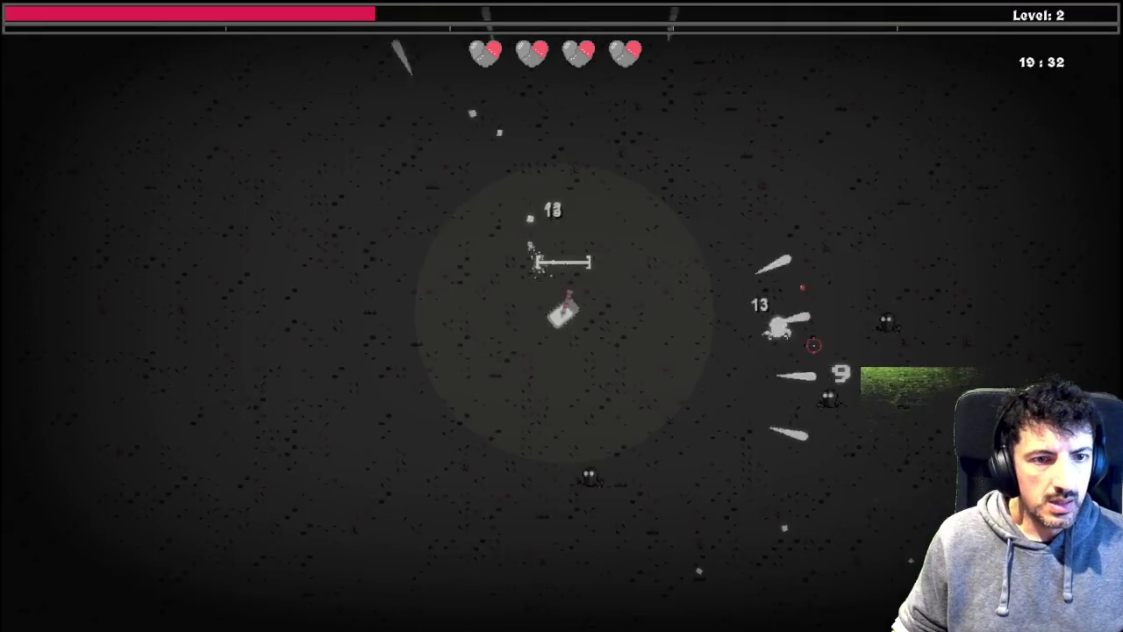
pyautogui.click(667, 449)
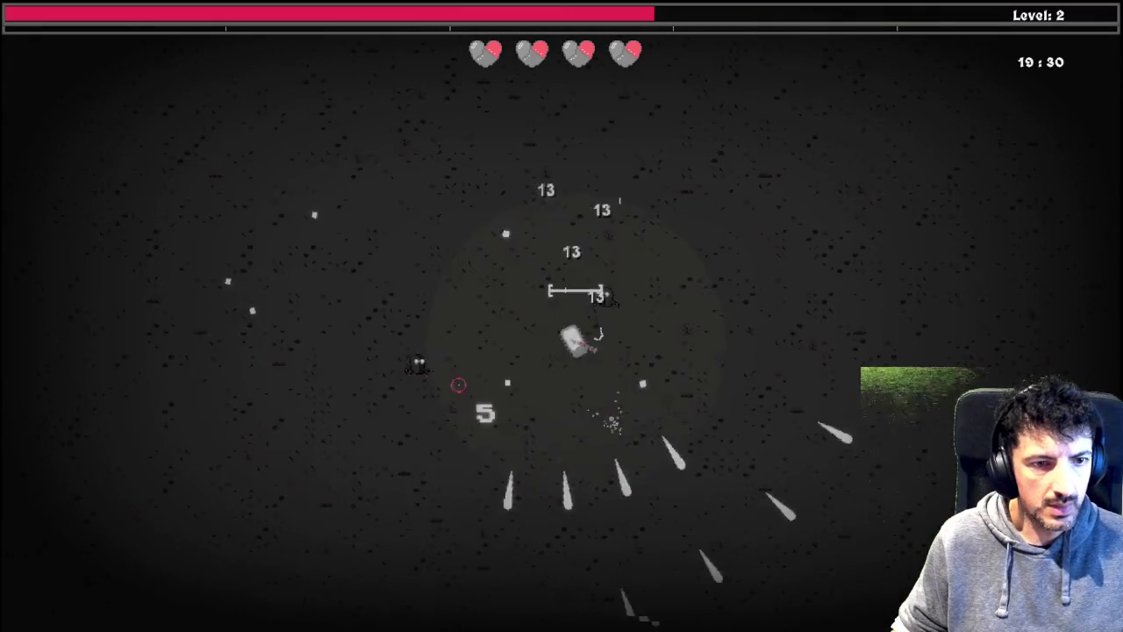
pyautogui.click(413, 298)
pyautogui.press('a')
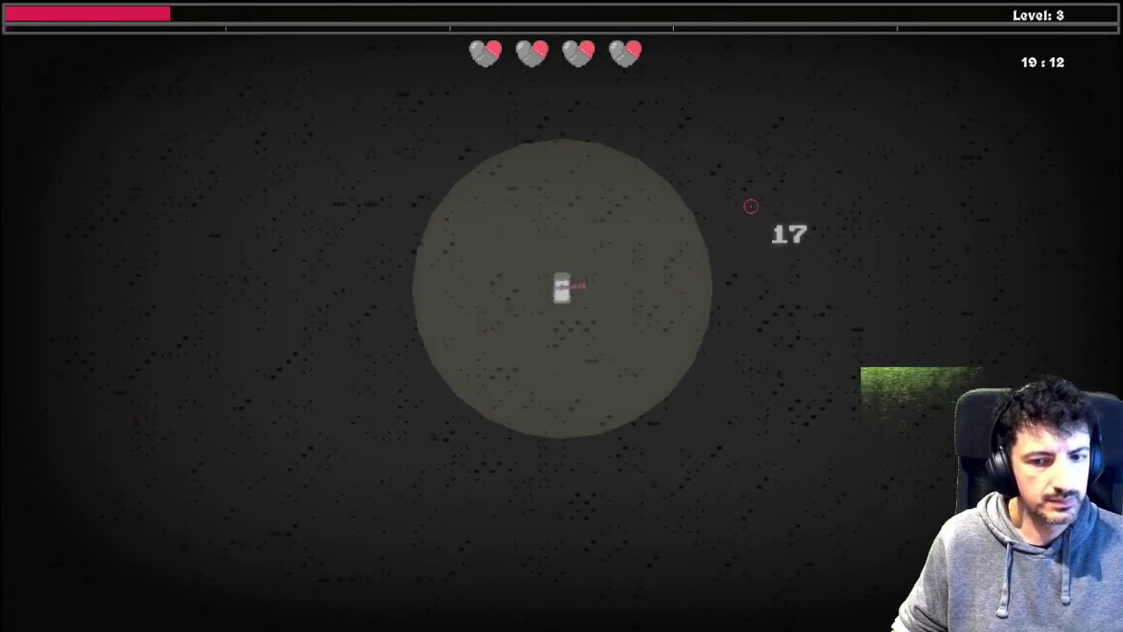
# Step: Upgrade the centre Prayer skill node, dropping Skill Points from 9 to 8
pyautogui.press('Tab')
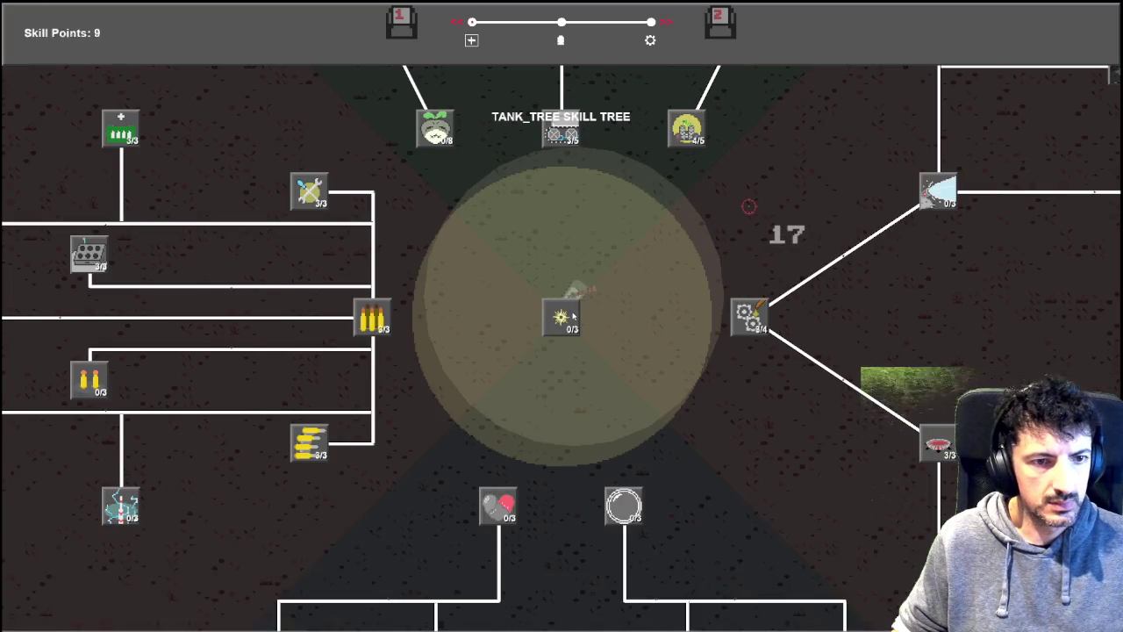
pyautogui.click(562, 316)
pyautogui.press('Tab')
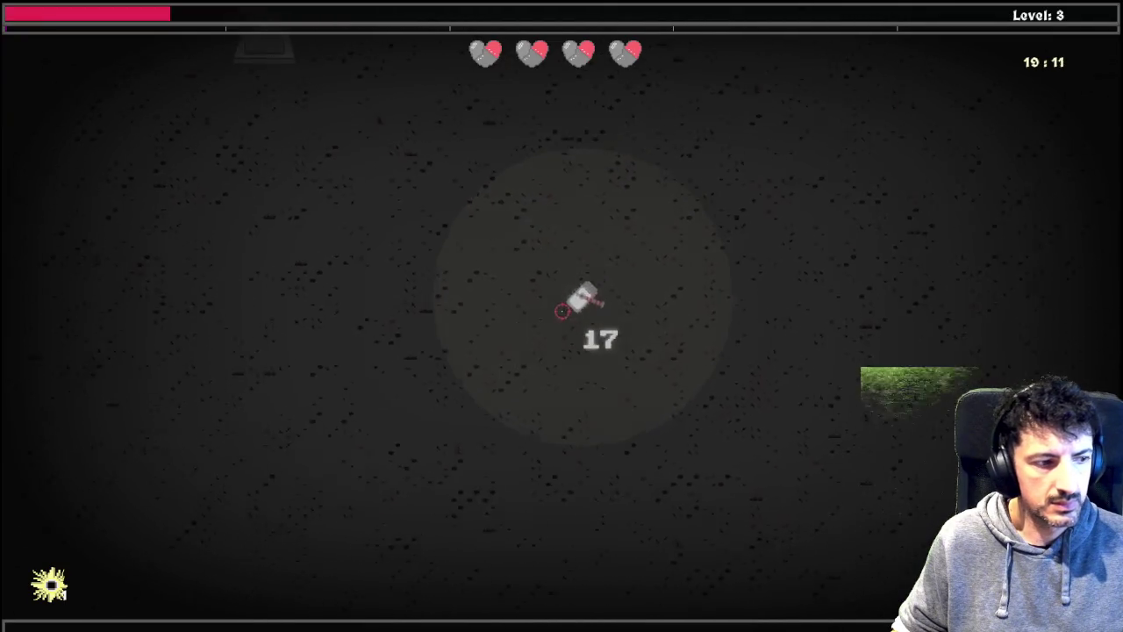
# Step: Drive the tank around the arena past the tombstone and totems, collecting XP
pyautogui.press('w')
pyautogui.press('d')
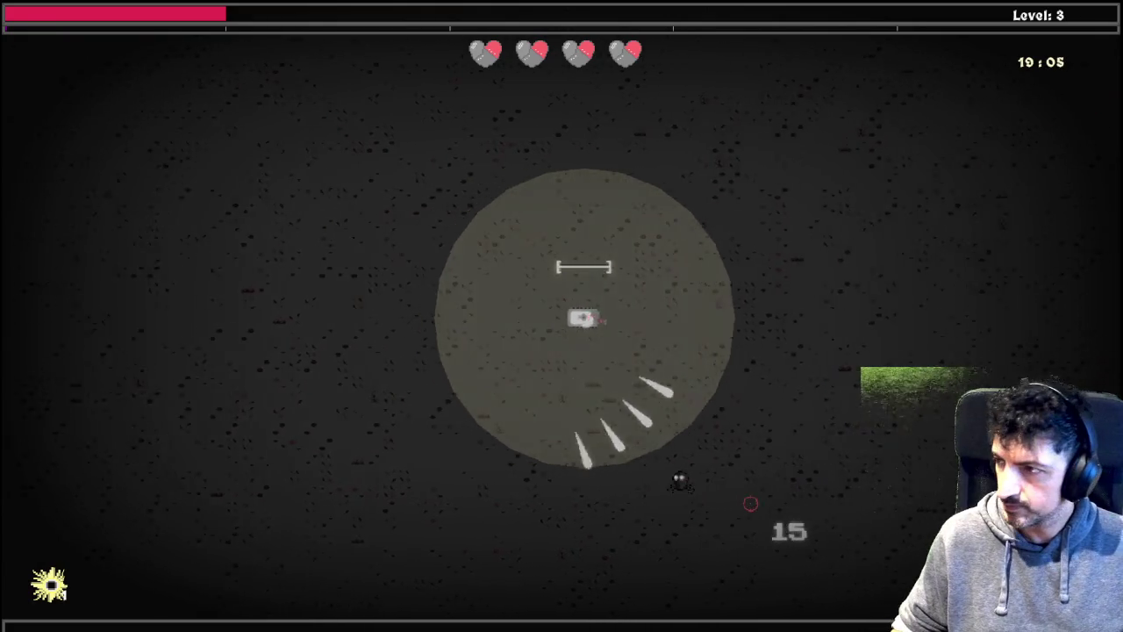
pyautogui.press('a')
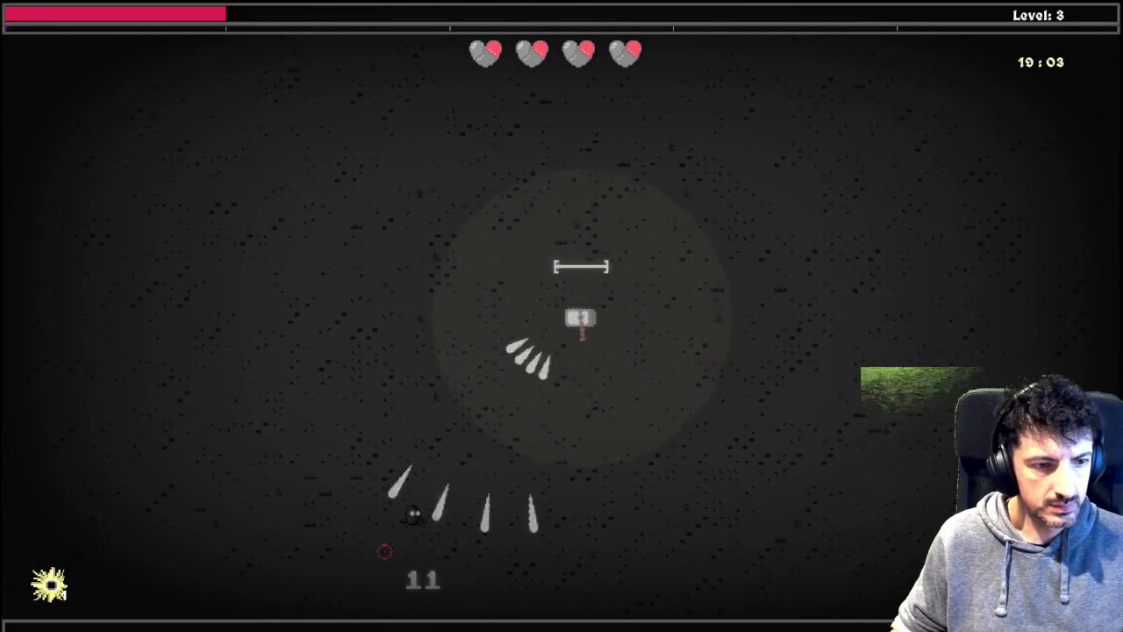
pyautogui.press('d')
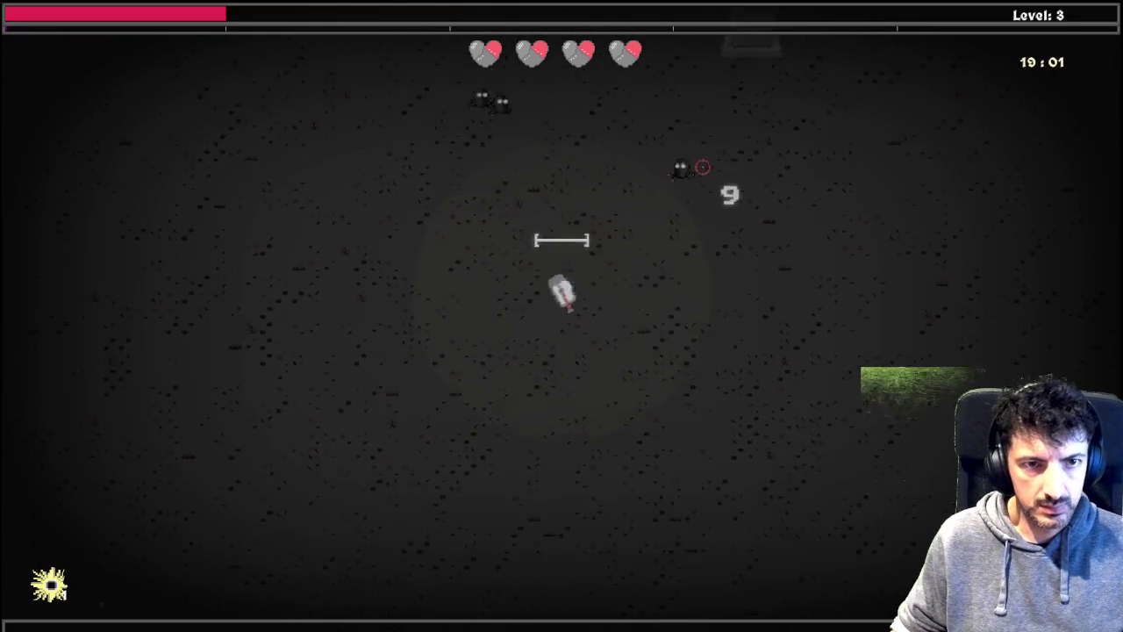
pyautogui.press('d')
pyautogui.press('w')
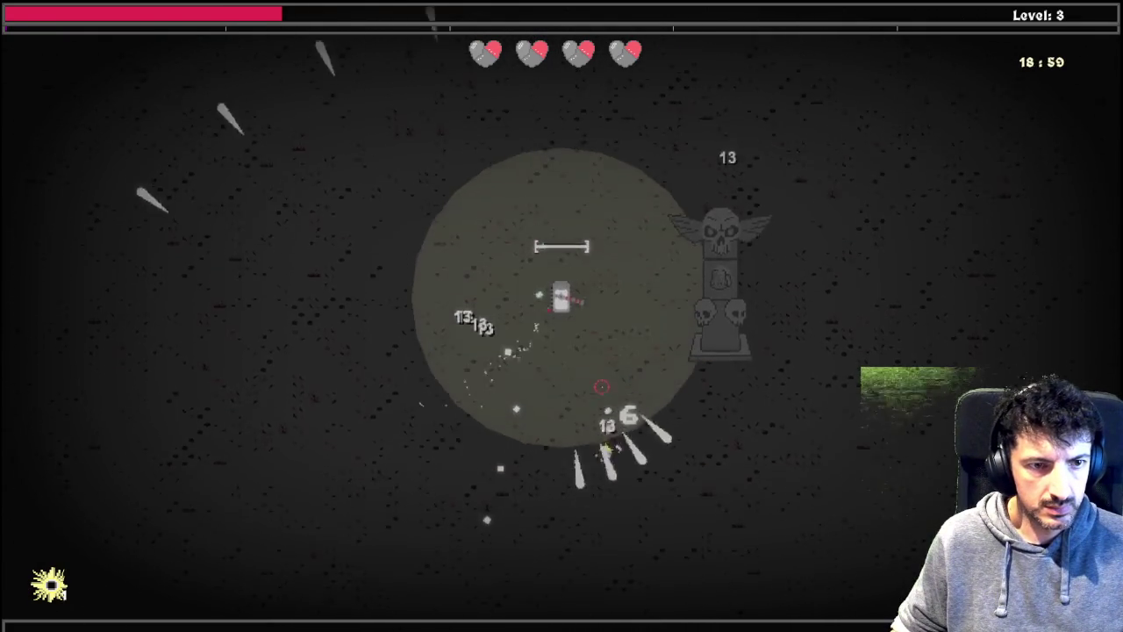
pyautogui.press('d')
pyautogui.press('w')
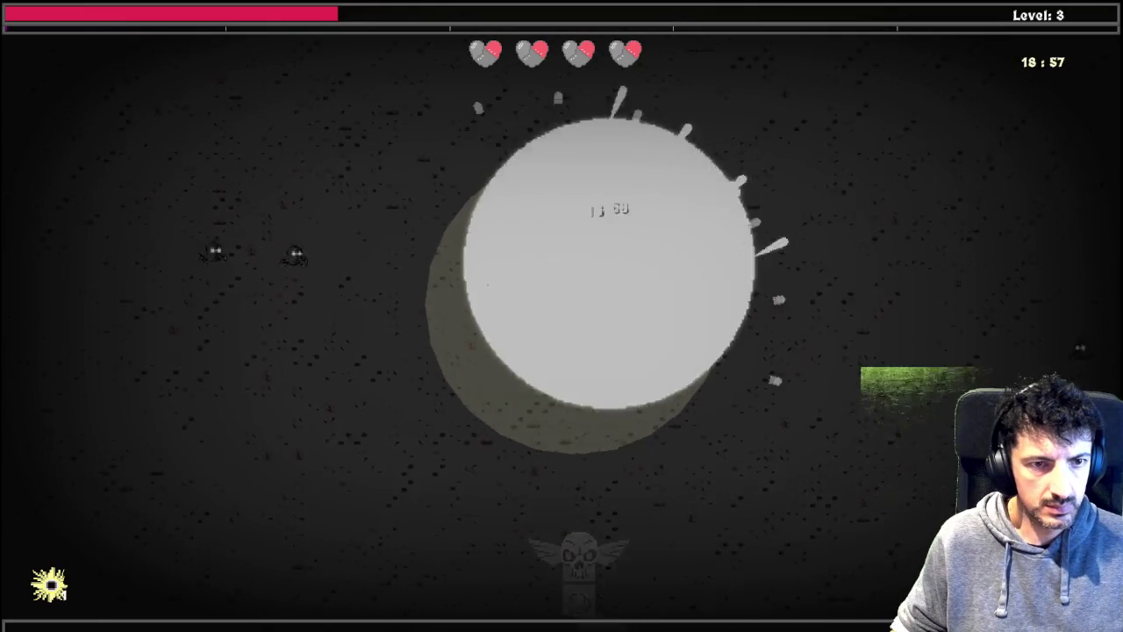
pyautogui.press('w')
pyautogui.press('d')
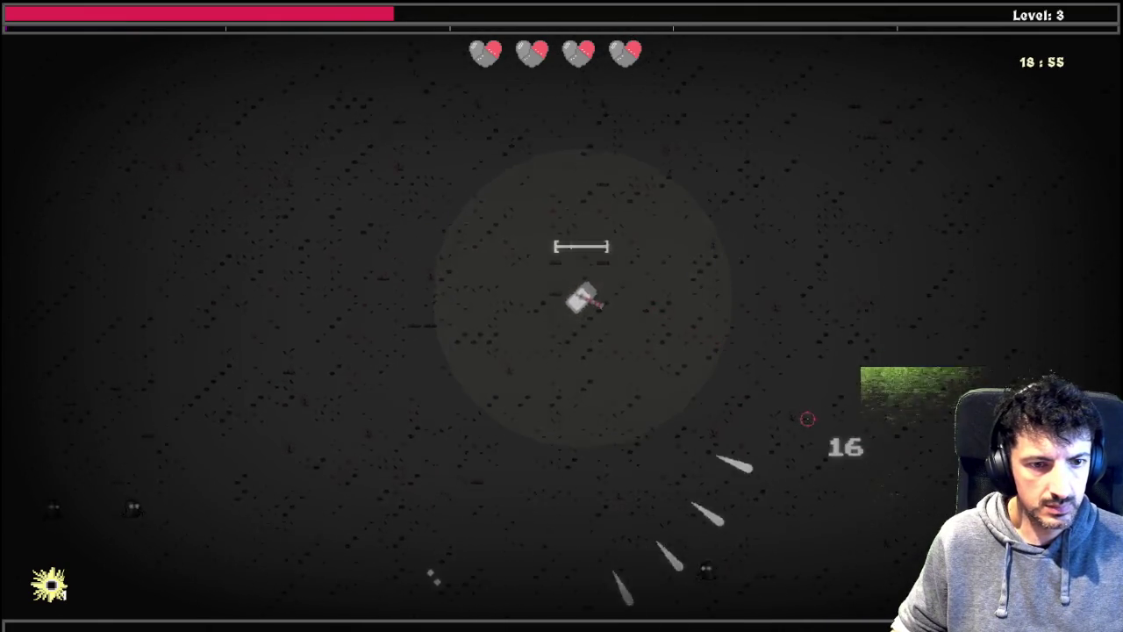
pyautogui.press('w')
pyautogui.press('w')
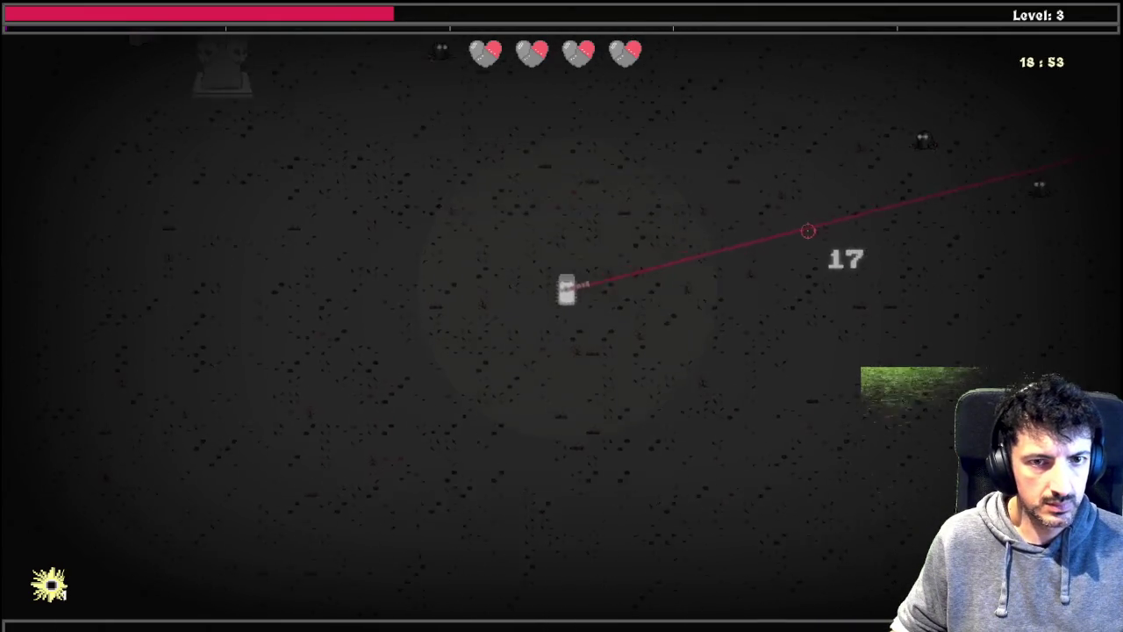
pyautogui.press('w')
pyautogui.press('d')
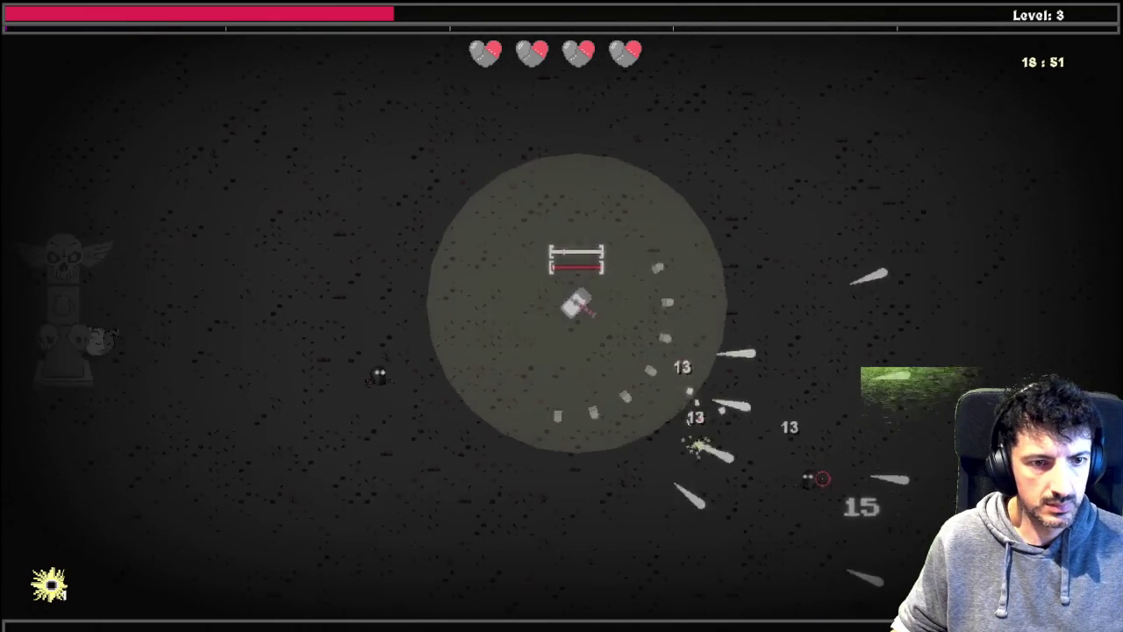
pyautogui.press('w')
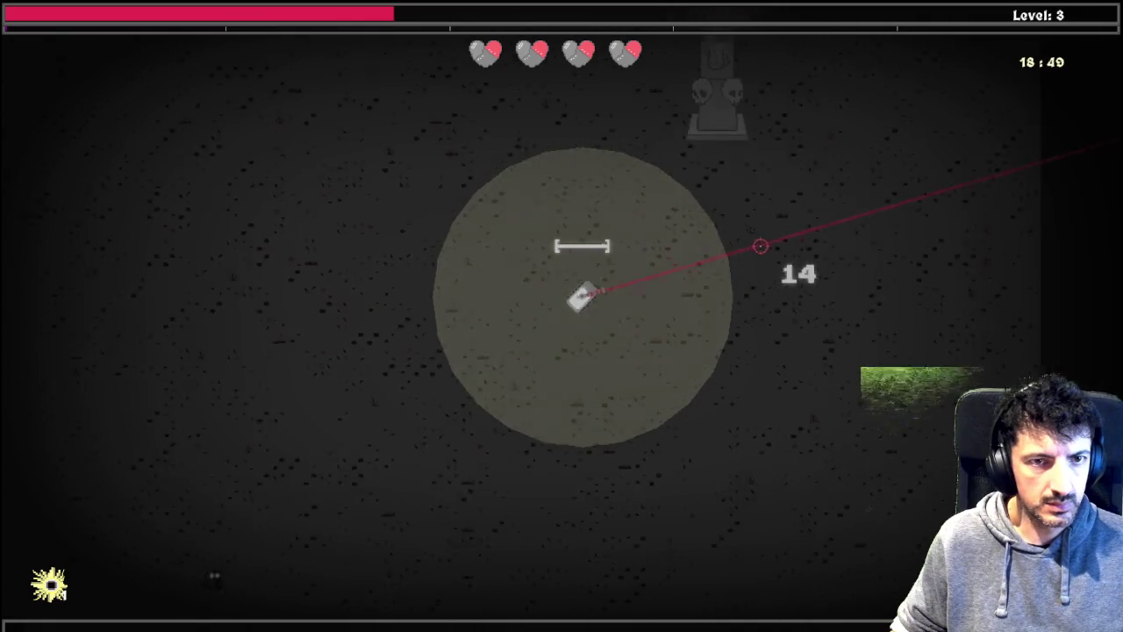
pyautogui.press('a')
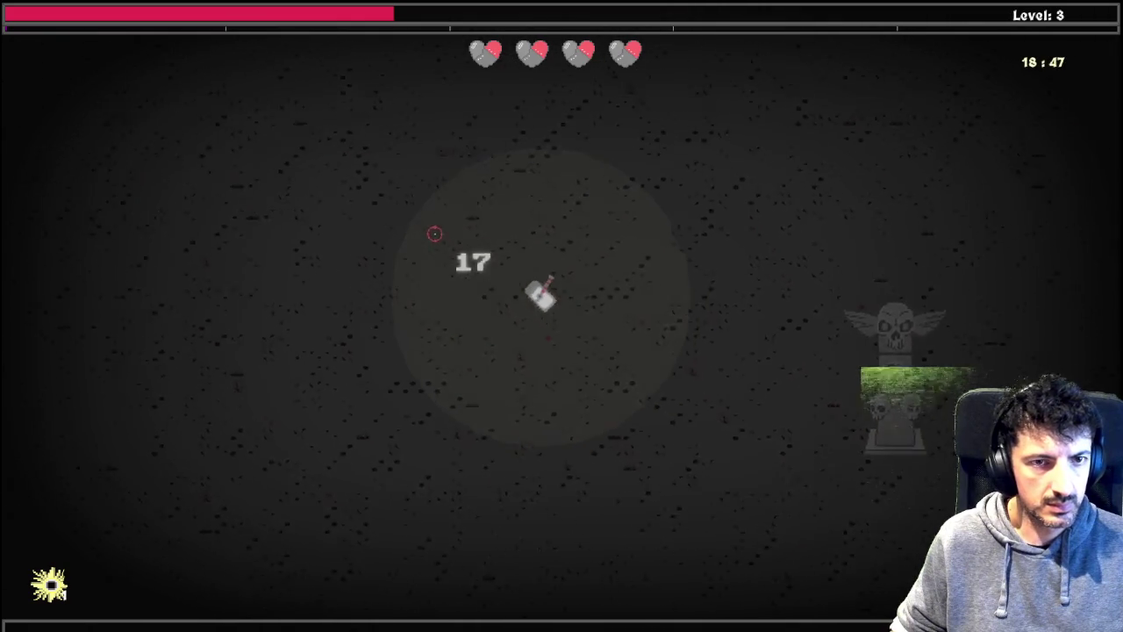
pyautogui.press('a')
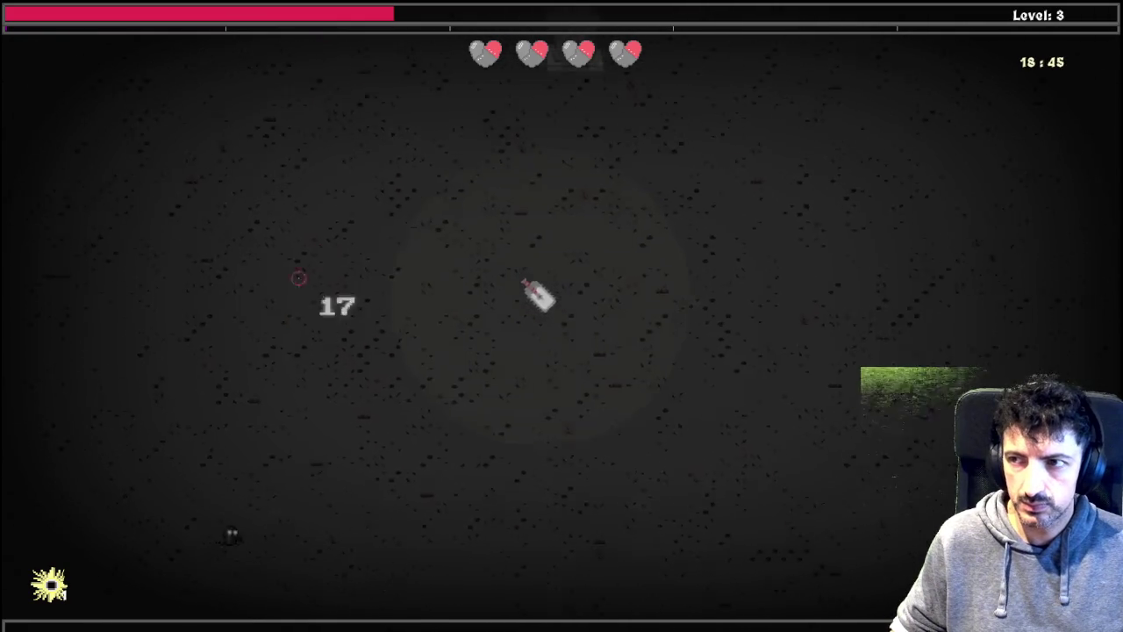
pyautogui.press('w')
pyautogui.press('a')
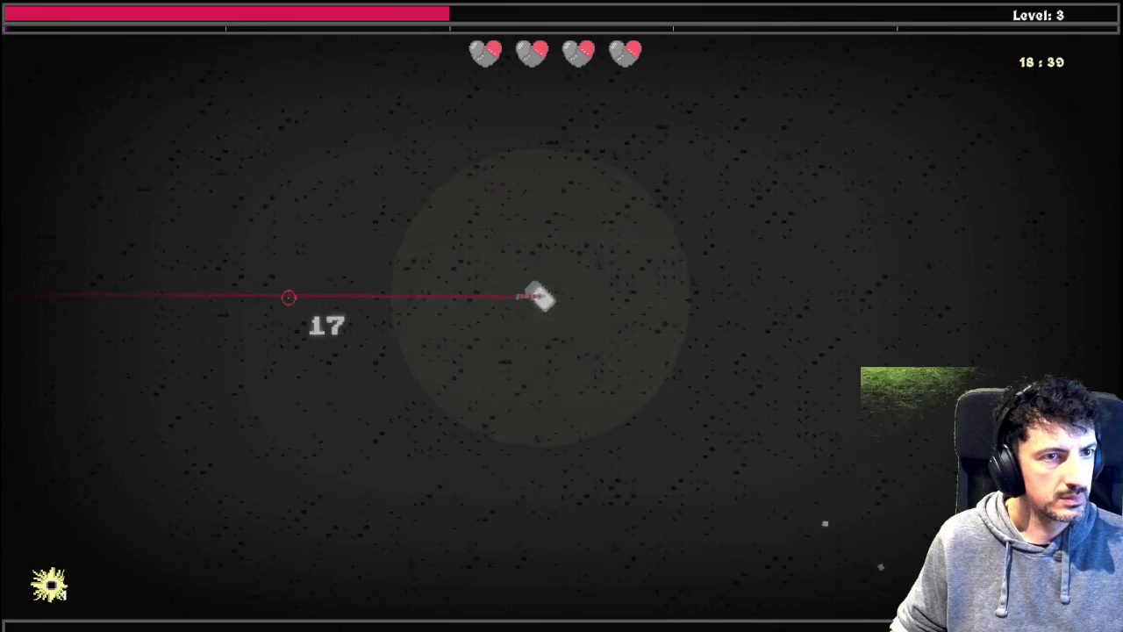
pyautogui.press('w')
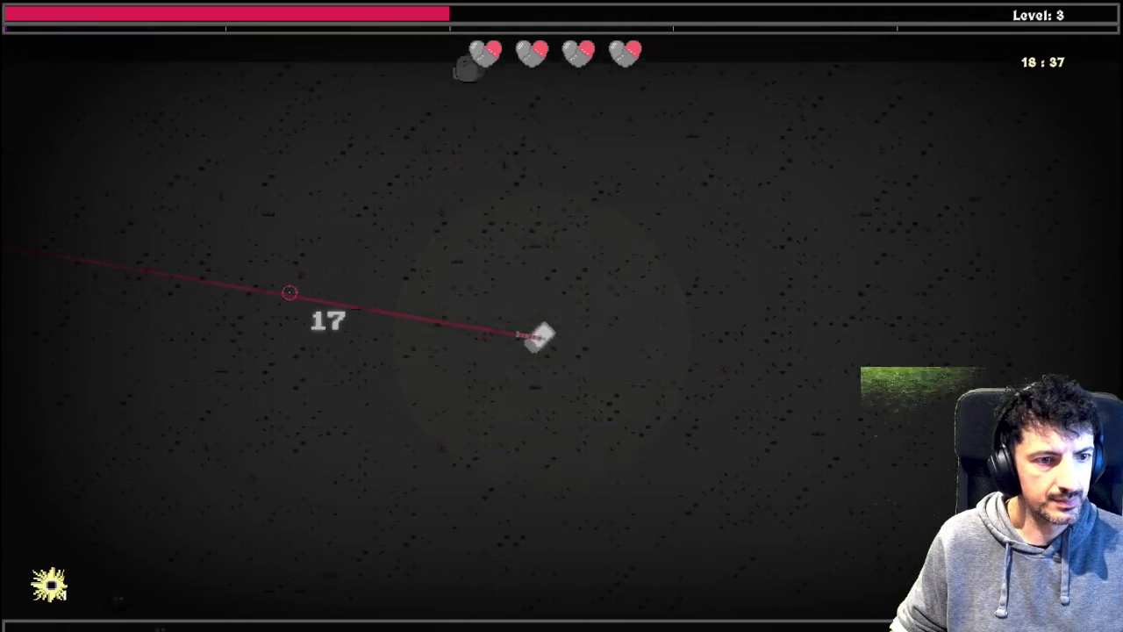
pyautogui.press('a')
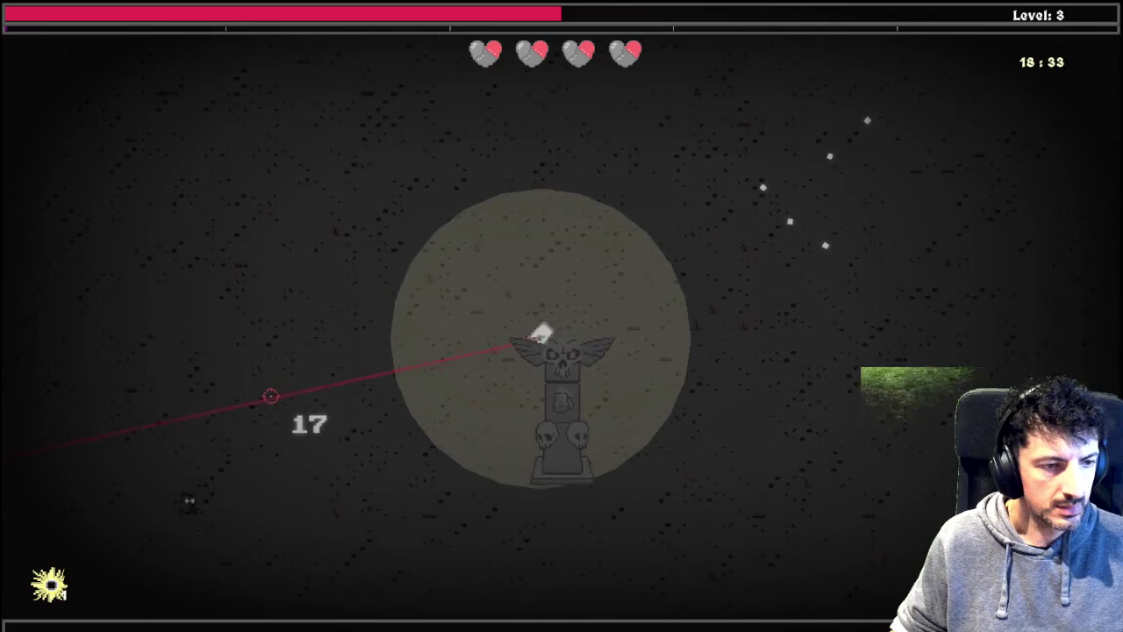
# Step: Circle the tank around the praying angel statue, then bring up the window overview
pyautogui.press('s')
pyautogui.press('a')
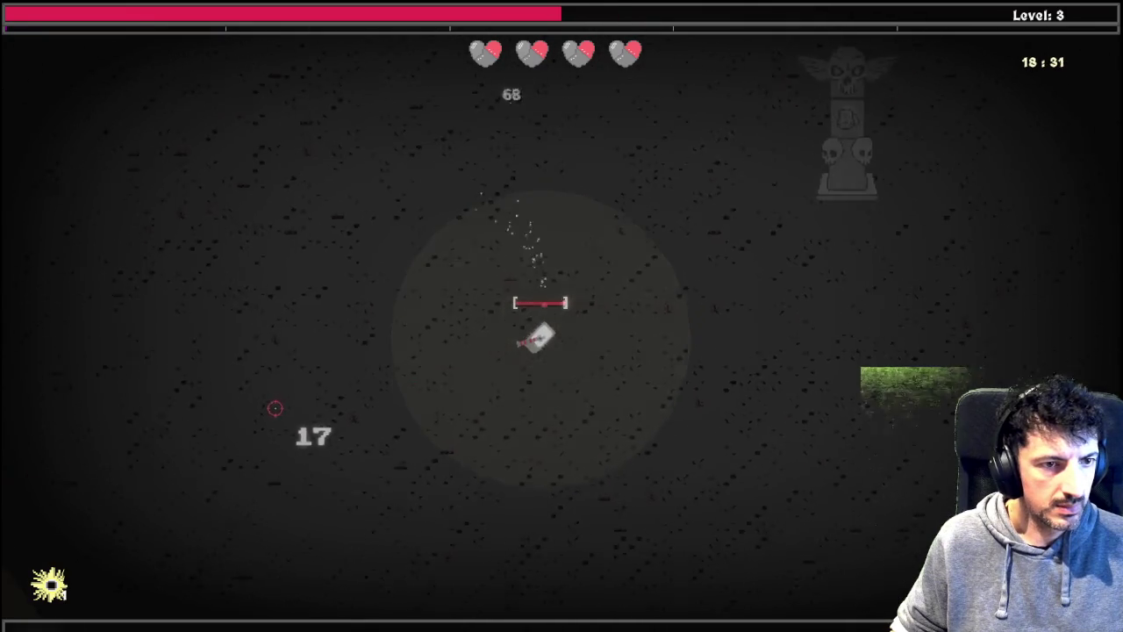
pyautogui.press('s')
pyautogui.press('a')
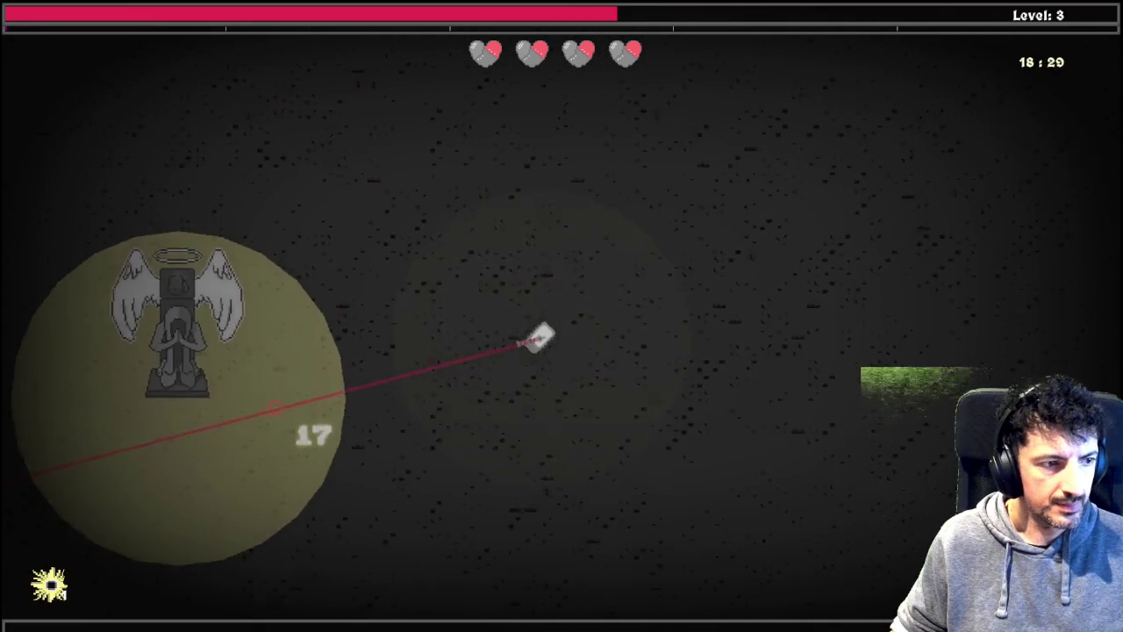
pyautogui.press('s')
pyautogui.press('a')
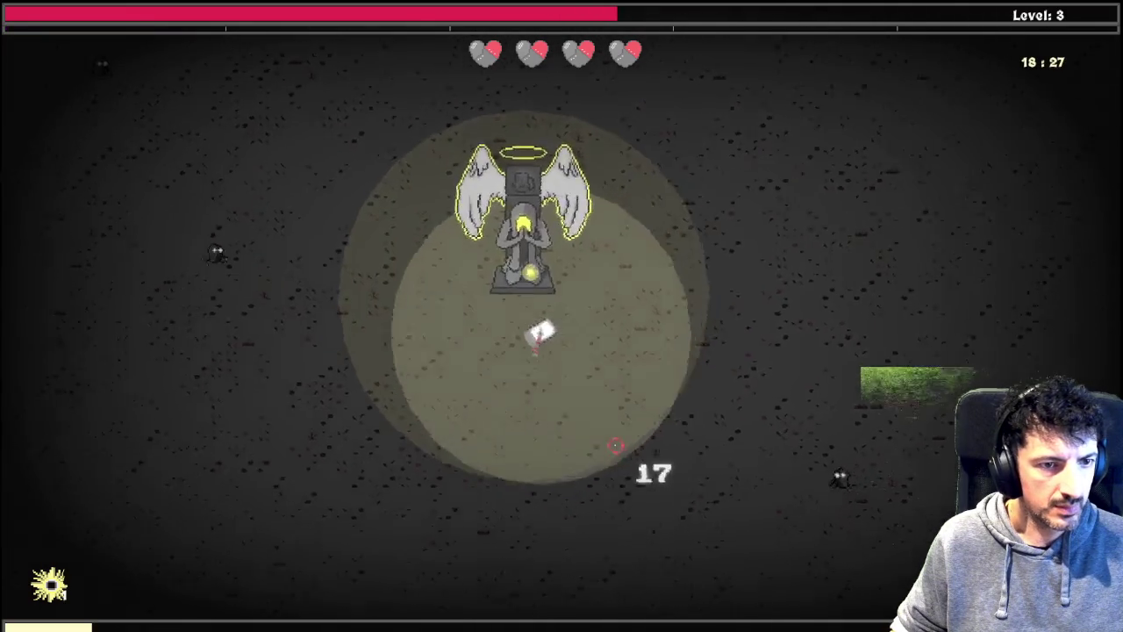
pyautogui.press('w')
pyautogui.press('d')
pyautogui.press('w')
pyautogui.press('a')
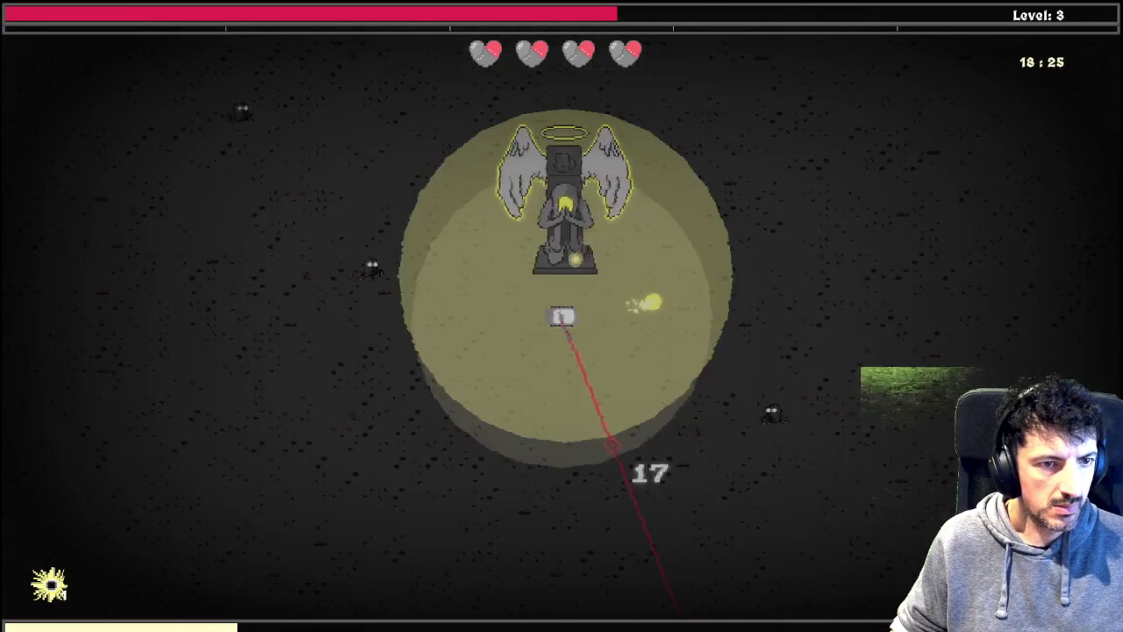
pyautogui.press('d')
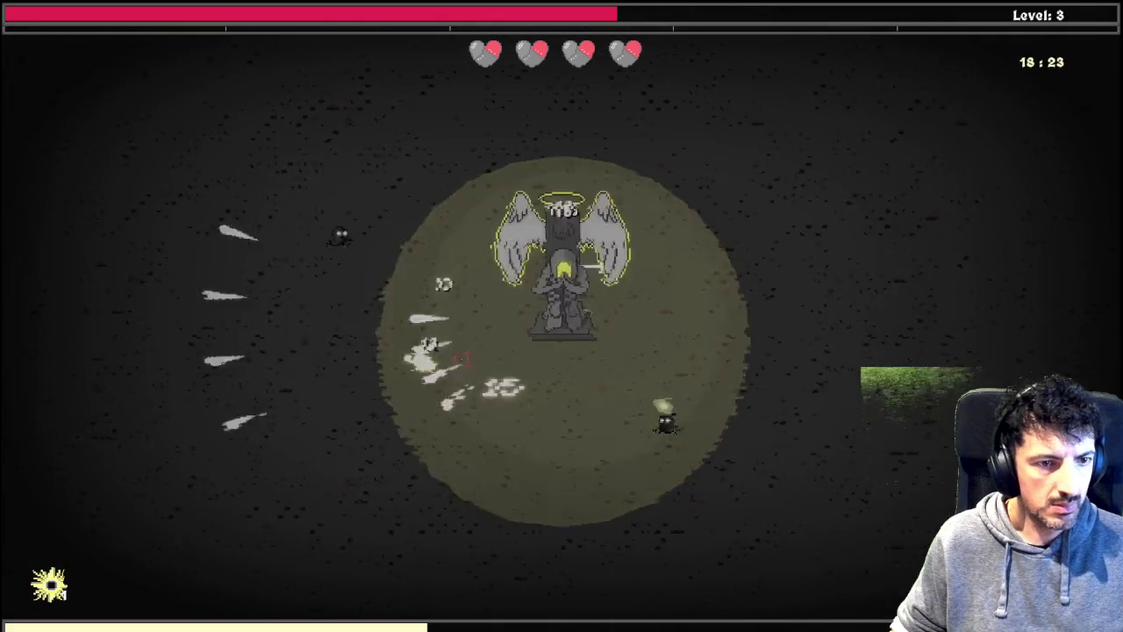
pyautogui.press('s')
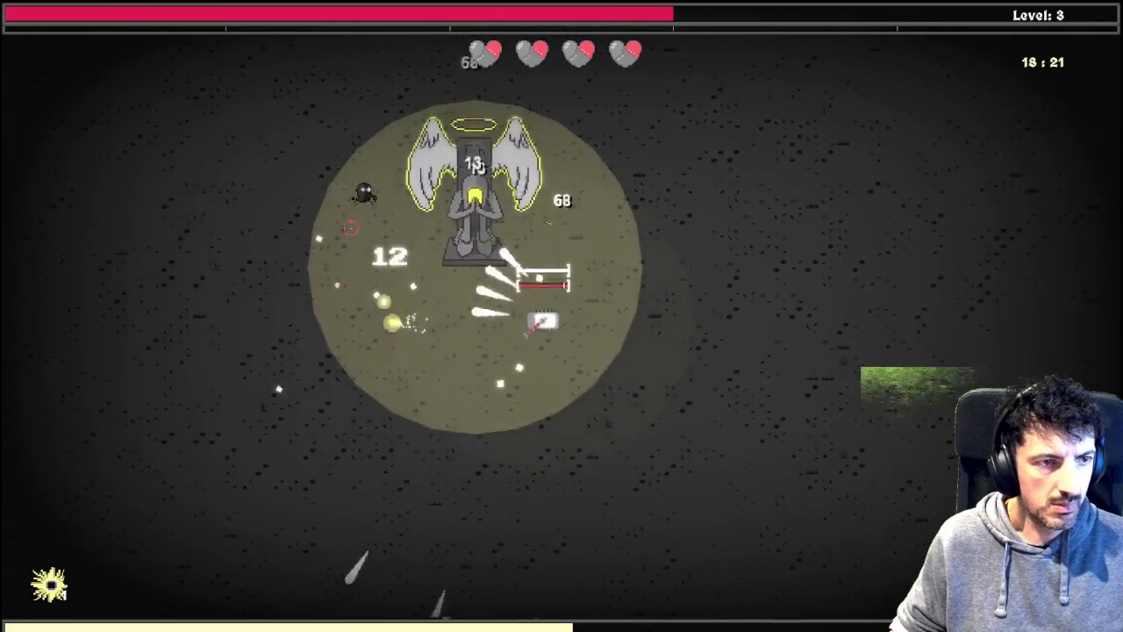
pyautogui.press('a')
pyautogui.press('w')
pyautogui.press('a')
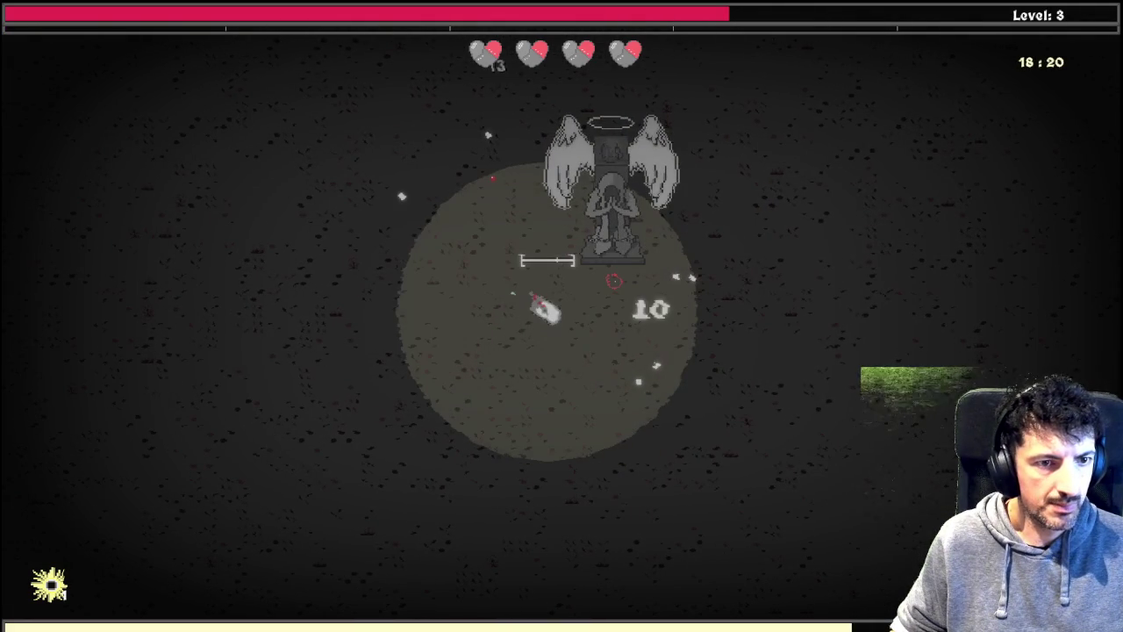
pyautogui.press('super+Tab')
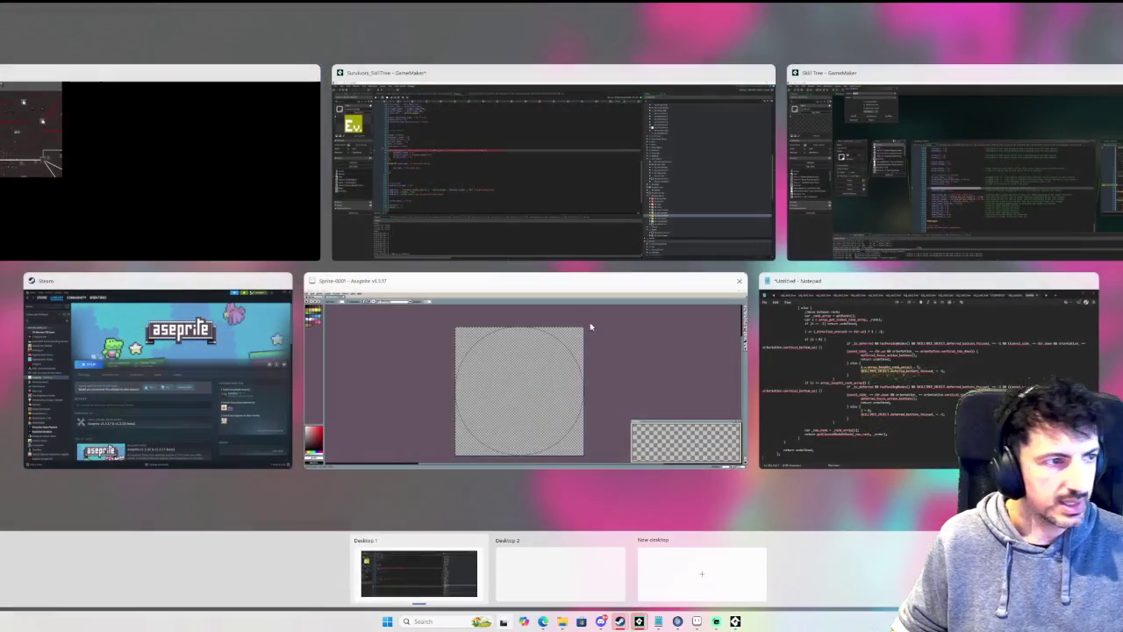
# Step: Step past the event_type check to the priest_count_ line, reading infantry_count_ as 3
pyautogui.click(347, 204)
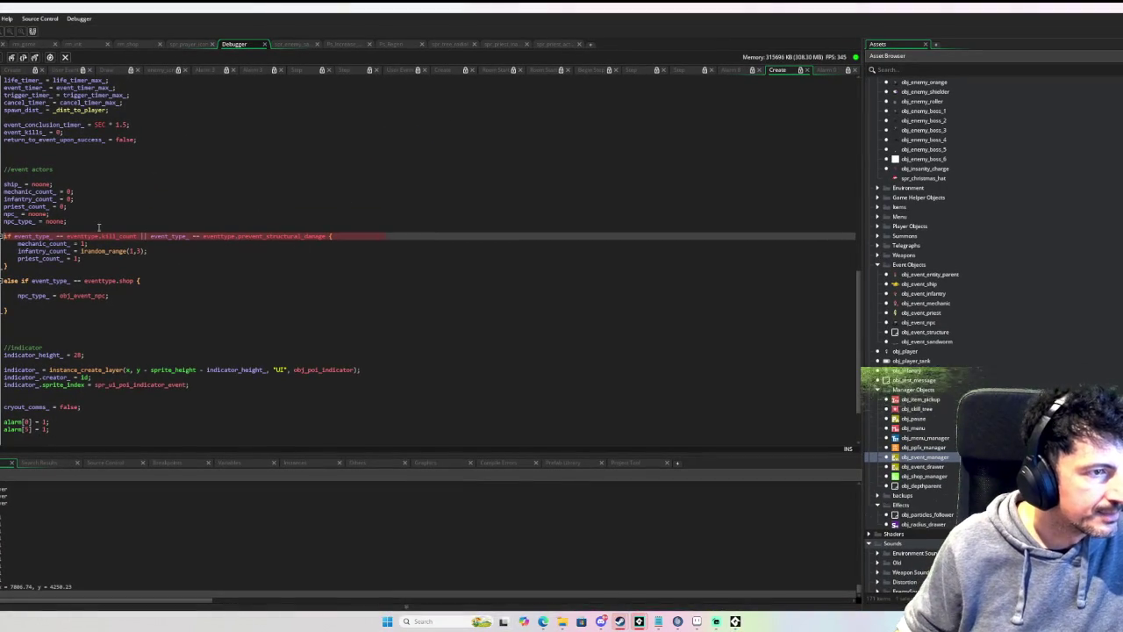
pyautogui.click(24, 57)
pyautogui.click(24, 57)
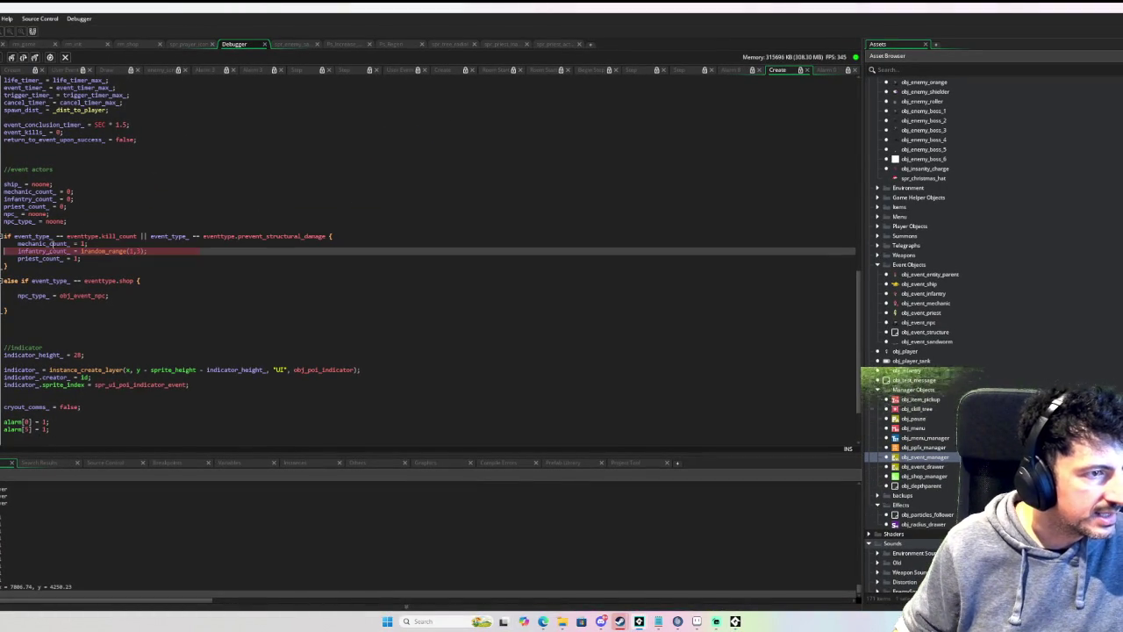
pyautogui.moveTo(60, 251)
pyautogui.click(23, 57)
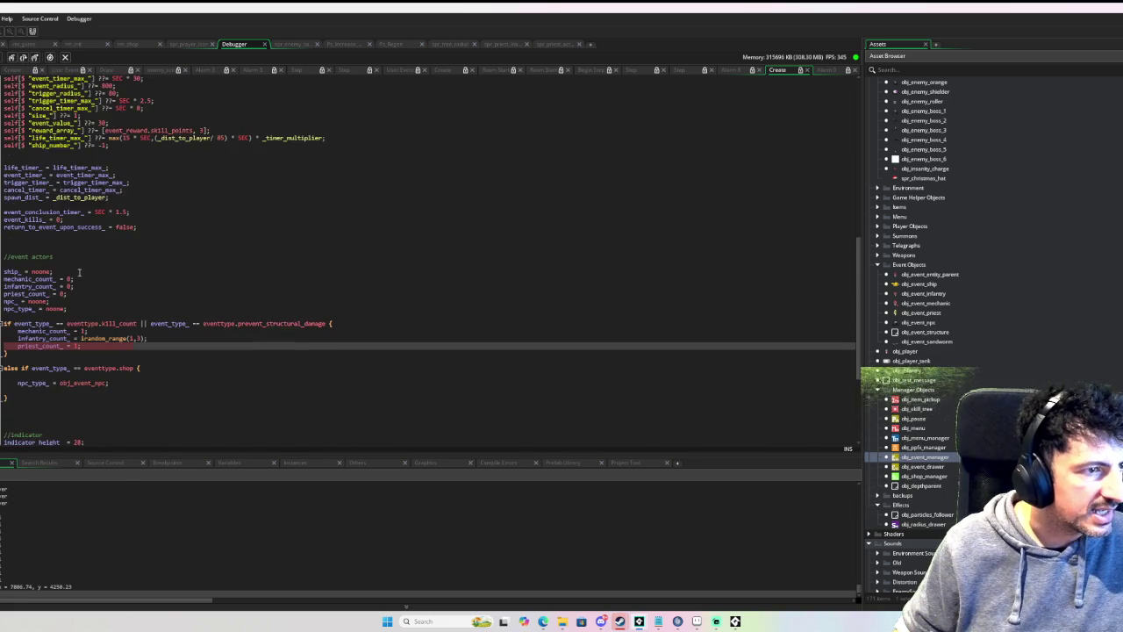
# Step: Scroll the Create code and place the cursor after priest_count_ = 1;
pyautogui.press('super')
pyautogui.click(77, 279)
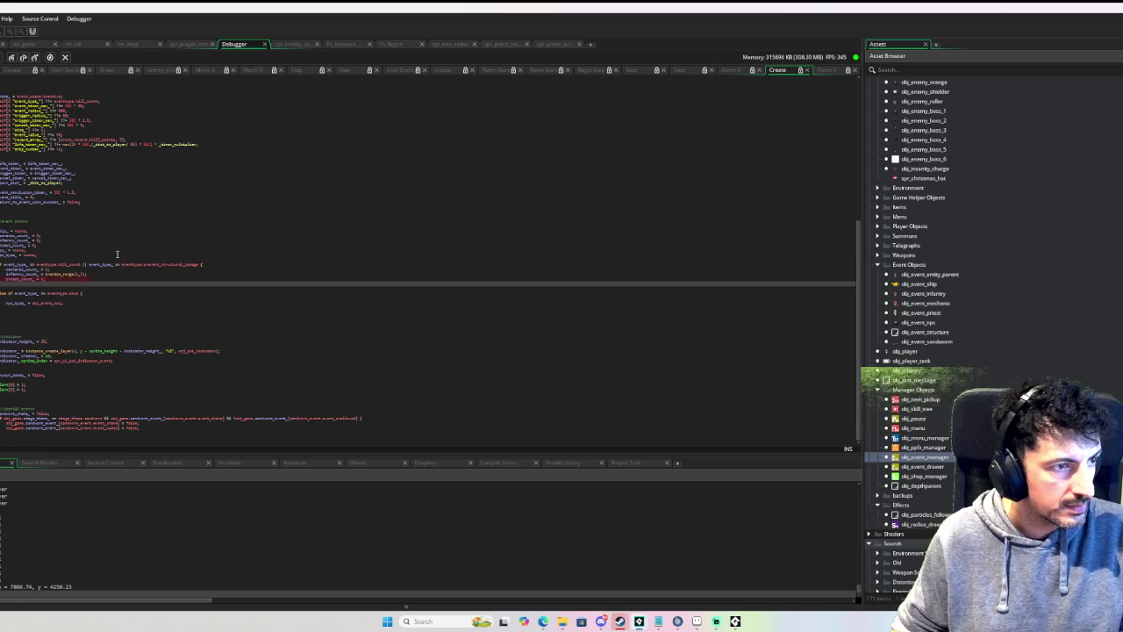
pyautogui.scroll(3, 117, 255)
pyautogui.keyDown('ctrl'); pyautogui.scroll(2, 114, 355); pyautogui.keyUp('ctrl')
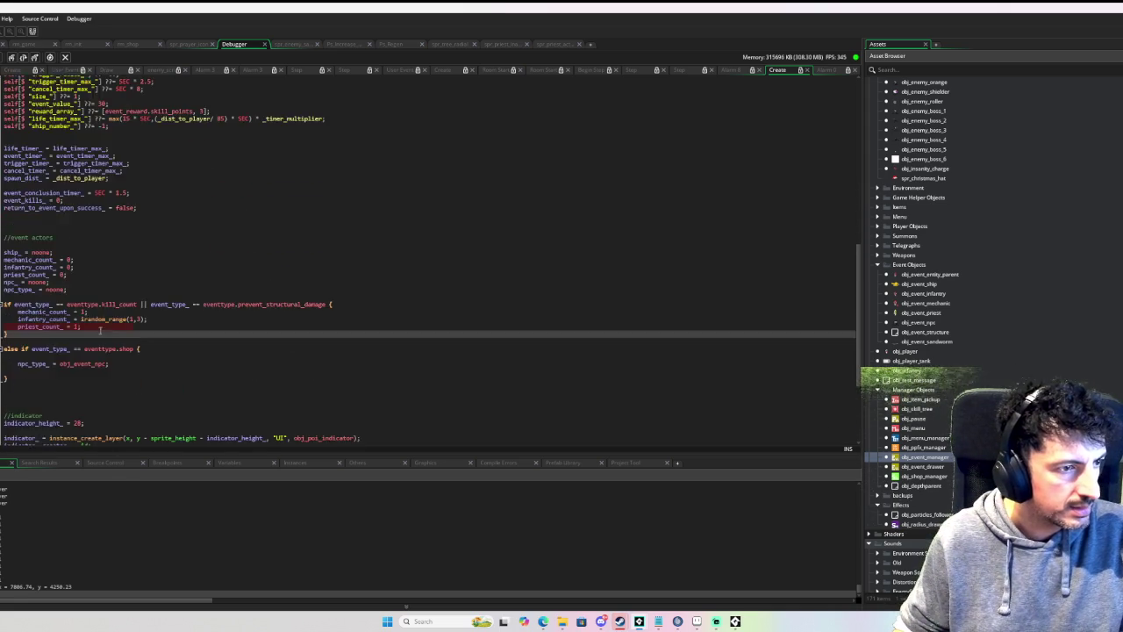
pyautogui.scroll(-3, 70, 301)
pyautogui.scroll(-1, 70, 301)
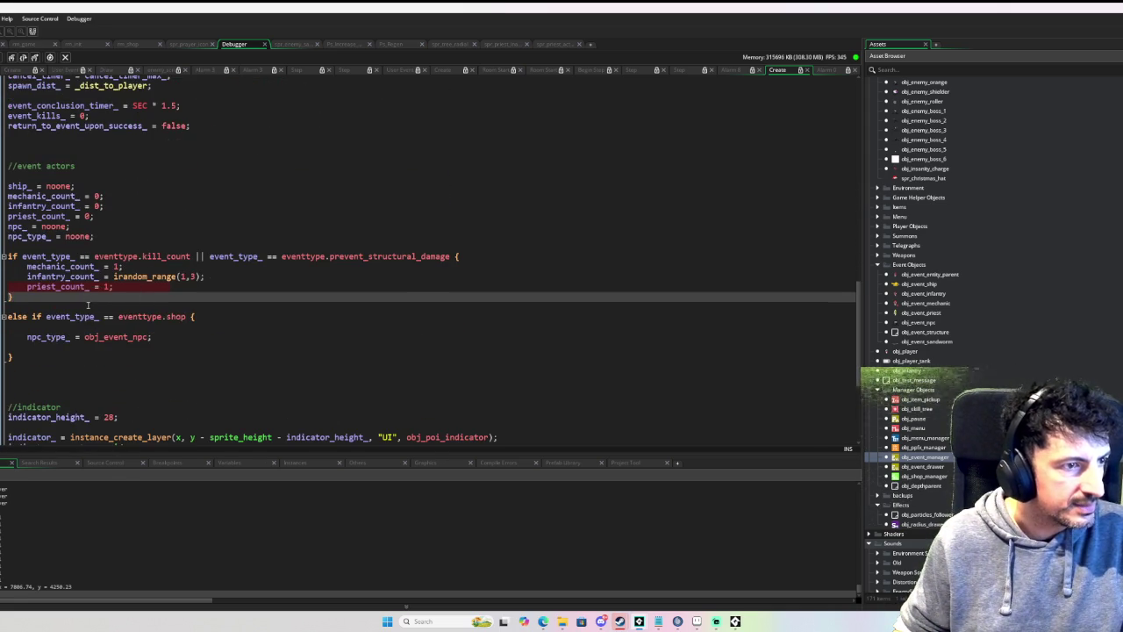
pyautogui.click(143, 287)
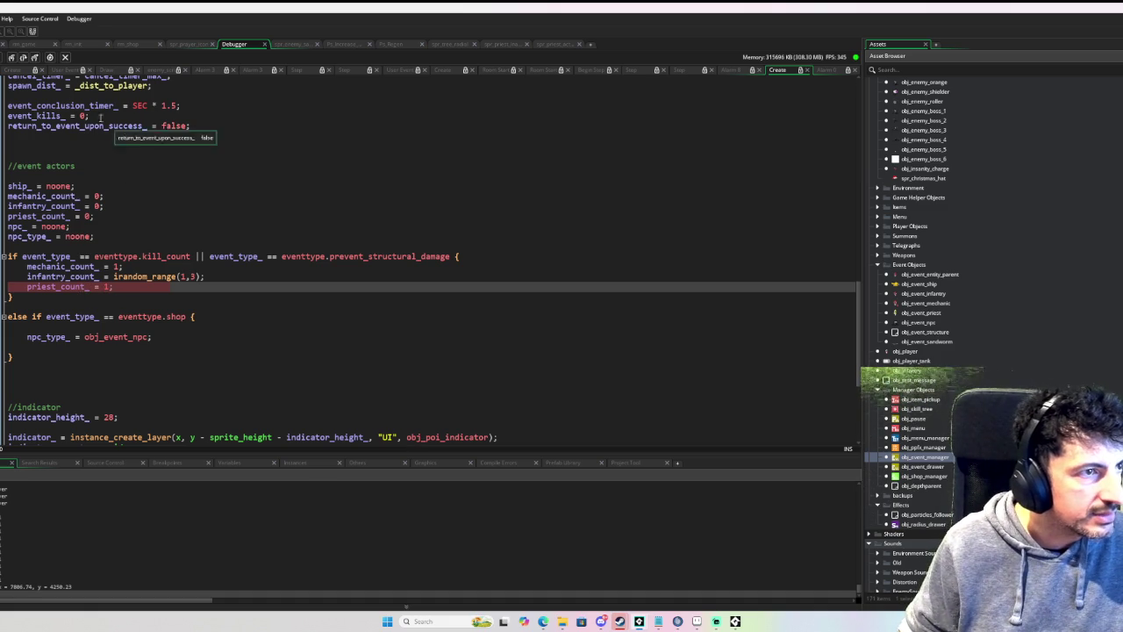
# Step: Step past the priest_count_ assignment, read its value of 0, and advance to the indicator_ line
pyautogui.click(22, 57)
pyautogui.moveTo(69, 287)
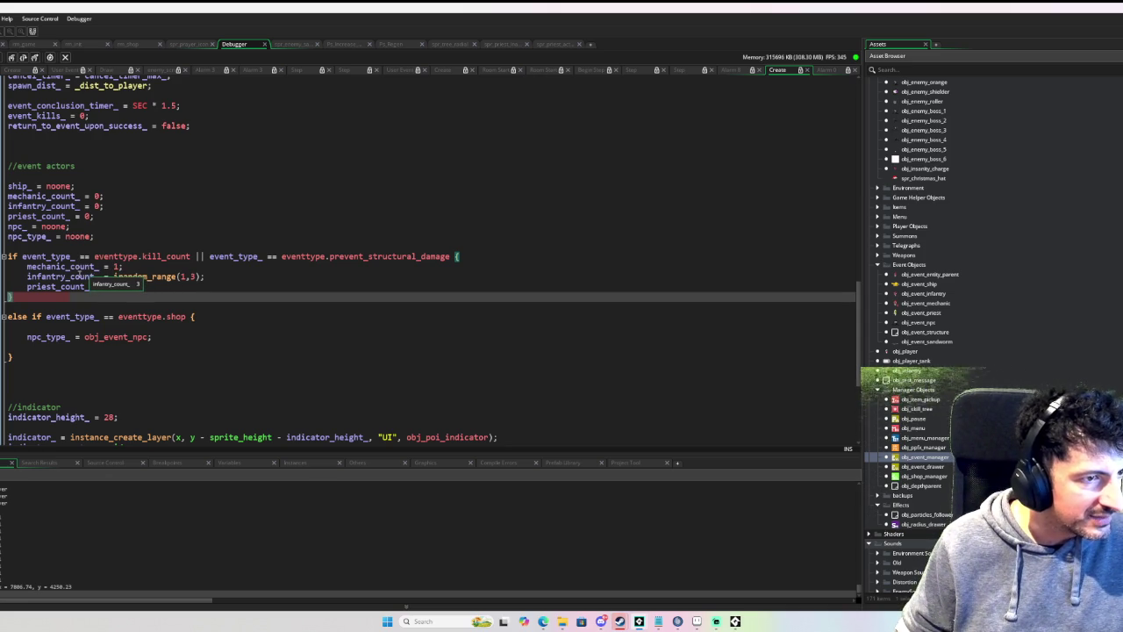
pyautogui.moveTo(141, 277)
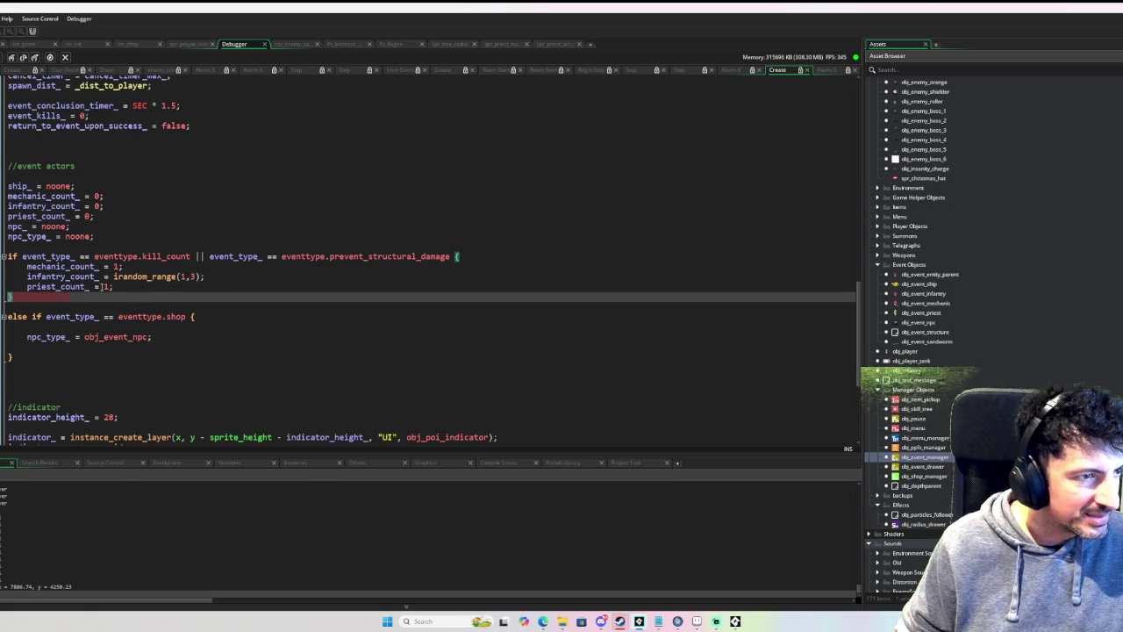
pyautogui.press('F10')
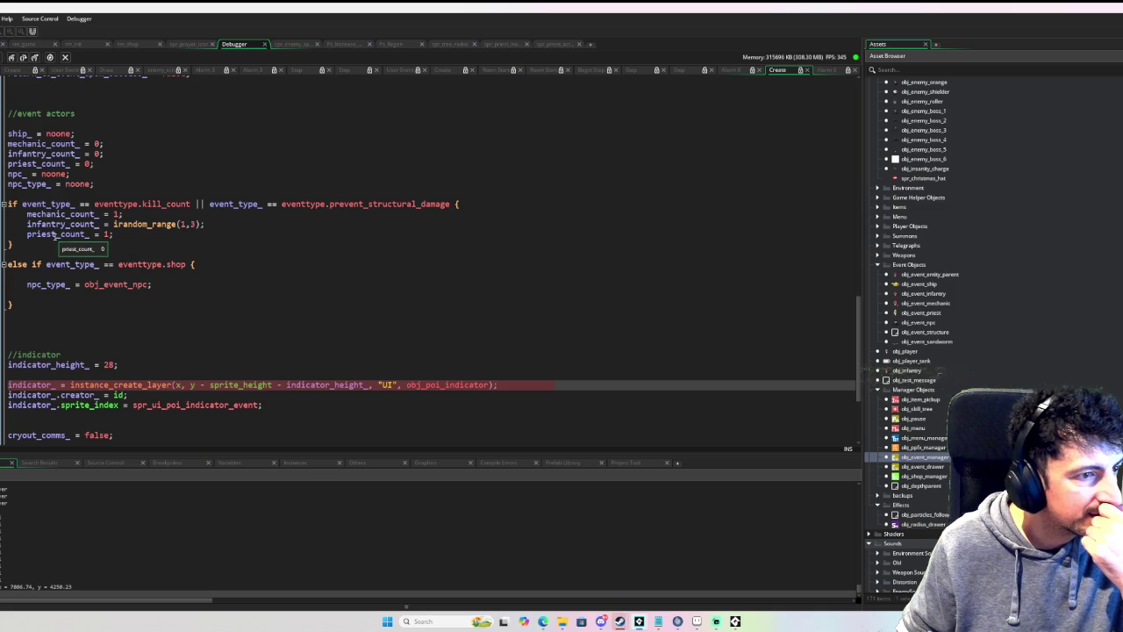
# Step: Continue into the Alarm 0 code, check priest_count_ reads 0, and return the game full screen
pyautogui.press('F5')
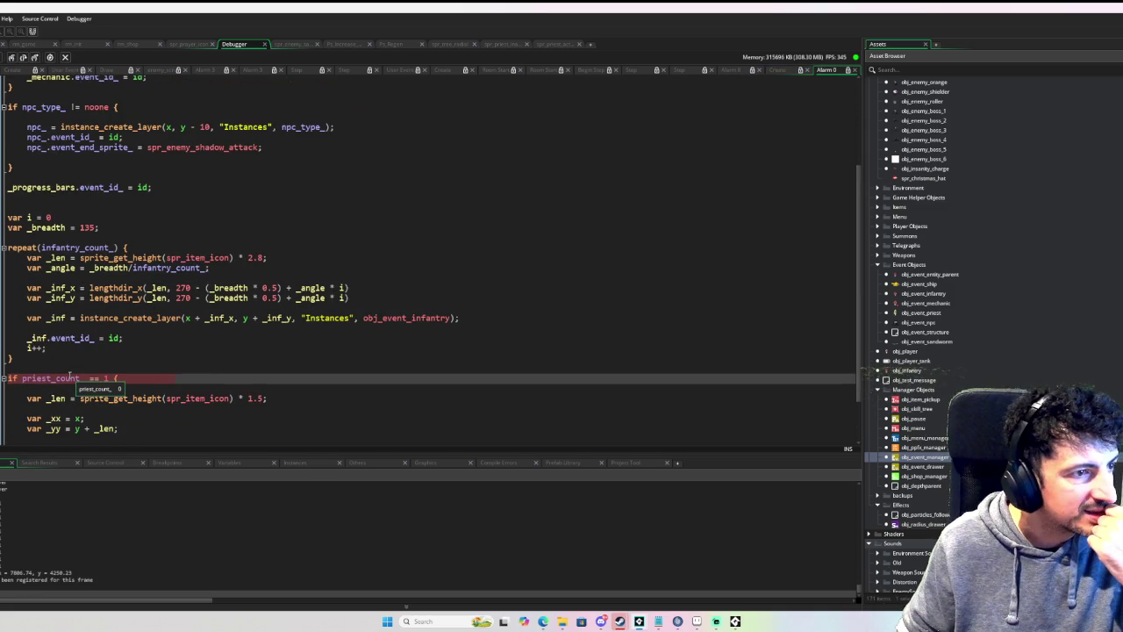
pyautogui.scroll(3, 68, 373)
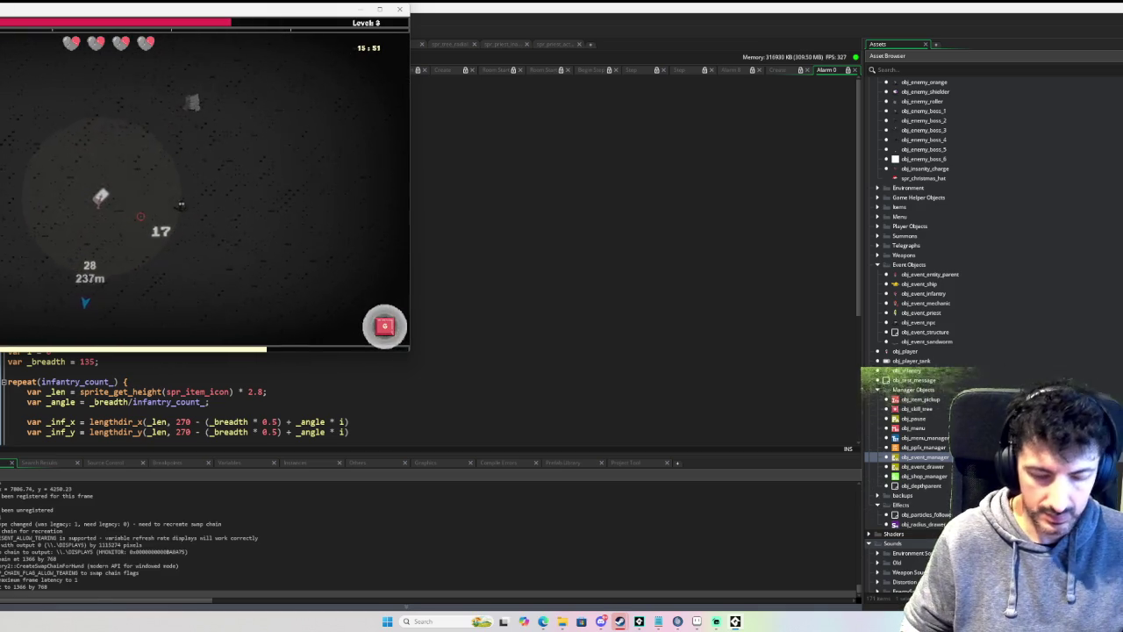
pyautogui.press('F11')
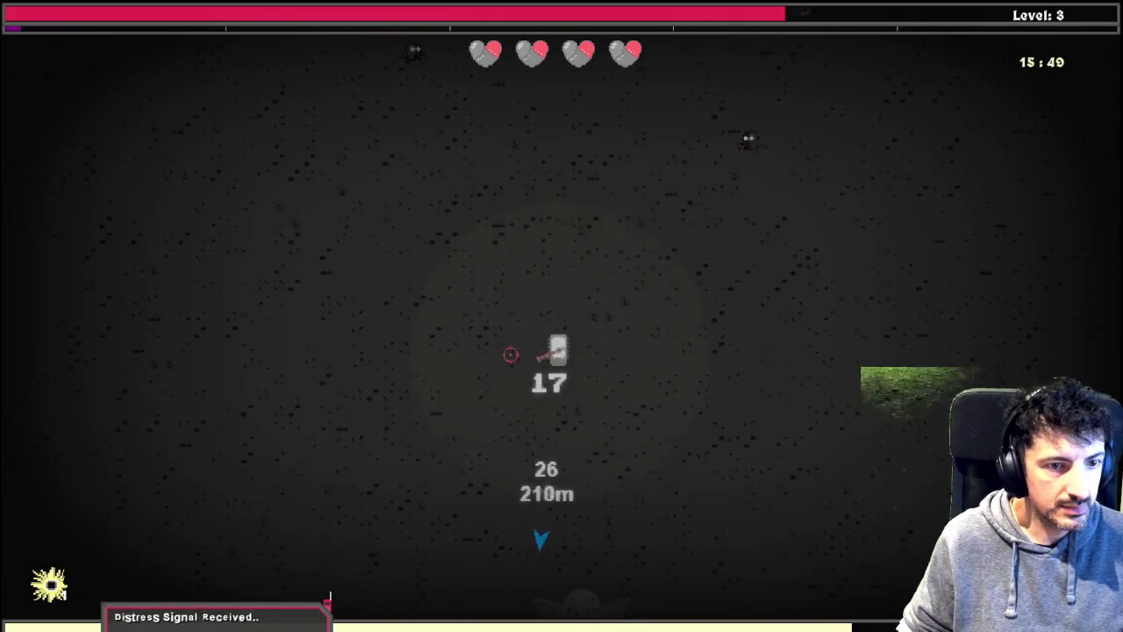
# Step: Upgrade Godly Shield three times and Godly Speed once, leaving 1 skill point, and resume play
pyautogui.press('s')
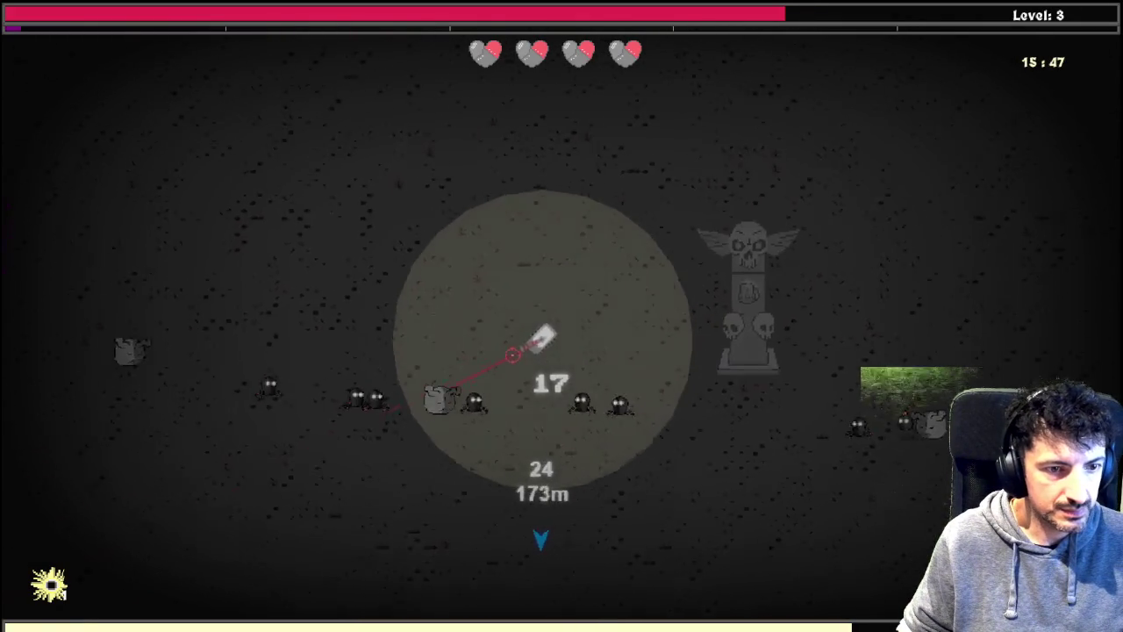
pyautogui.press('Tab')
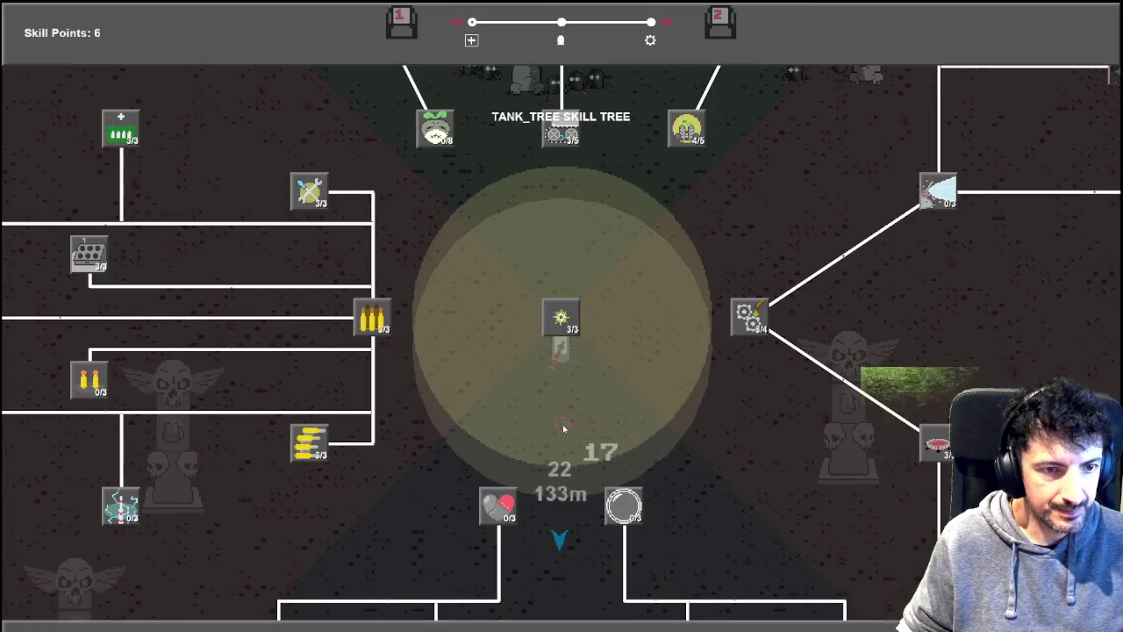
pyautogui.scroll(-2, 653, 444)
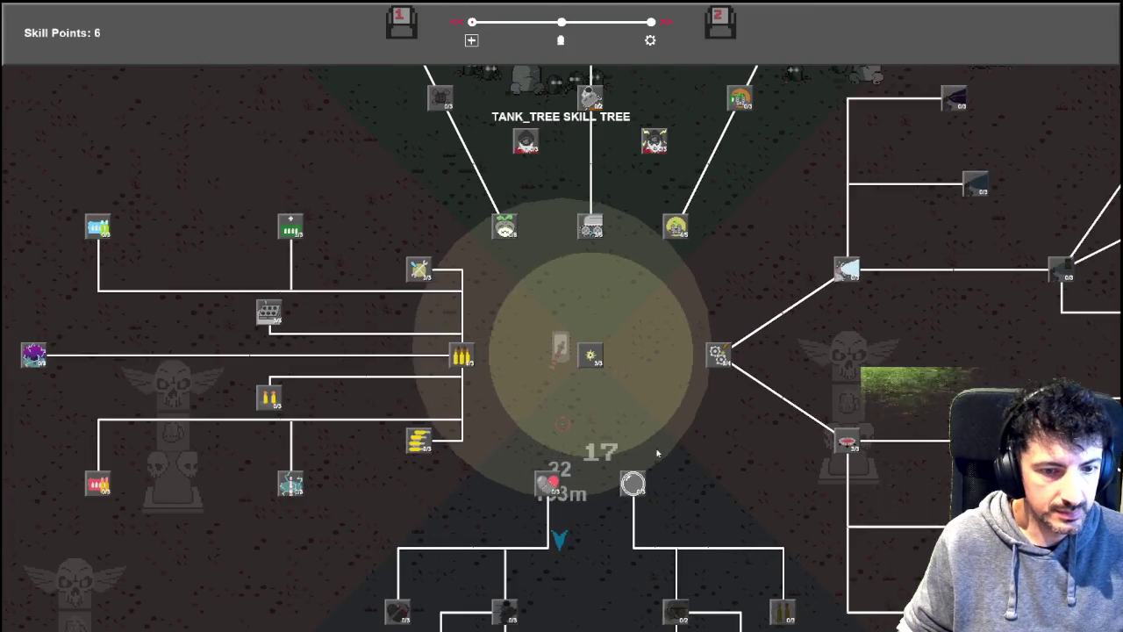
pyautogui.press('s')
pyautogui.press('s')
pyautogui.moveTo(684, 471)
pyautogui.click(628, 299)
pyautogui.click(628, 299)
pyautogui.click(628, 299)
pyautogui.click(671, 427)
pyautogui.click(671, 427)
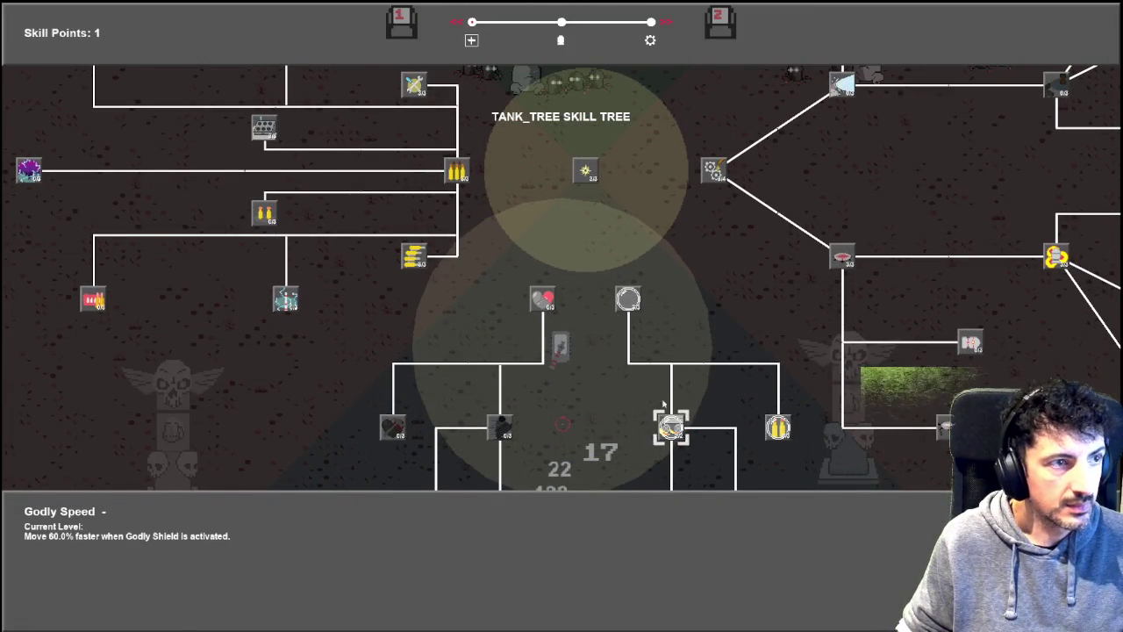
pyautogui.press('w')
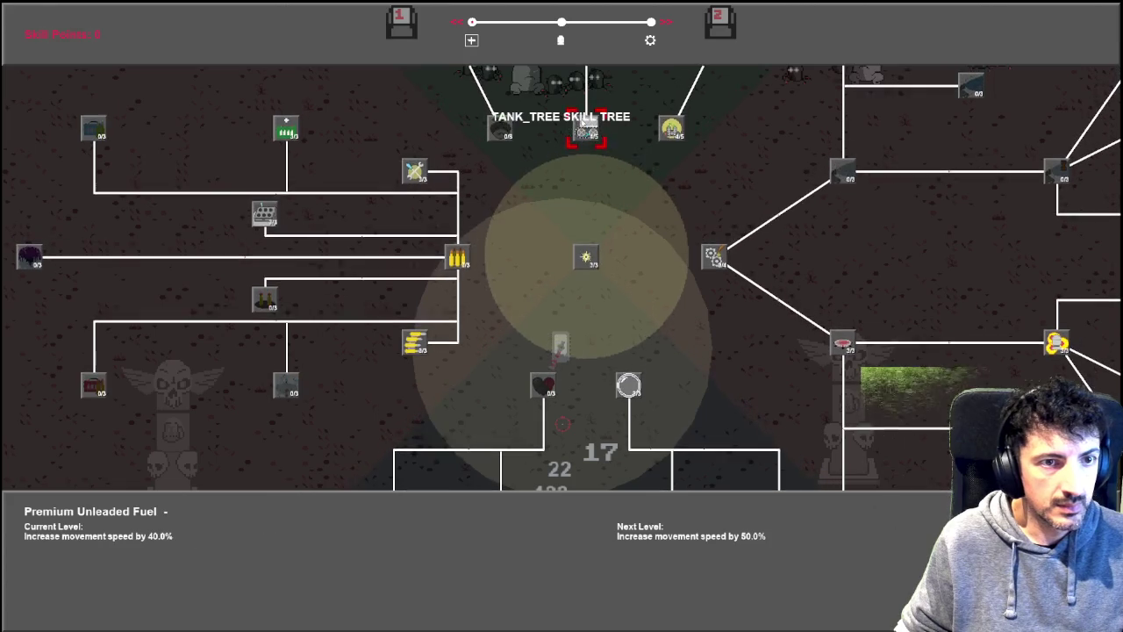
pyautogui.press('Escape')
# Step: Move to the objective and join the extermination event, killing enemies along the way
pyautogui.press('s')
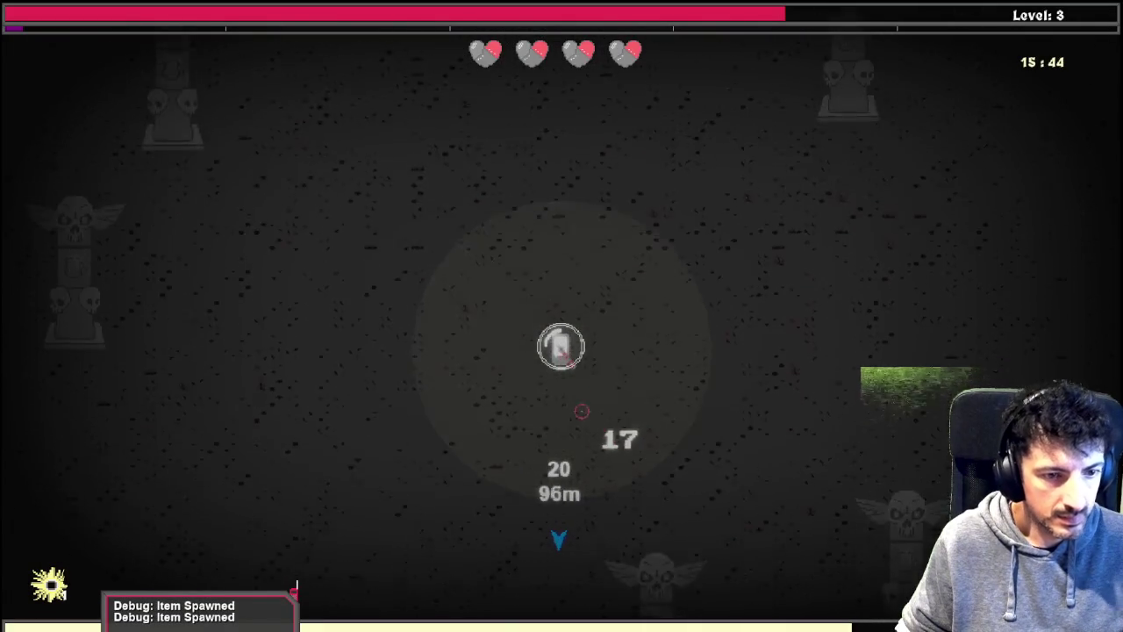
pyautogui.press('s')
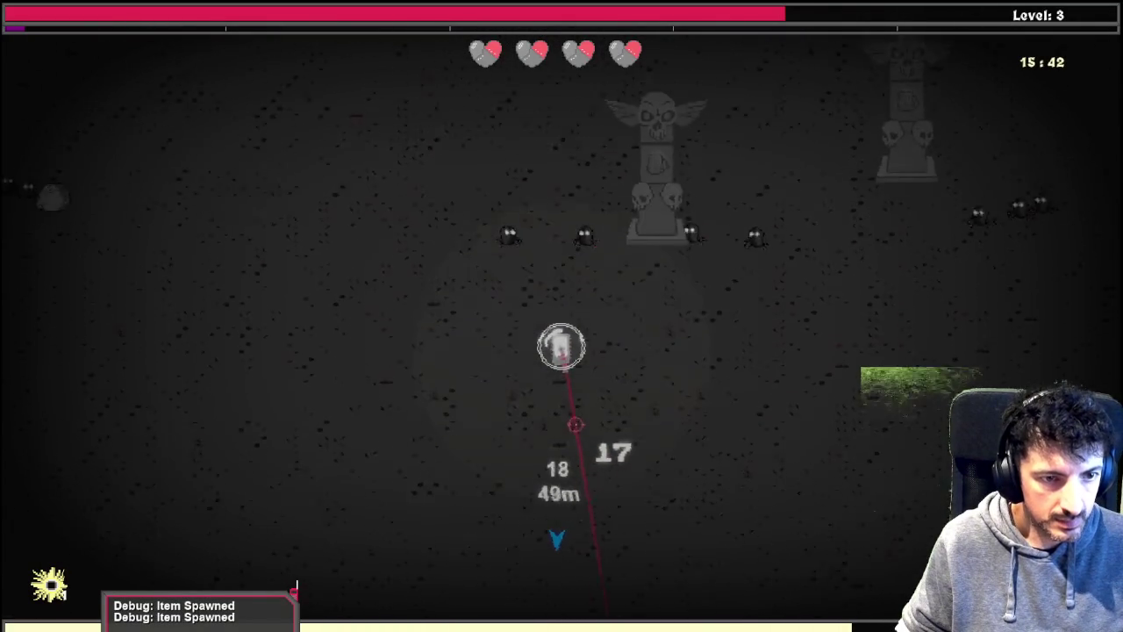
pyautogui.press('s')
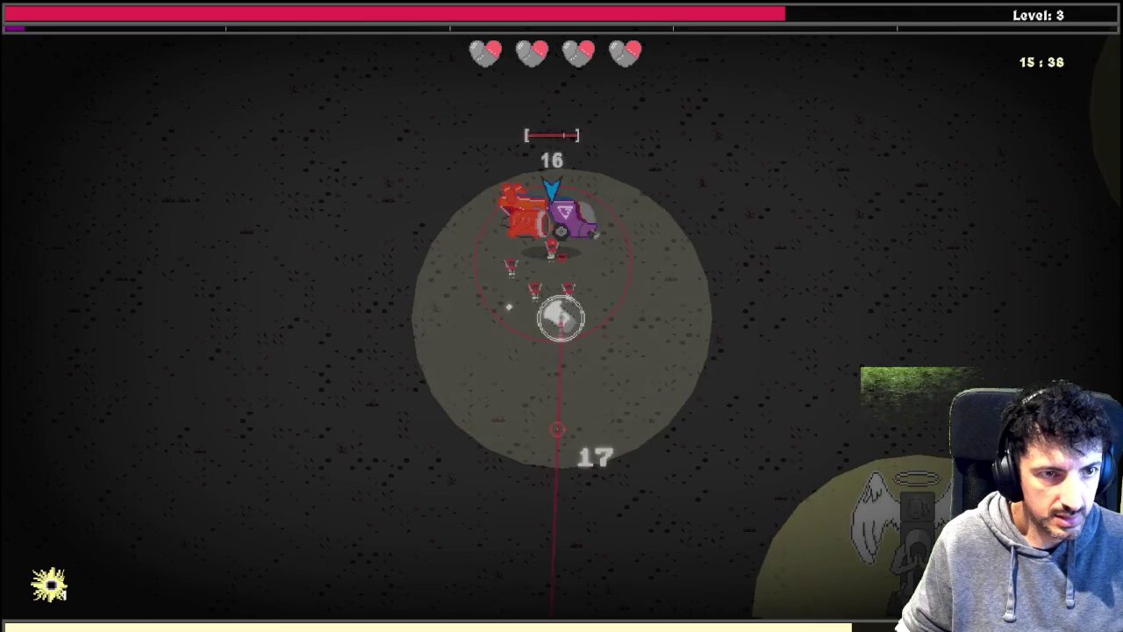
pyautogui.press('w')
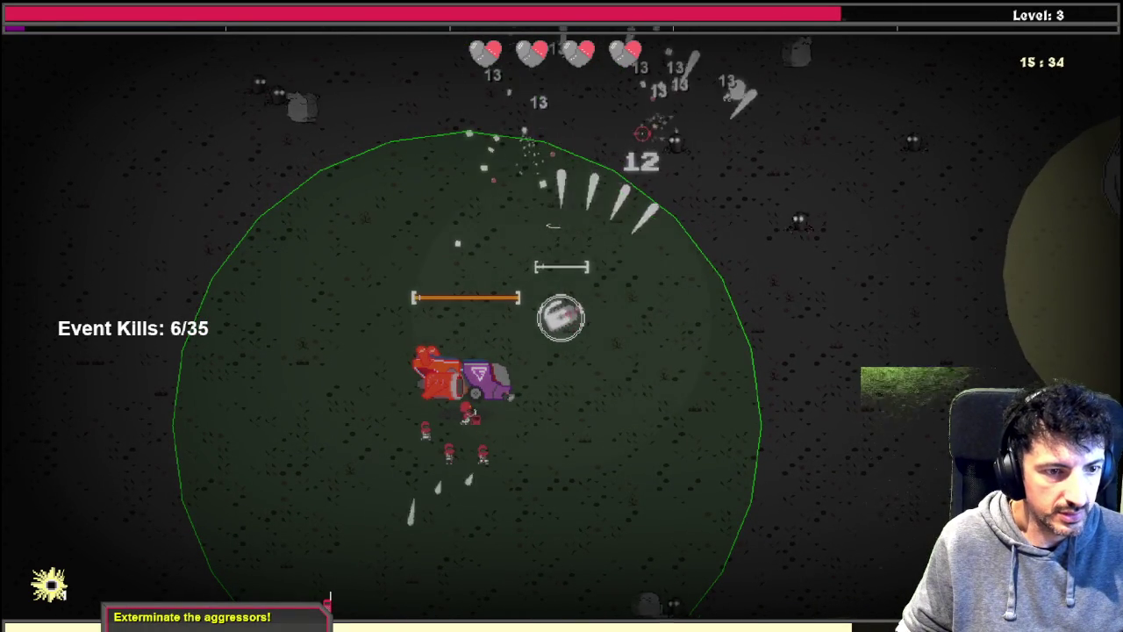
pyautogui.press('s')
pyautogui.press('a')
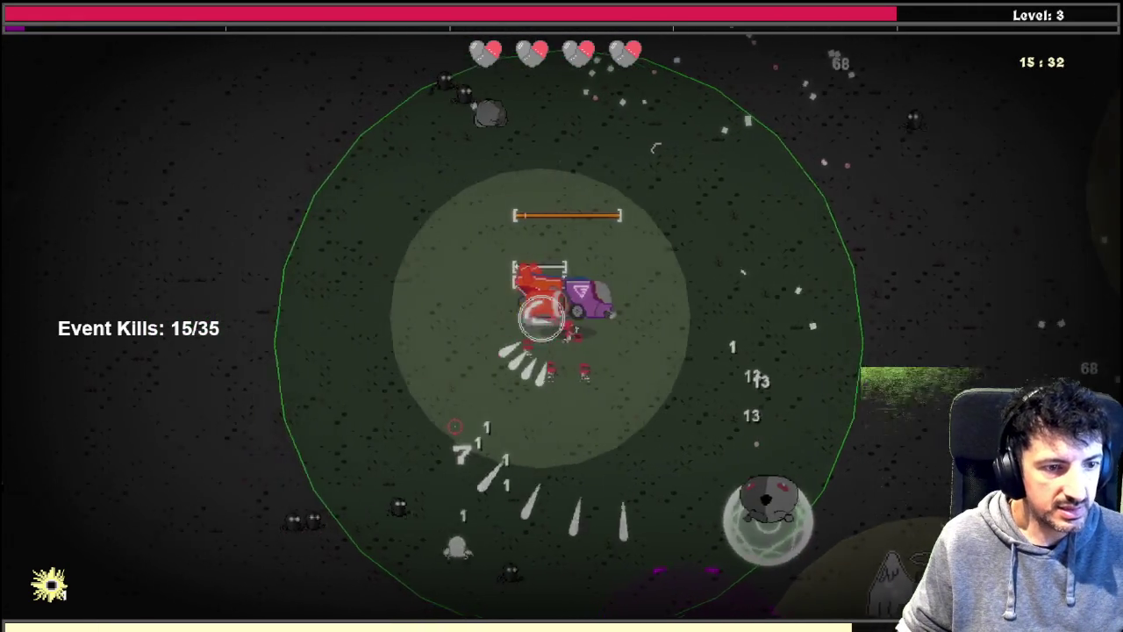
# Step: Keep fighting around the map and the angel statue until reaching level 5
pyautogui.press('w')
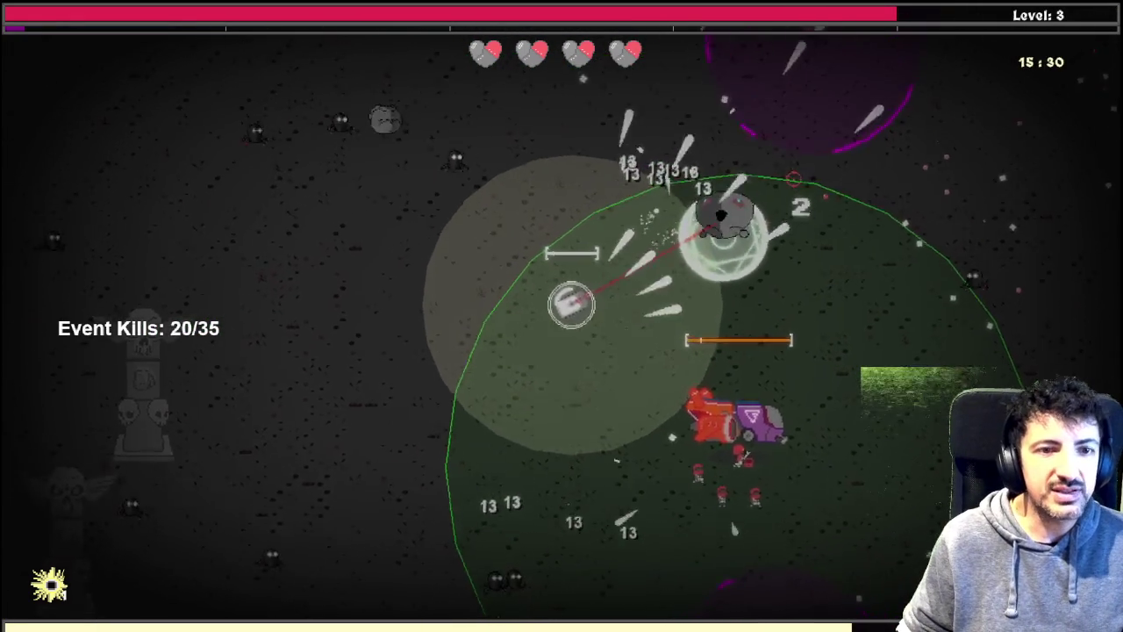
pyautogui.press('w')
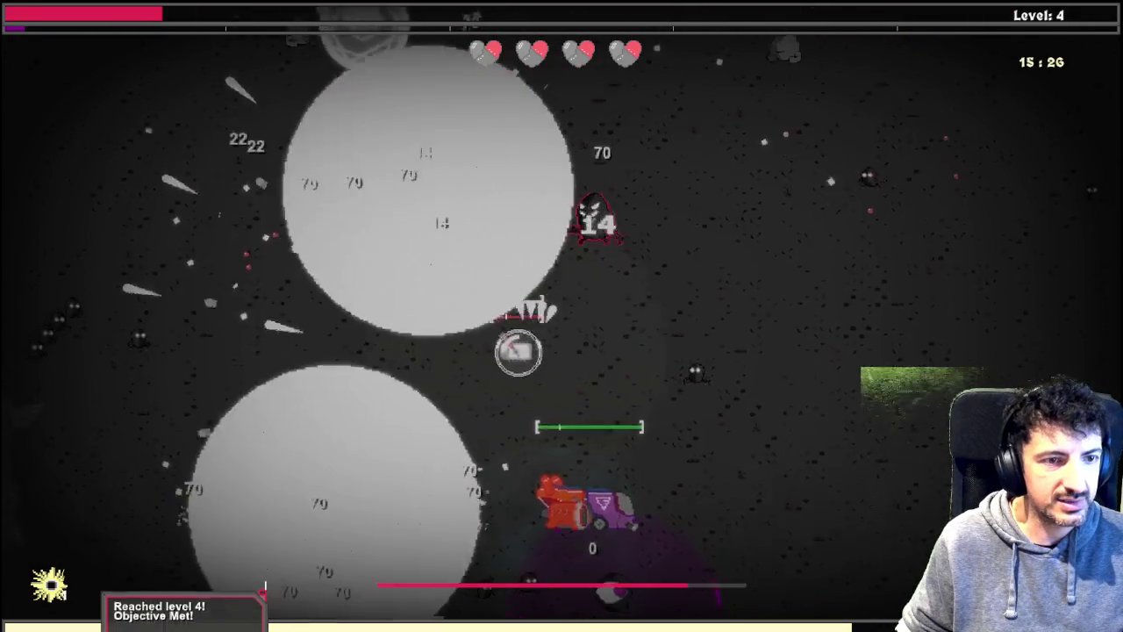
pyautogui.press('w')
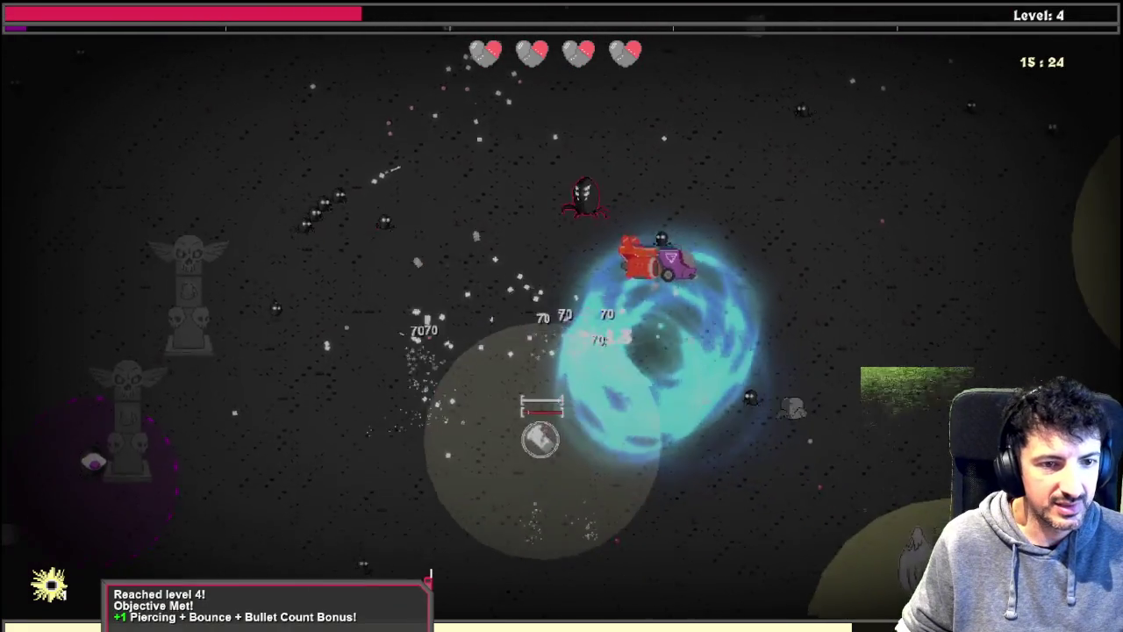
pyautogui.press('d')
pyautogui.press('s')
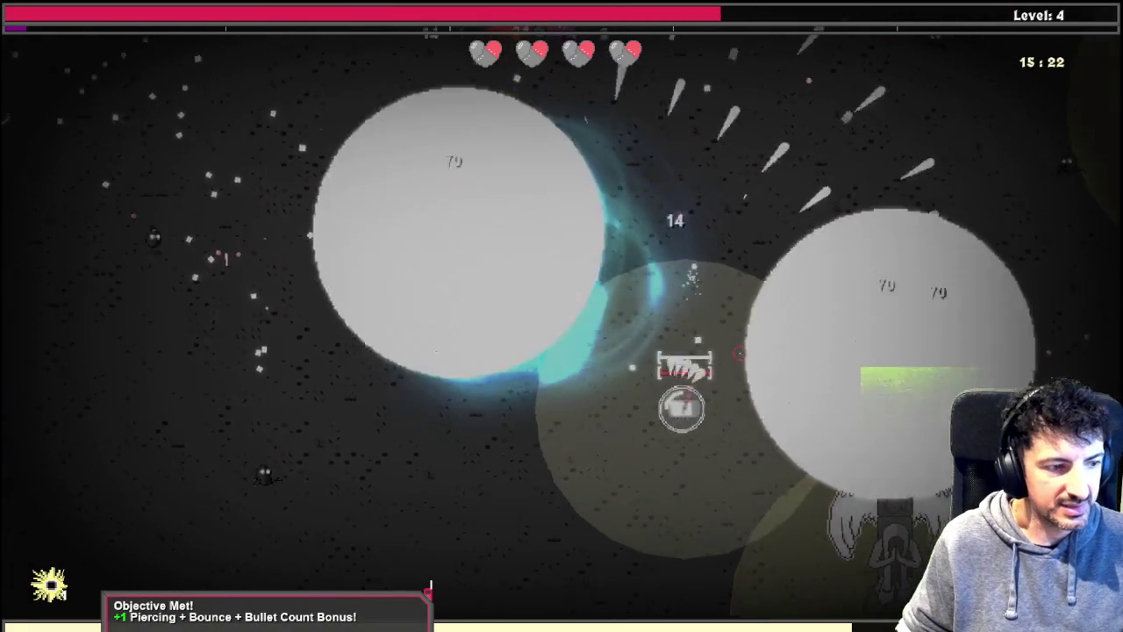
pyautogui.press('s')
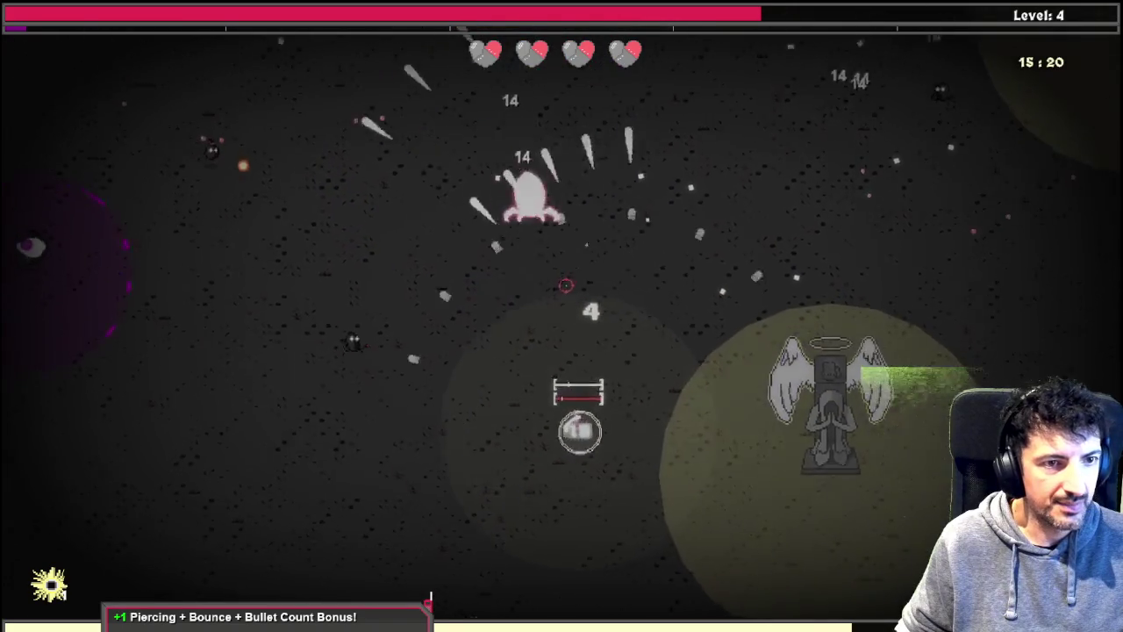
pyautogui.press('d')
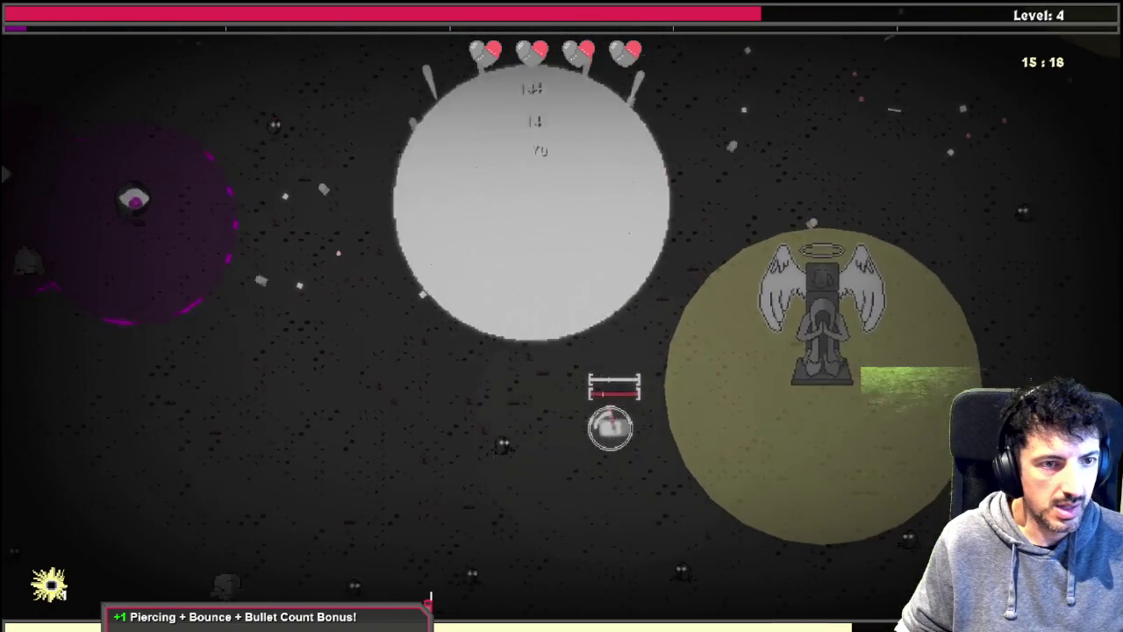
pyautogui.press('w')
pyautogui.press('s')
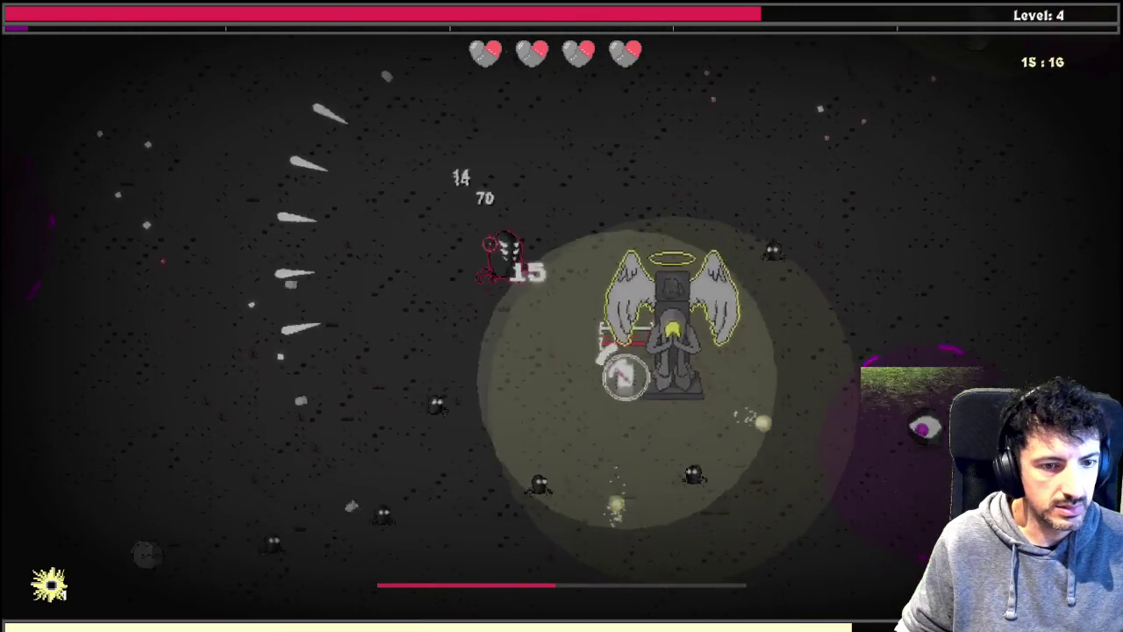
pyautogui.press('d')
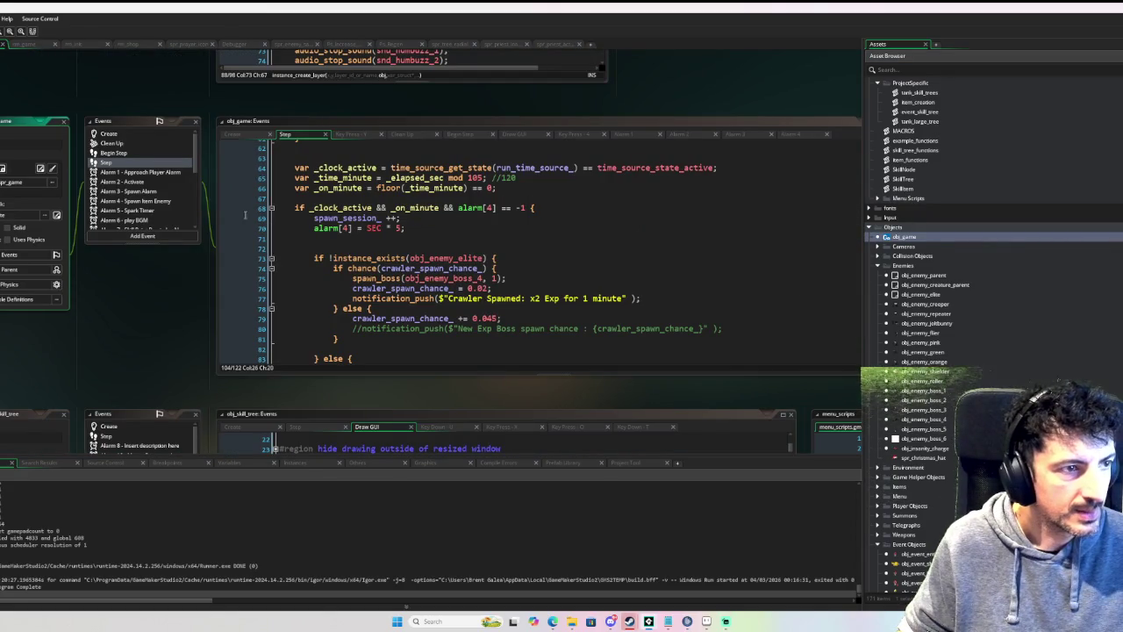
# Step: View the menu_can_show_skill_tree definition in menu_scripts, then return to the Step event's debug condition
pyautogui.scroll(-9, 394, 290)
pyautogui.scroll(-4, 394, 290)
pyautogui.scroll(2, 475, 295)
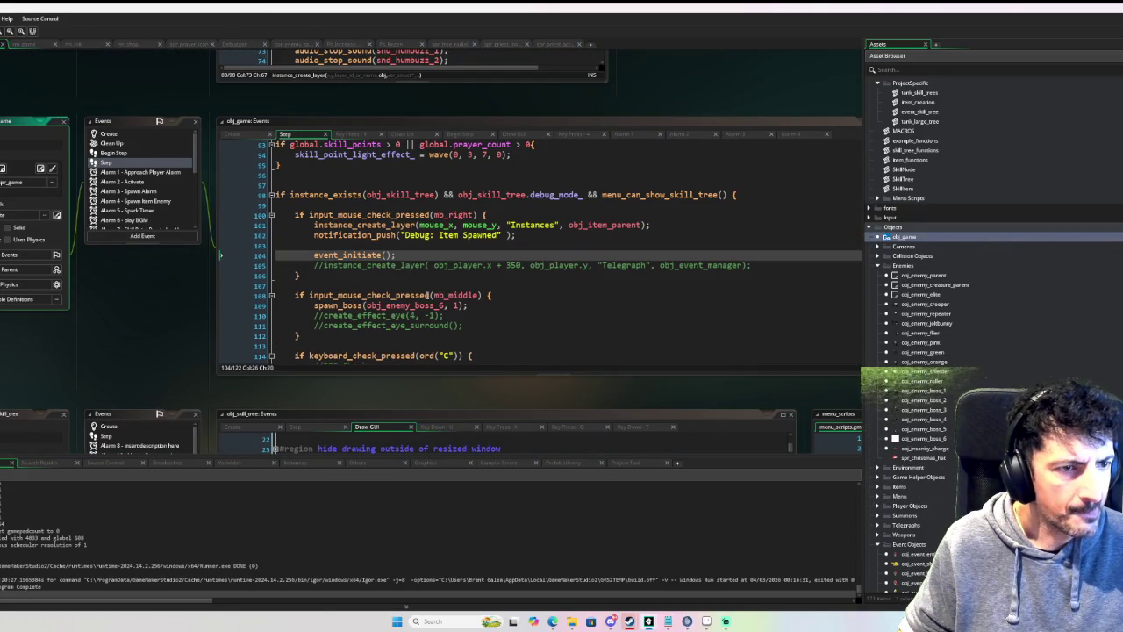
pyautogui.scroll(-4, 453, 295)
pyautogui.scroll(4, 427, 295)
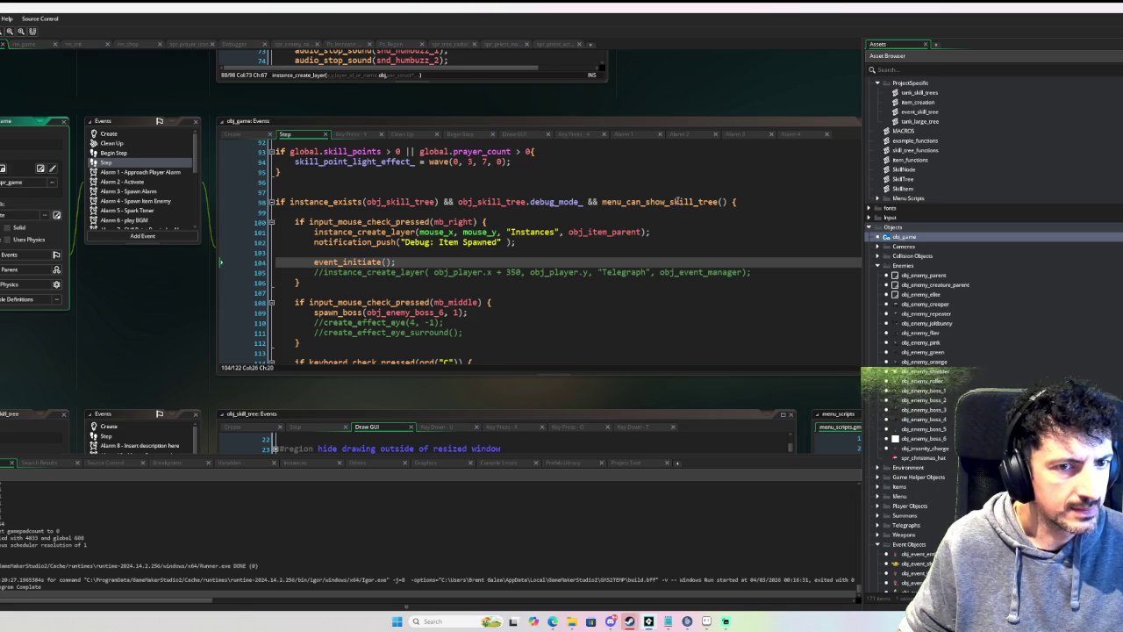
pyautogui.middleClick(677, 201)
pyautogui.moveTo(221, 313); pyautogui.dragTo(398, 317)
pyautogui.click(398, 317)
pyautogui.hotkey('alt', 'Left')
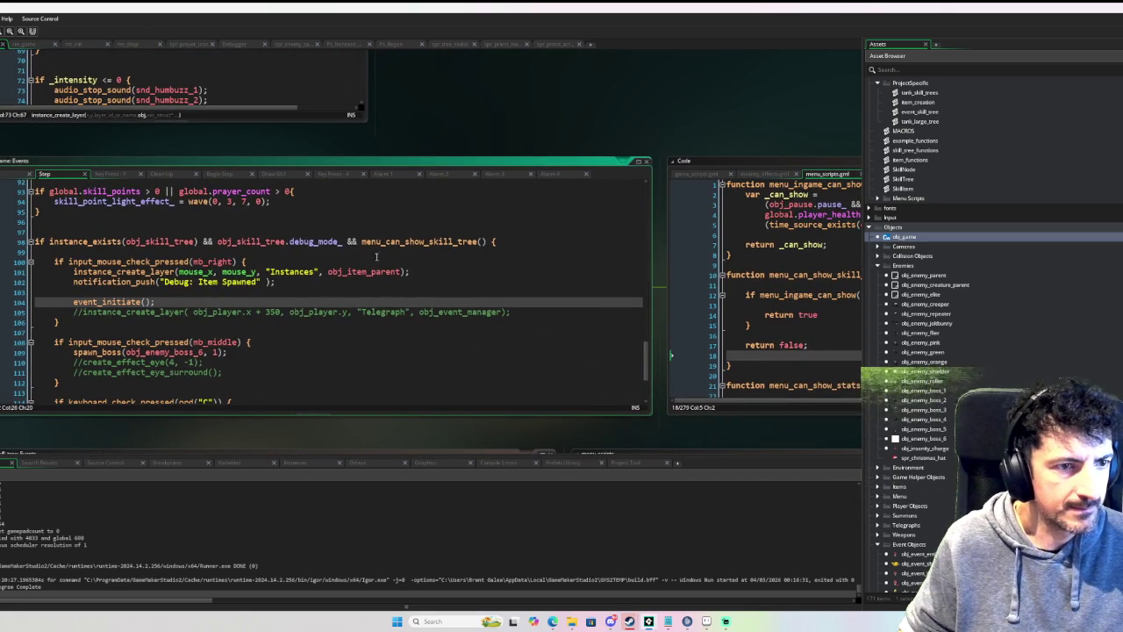
pyautogui.click(430, 242)
pyautogui.moveTo(509, 301)
pyautogui.mouseDown()
pyautogui.moveTo(306, 308)
pyautogui.moveTo(320, 301)
pyautogui.mouseUp()
pyautogui.moveTo(187, 283); pyautogui.dragTo(377, 313)
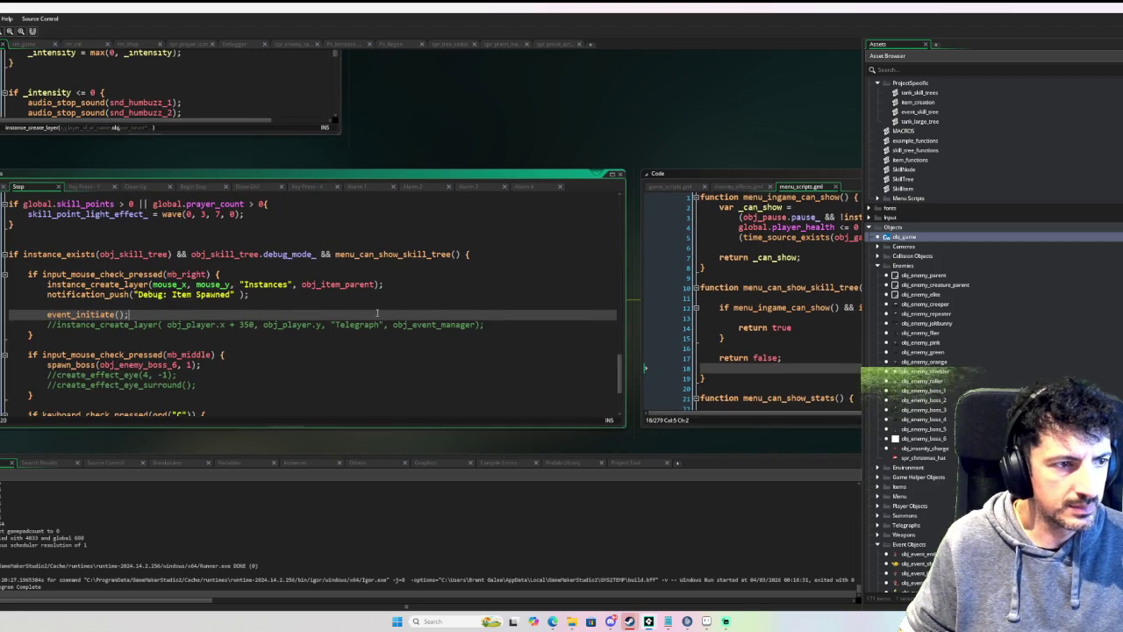
# Step: Replace menu_can_show_skill_tree() in the debug spawn condition with !obj_game.pause_
pyautogui.doubleClick(347, 284)
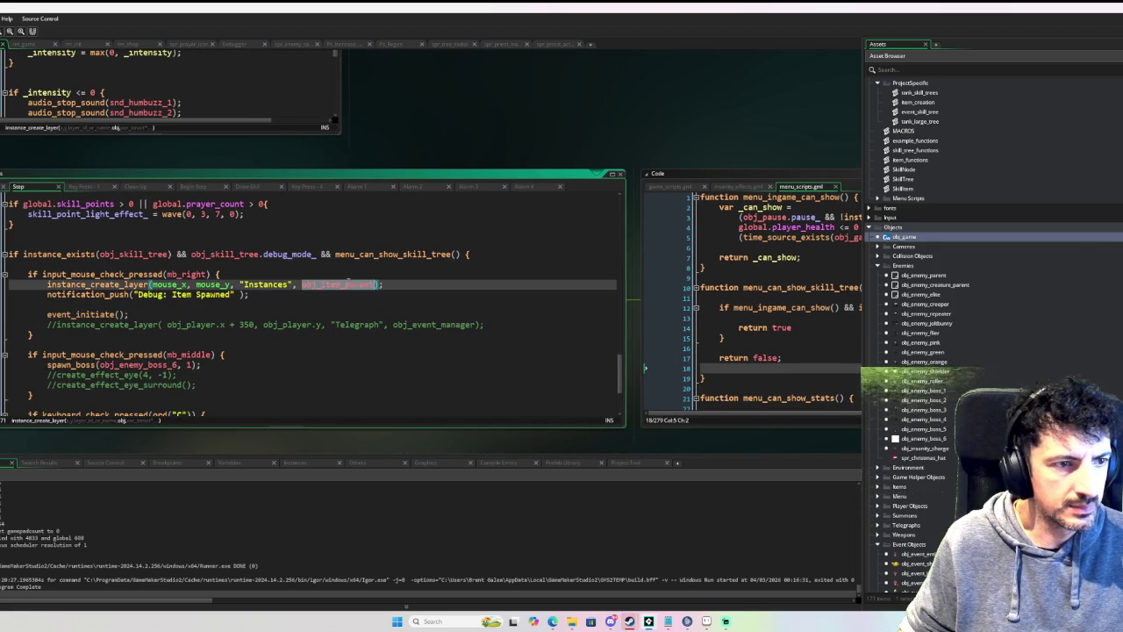
pyautogui.doubleClick(404, 254)
pyautogui.write('!')
pyautogui.write('obj_gam')
pyautogui.write('e.pause')
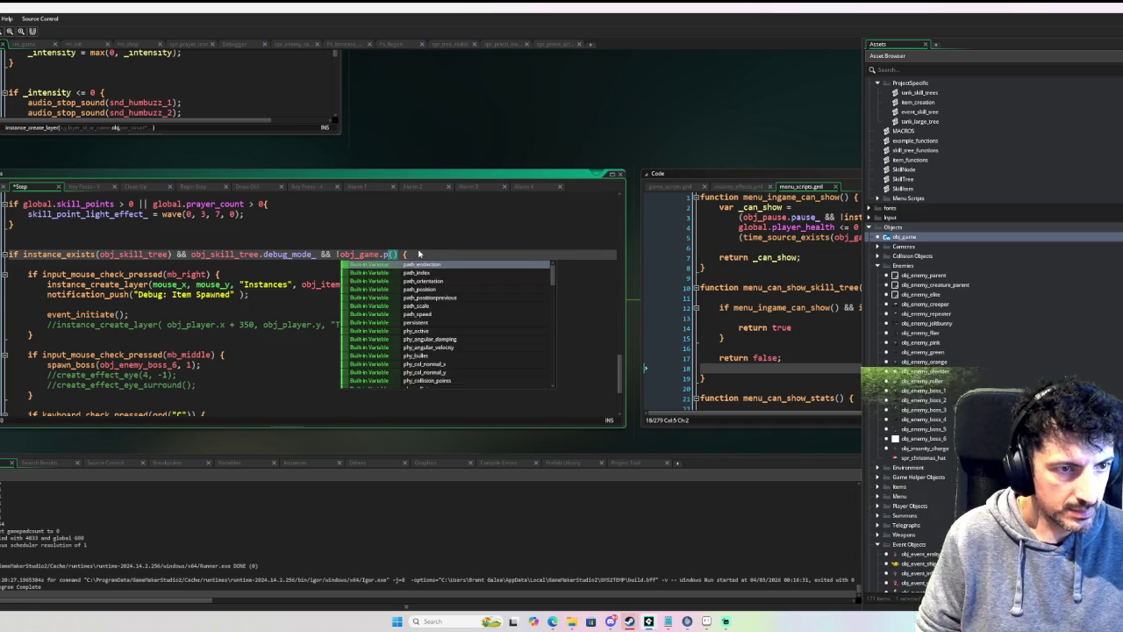
pyautogui.press('Delete')
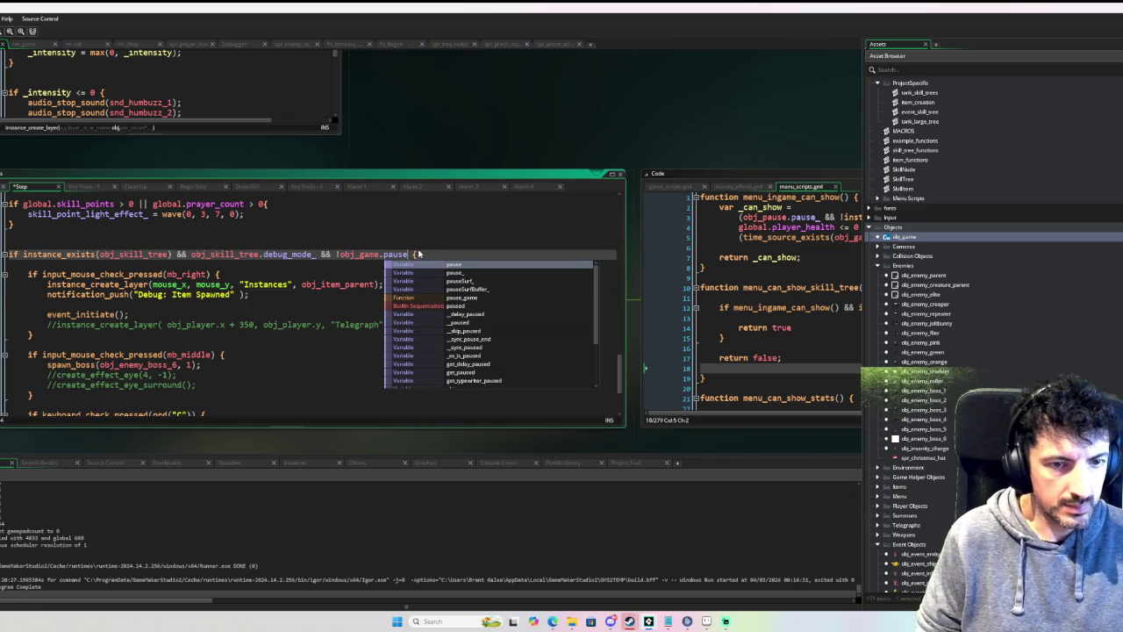
pyautogui.write('_')
pyautogui.press('Escape')
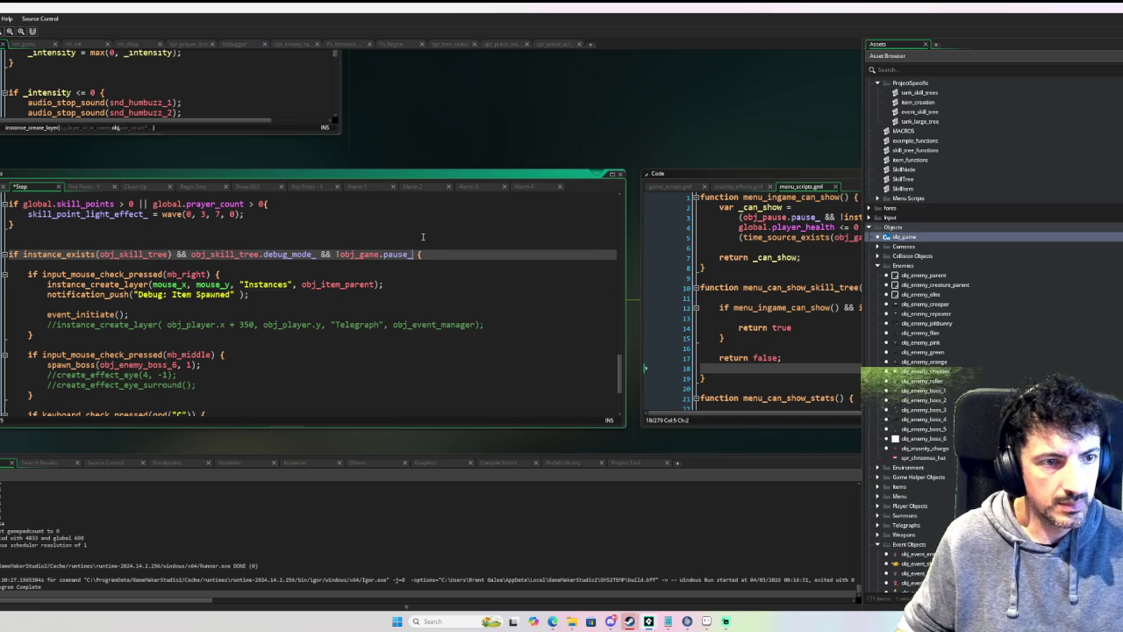
pyautogui.scroll(3, 474, 286)
pyautogui.scroll(-2, 466, 292)
pyautogui.hotkey('ctrl', 'f')
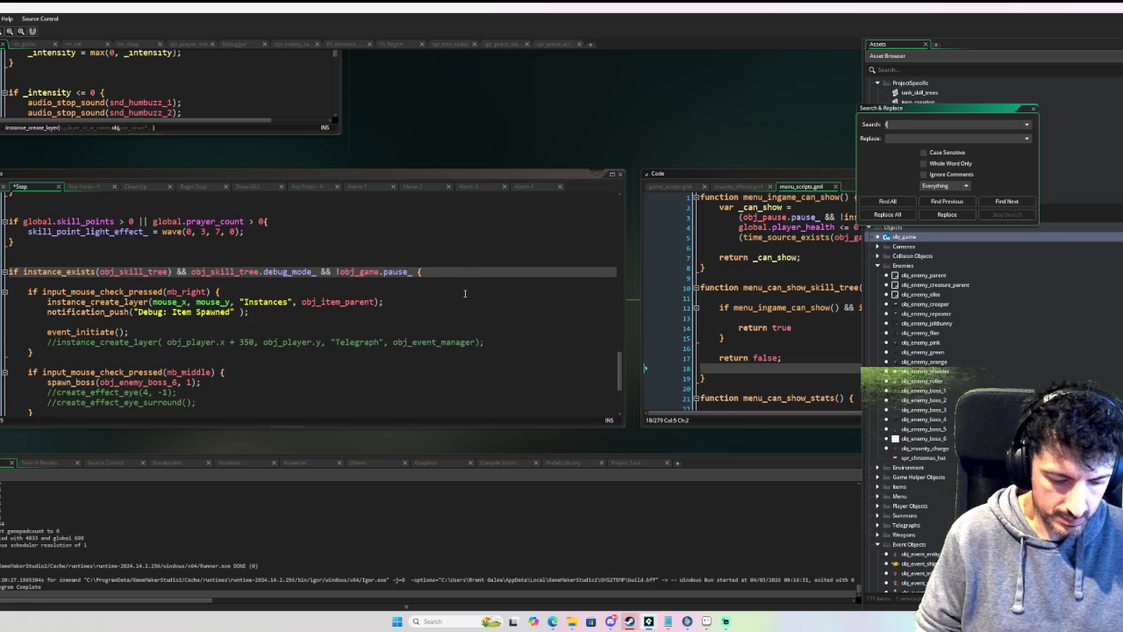
# Step: Search for 'function pause', open the pause_game result, and close Search & Replace
pyautogui.write('functin ption')
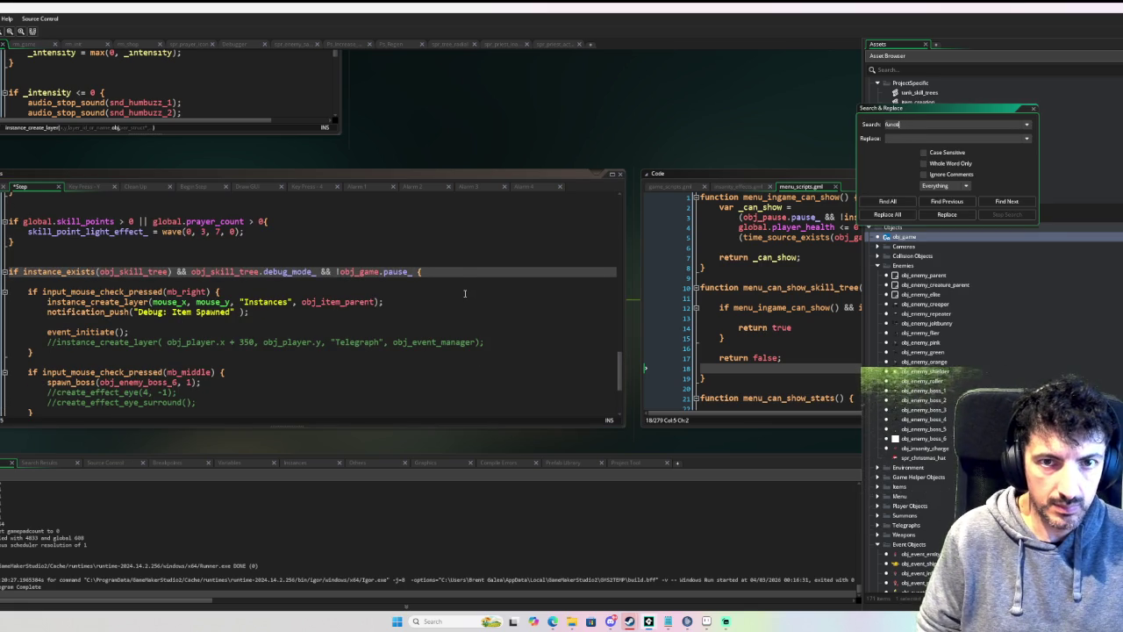
pyautogui.write(' pause')
pyautogui.press('Return')
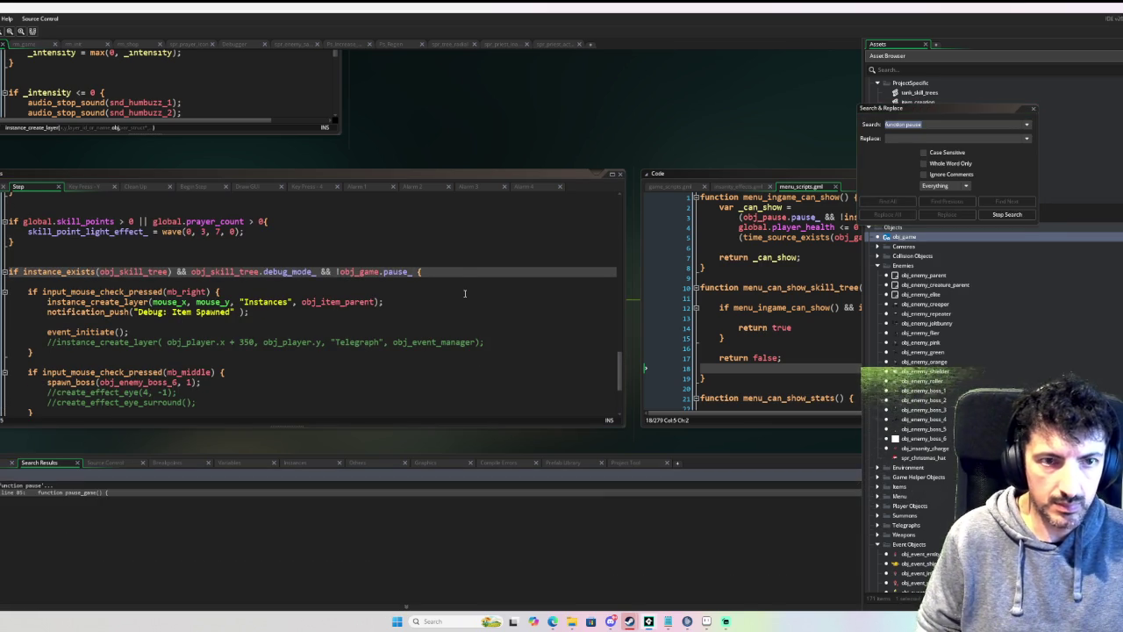
pyautogui.doubleClick(14, 493)
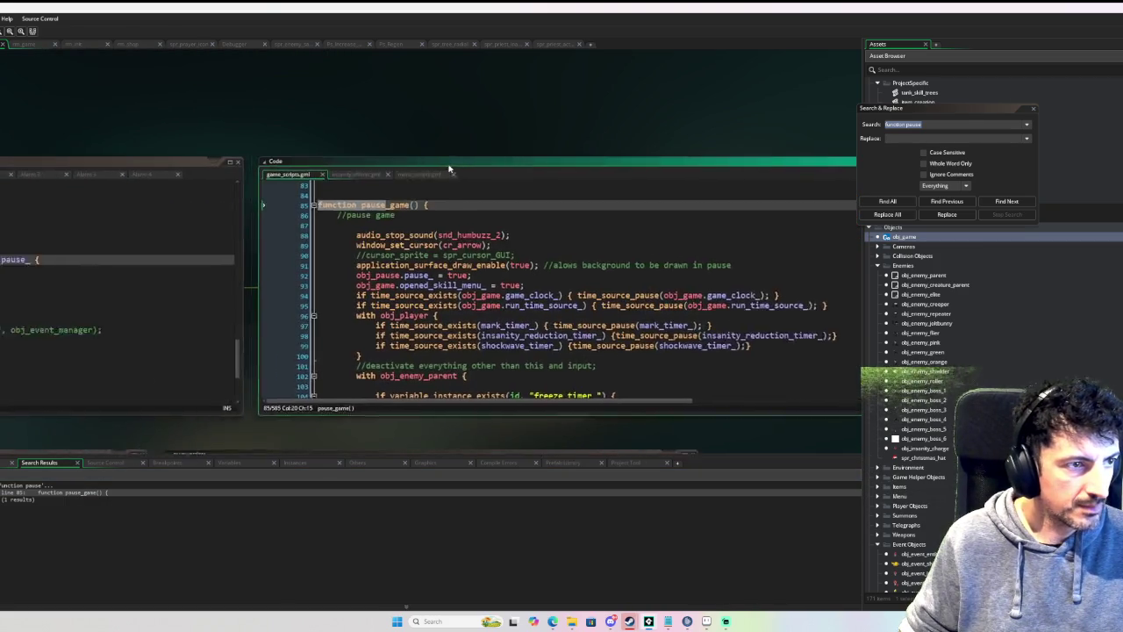
pyautogui.moveTo(195, 145); pyautogui.dragTo(632, 147)
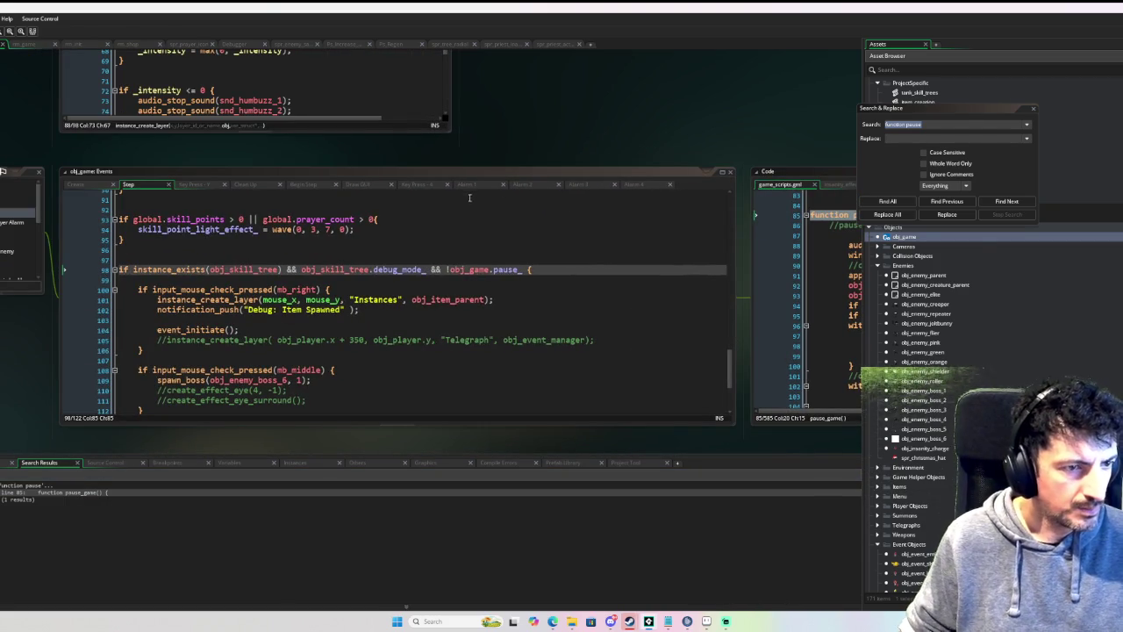
pyautogui.scroll(-4, 398, 267)
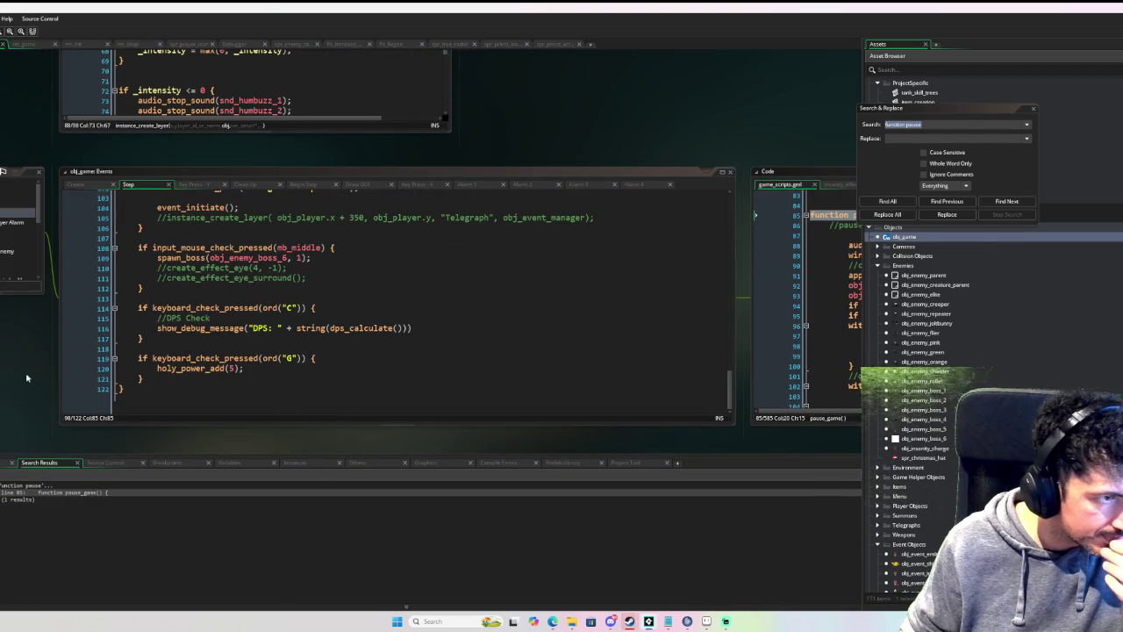
pyautogui.moveTo(35, 377); pyautogui.dragTo(261, 347)
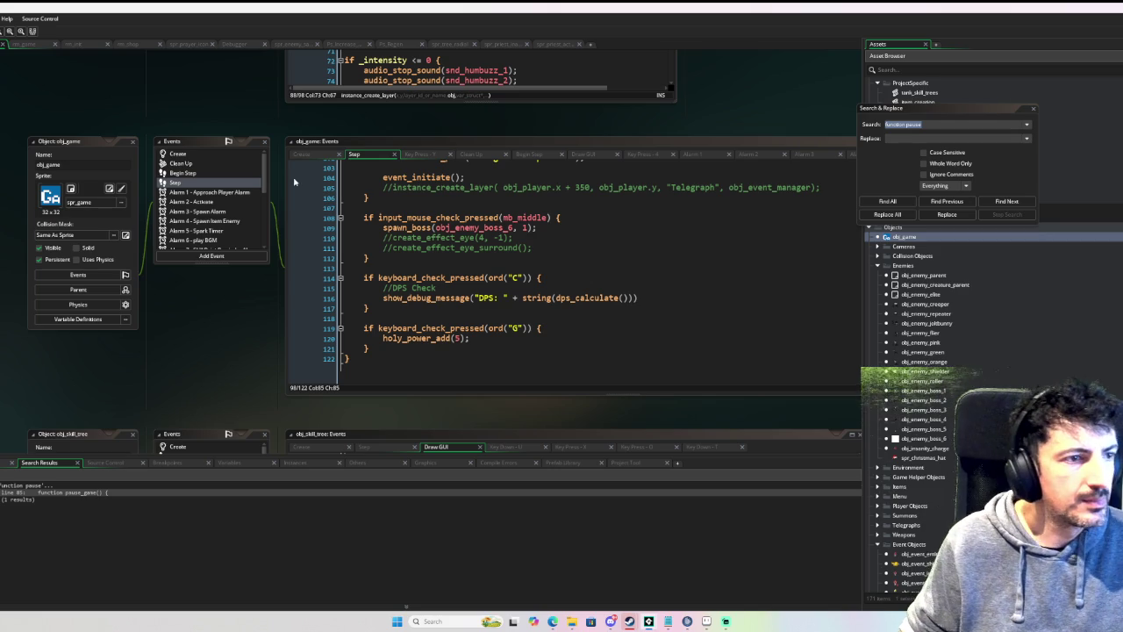
pyautogui.click(1033, 108)
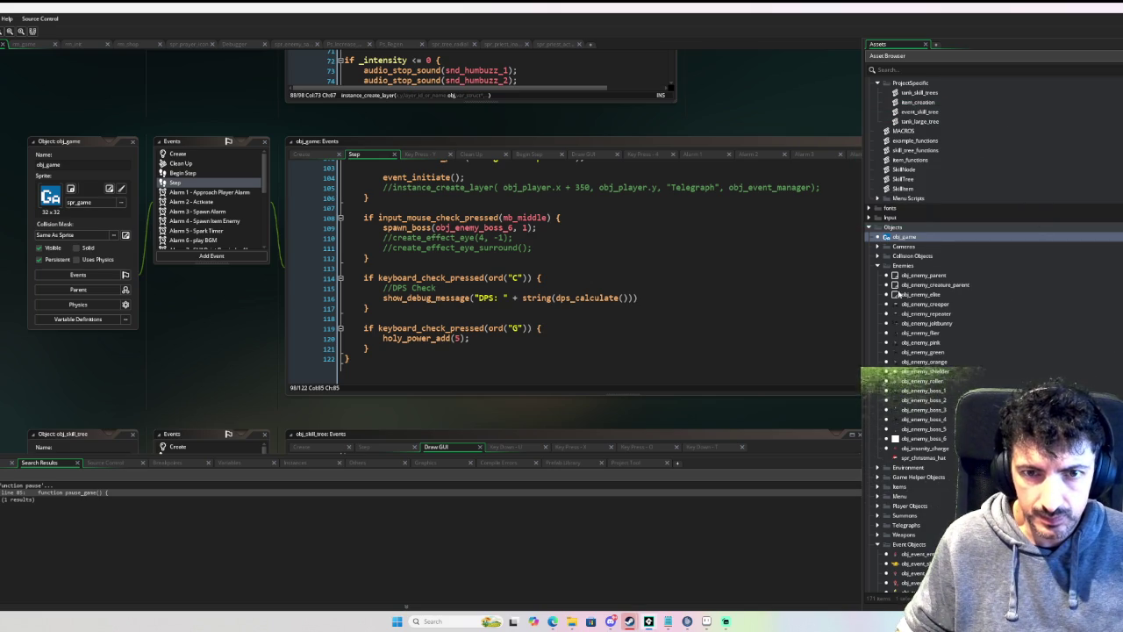
pyautogui.scroll(-6, 912, 368)
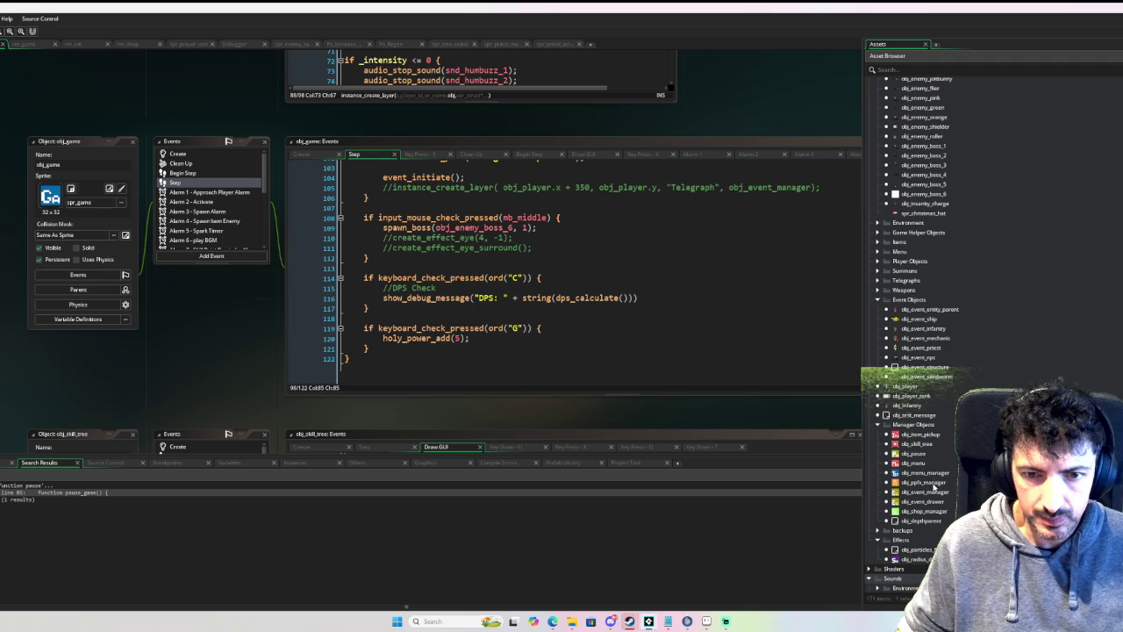
# Step: Check obj_pause's Create event for pause_ set to false, then open obj_event_manager's code
pyautogui.doubleClick(915, 453)
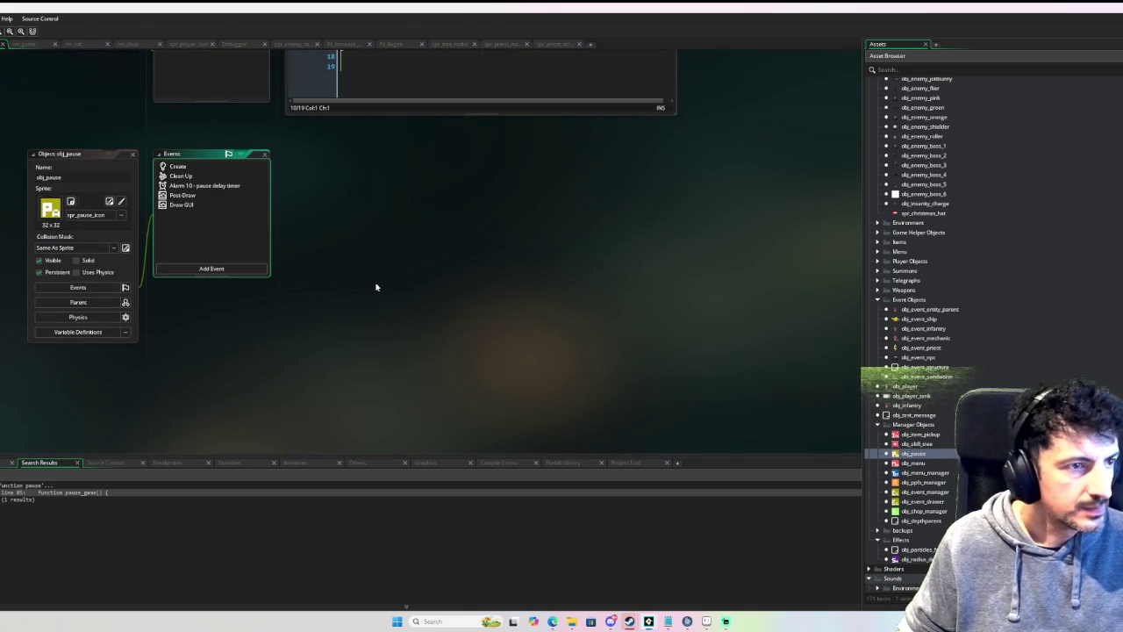
pyautogui.doubleClick(193, 167)
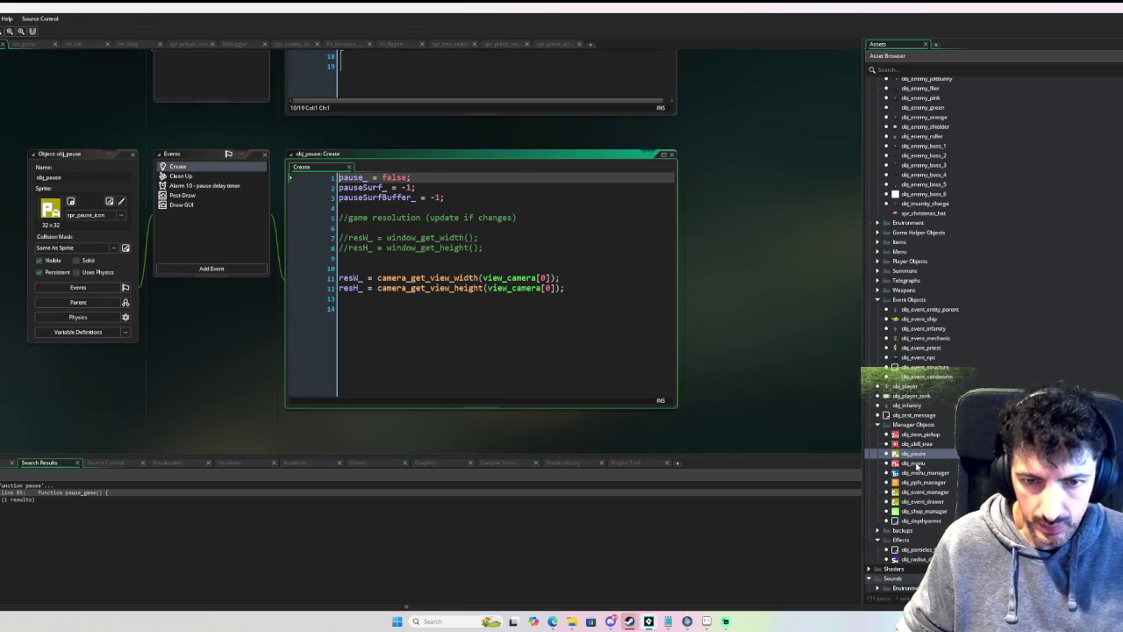
pyautogui.doubleClick(927, 492)
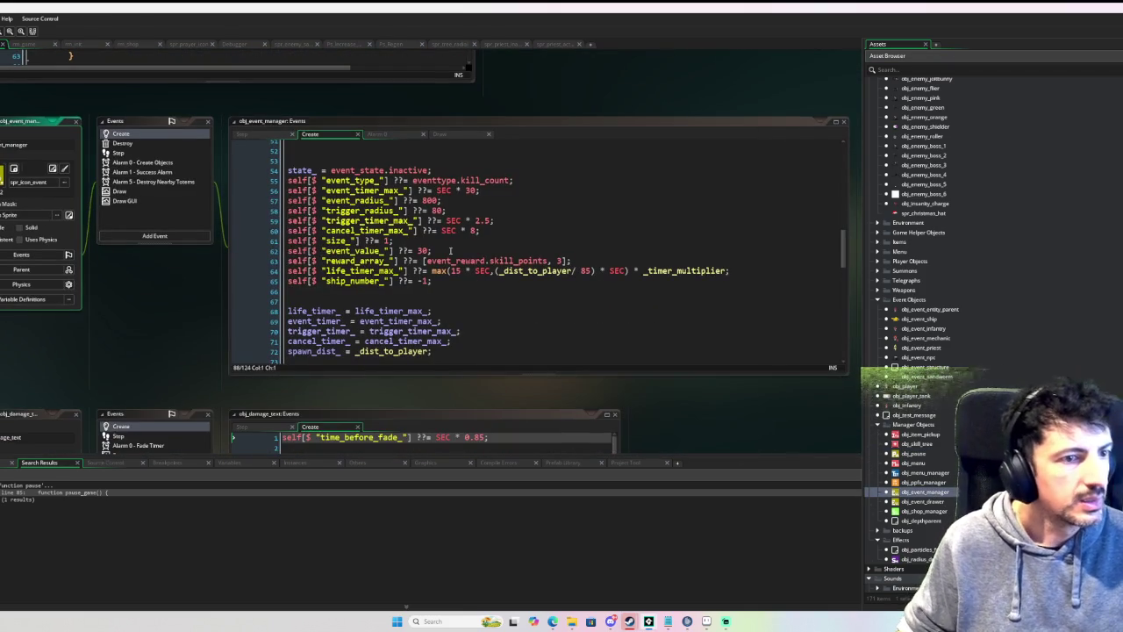
# Step: Scroll to the //event actors section and review the default mechanic_count_, infantry_count_ and priest_count_ lines
pyautogui.scroll(-4, 450, 253)
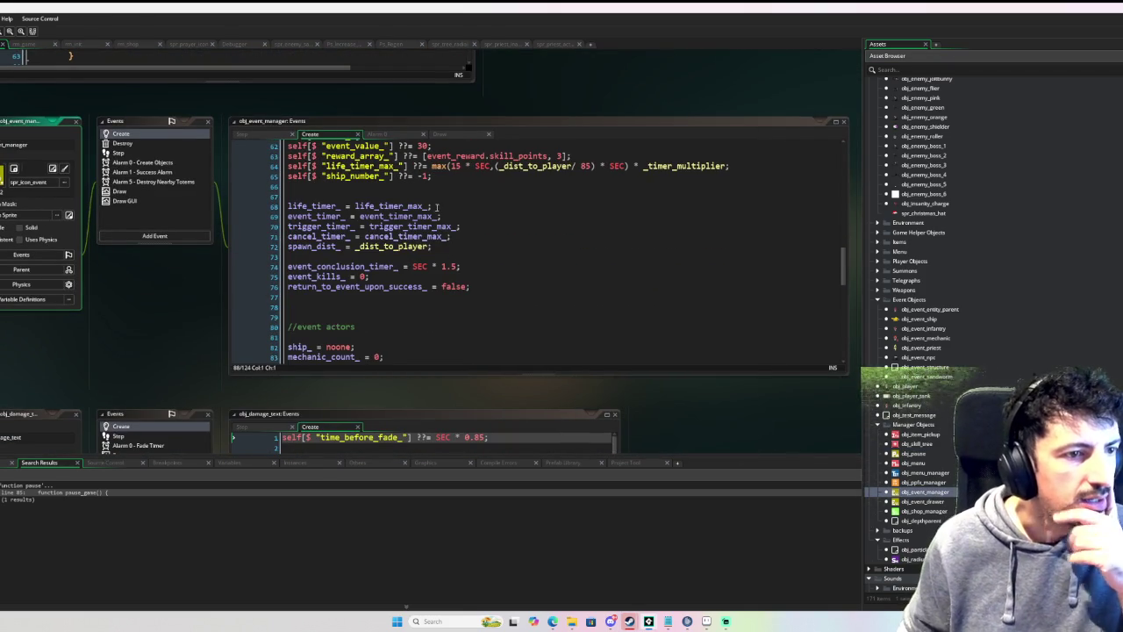
pyautogui.scroll(-5, 436, 206)
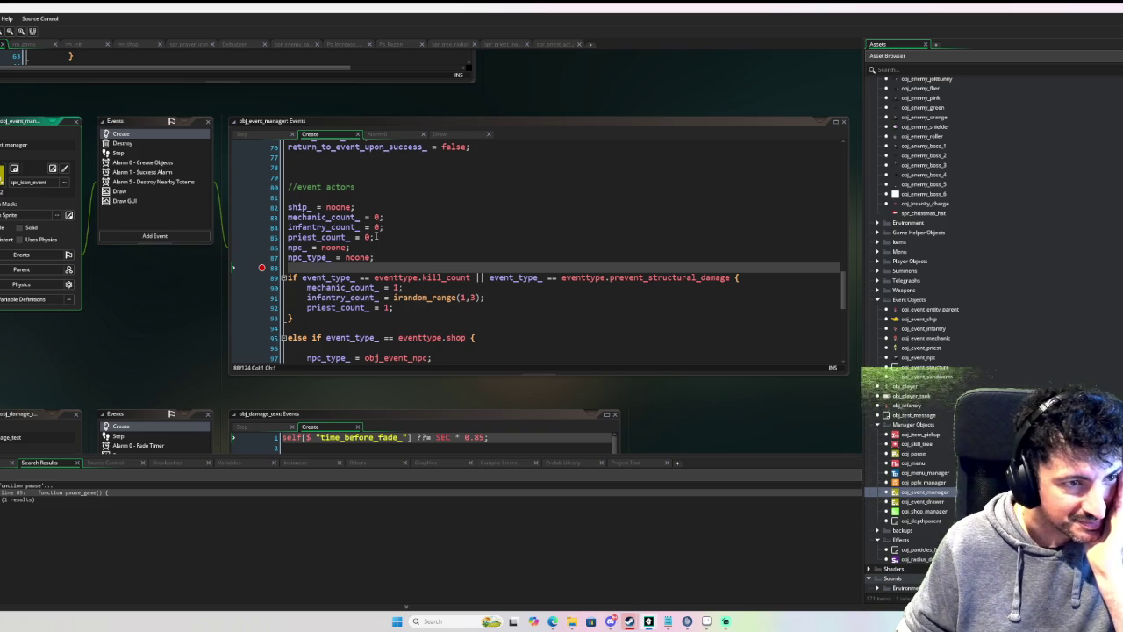
pyautogui.click(308, 238)
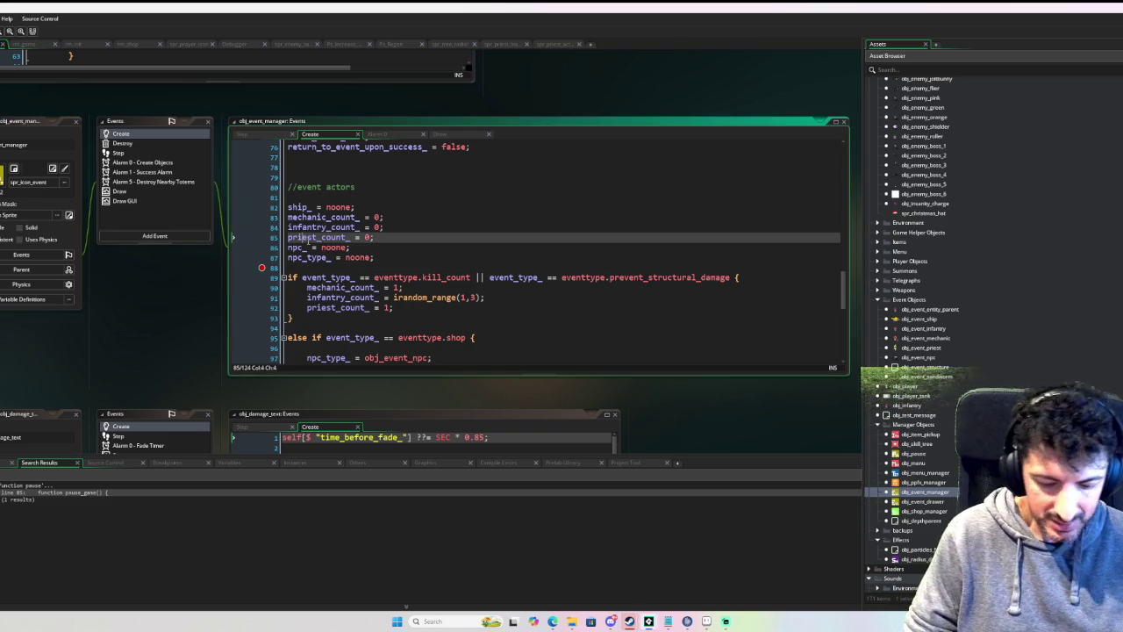
pyautogui.scroll(4, 308, 238)
pyautogui.scroll(-5, 308, 237)
pyautogui.click(336, 275)
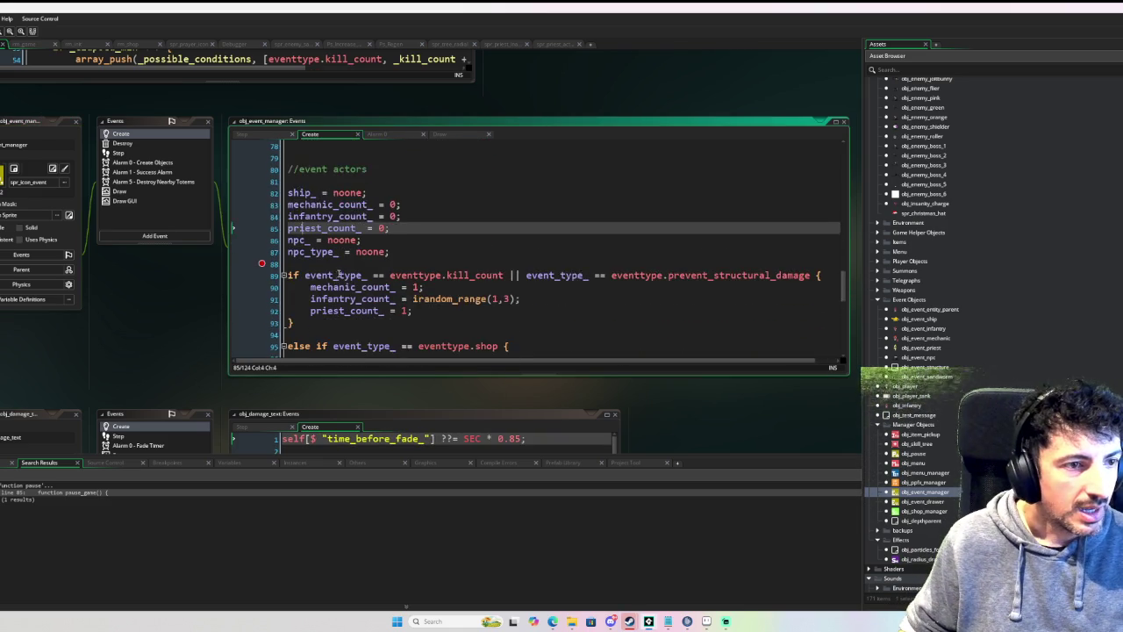
pyautogui.keyDown('ctrl'); pyautogui.scroll(2, 290, 381); pyautogui.keyUp('ctrl')
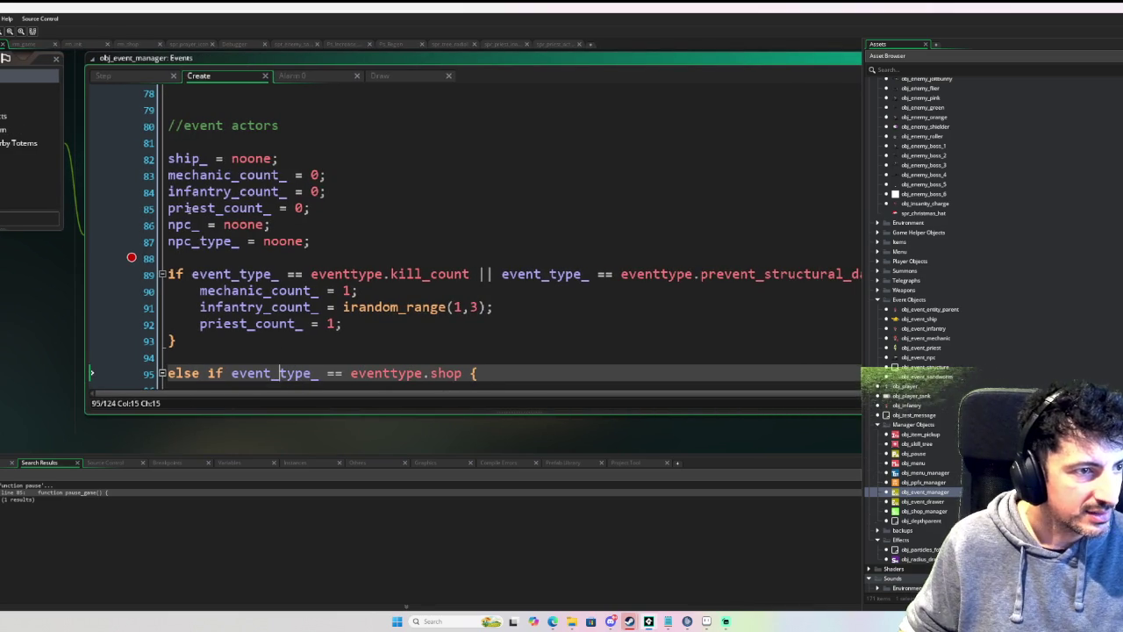
pyautogui.moveTo(172, 211); pyautogui.dragTo(338, 219)
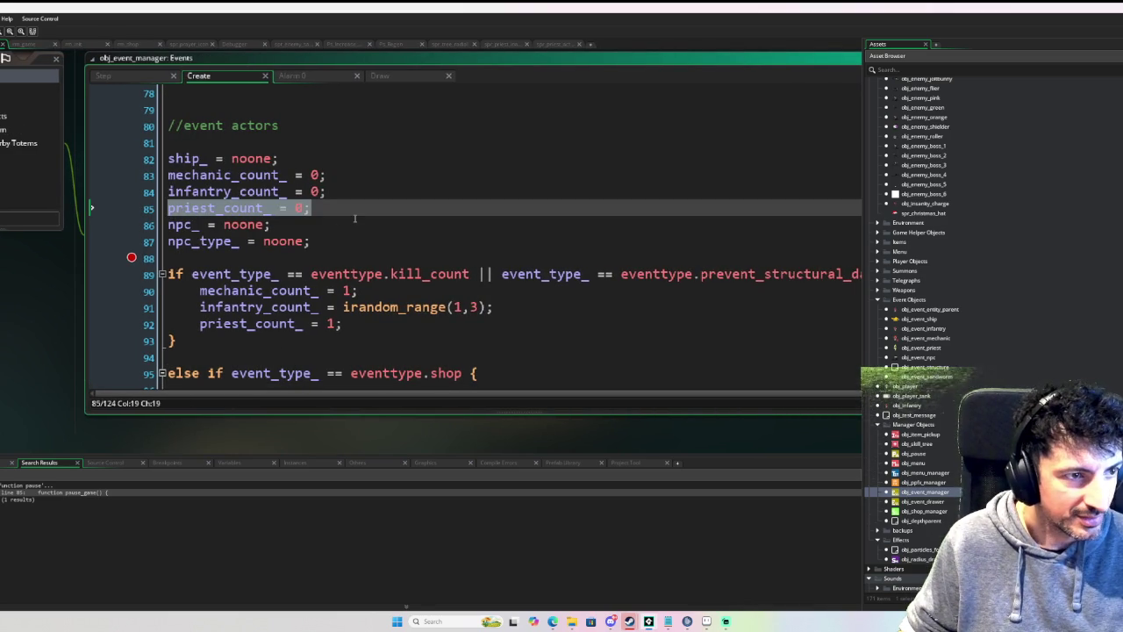
pyautogui.doubleClick(226, 175)
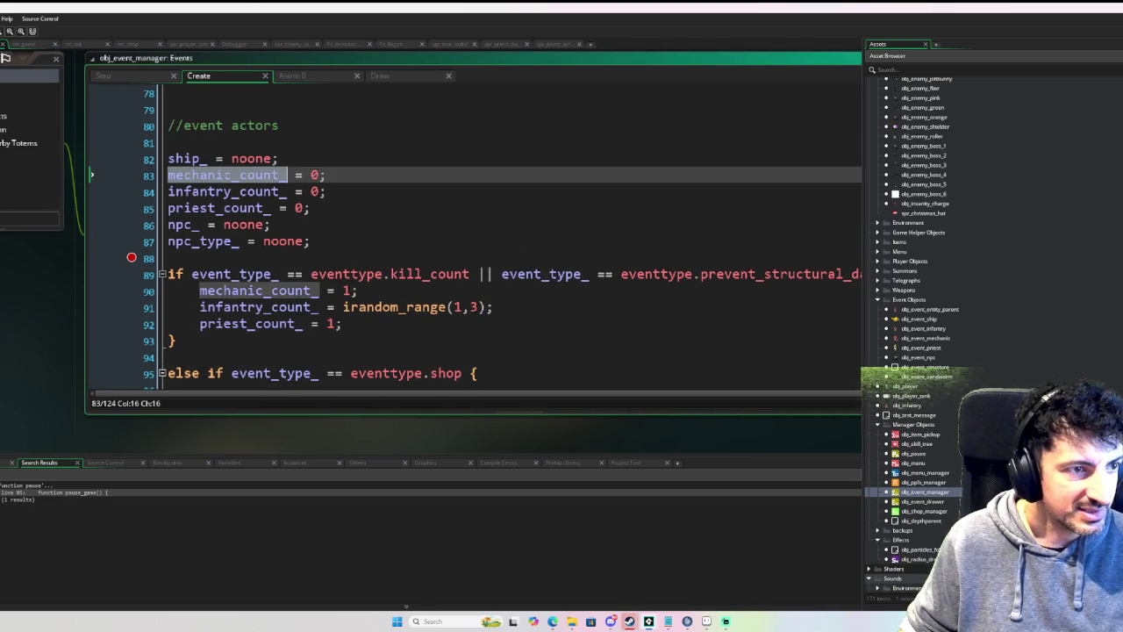
pyautogui.doubleClick(226, 191)
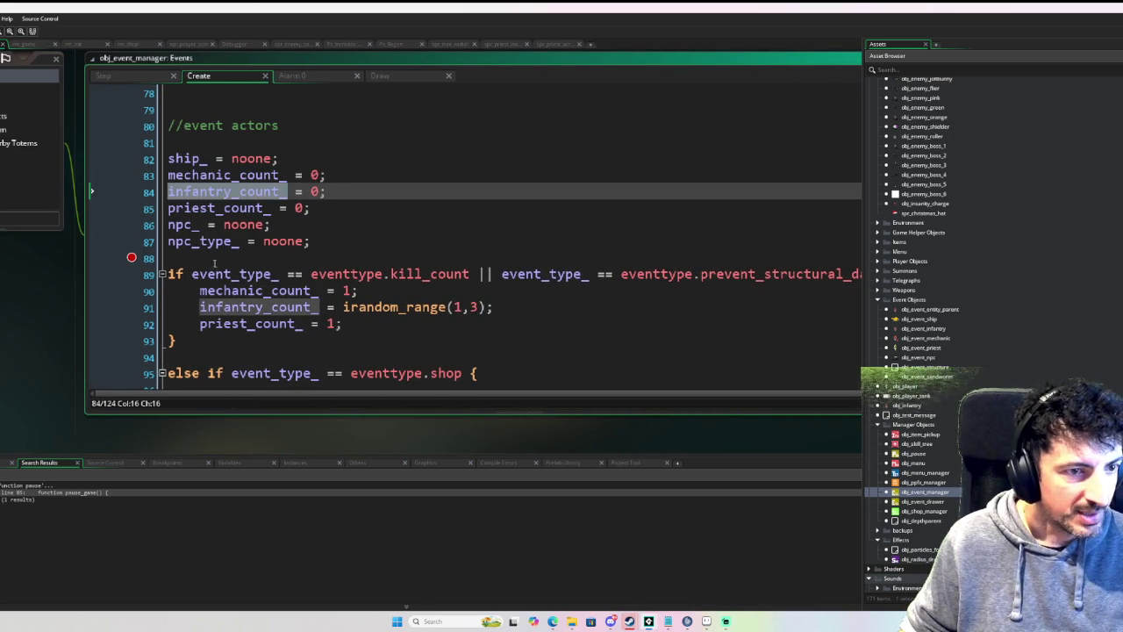
# Step: Review the kill-count branch: mechanic_count_ and priest_count_ 1, infantry_count_ irandom_range(1,3)
pyautogui.click(351, 274)
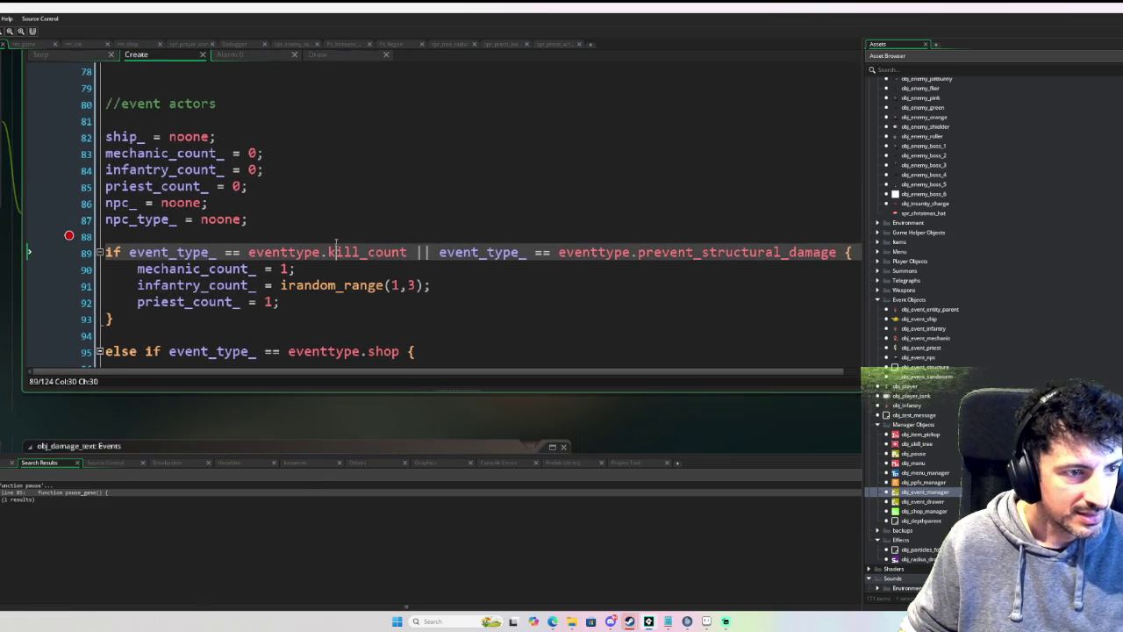
pyautogui.doubleClick(235, 268)
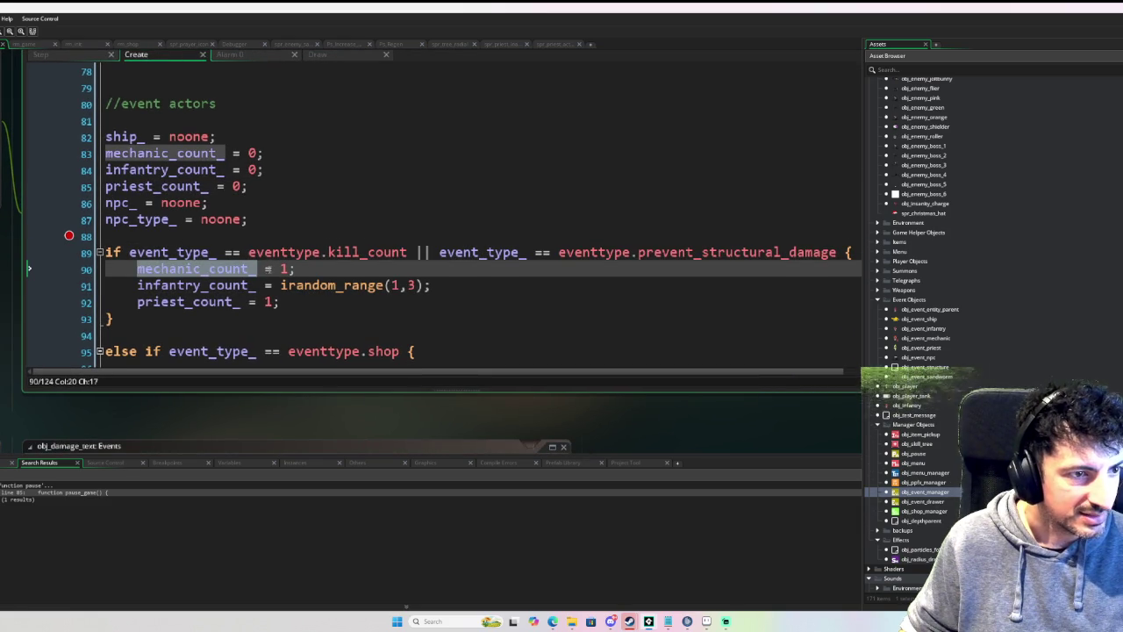
pyautogui.click(286, 268)
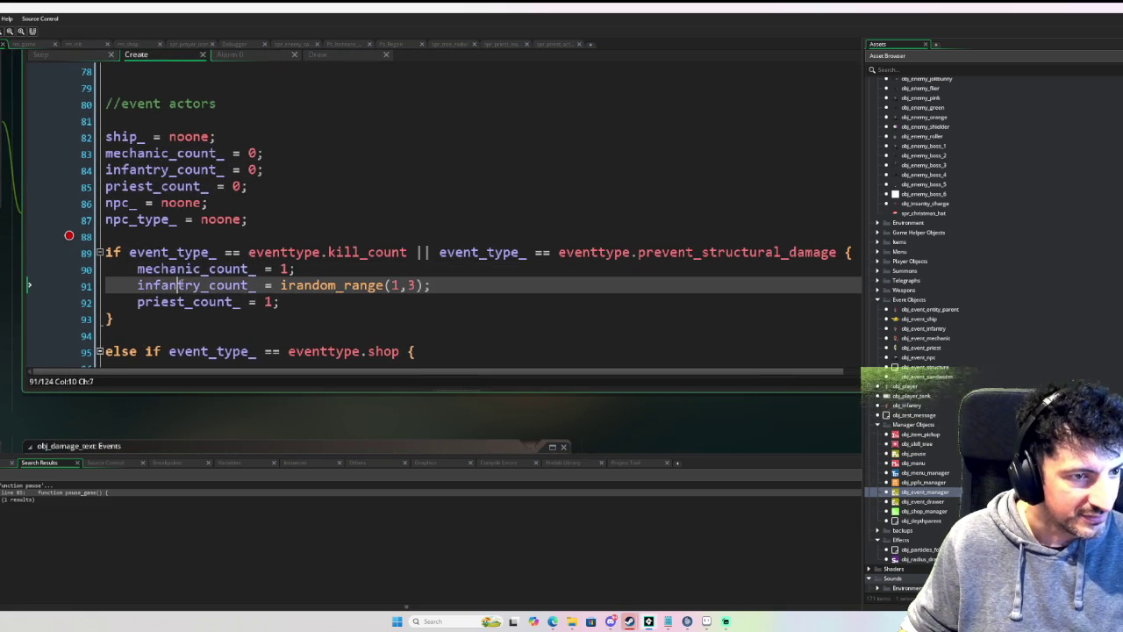
pyautogui.doubleClick(201, 285)
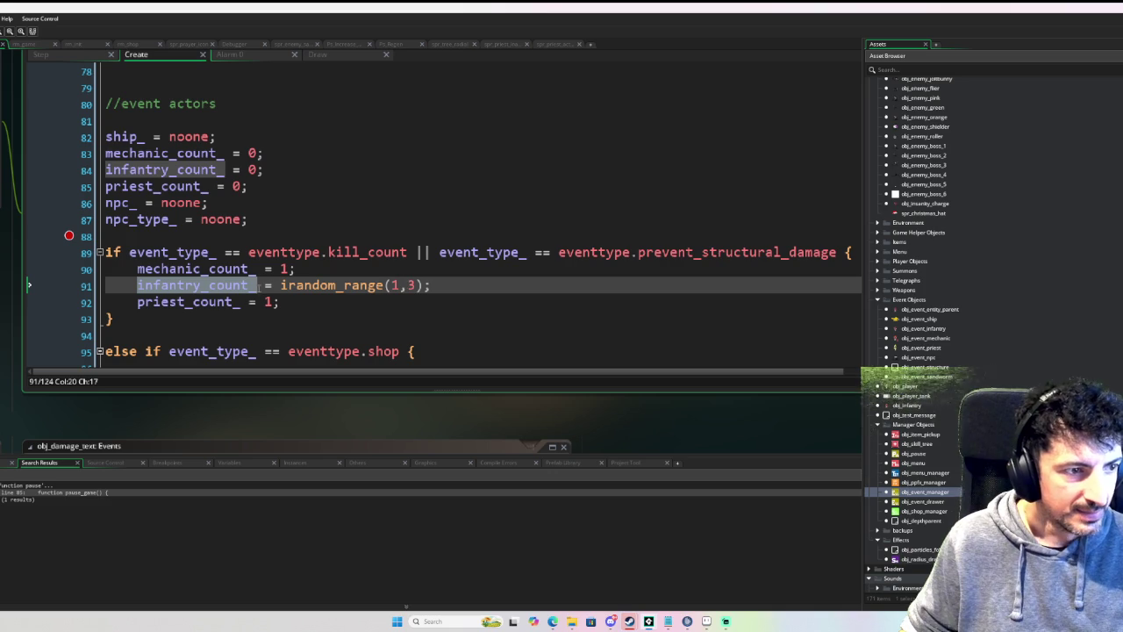
pyautogui.doubleClick(235, 301)
pyautogui.doubleClick(269, 302)
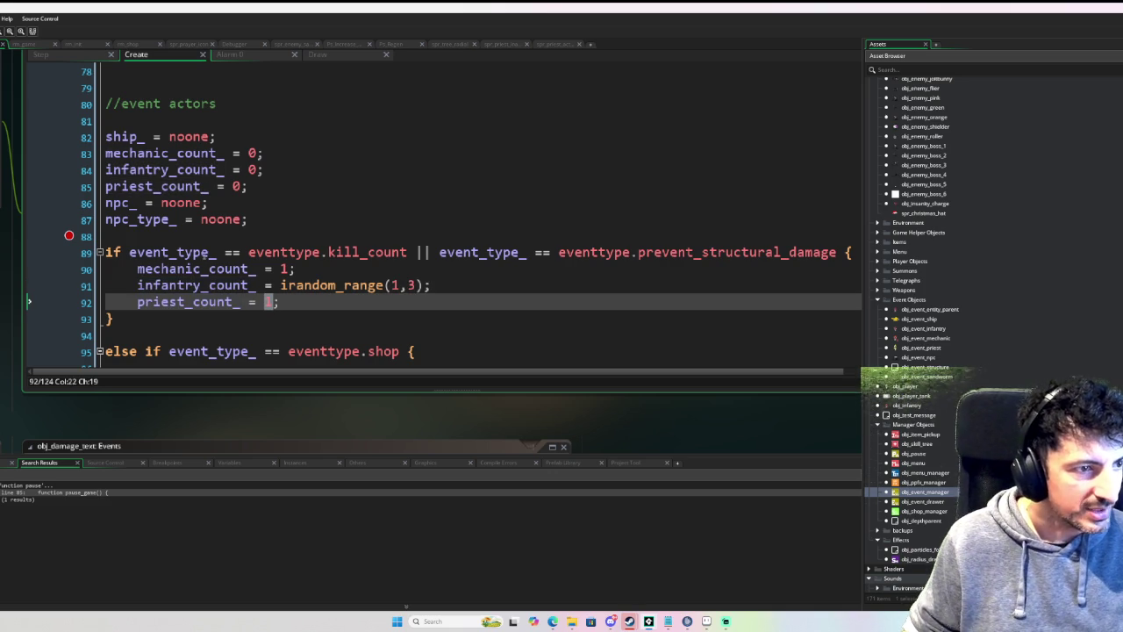
pyautogui.doubleClick(194, 269)
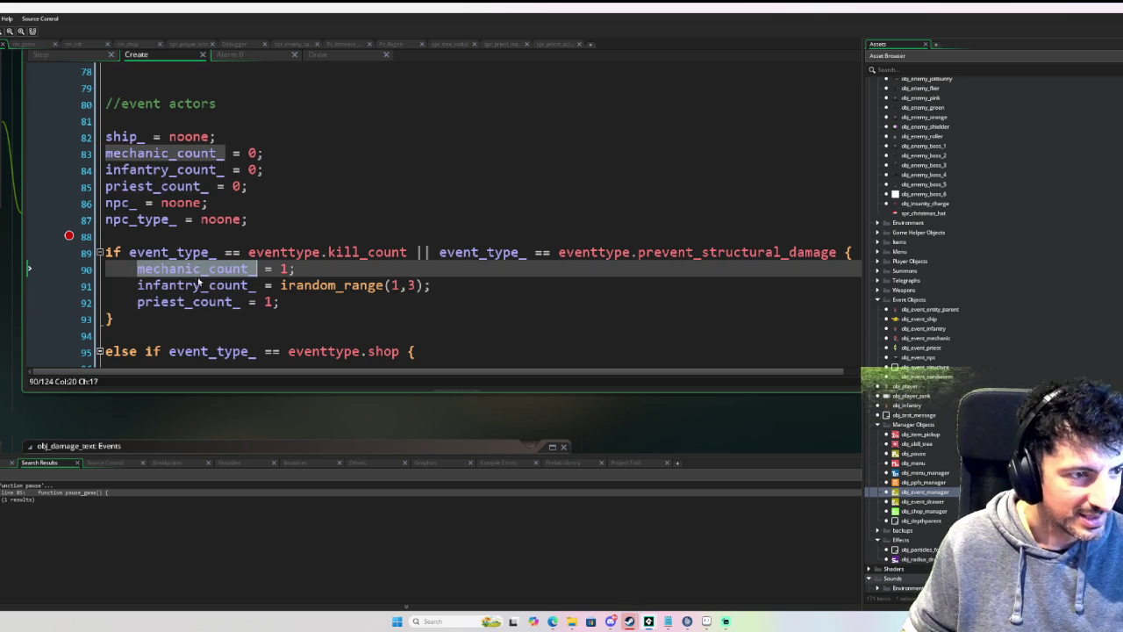
pyautogui.doubleClick(195, 286)
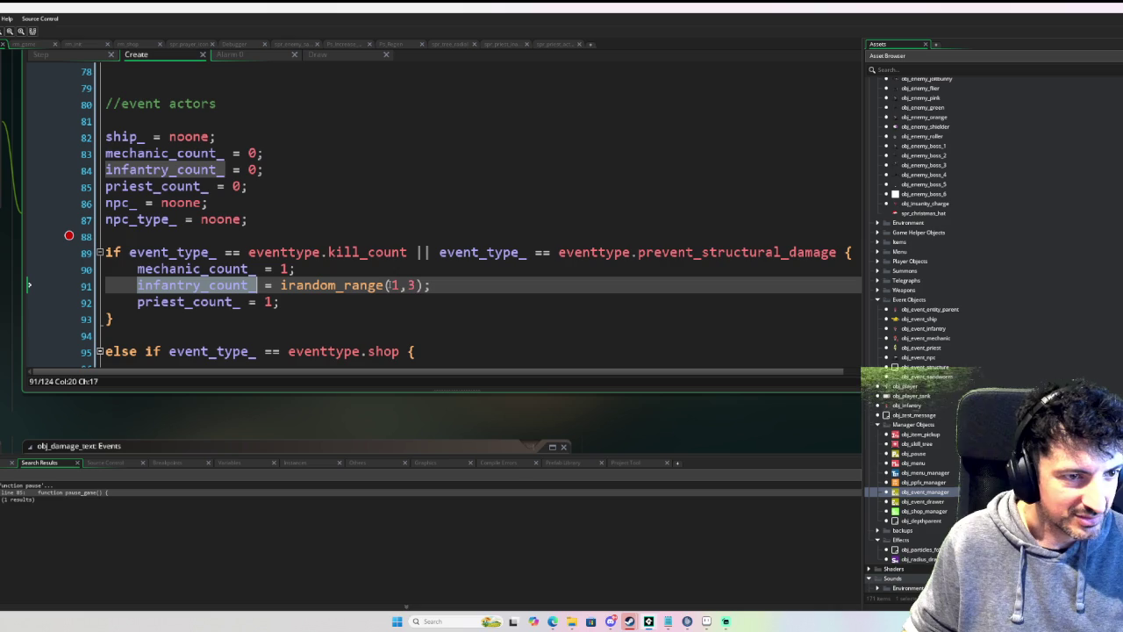
pyautogui.doubleClick(235, 302)
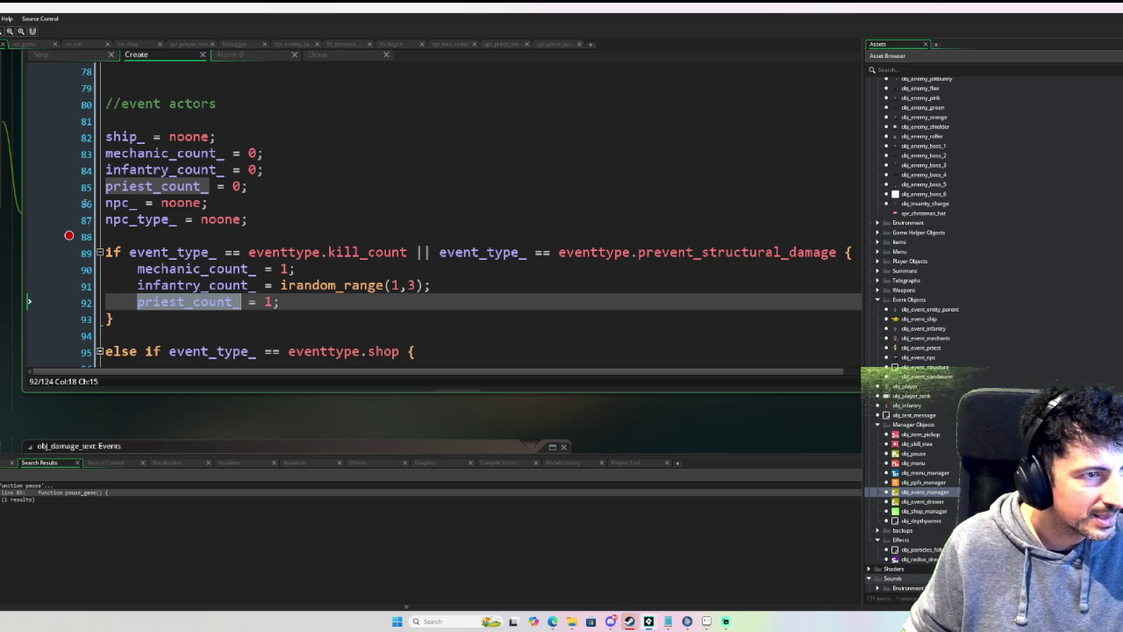
pyautogui.doubleClick(112, 187)
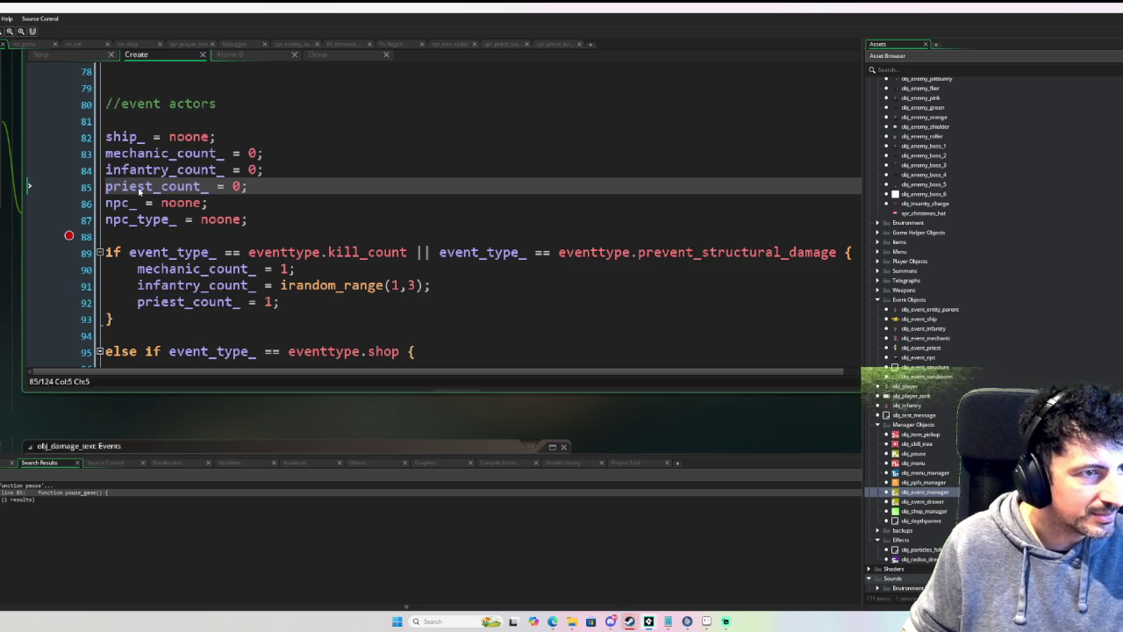
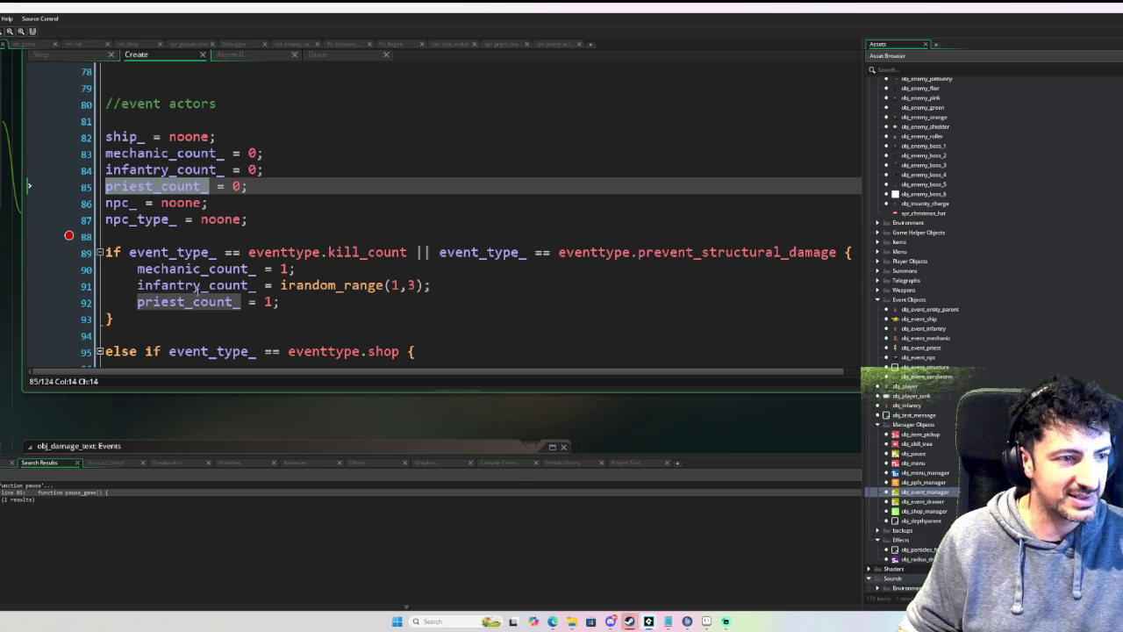
# Step: Test-run the game, then return to the Create code at the end of priest_count_ = 1
pyautogui.scroll(-1, 196, 288)
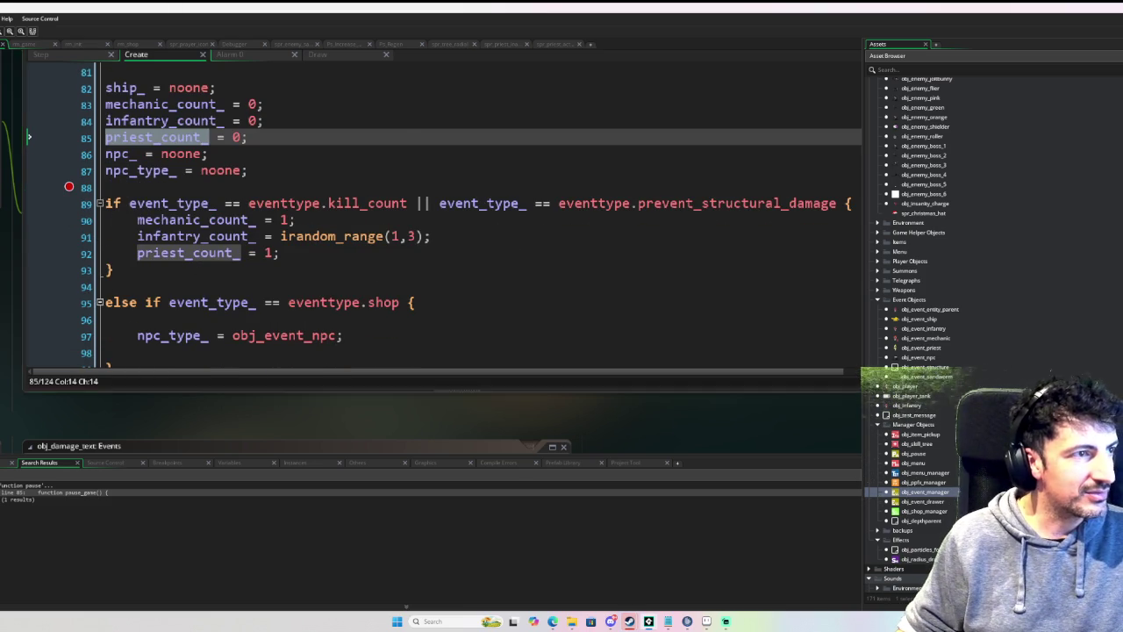
pyautogui.press('F6')
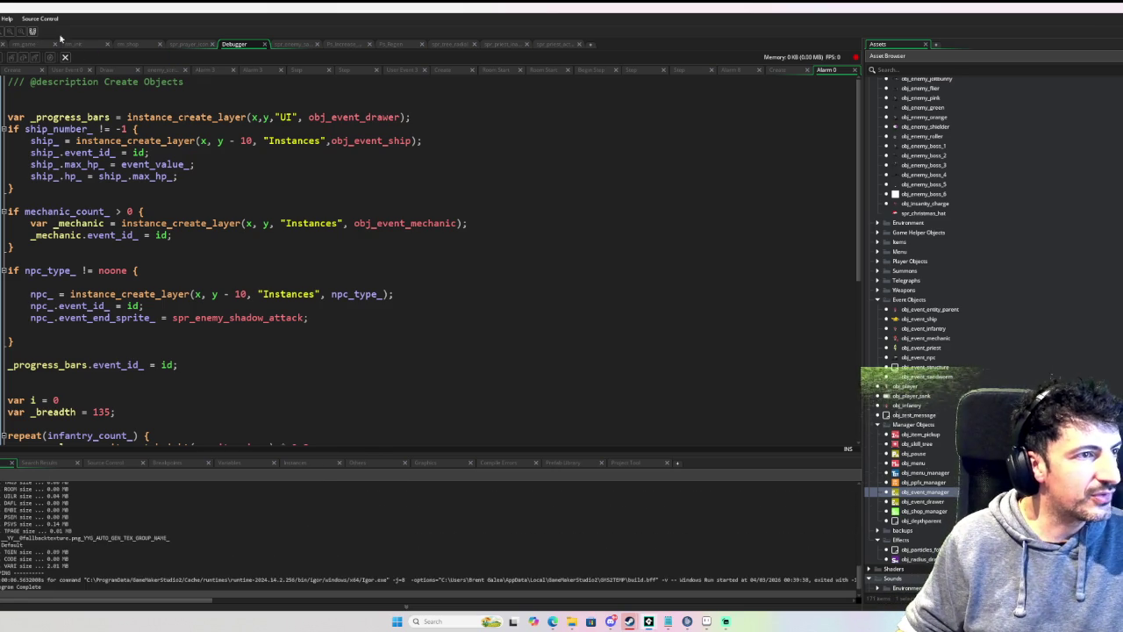
pyautogui.click(62, 43)
pyautogui.click(322, 259)
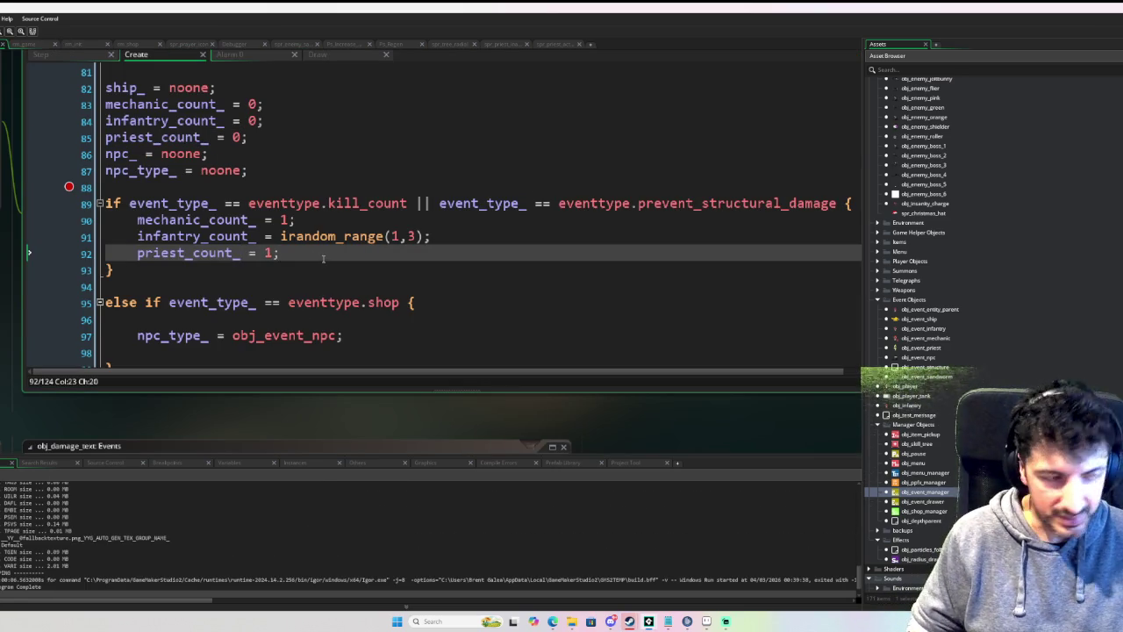
# Step: Add show_debug_message($"Priest Count is {priest_count_}") below it and relaunch the game
pyautogui.press('Return')
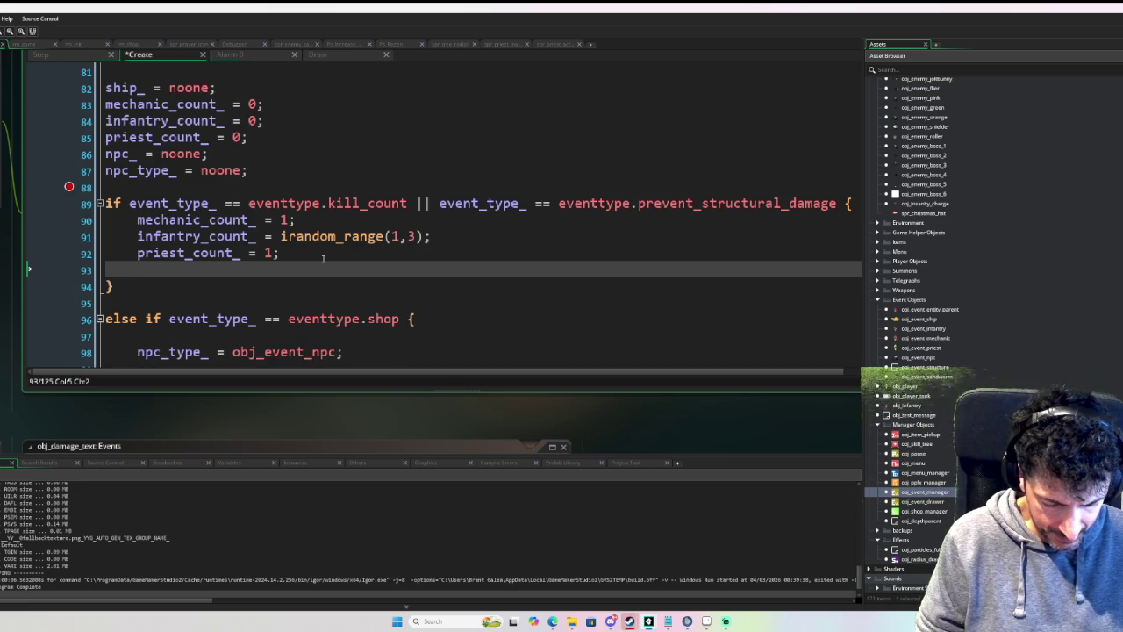
pyautogui.write('show_debug')
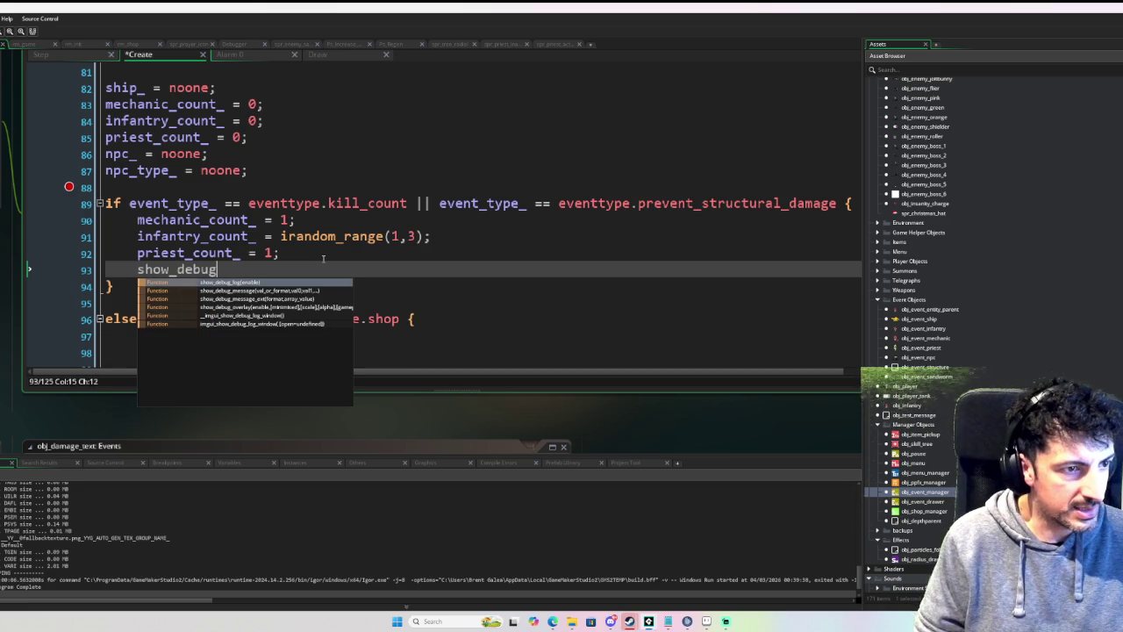
pyautogui.write("_message()'")
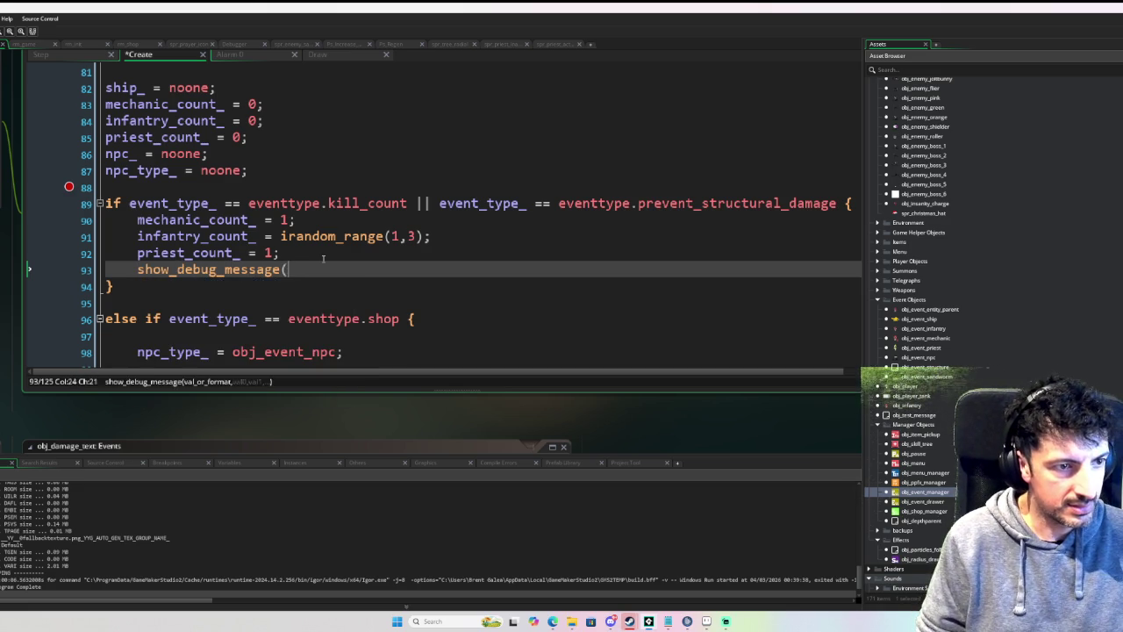
pyautogui.press('Left')
pyautogui.press('Left')
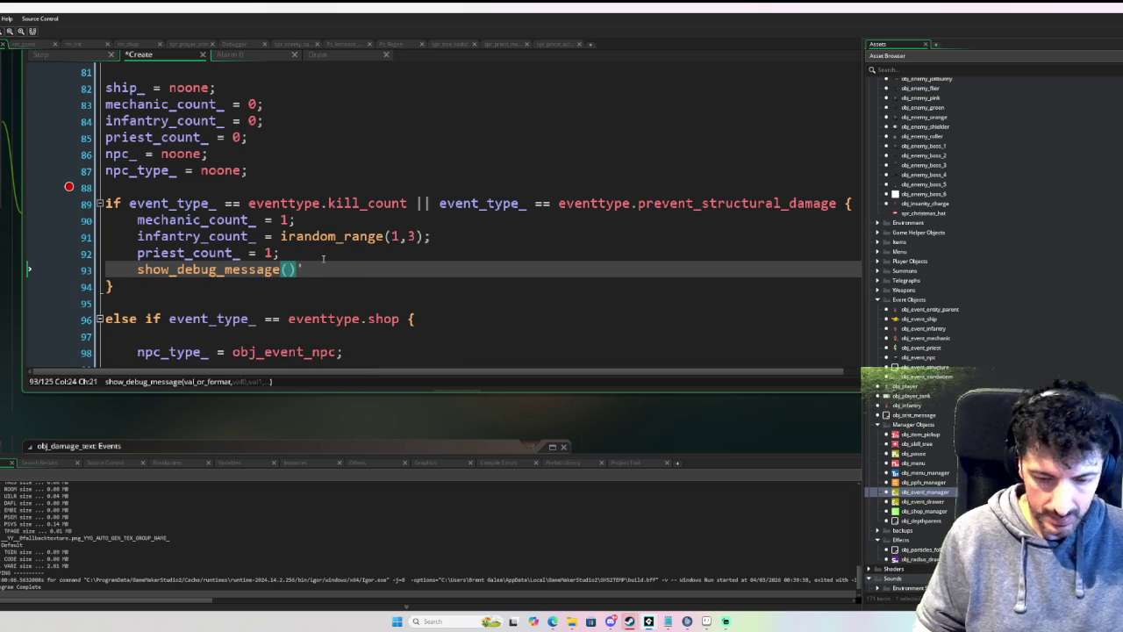
pyautogui.press('Right')
pyautogui.press('Delete')
pyautogui.press('Left')
pyautogui.press('Left')
pyautogui.write('$"')
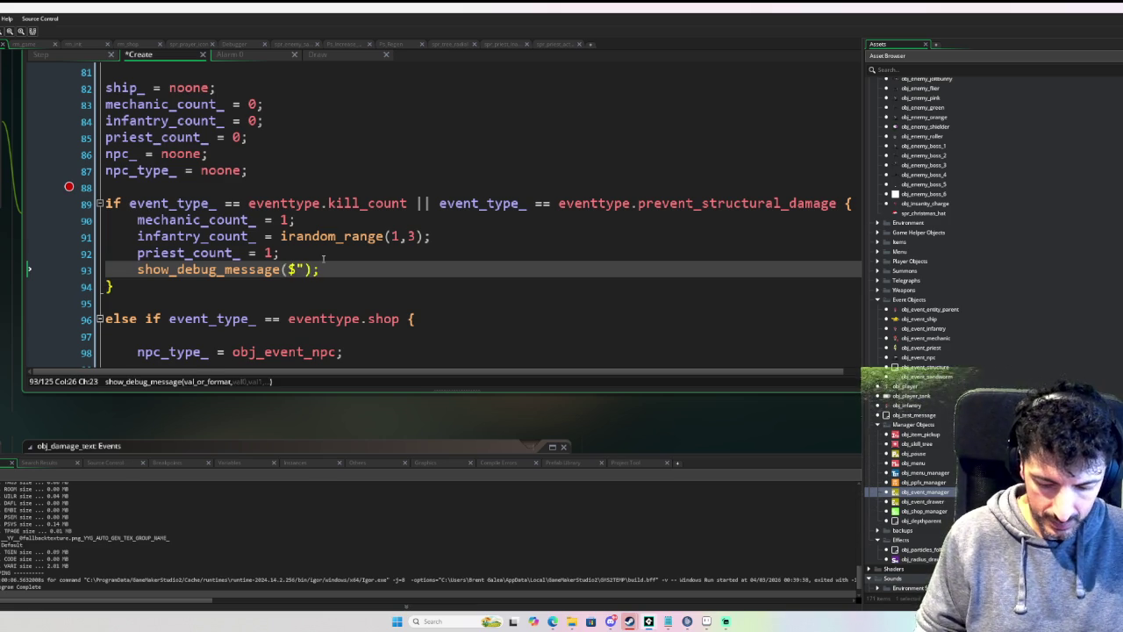
pyautogui.write('Priest Count is ')
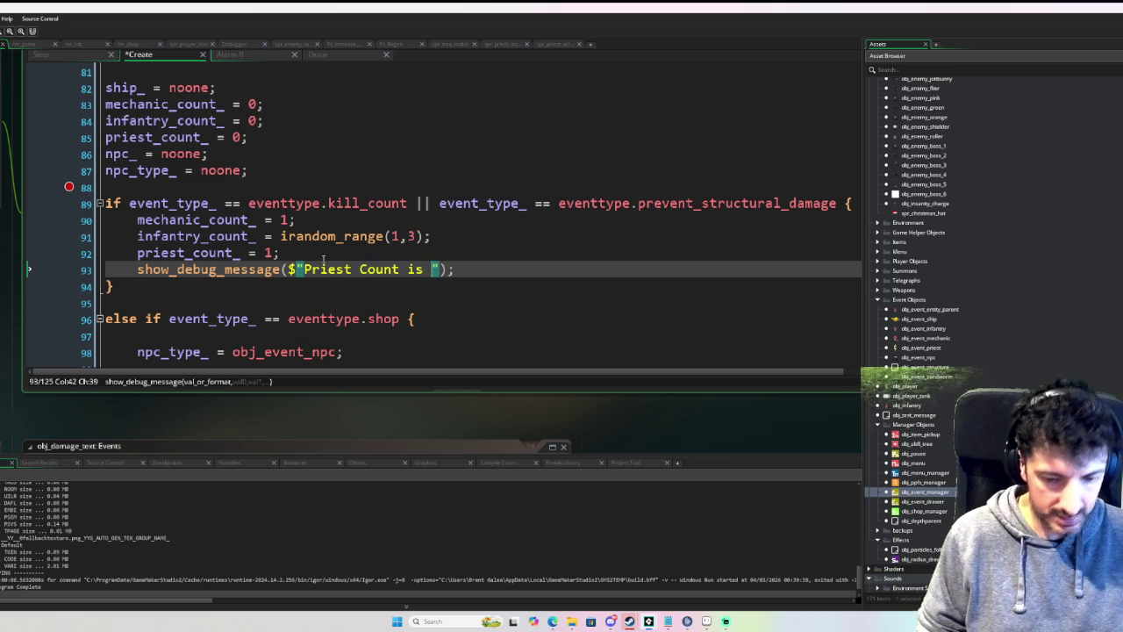
pyautogui.write('{priest_count_')
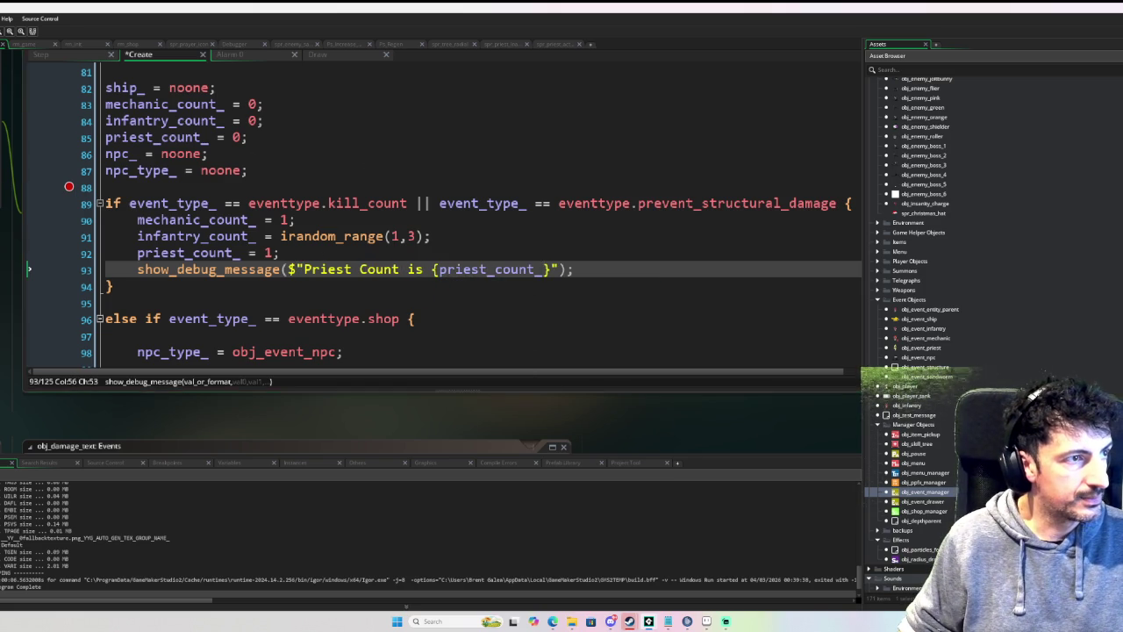
pyautogui.press('F6')
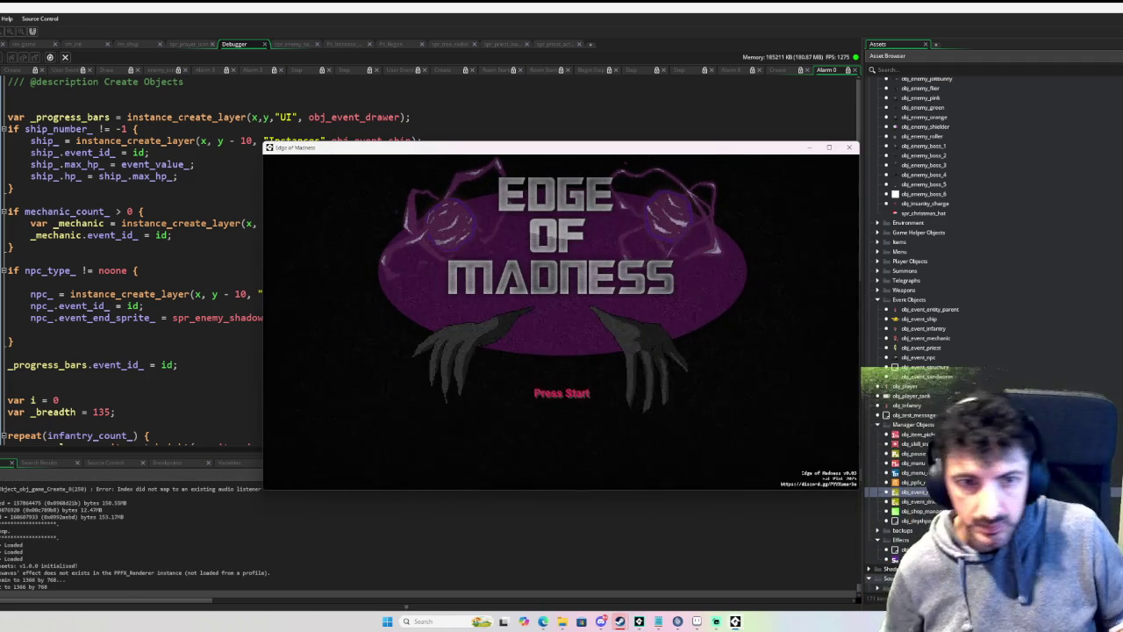
# Step: Get past the title screen into the menus, then switch back to GameMaker's code error
pyautogui.click(496, 250)
pyautogui.press('Return')
pyautogui.press('Return')
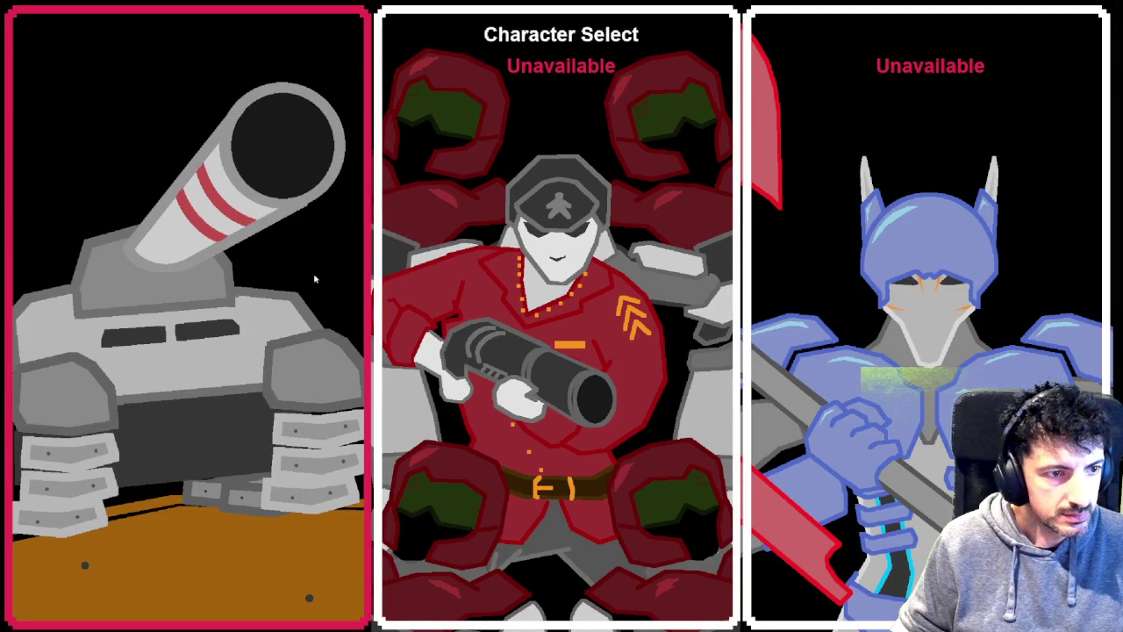
pyautogui.press('super+Tab')
pyautogui.click(478, 192)
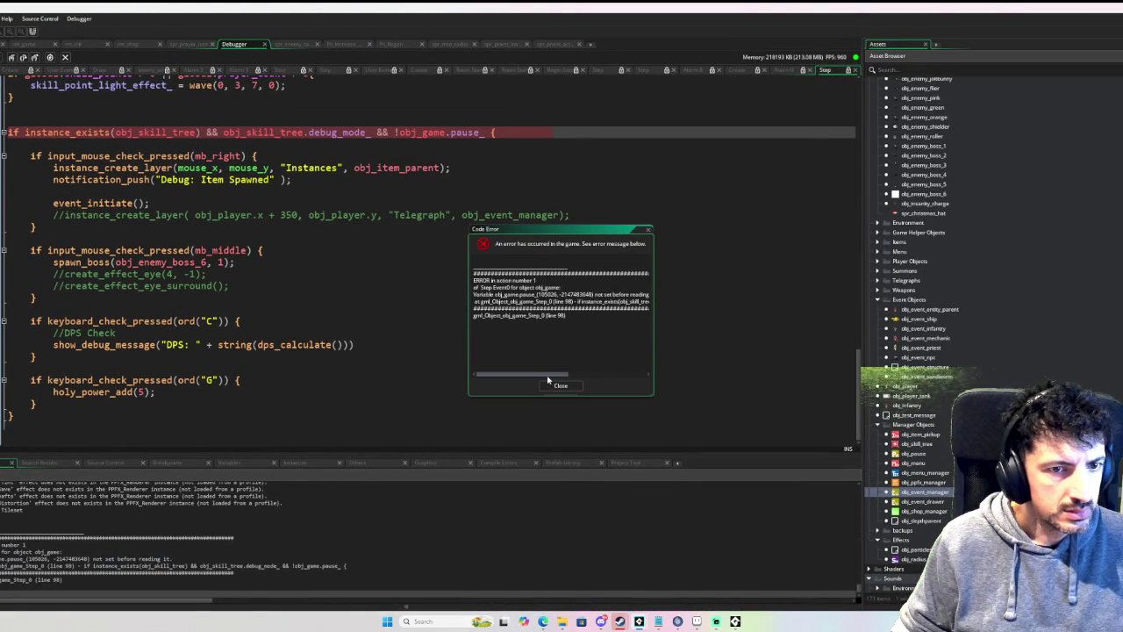
# Step: Dismiss the code error and find the obj_pause.pause_ line in the pause_game search results
pyautogui.click(561, 385)
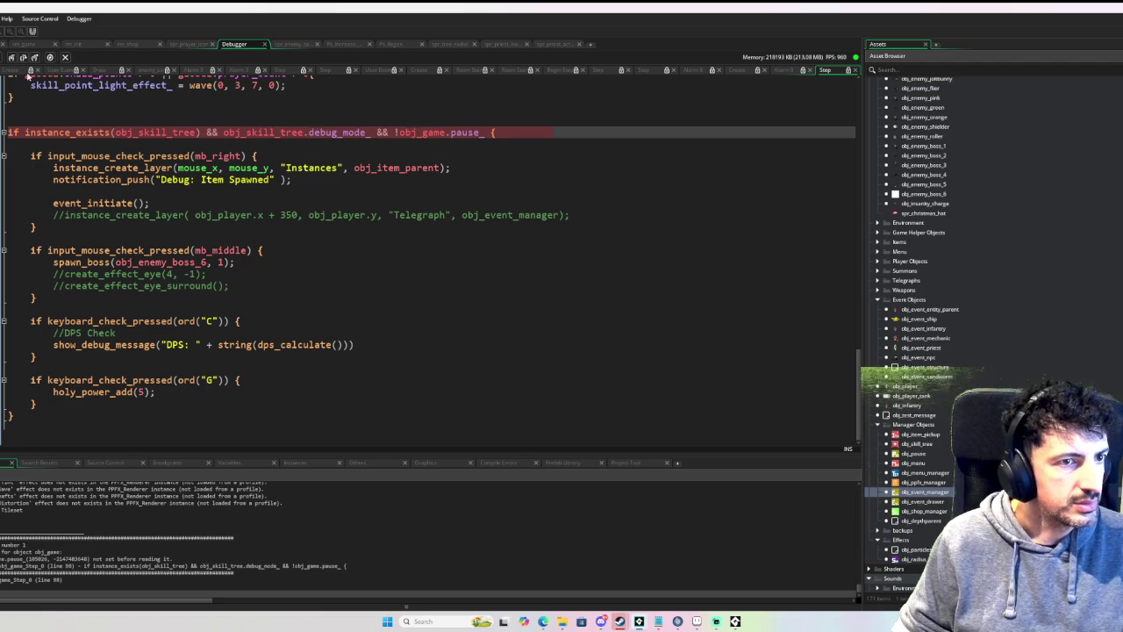
pyautogui.scroll(1, 285, 364)
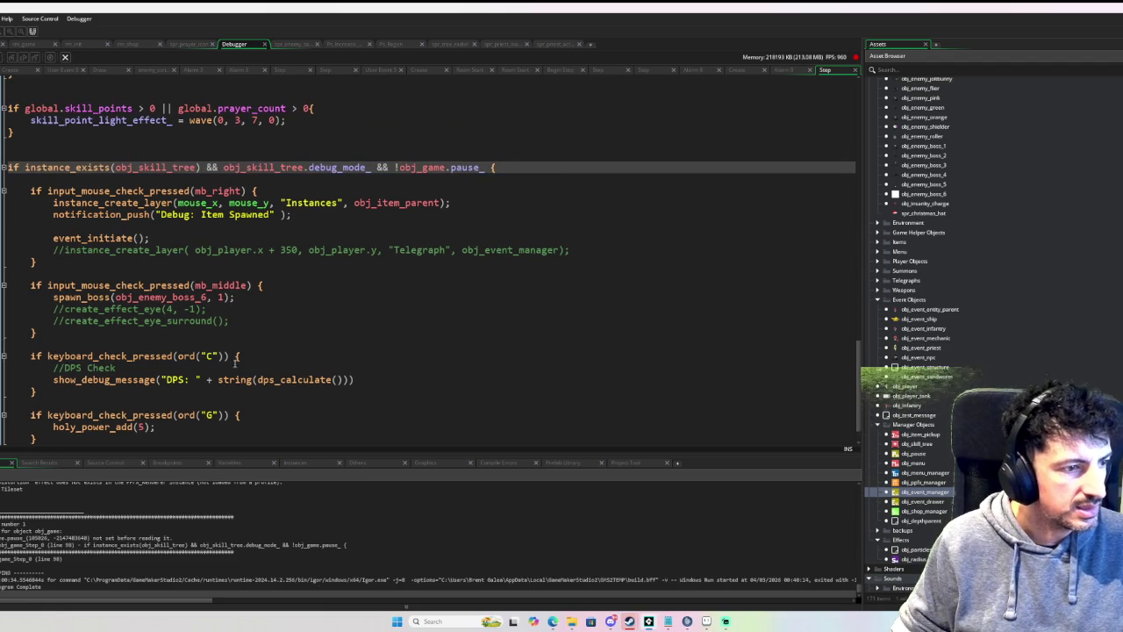
pyautogui.click(86, 464)
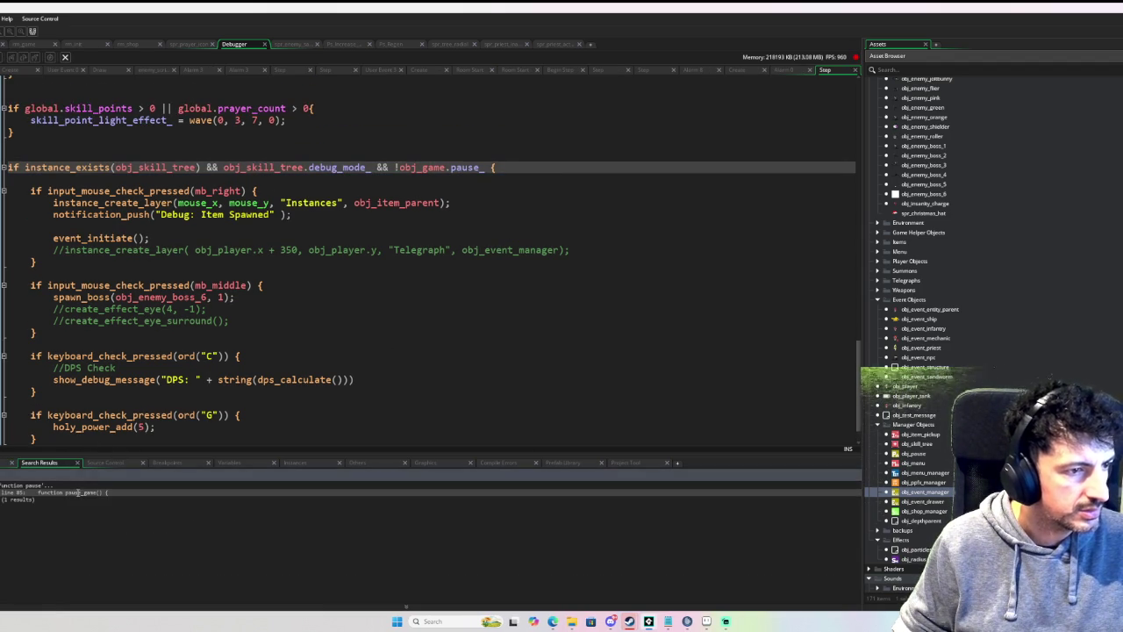
pyautogui.scroll(-3, 347, 290)
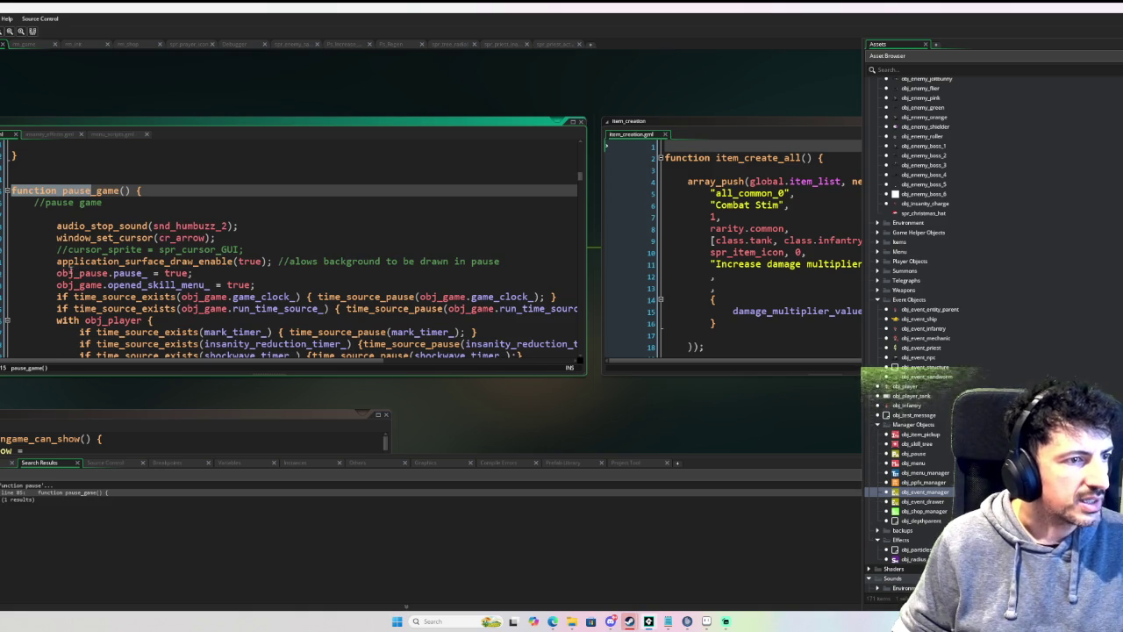
pyautogui.moveTo(55, 273)
pyautogui.mouseDown()
pyautogui.moveTo(188, 274)
pyautogui.moveTo(144, 275)
pyautogui.mouseUp()
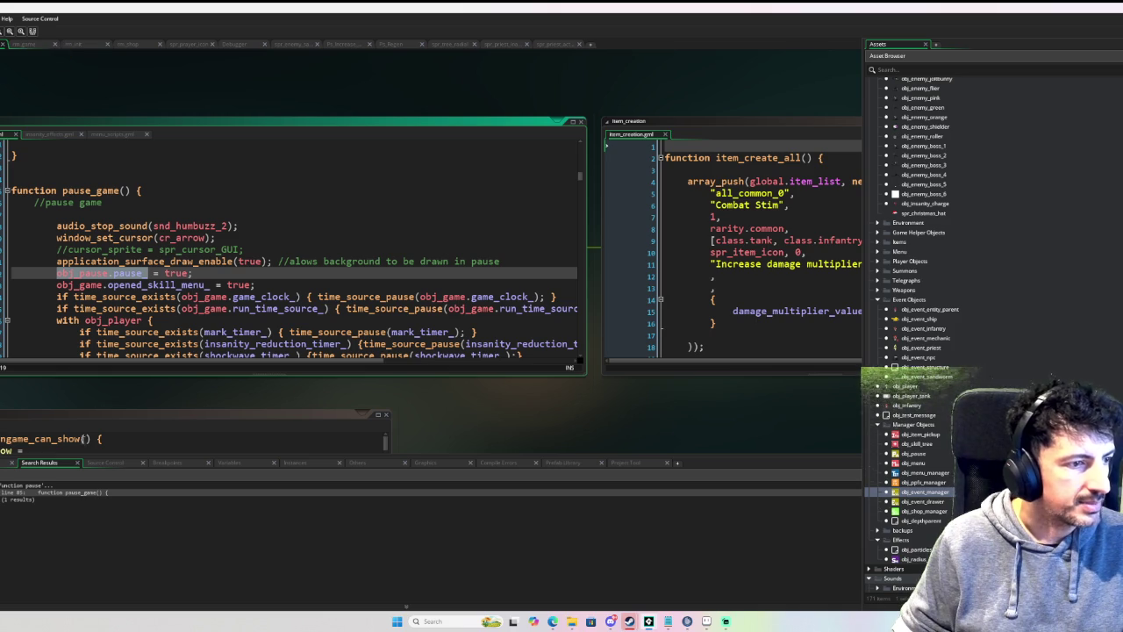
# Step: Jump to obj_game_Step_0, change line 98 to obj_pause.pause_, and rerun the game
pyautogui.click(145, 506)
pyautogui.doubleClick(167, 545)
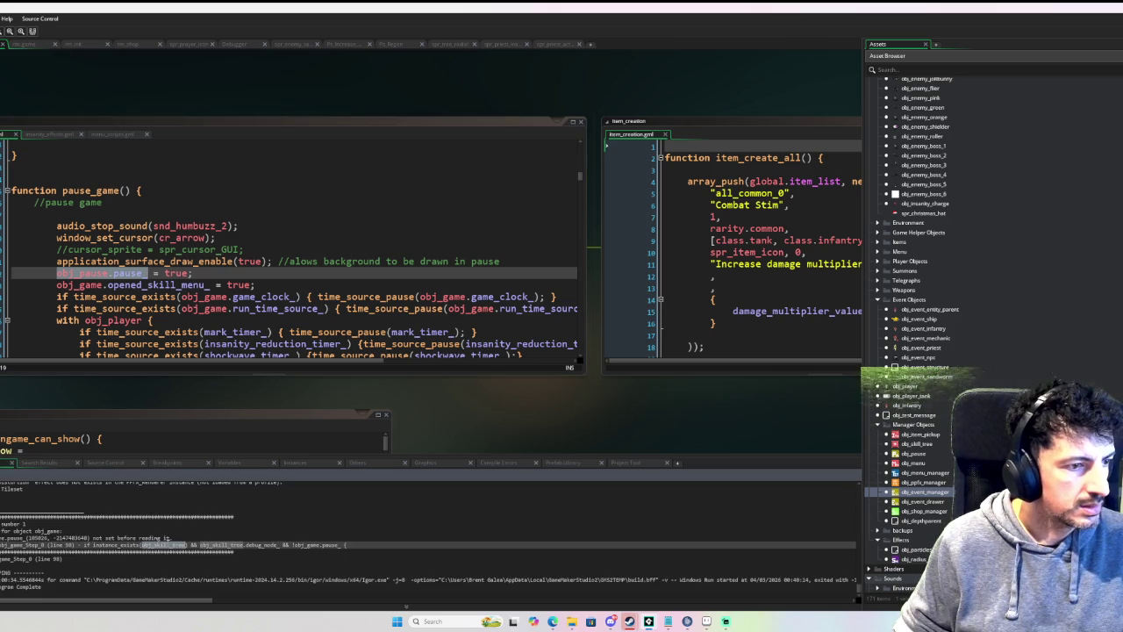
pyautogui.doubleClick(18, 558)
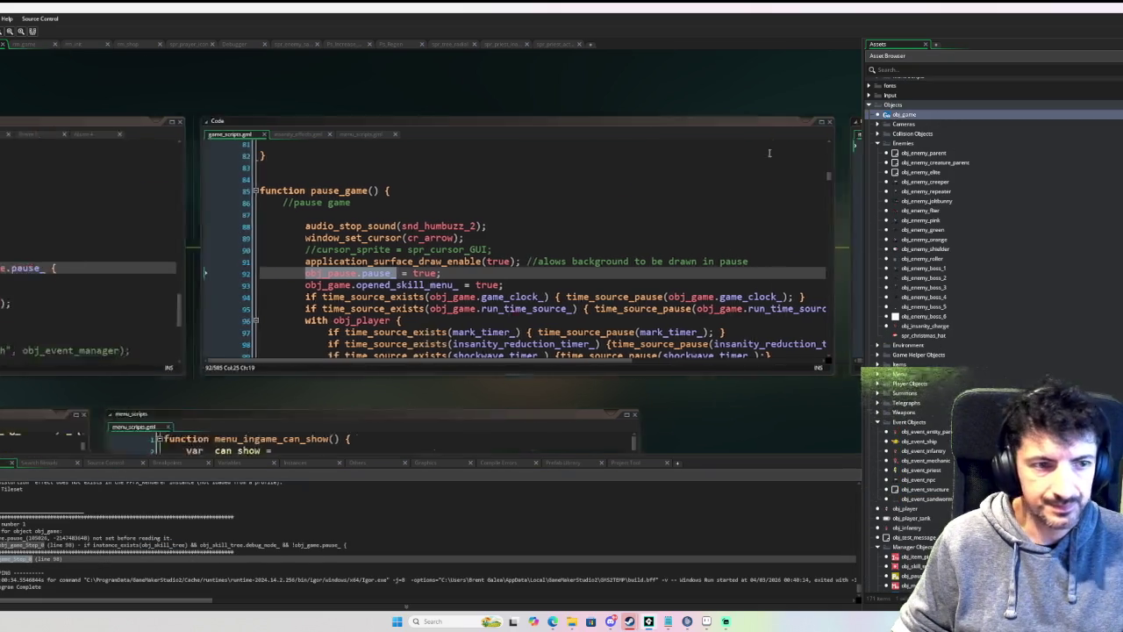
pyautogui.moveTo(752, 268); pyautogui.dragTo(667, 267)
pyautogui.write('obj_pause.pause_')
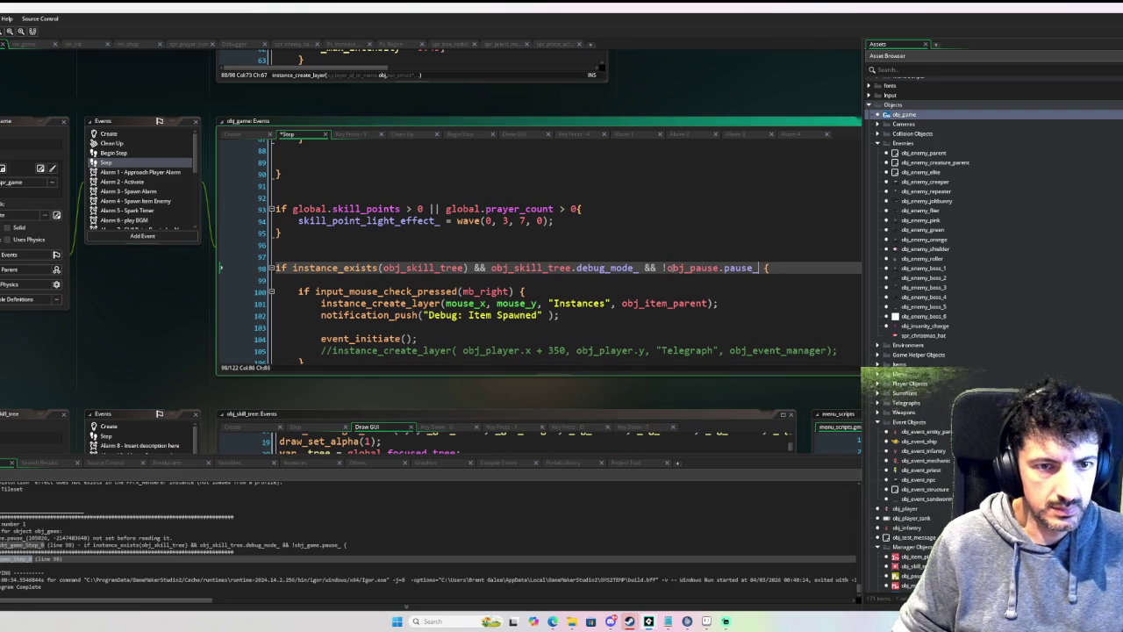
pyautogui.press('F6')
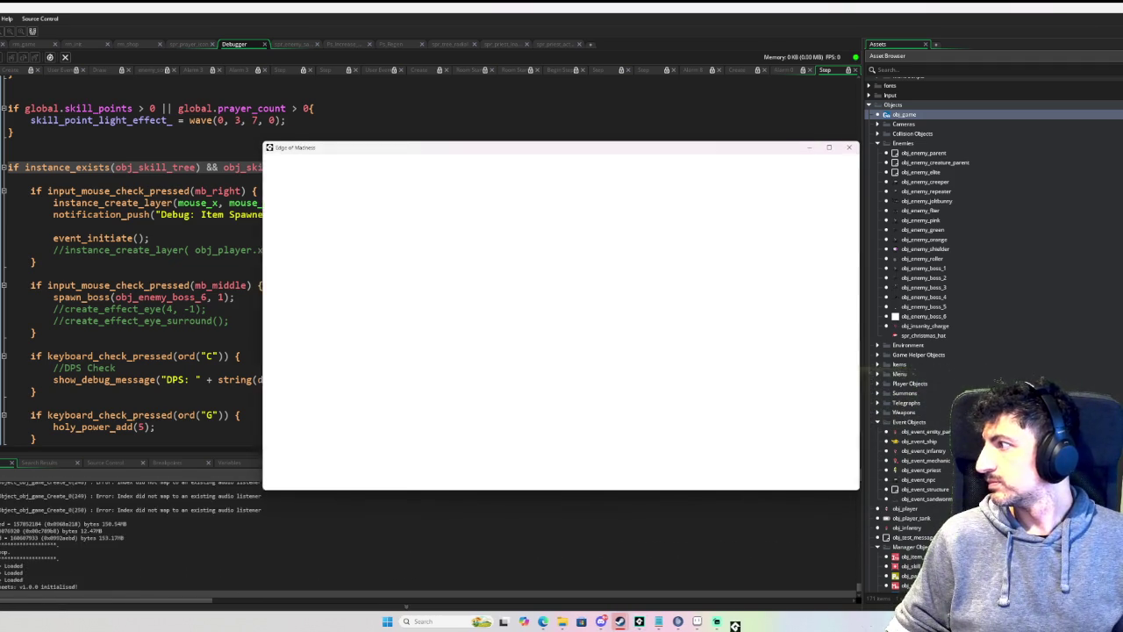
# Step: Pick the tank at Character Select, walk up in Level 1, then return to the GameMaker debugger
pyautogui.press('Return')
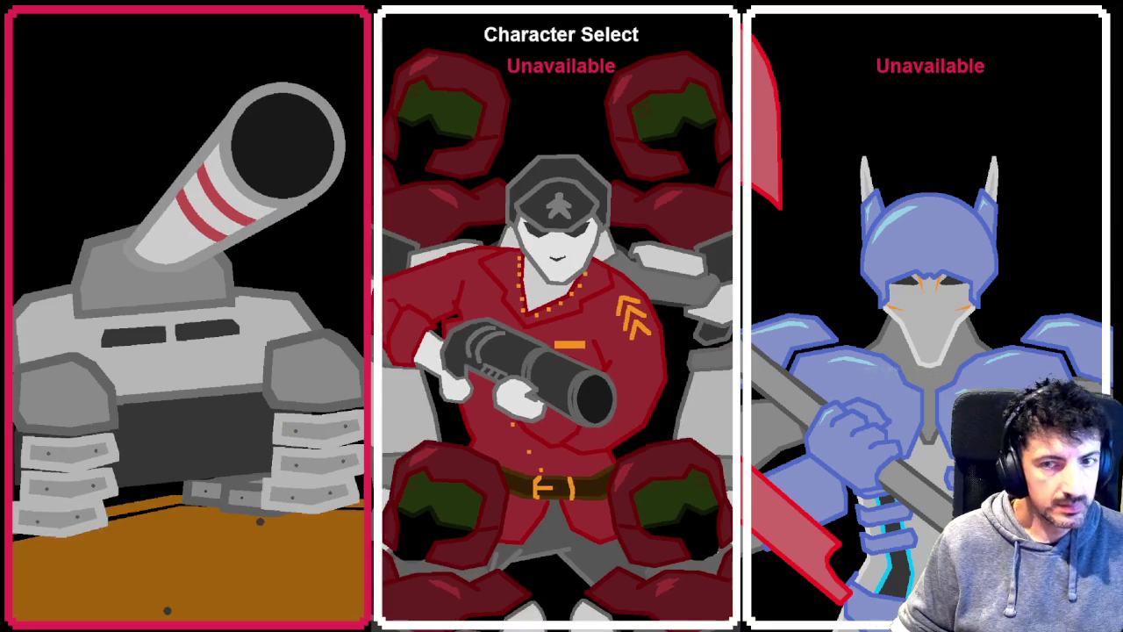
pyautogui.click(316, 243)
pyautogui.press('w')
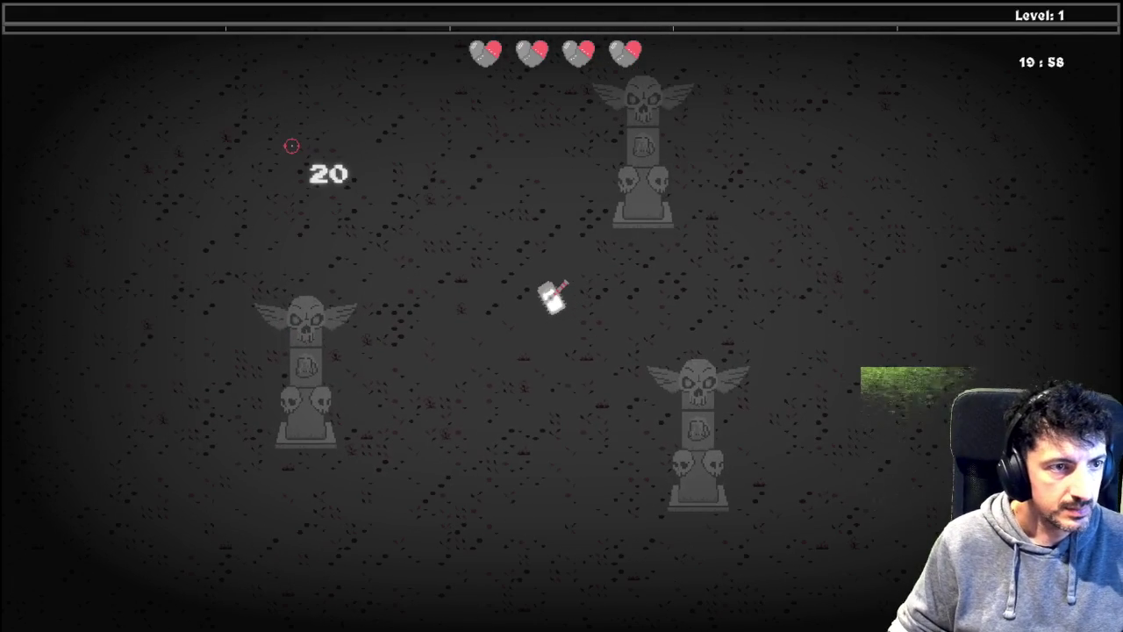
pyautogui.press('super+Tab')
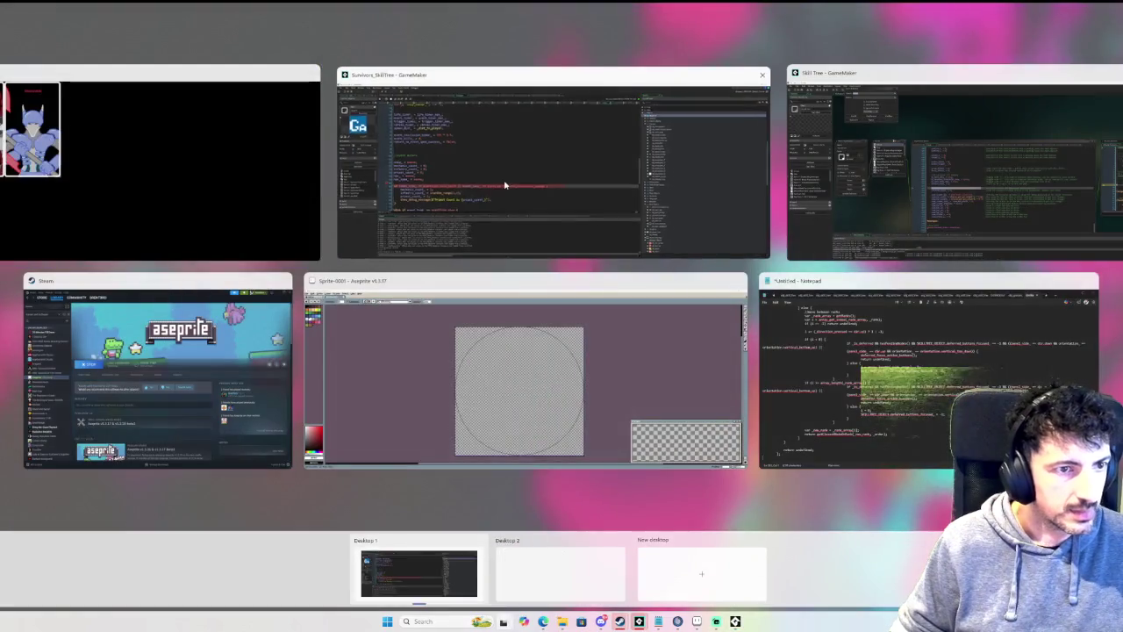
pyautogui.click(552, 163)
pyautogui.scroll(-3, 172, 317)
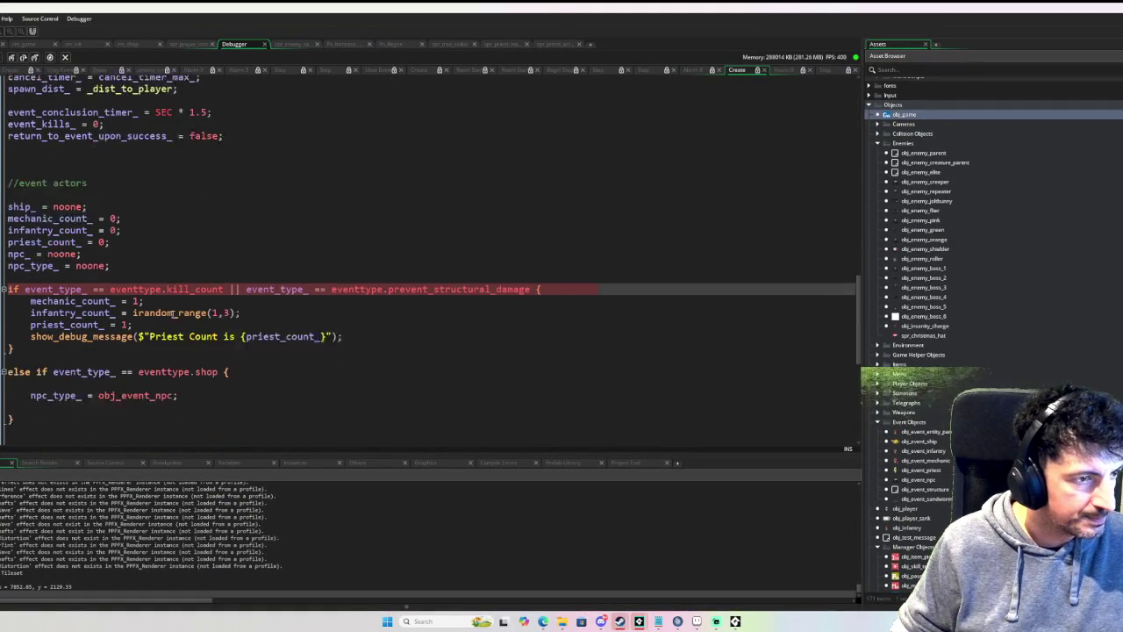
# Step: Step over one line and expand obj_event_manager's variables in an enlarged debugger panel
pyautogui.click(24, 58)
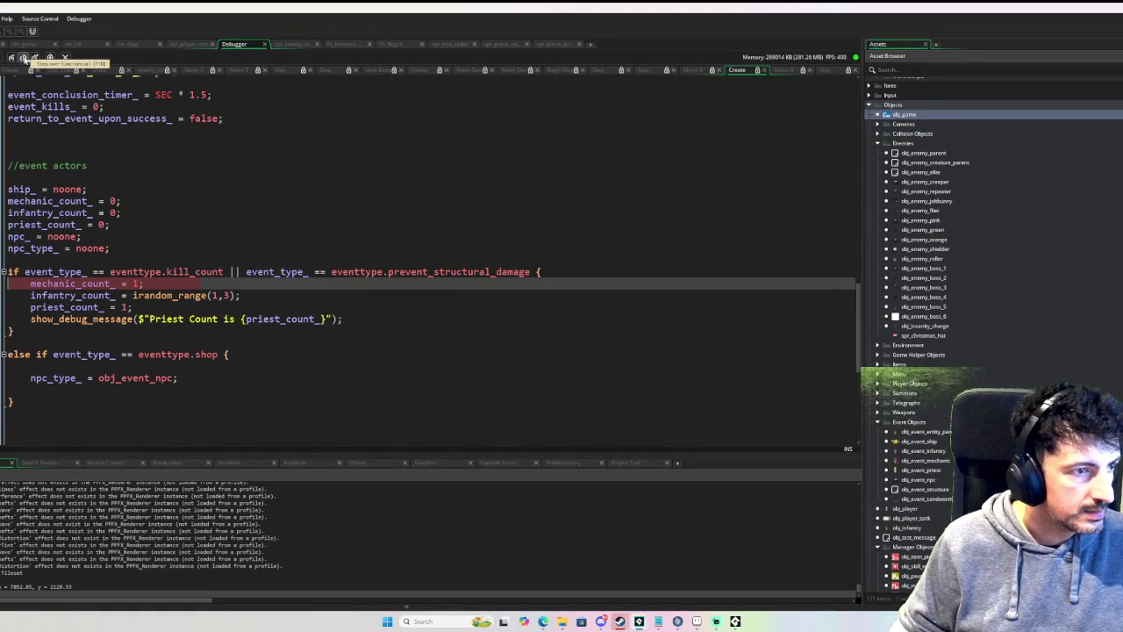
pyautogui.click(230, 464)
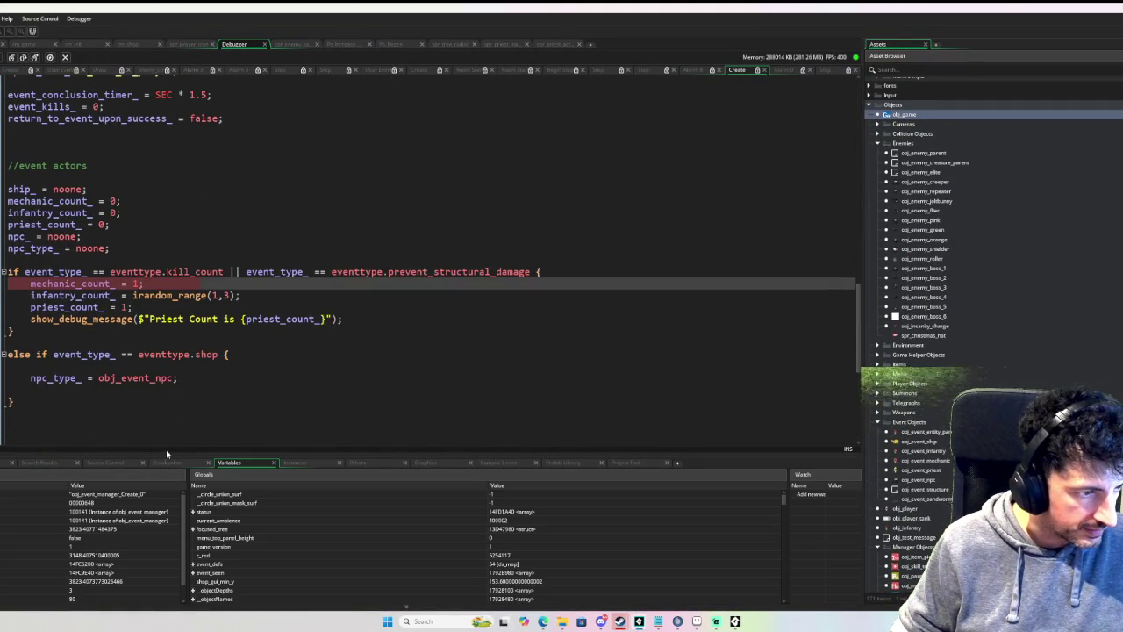
pyautogui.moveTo(149, 454); pyautogui.dragTo(158, 351)
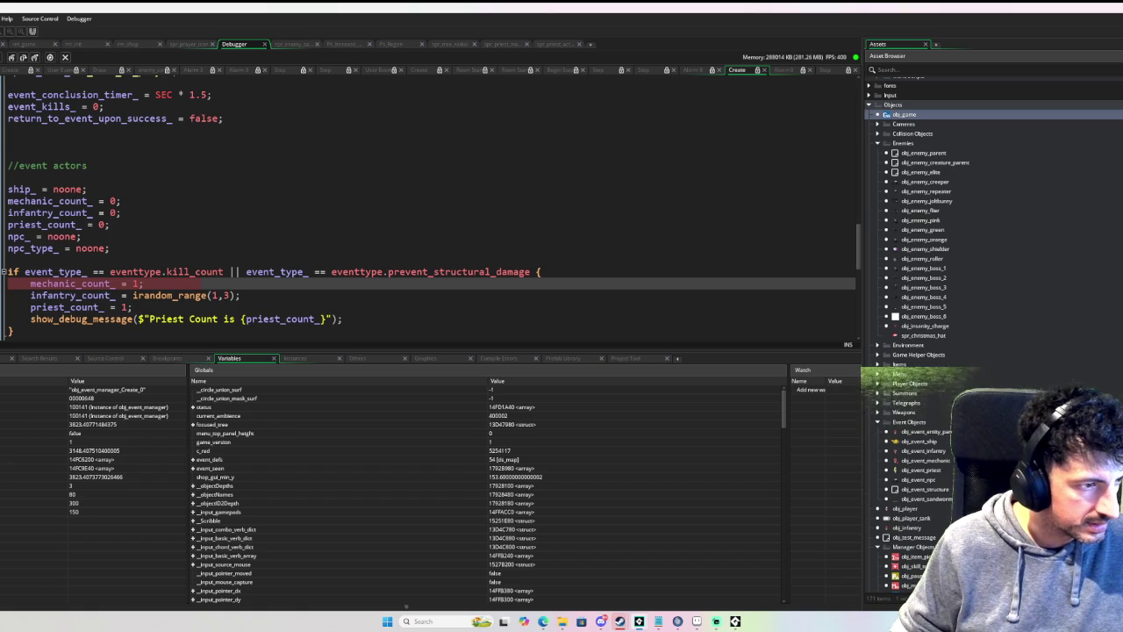
pyautogui.click(119, 406)
pyautogui.scroll(-1, 2, 423)
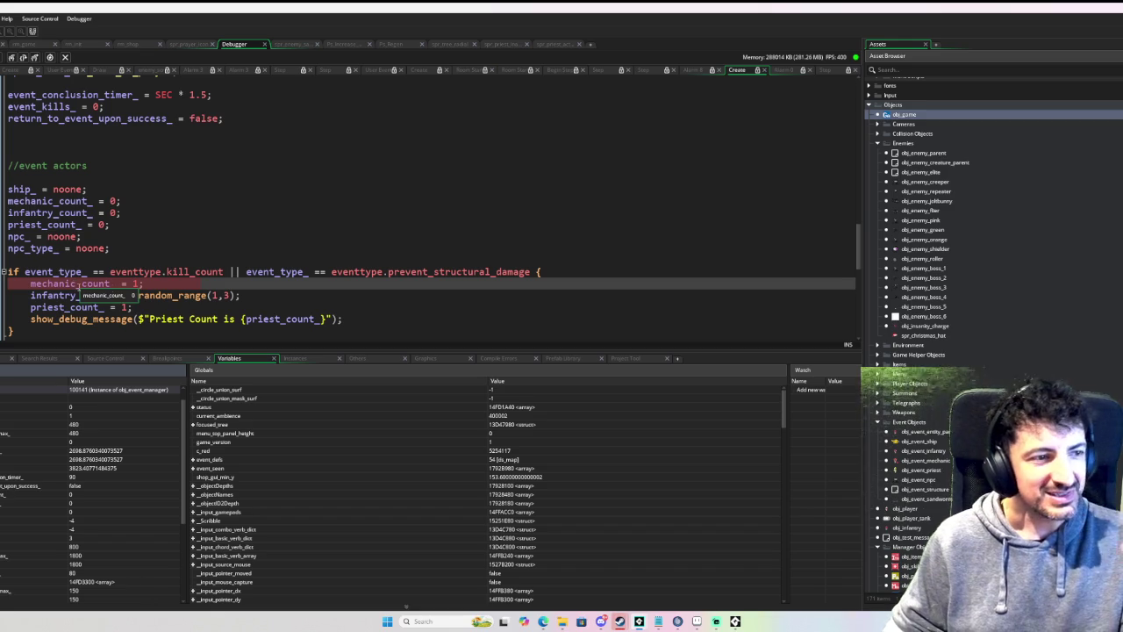
pyautogui.moveTo(255, 320)
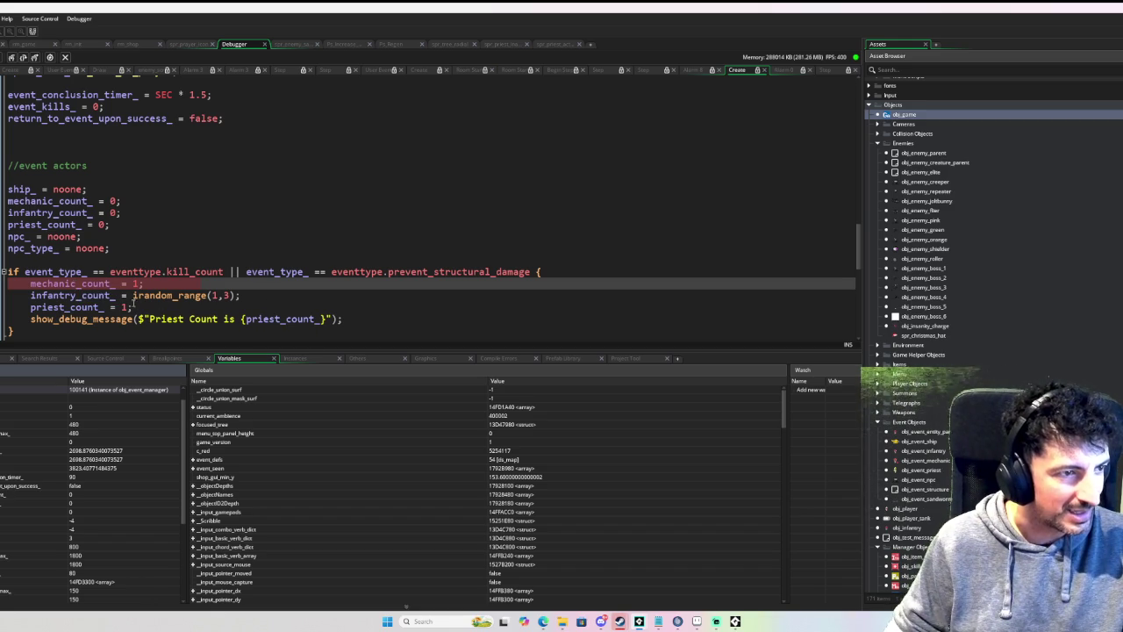
pyautogui.moveTo(104, 286)
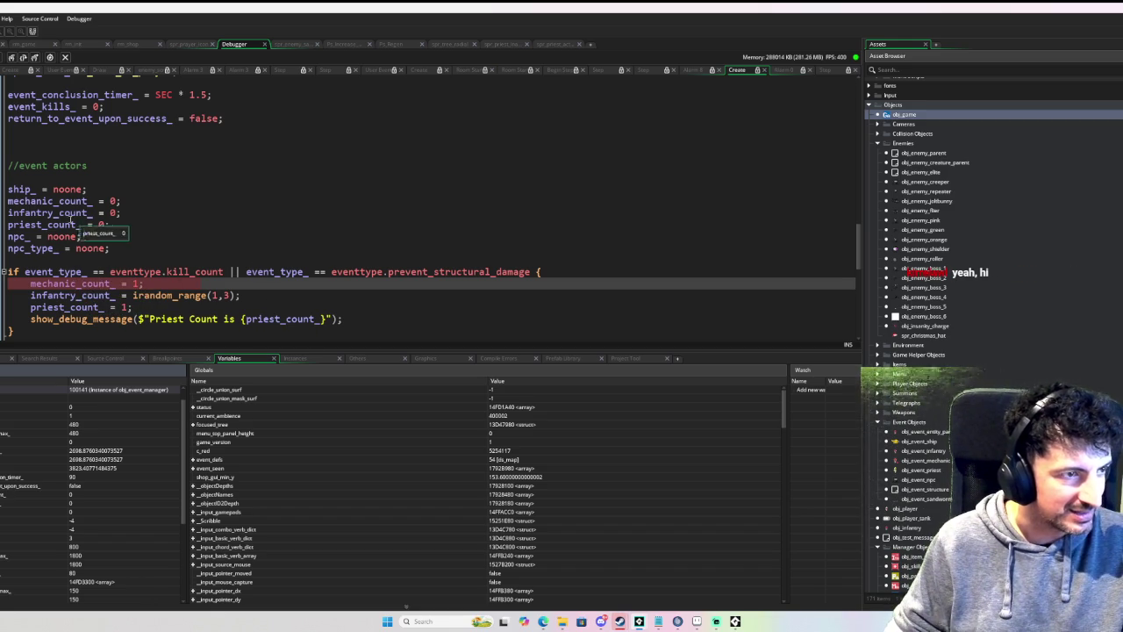
# Step: Inspect the mechanic_count_ lines, then step over mechanic_count_ = 1
pyautogui.click(10, 203)
pyautogui.moveTo(10, 202); pyautogui.dragTo(175, 203)
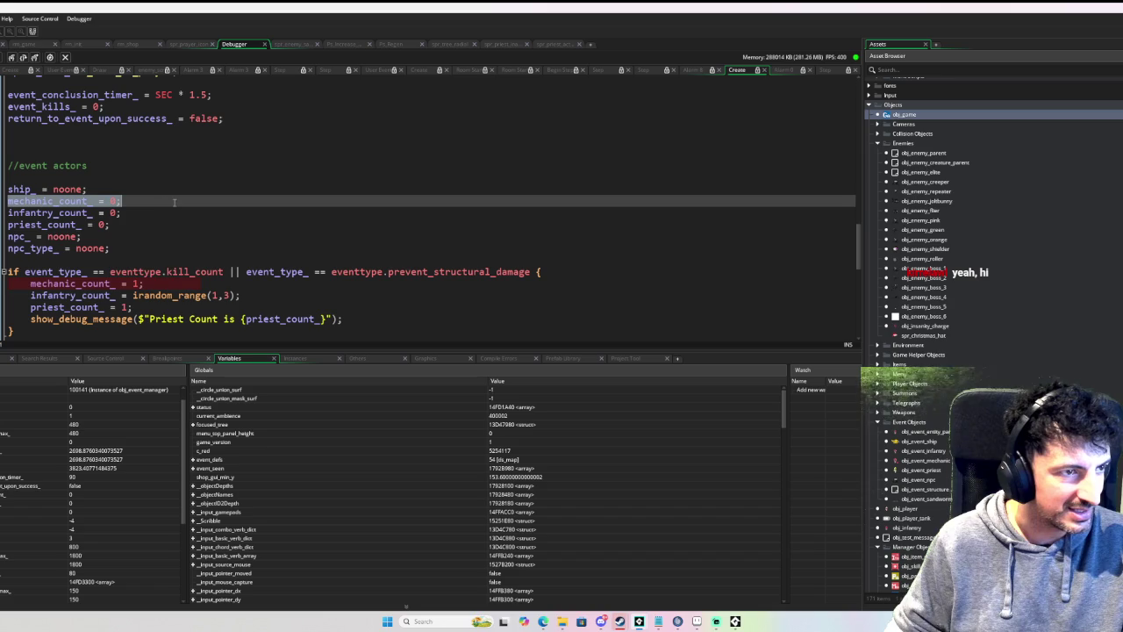
pyautogui.click(123, 285)
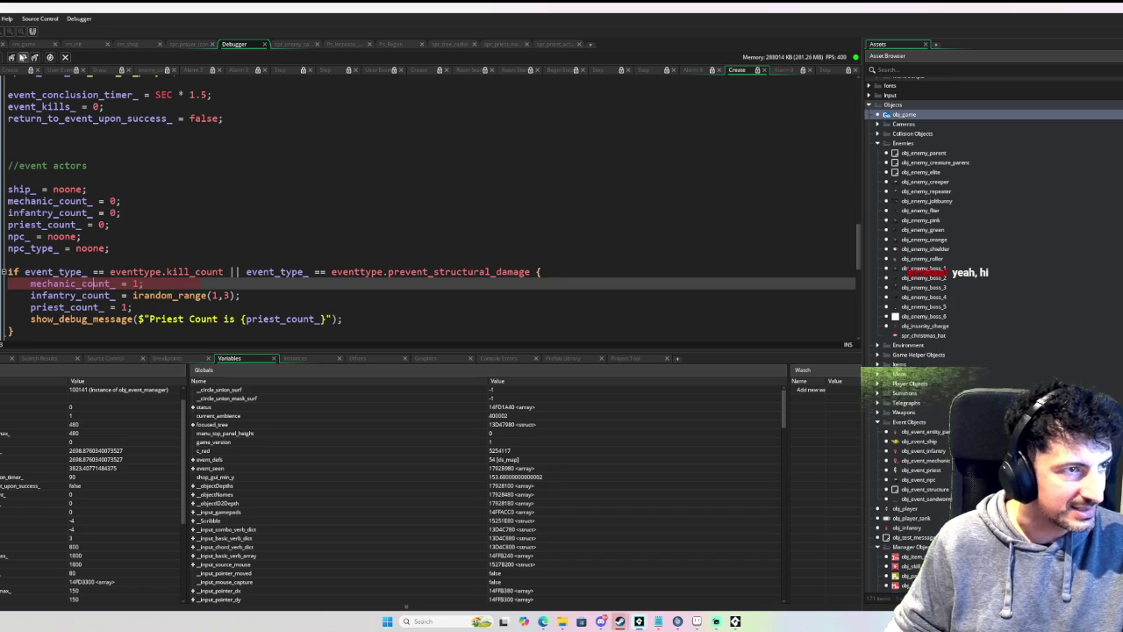
pyautogui.click(22, 57)
pyautogui.moveTo(92, 284)
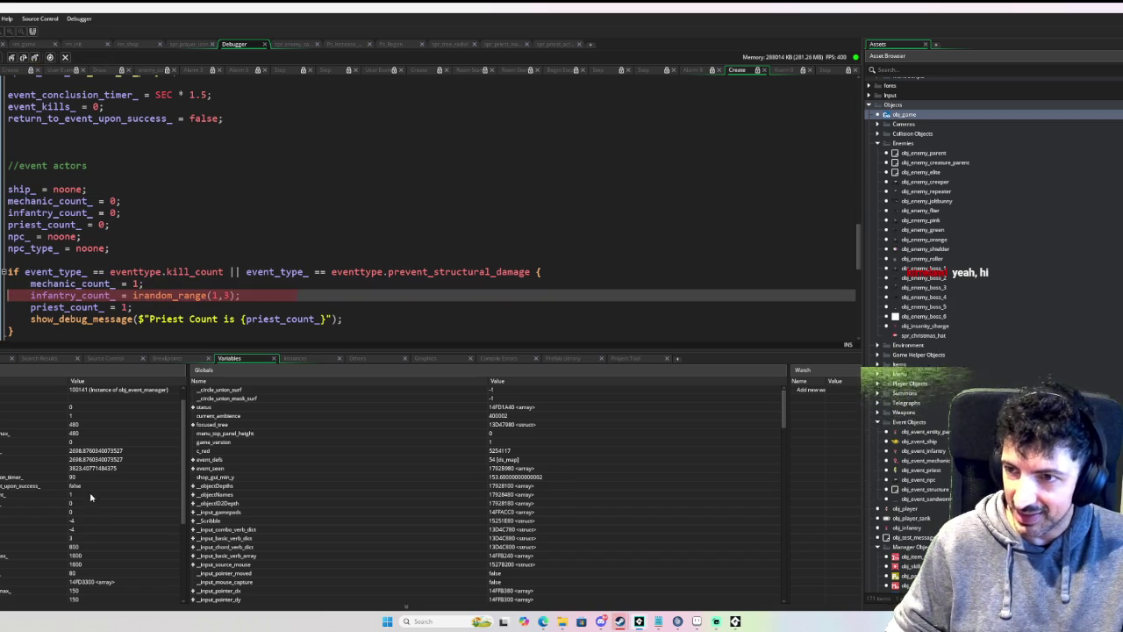
# Step: Step through the infantry_count_ irandom_range(1,3) line and the priest_count_ = 1 assignment
pyautogui.hscroll(-2, 18, 452)
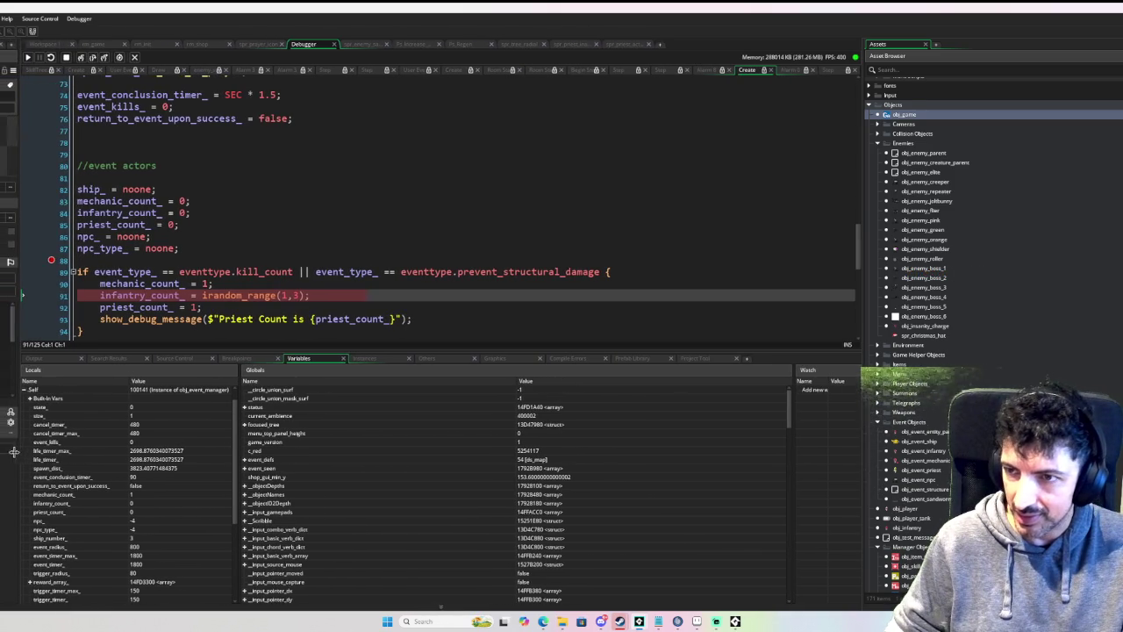
pyautogui.hscroll(1, 48, 474)
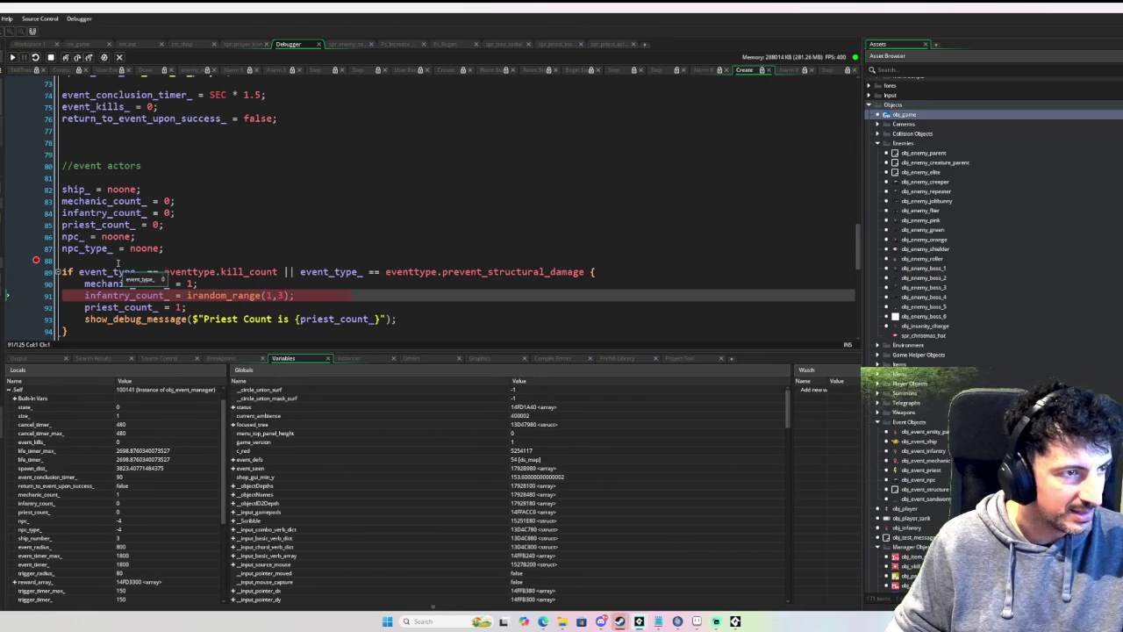
pyautogui.click(63, 213)
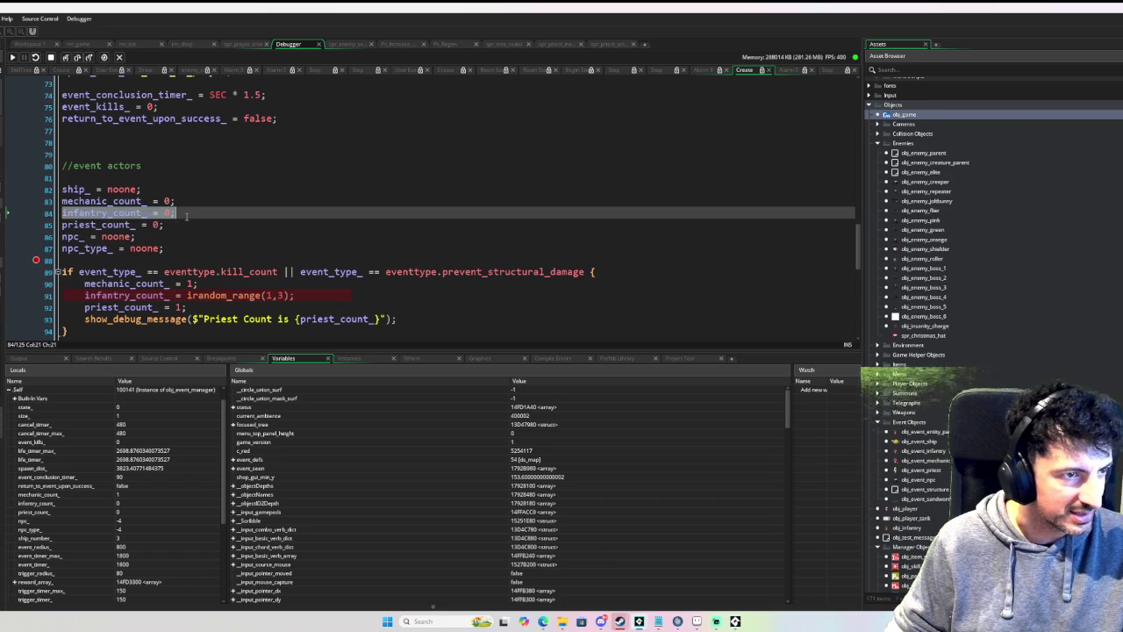
pyautogui.click(175, 296)
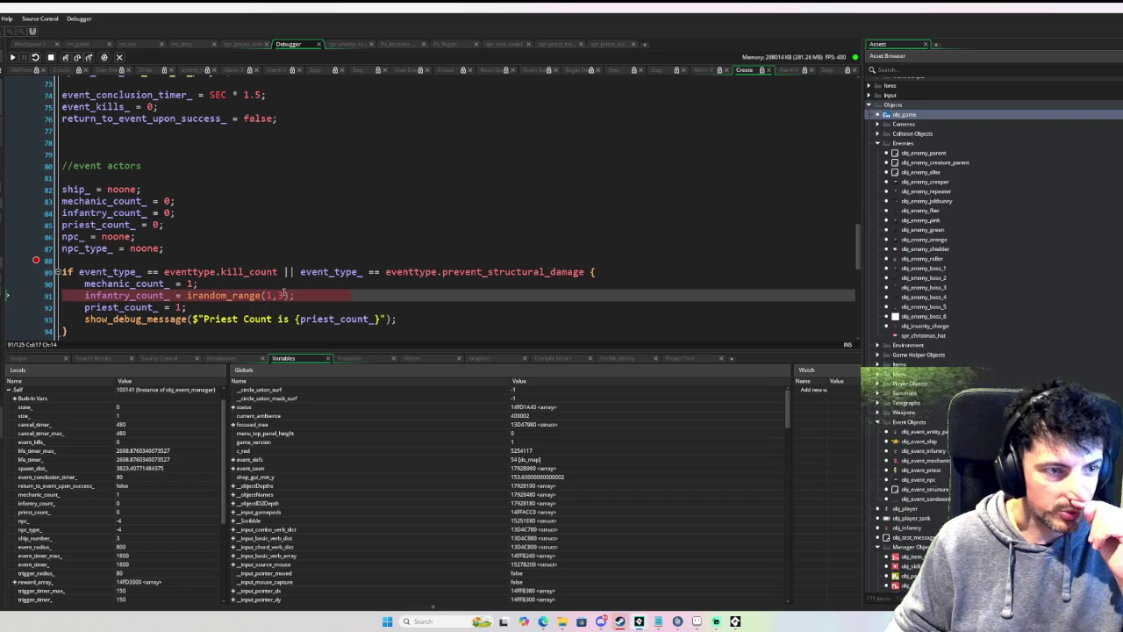
pyautogui.click(77, 58)
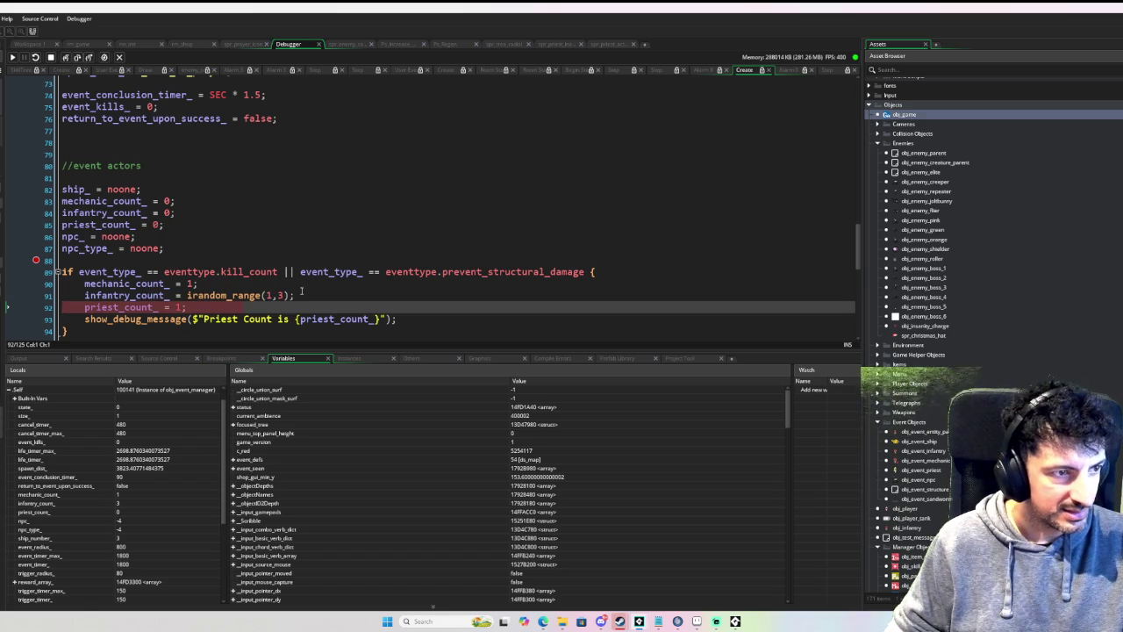
pyautogui.moveTo(123, 308)
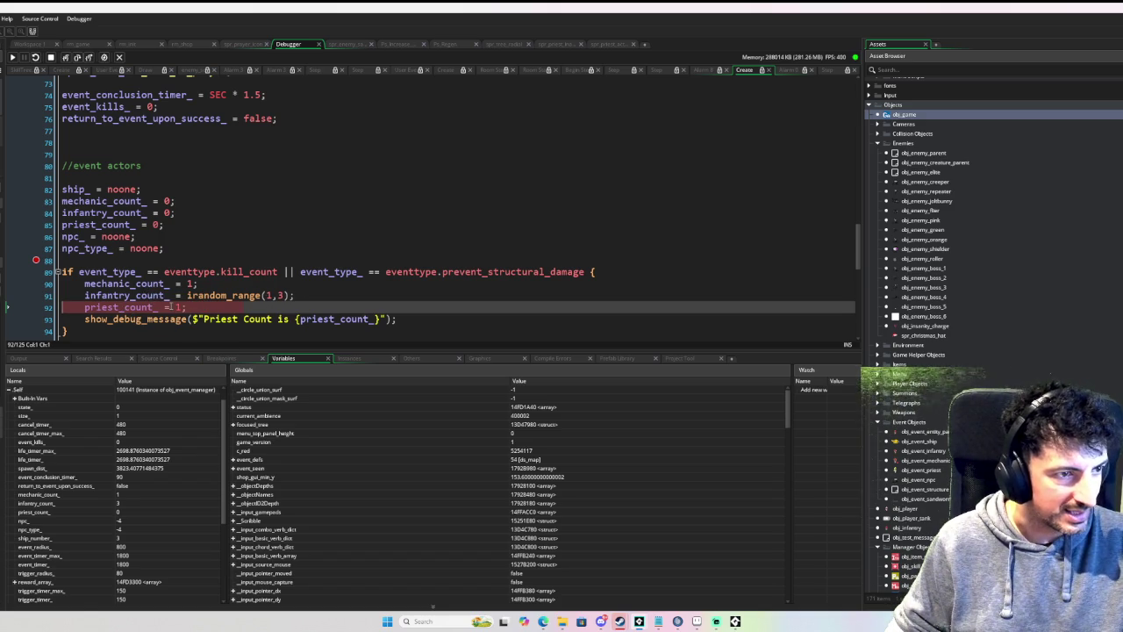
pyautogui.moveTo(130, 226)
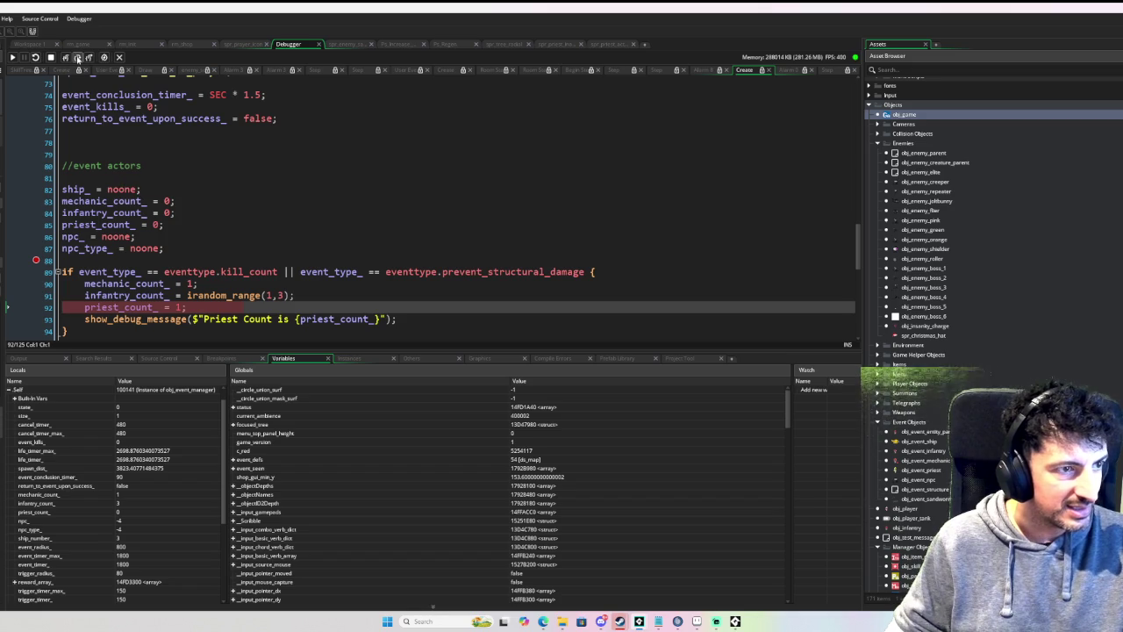
pyautogui.click(77, 58)
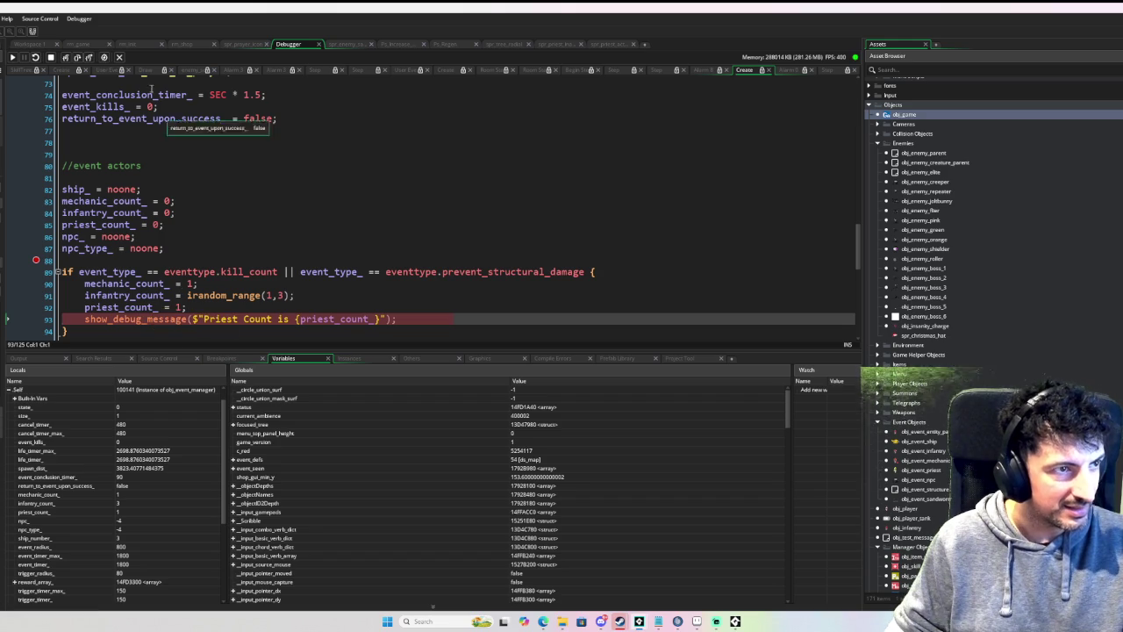
# Step: Step past the debug message and through the indicator setup to the sandworm_shake_ line
pyautogui.click(77, 58)
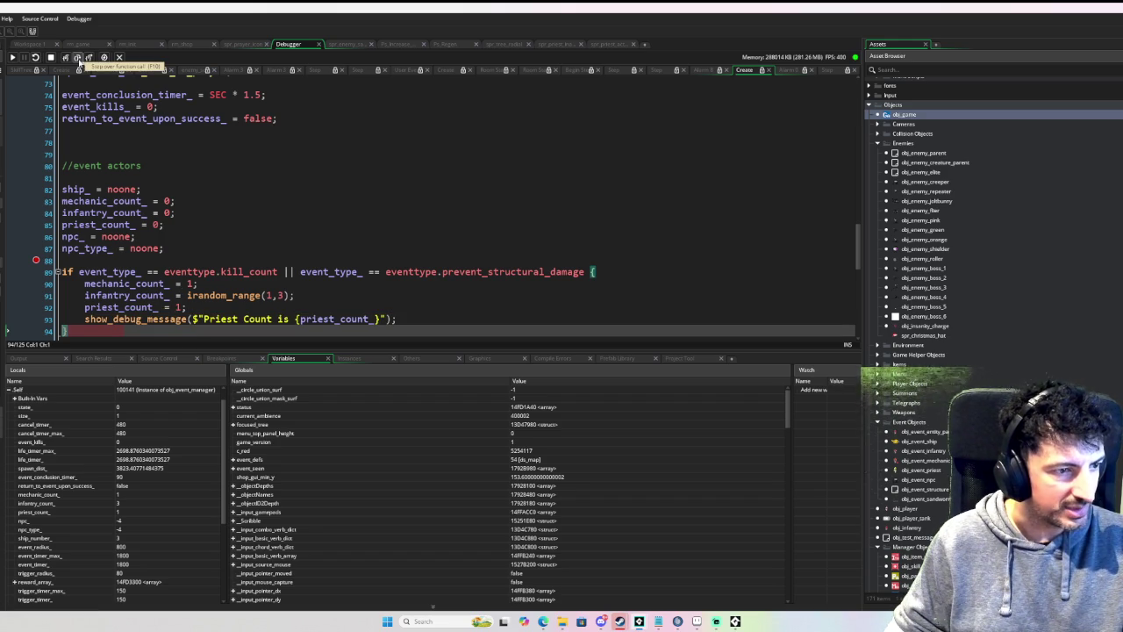
pyautogui.click(77, 58)
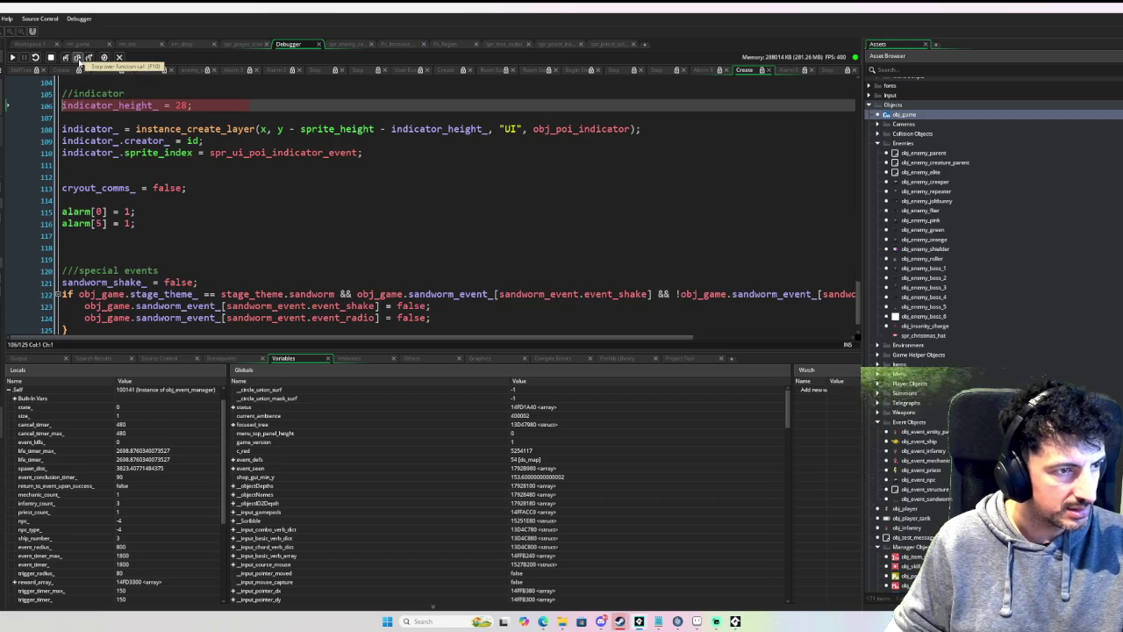
pyautogui.click(77, 57)
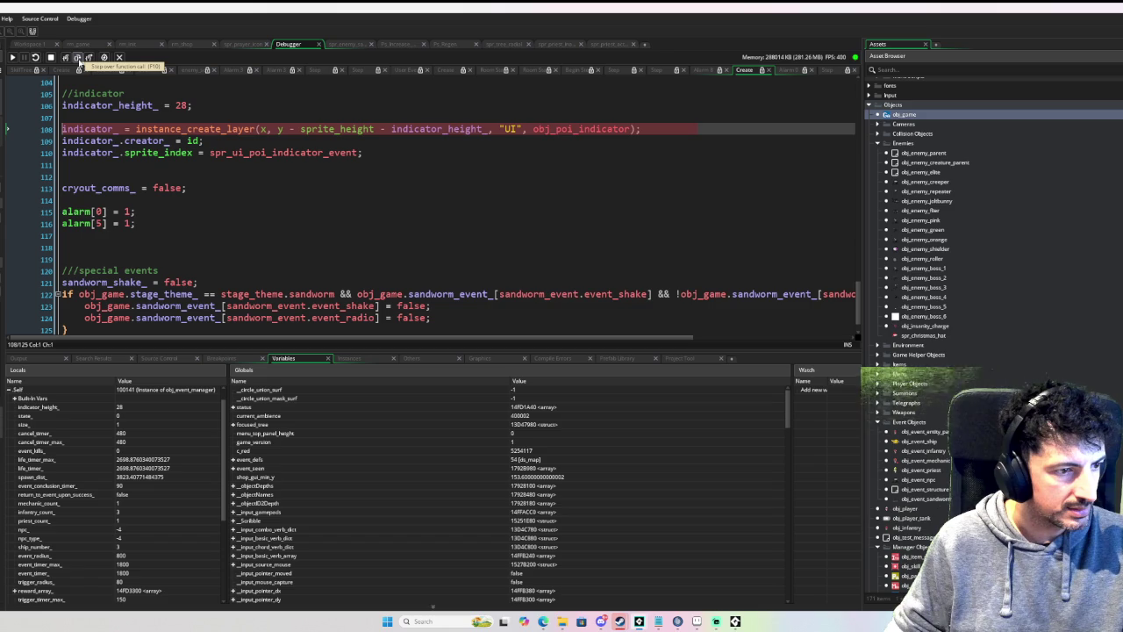
pyautogui.click(77, 58)
pyautogui.click(78, 58)
pyautogui.click(77, 58)
pyautogui.click(77, 58)
pyautogui.click(77, 58)
pyautogui.click(77, 58)
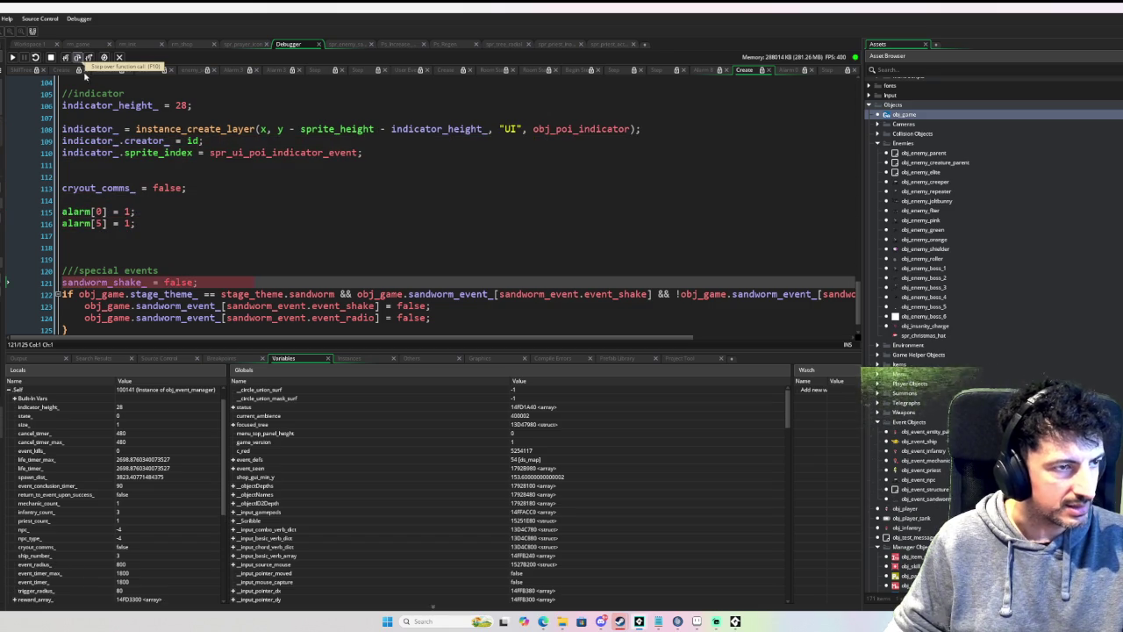
pyautogui.click(77, 58)
# Step: Continue to the Alarm 0 breakpoint, step into the priest block, remove that breakpoint, and resume
pyautogui.scroll(3, 117, 140)
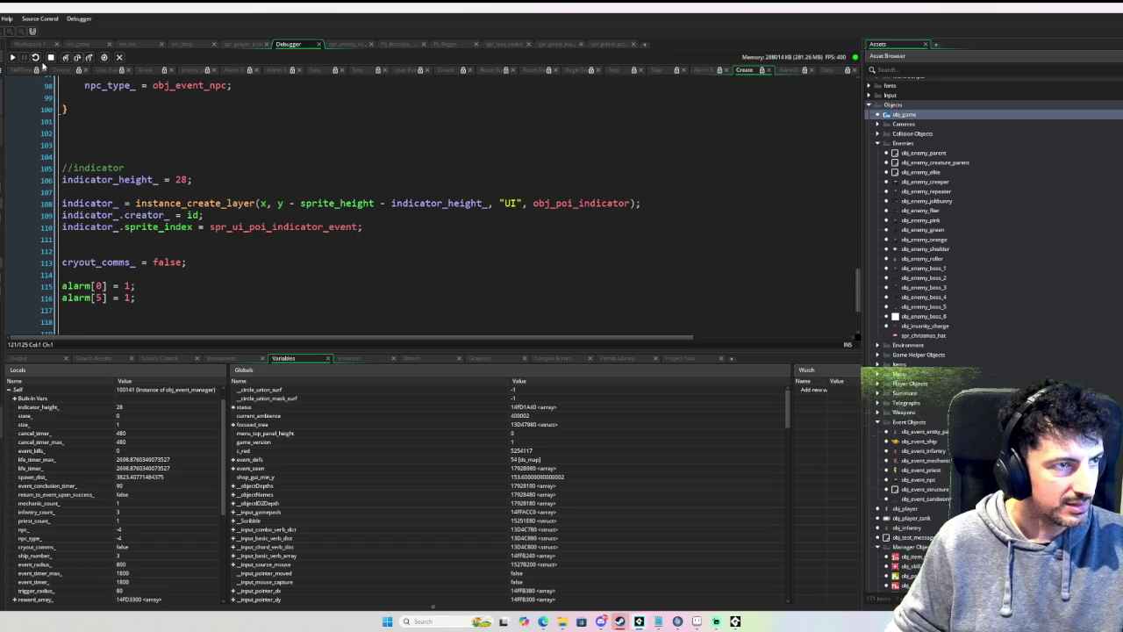
pyautogui.click(12, 58)
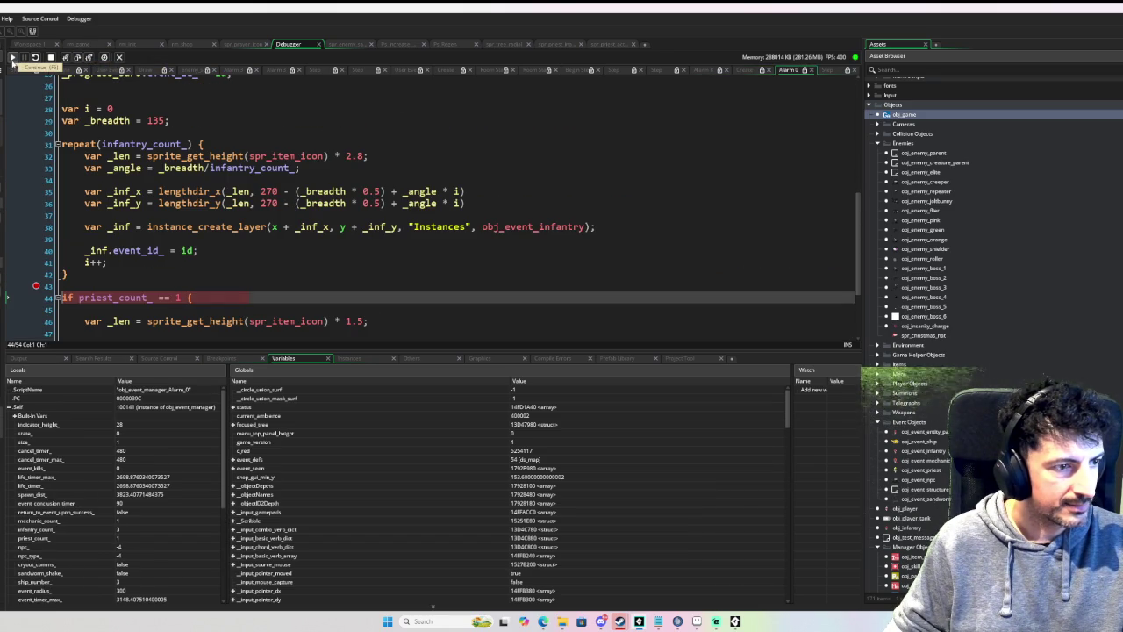
pyautogui.scroll(-3, 154, 204)
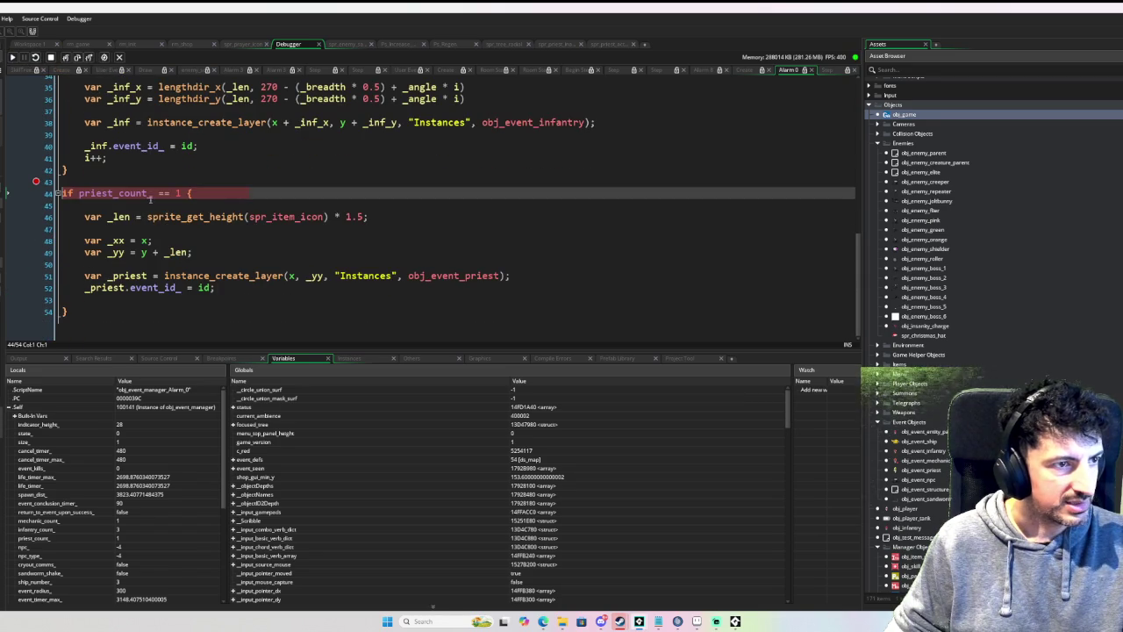
pyautogui.click(76, 57)
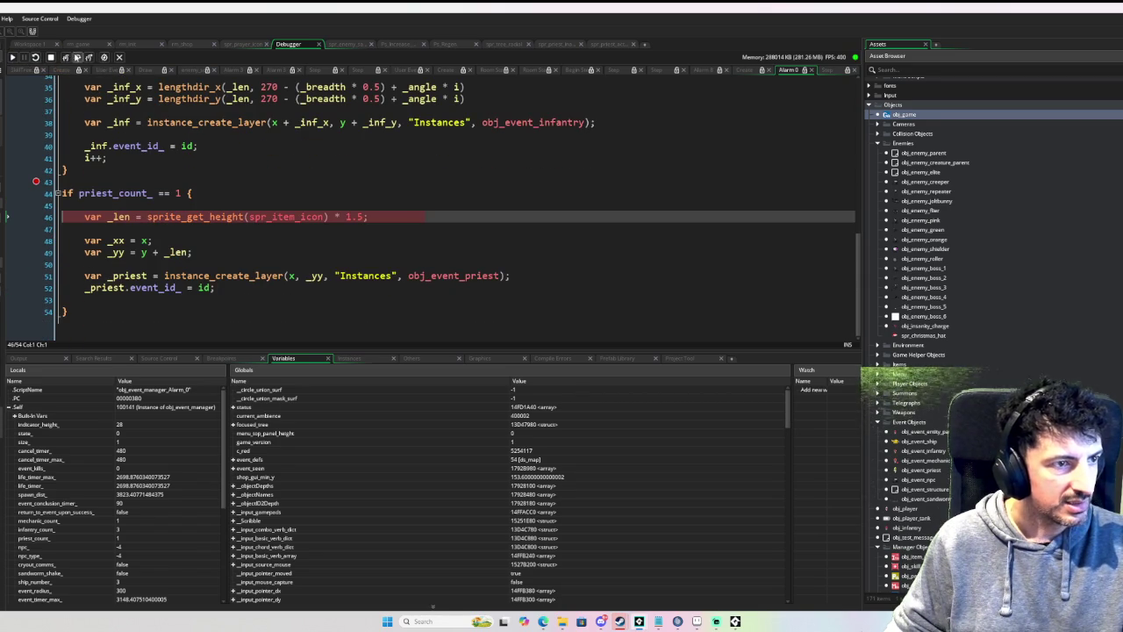
pyautogui.click(35, 180)
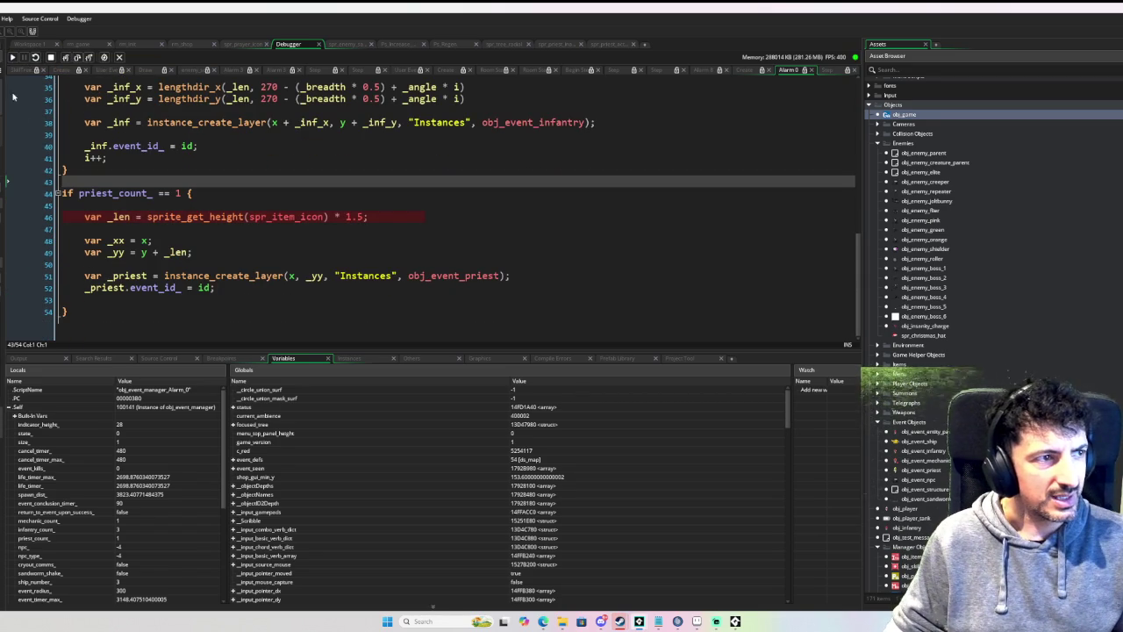
pyautogui.click(14, 58)
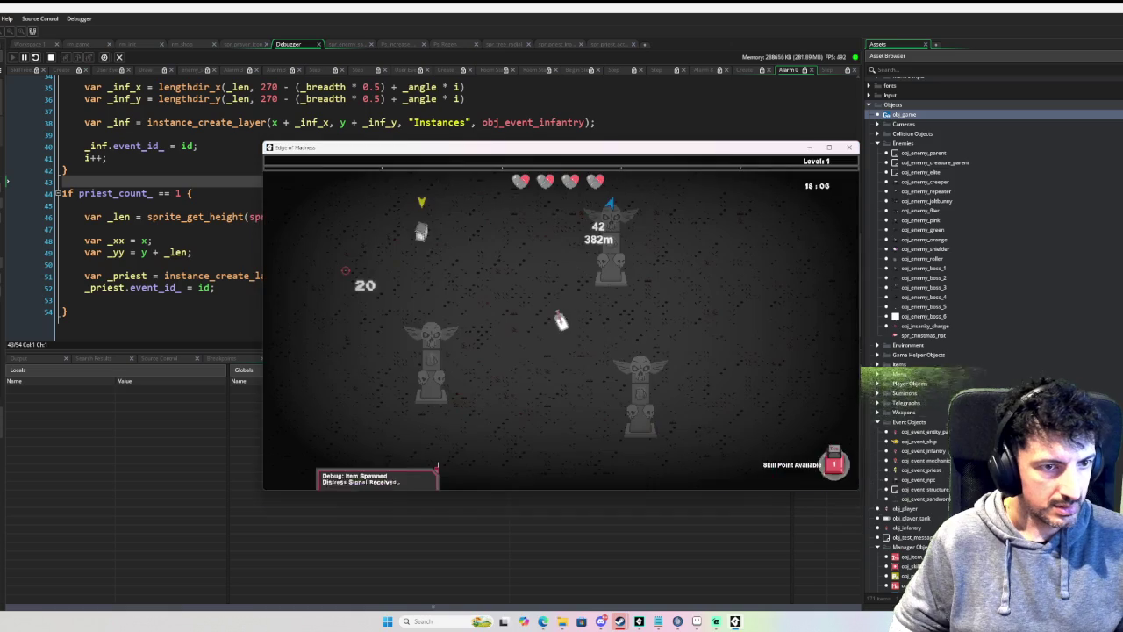
# Step: Play fullscreen toward the yellow vehicle target up to level 5, then bring up Task View
pyautogui.press('w')
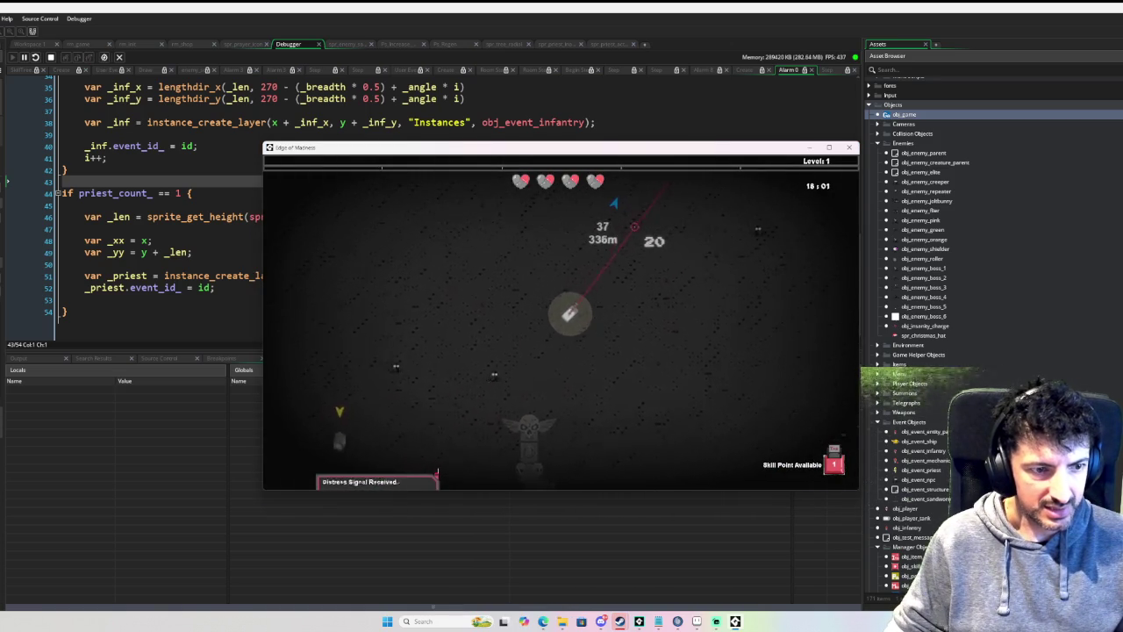
pyautogui.press('F11')
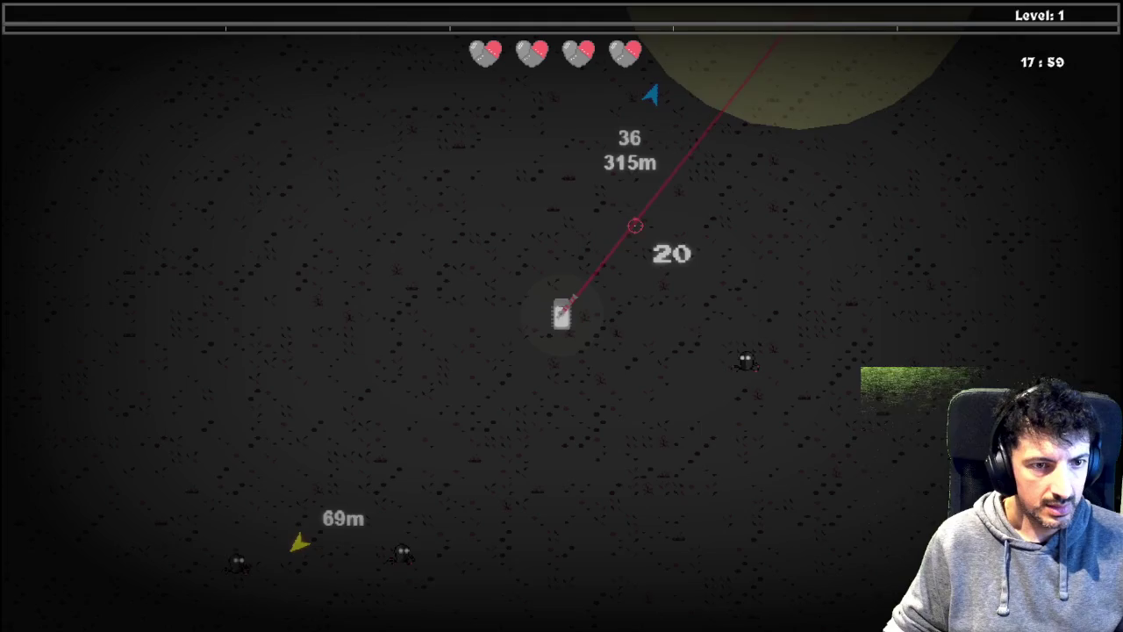
pyautogui.press('w')
pyautogui.press('w')
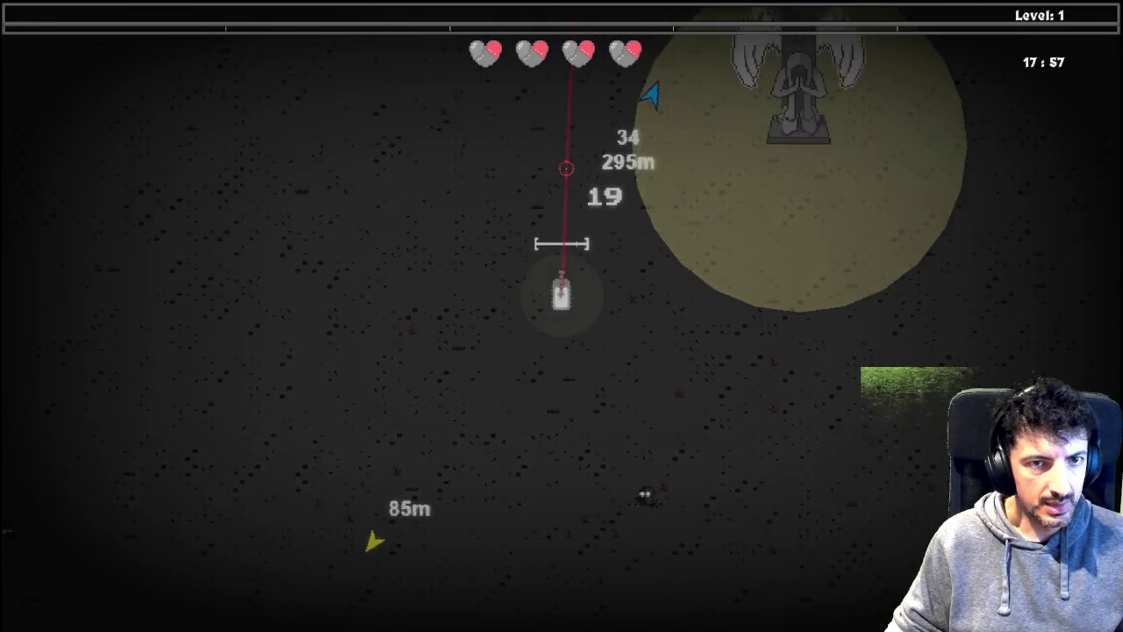
pyautogui.press('w')
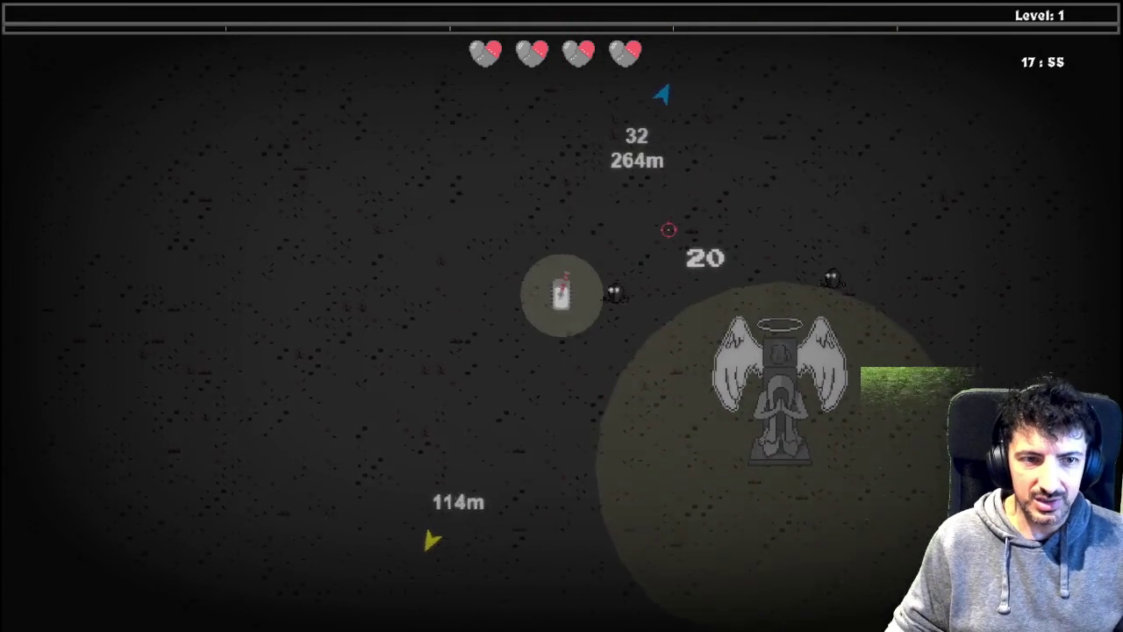
pyautogui.press('w')
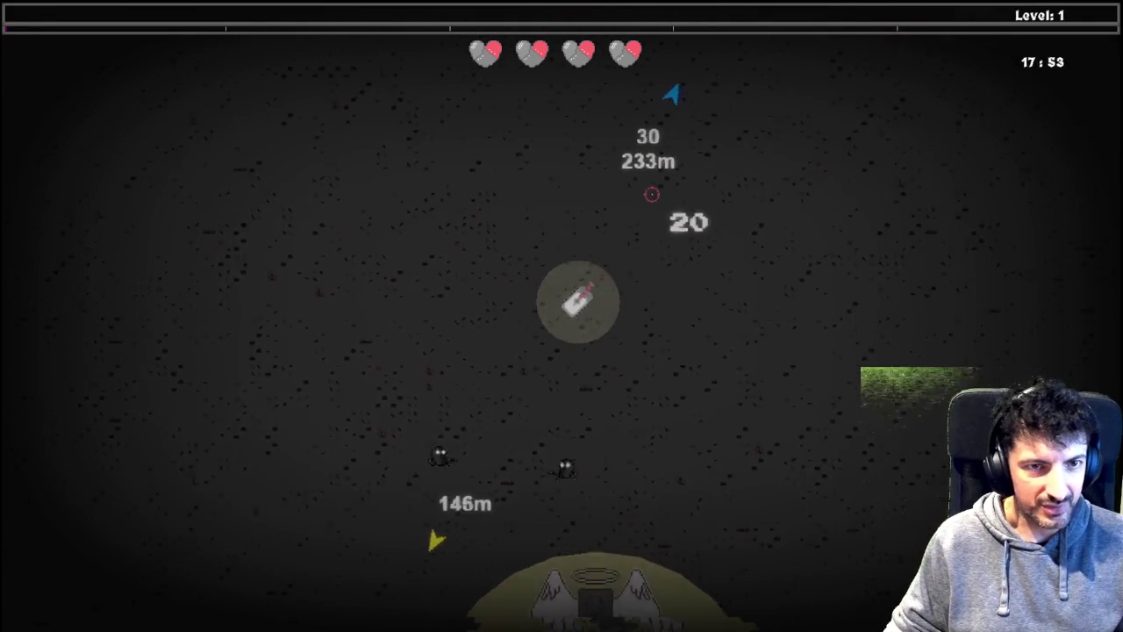
pyautogui.press('w')
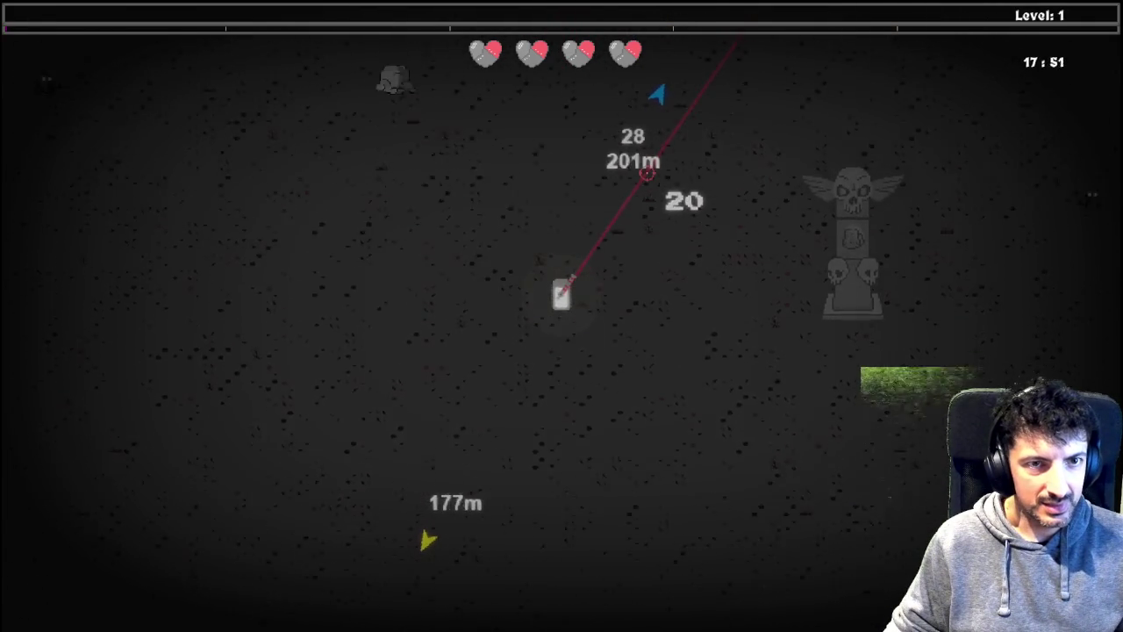
pyautogui.press('w')
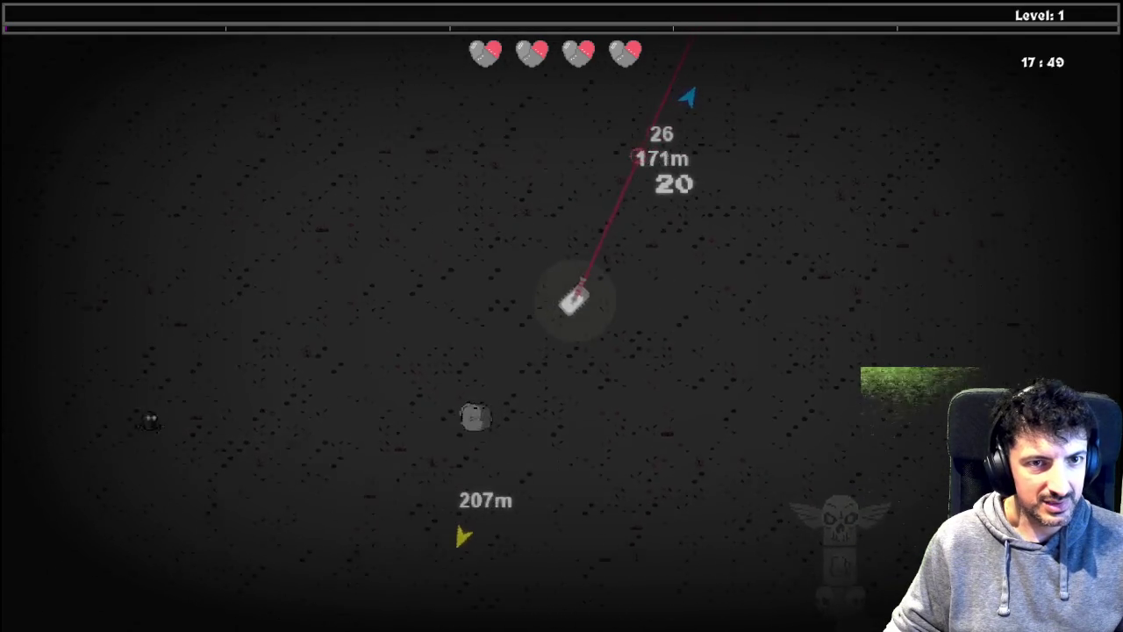
pyautogui.press('w')
pyautogui.press('d')
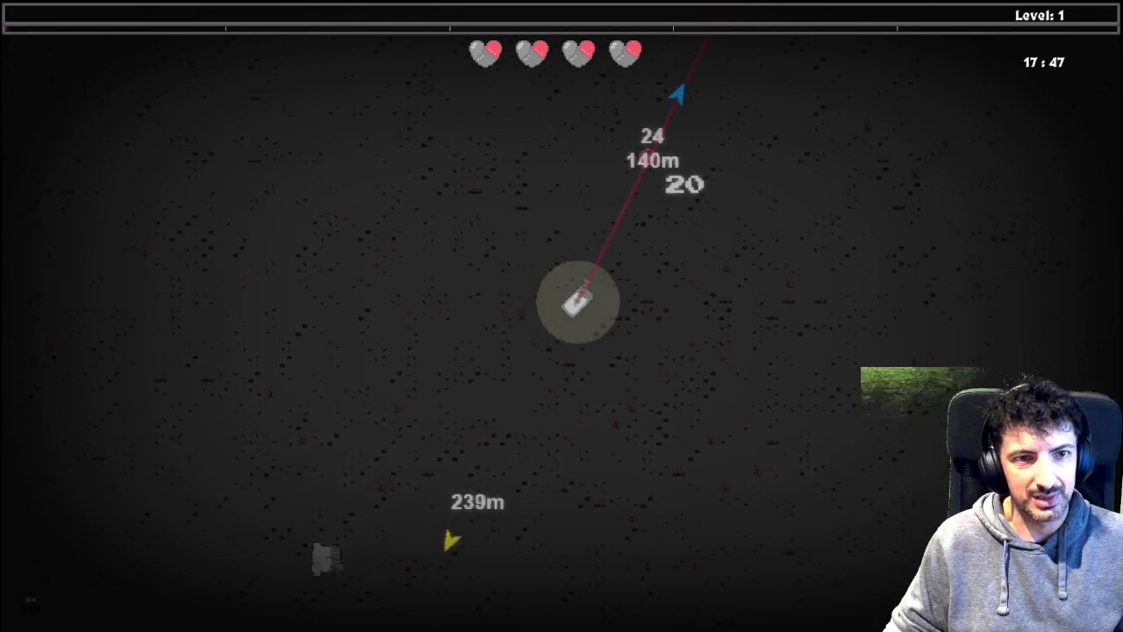
pyautogui.press('w')
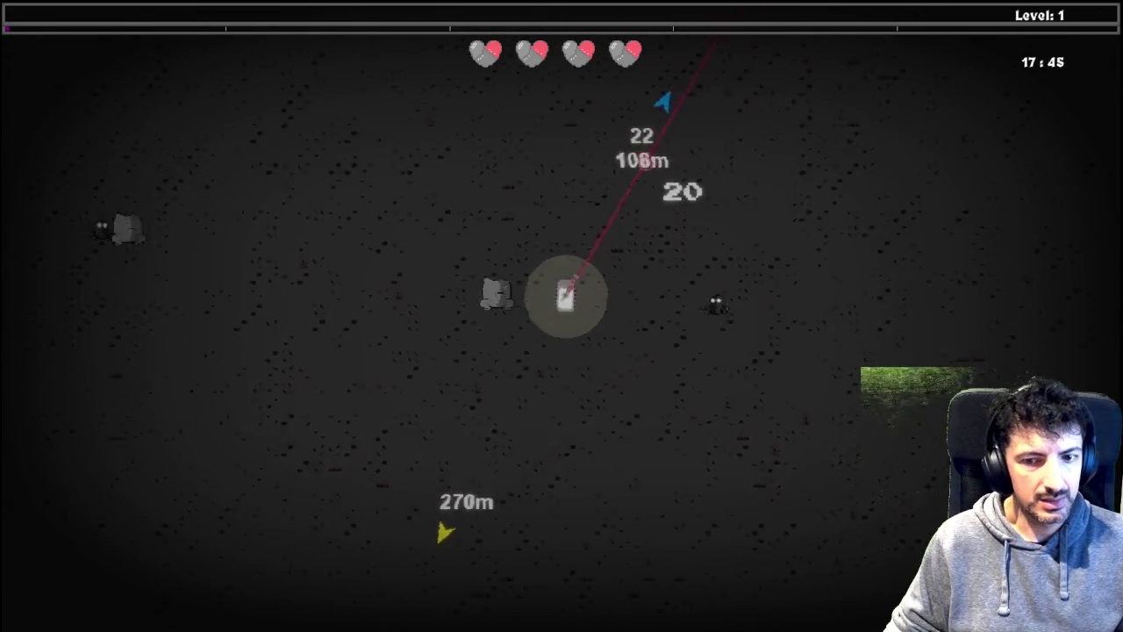
pyautogui.press('w')
pyautogui.press('w')
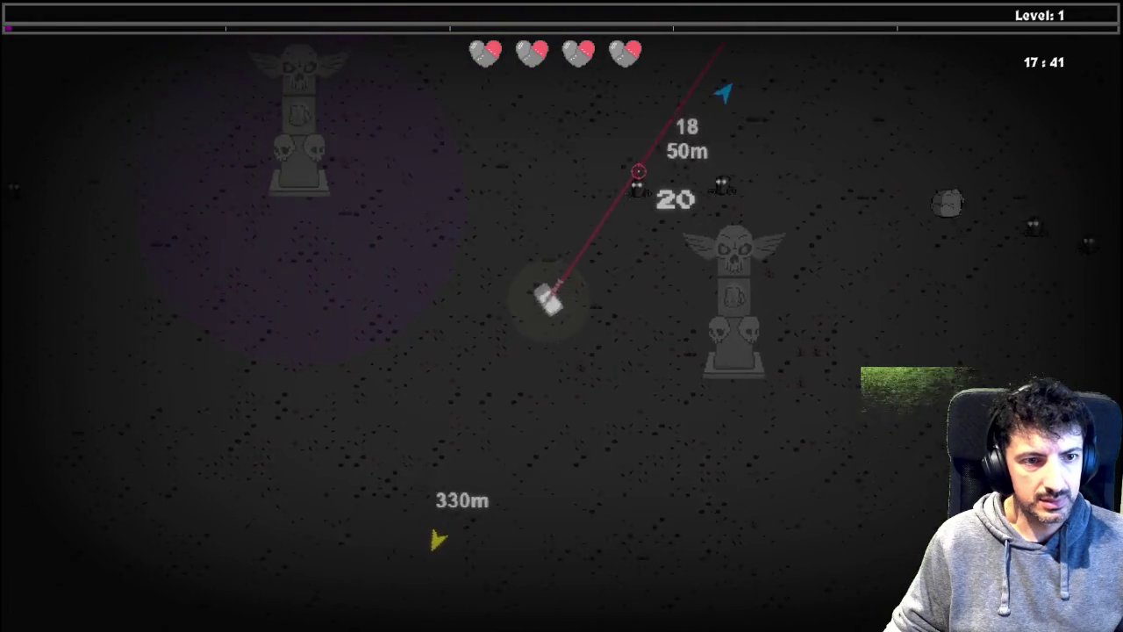
pyautogui.press('w')
pyautogui.hotkey('w', 'd')
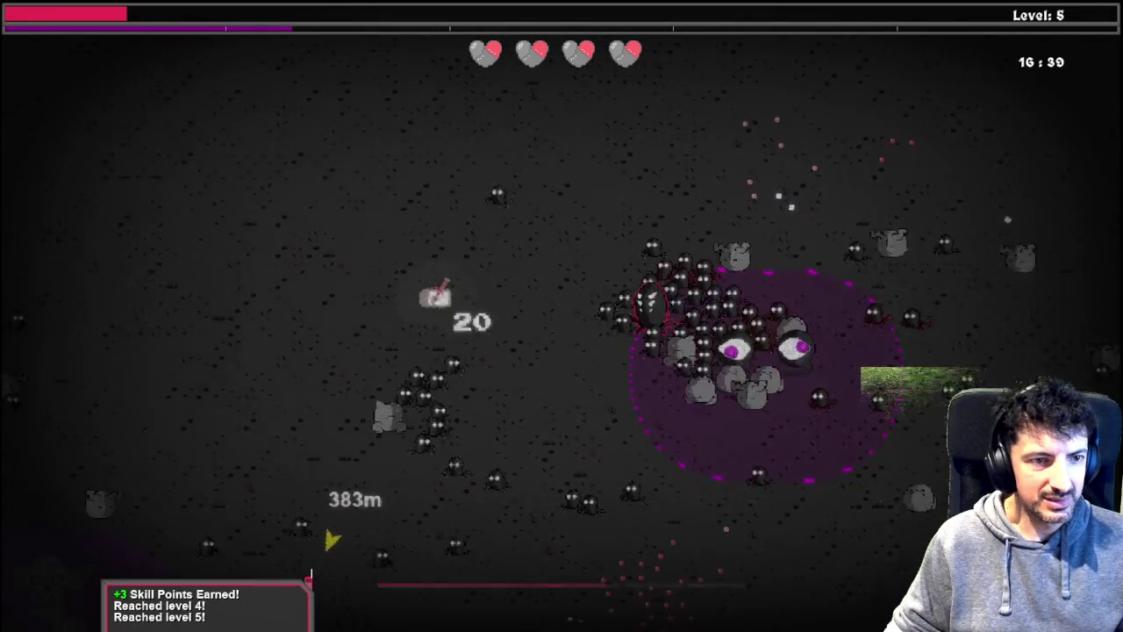
pyautogui.press('super+Tab')
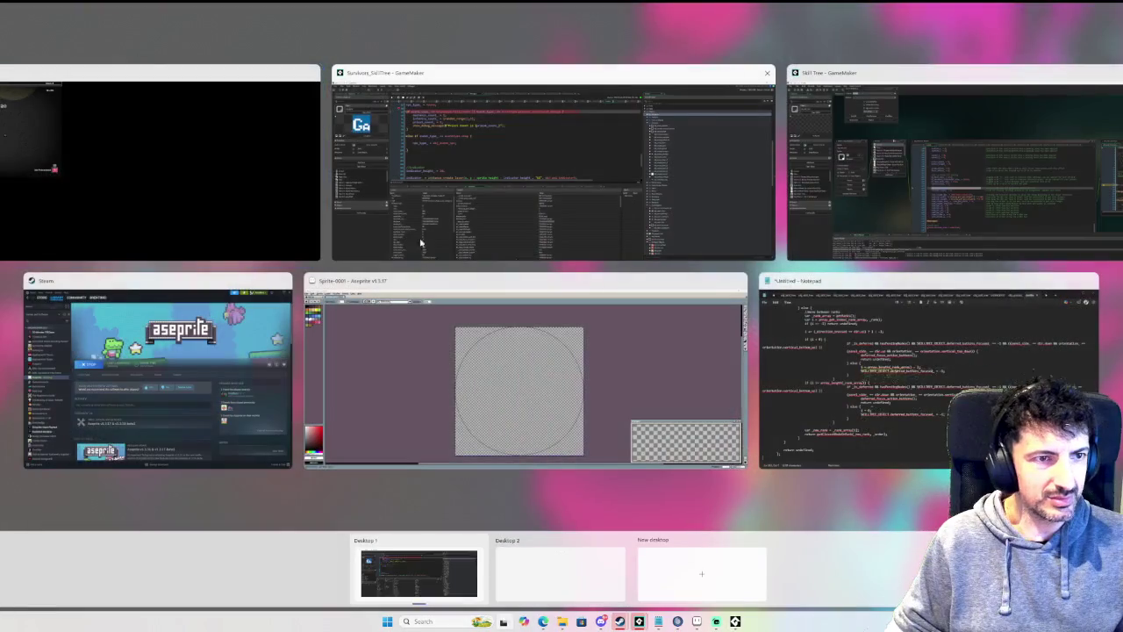
# Step: Remove the line 88 breakpoint, resume the game, and make it fullscreen
pyautogui.click(439, 243)
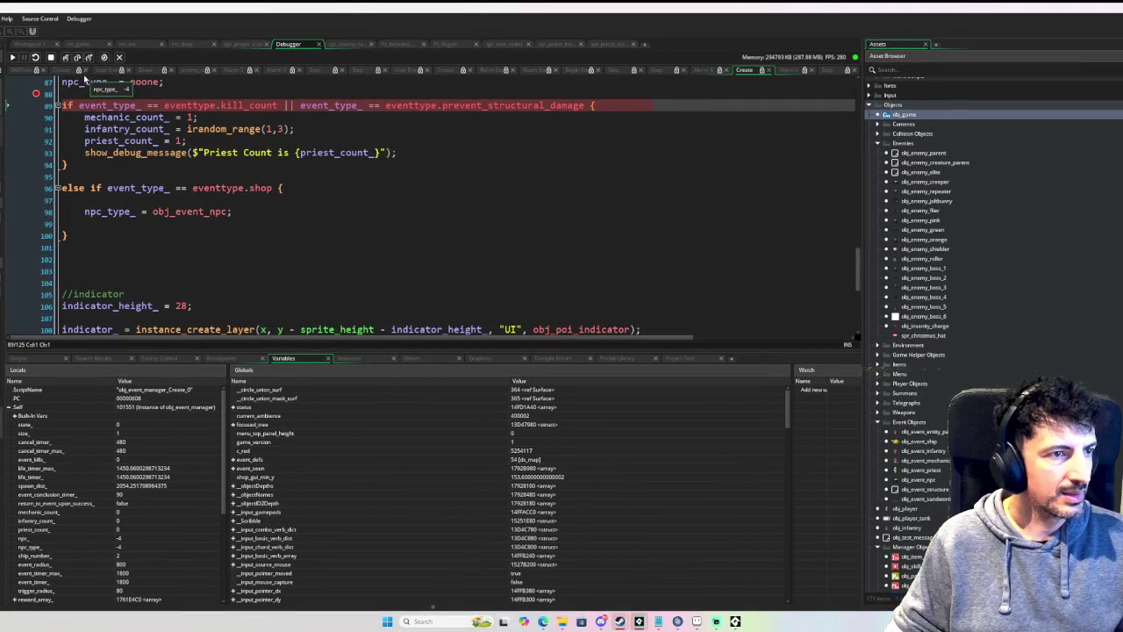
pyautogui.click(36, 94)
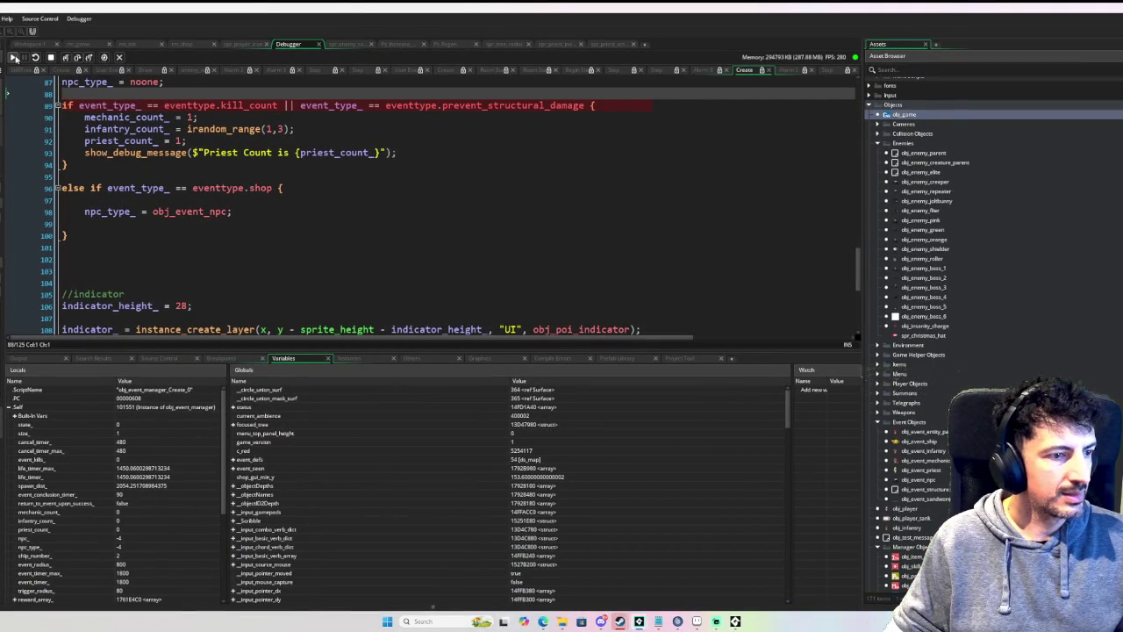
pyautogui.press('F5')
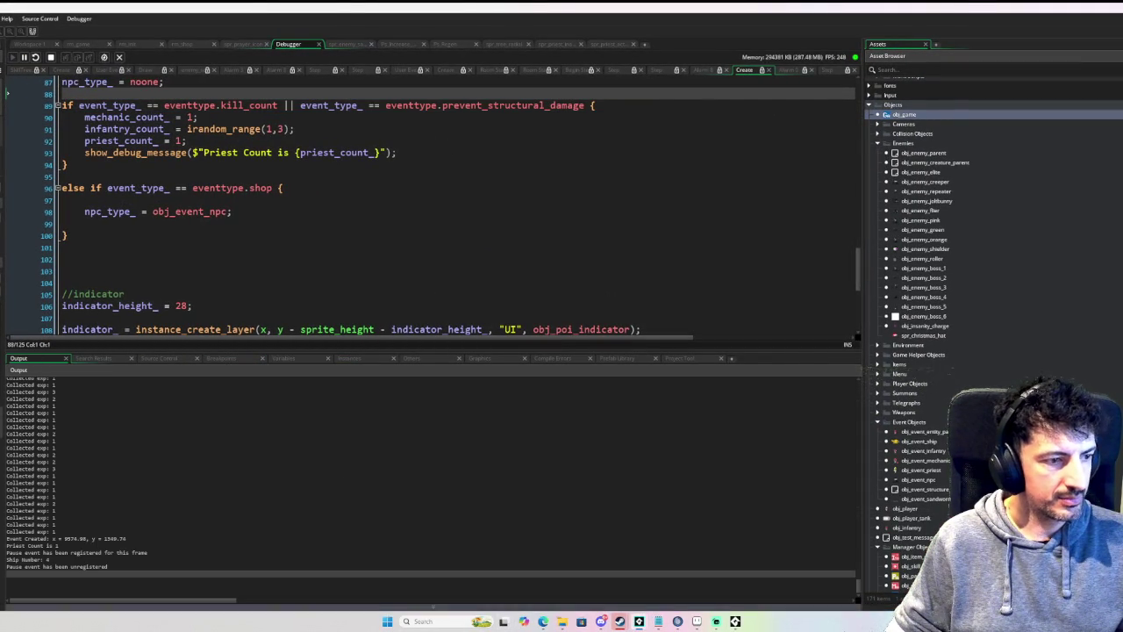
pyautogui.click(735, 621)
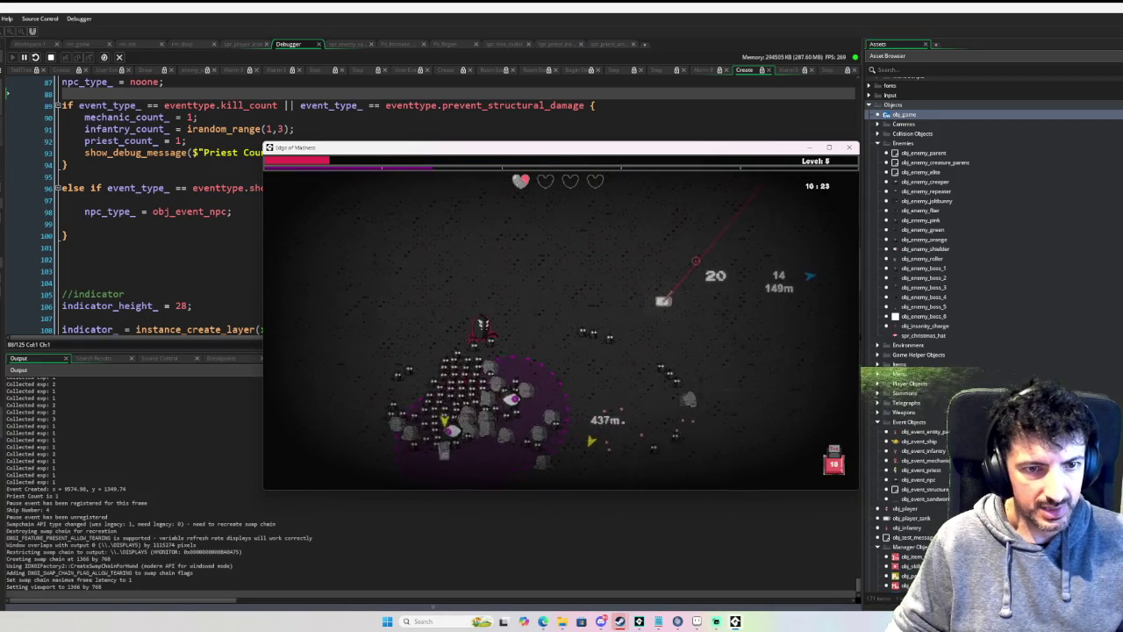
pyautogui.press('F11')
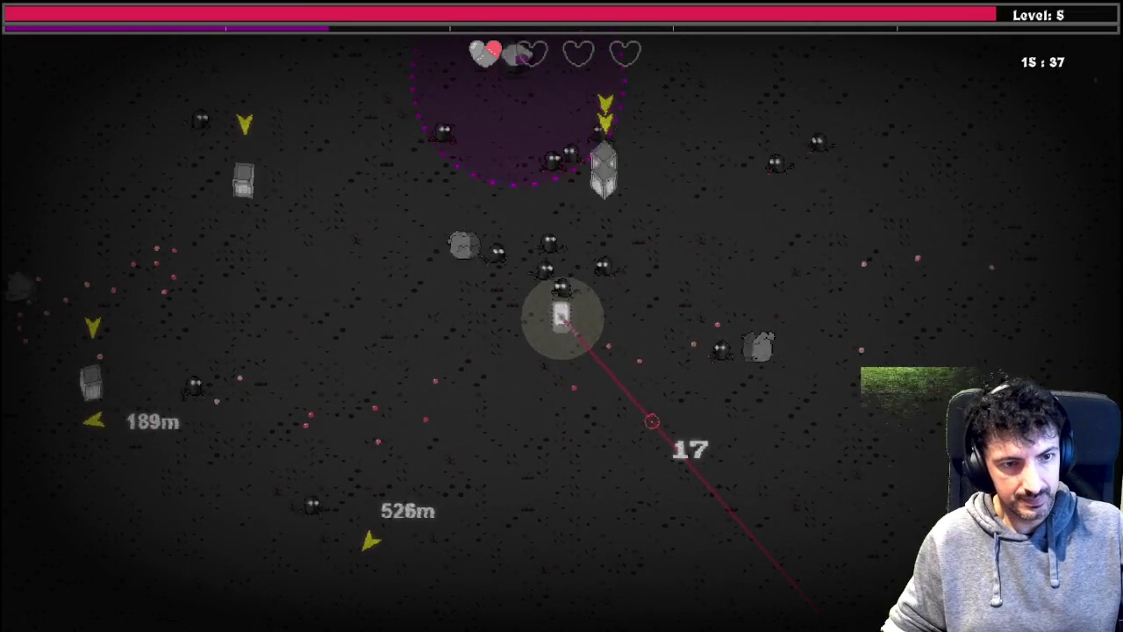
# Step: After the player dies, back out to the title menu and exit the game
pyautogui.press('Return')
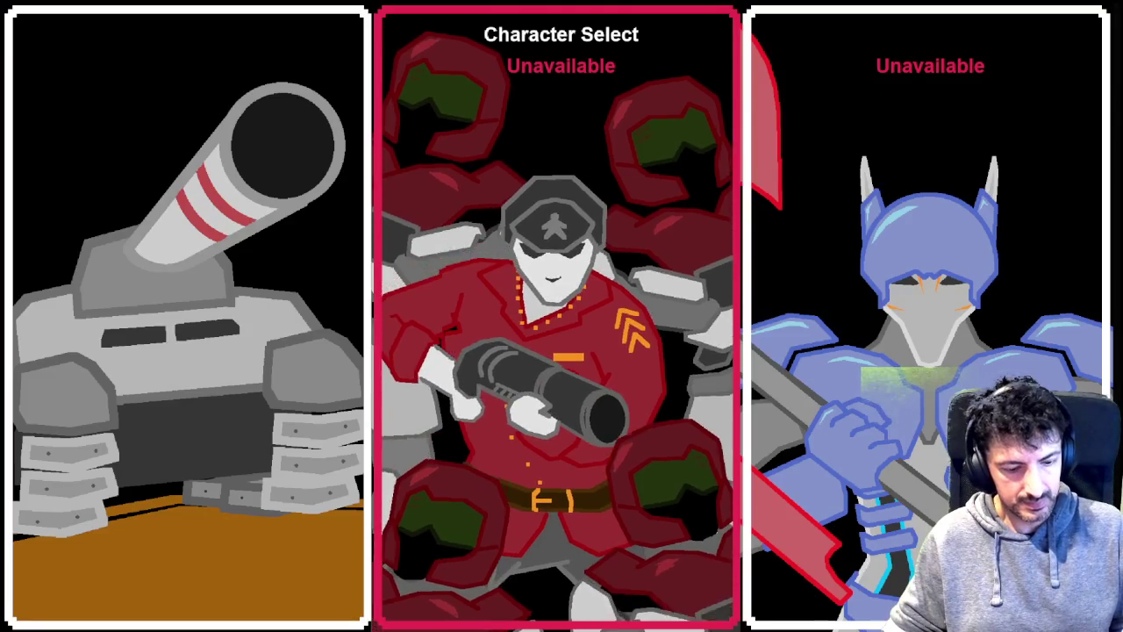
pyautogui.press('Escape')
pyautogui.press('Up')
pyautogui.press('Return')
pyautogui.press('Down')
pyautogui.press('Return')
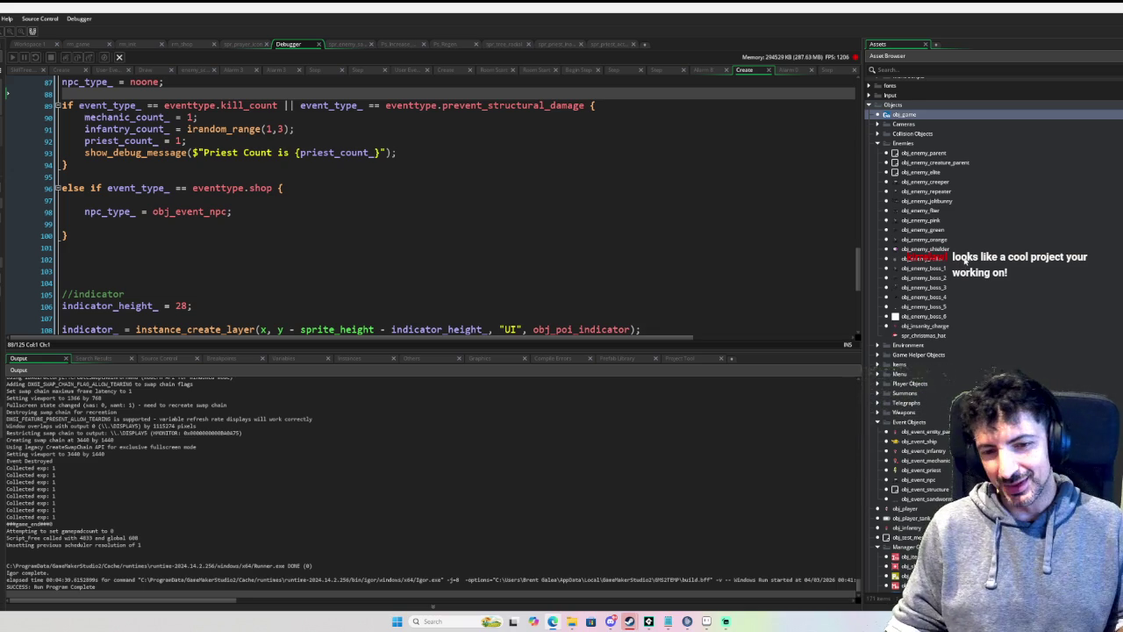
pyautogui.scroll(-2, 994, 334)
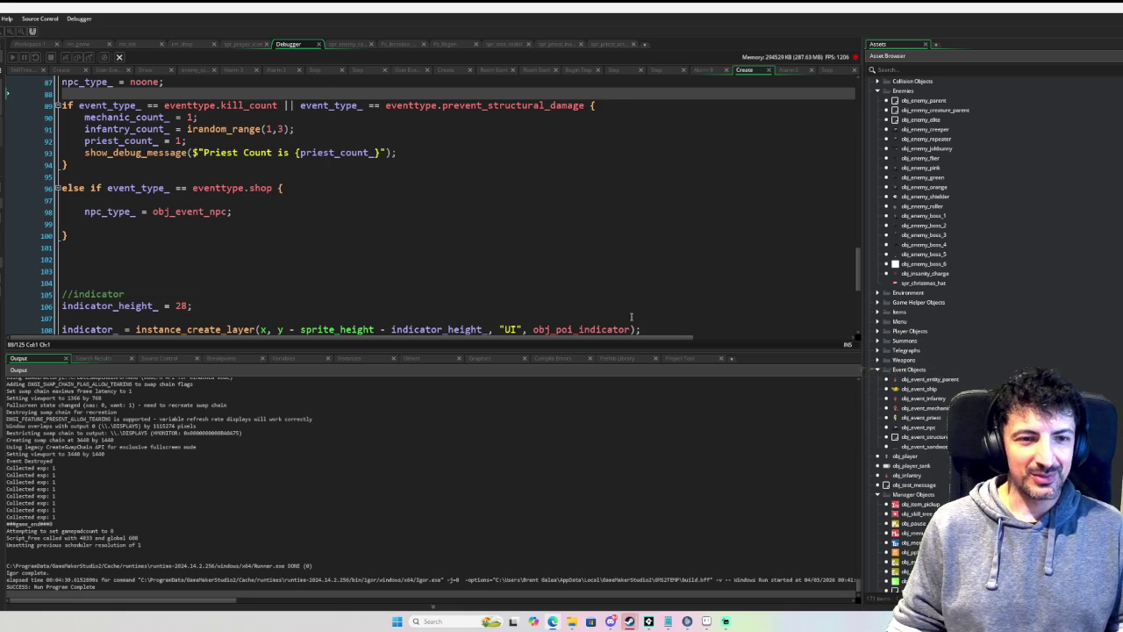
pyautogui.moveTo(623, 352); pyautogui.dragTo(623, 454)
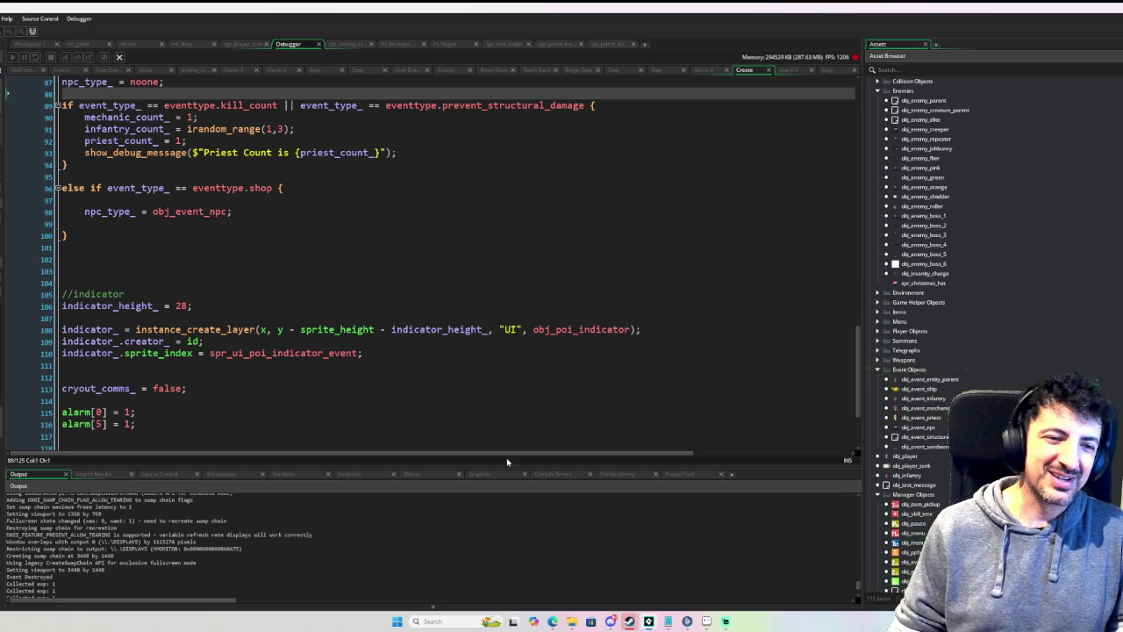
# Step: Drag the editor/output splitter down to enlarge the code editor, then open obj_event_priest
pyautogui.moveTo(501, 467); pyautogui.dragTo(498, 484)
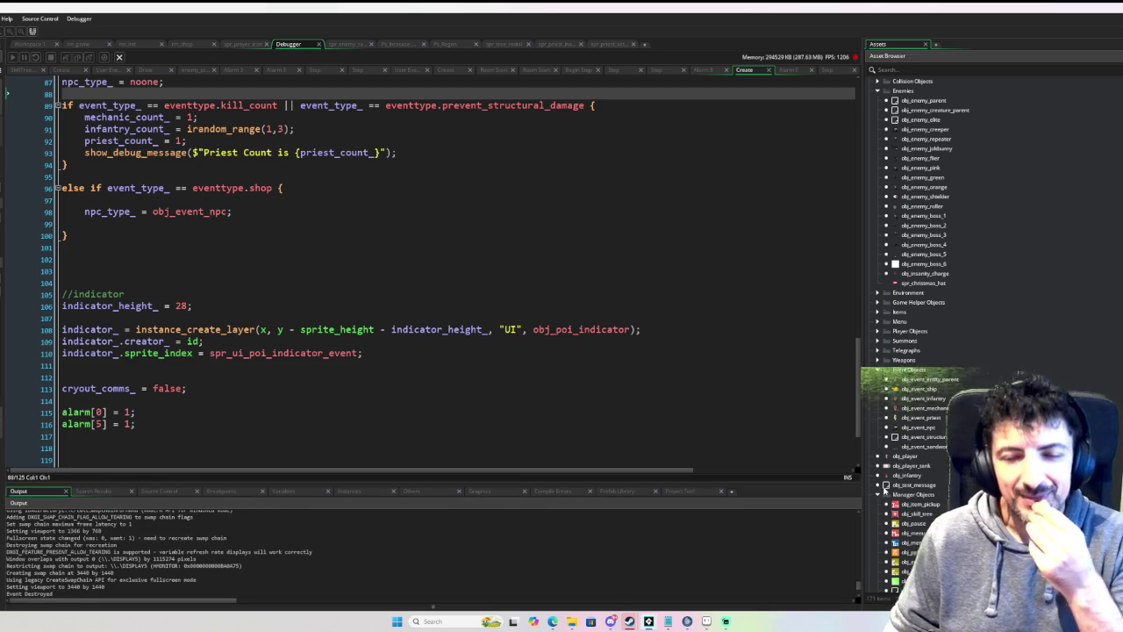
pyautogui.scroll(-2, 938, 395)
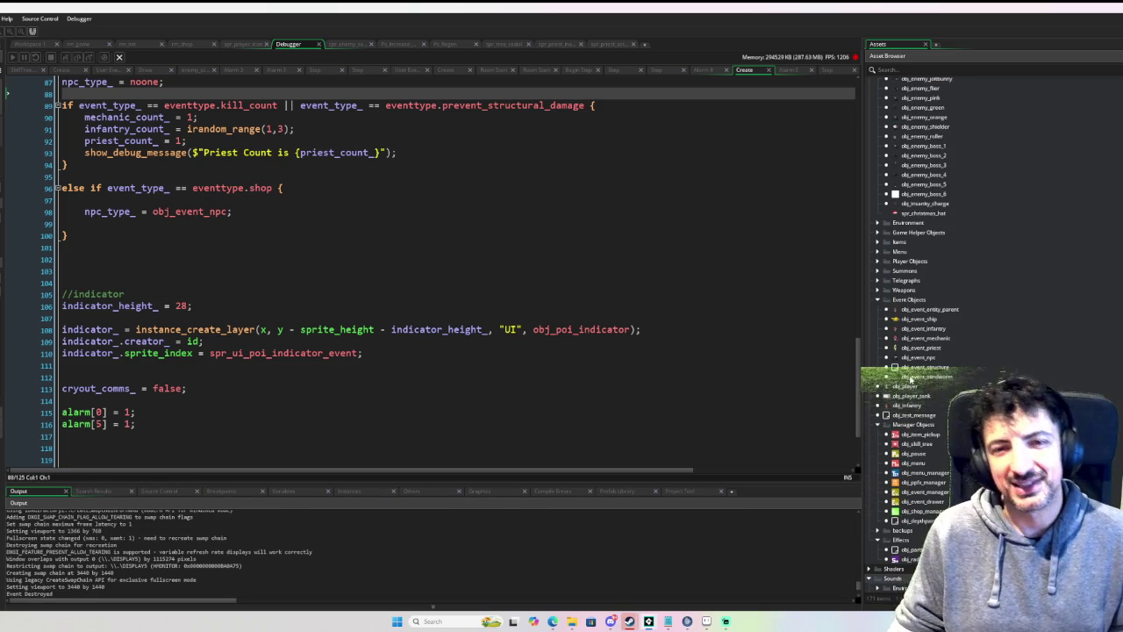
pyautogui.doubleClick(916, 349)
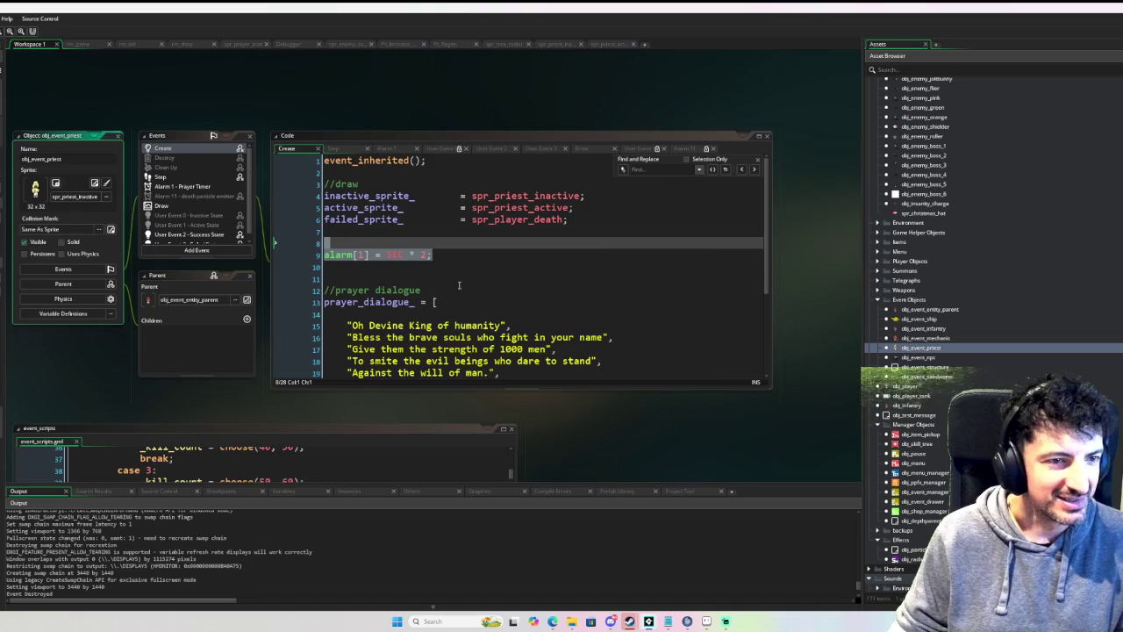
# Step: Change alarm[1] on line 9 from SEC * 2 to SEC * 3, then review the prayer dialogue
pyautogui.click(423, 254)
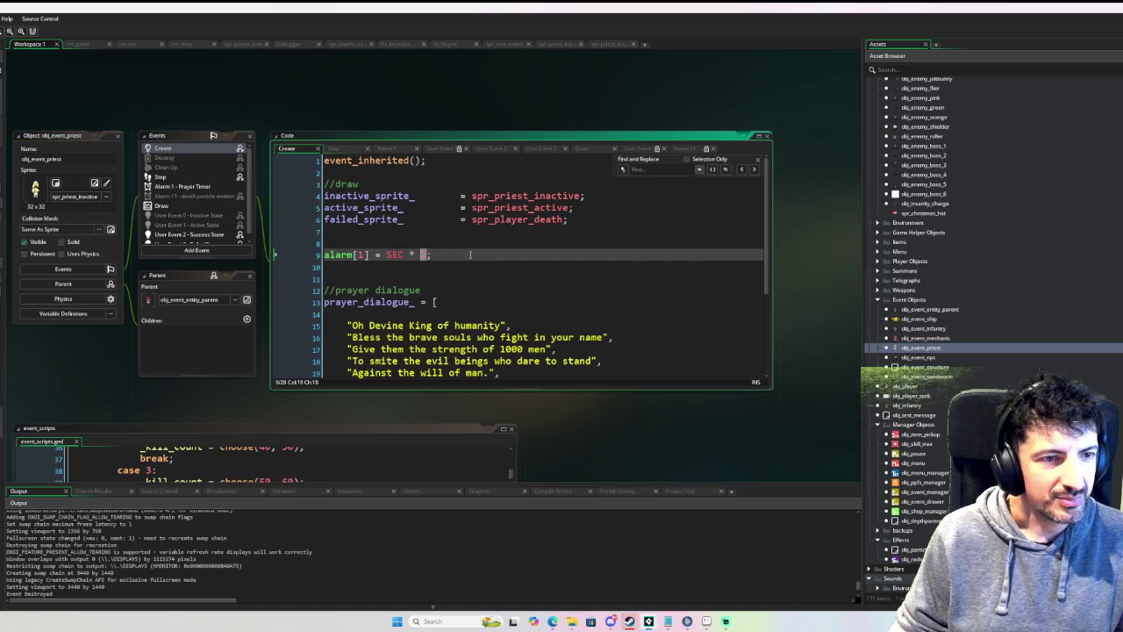
pyautogui.write('5')
pyautogui.press('Down')
pyautogui.scroll(-3, 471, 254)
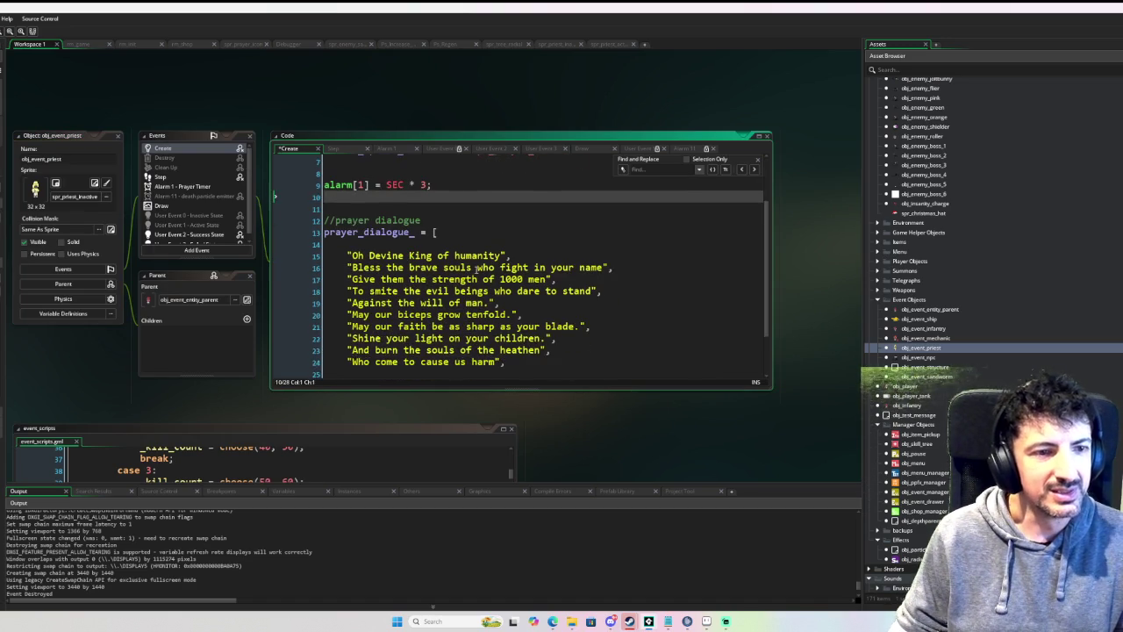
pyautogui.scroll(2, 476, 268)
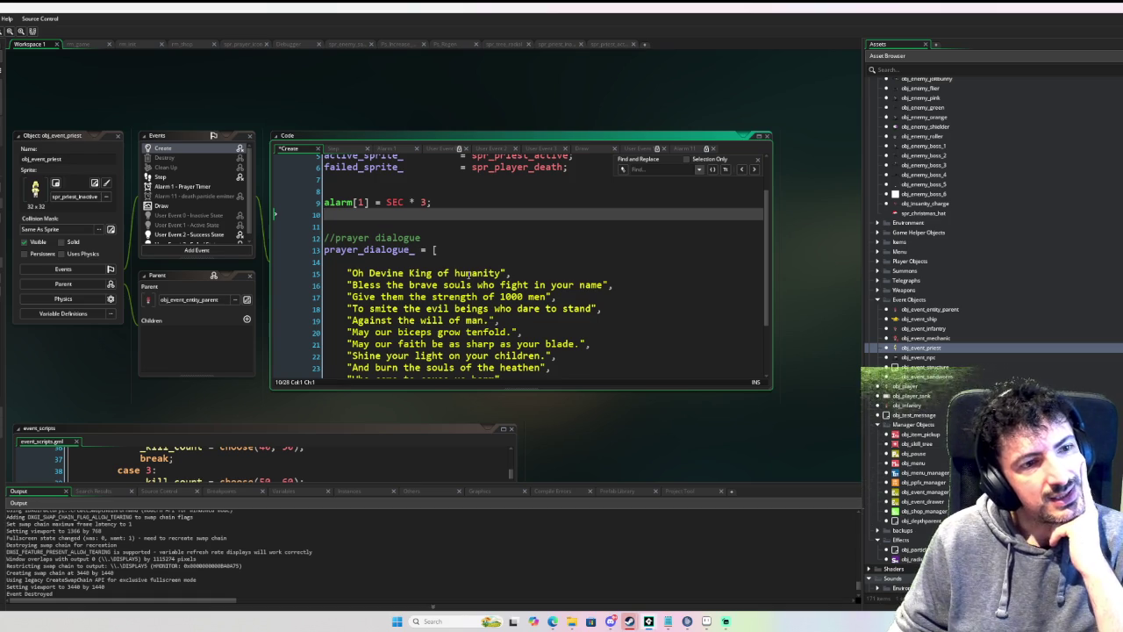
pyautogui.scroll(-2, 469, 276)
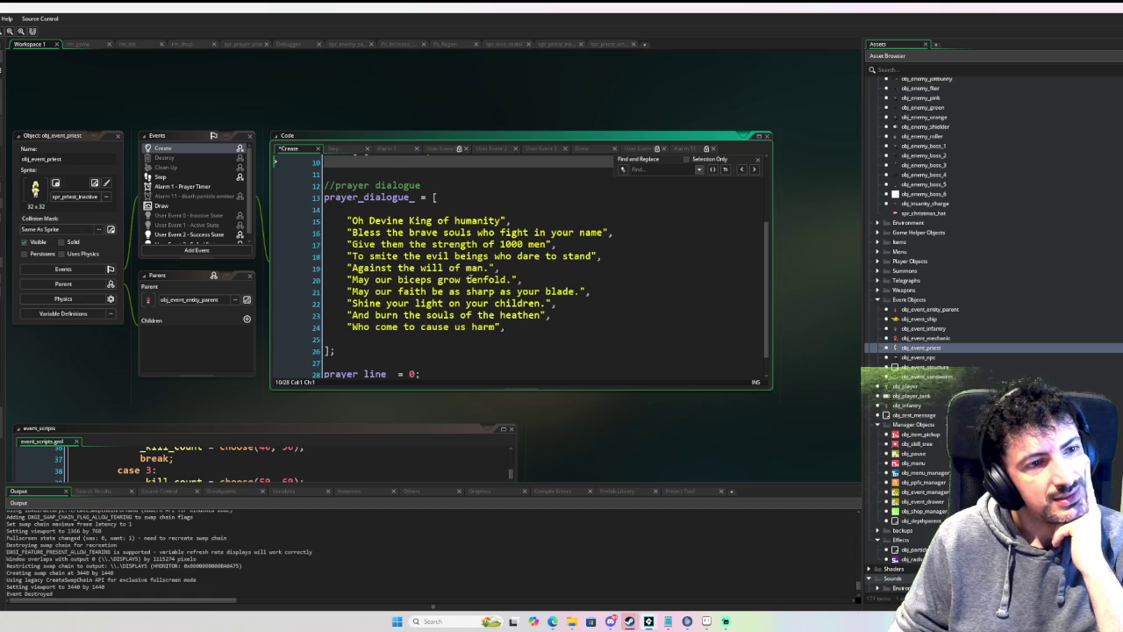
pyautogui.scroll(2, 469, 279)
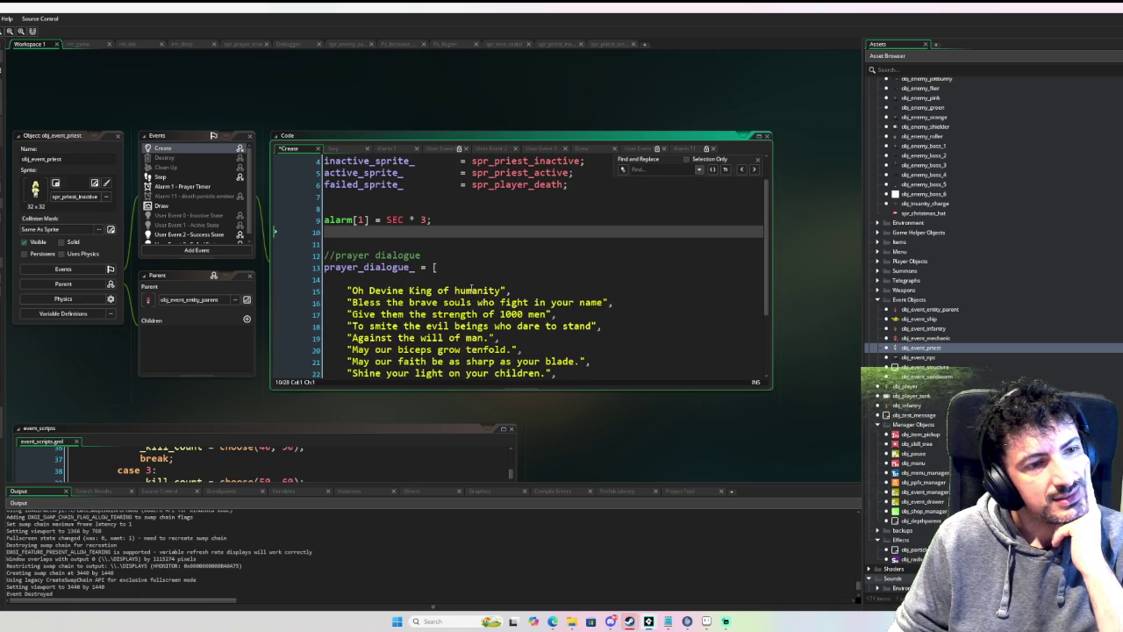
pyautogui.scroll(1, 471, 287)
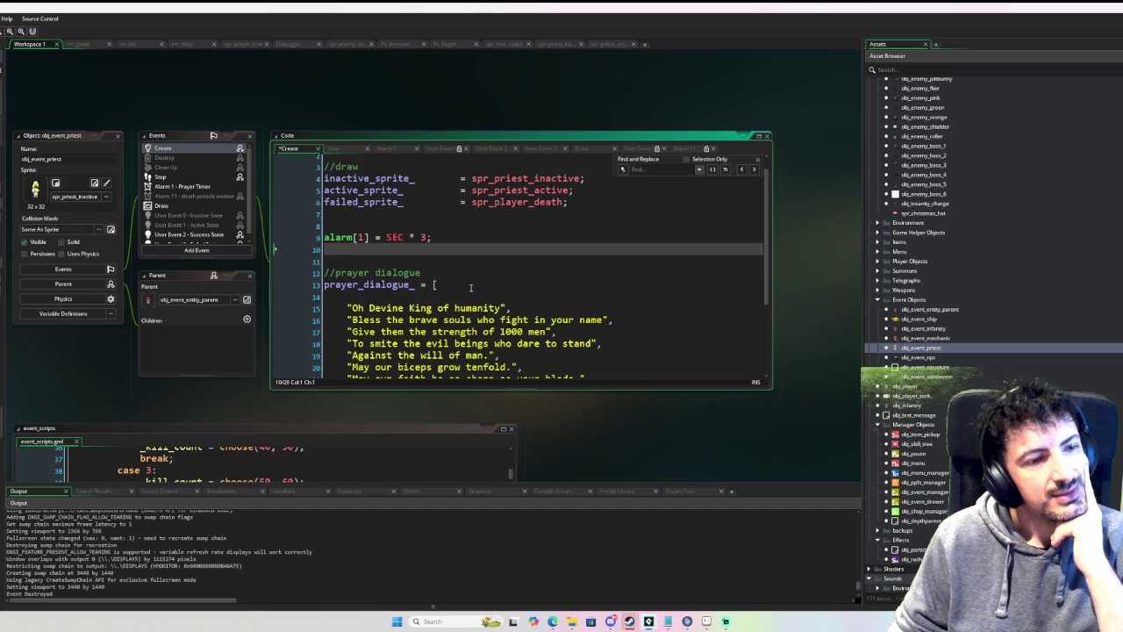
pyautogui.scroll(-2, 471, 288)
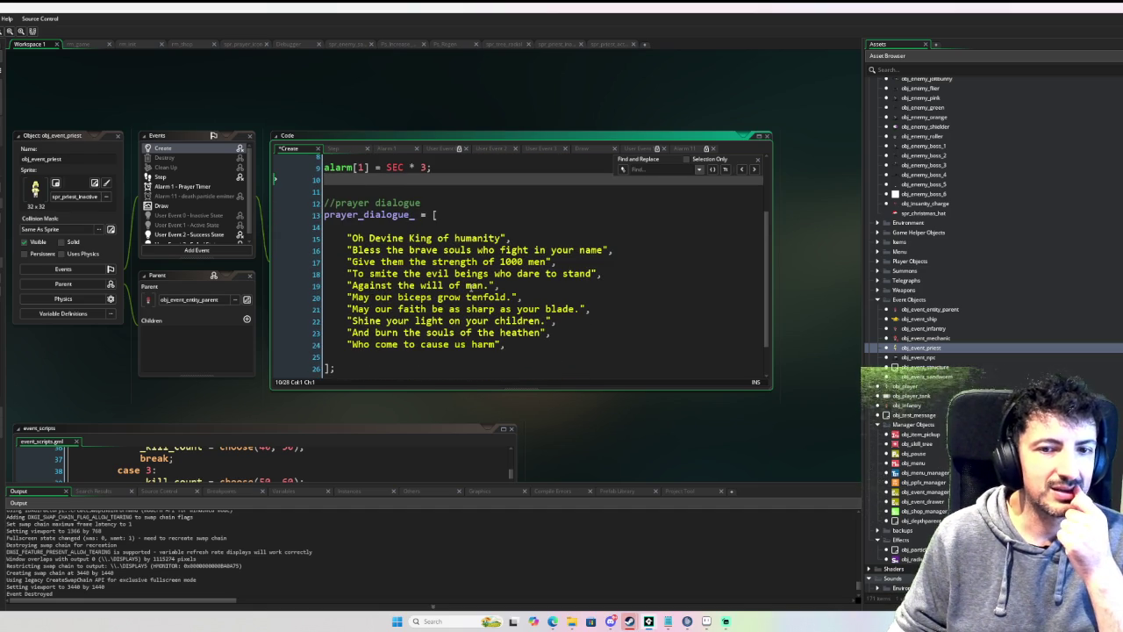
pyautogui.scroll(2, 471, 288)
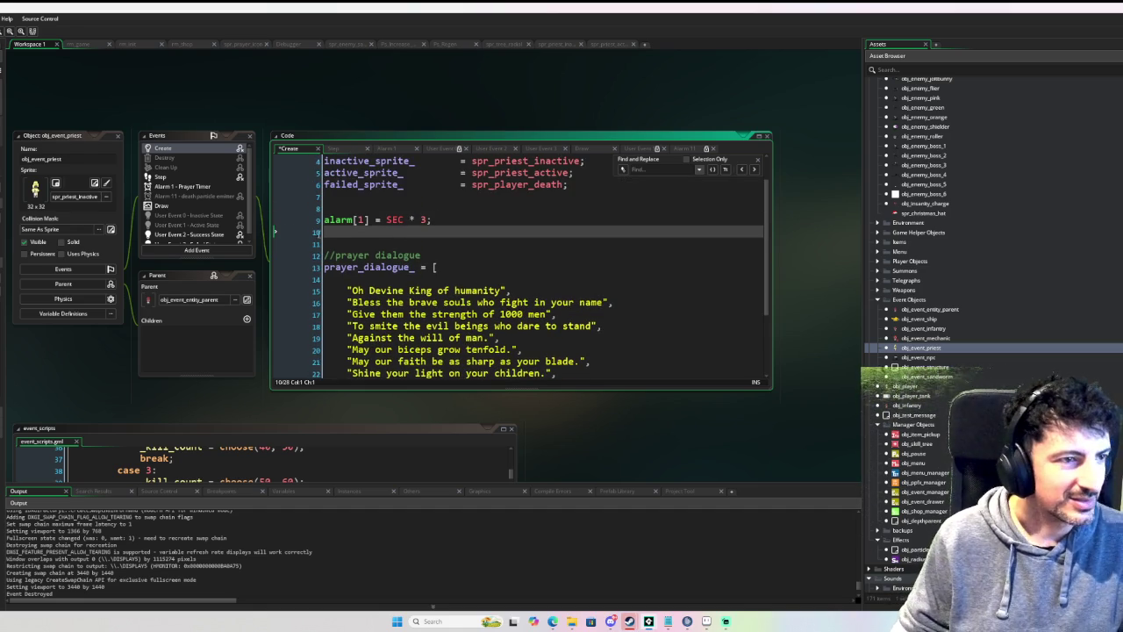
pyautogui.scroll(-1, 186, 198)
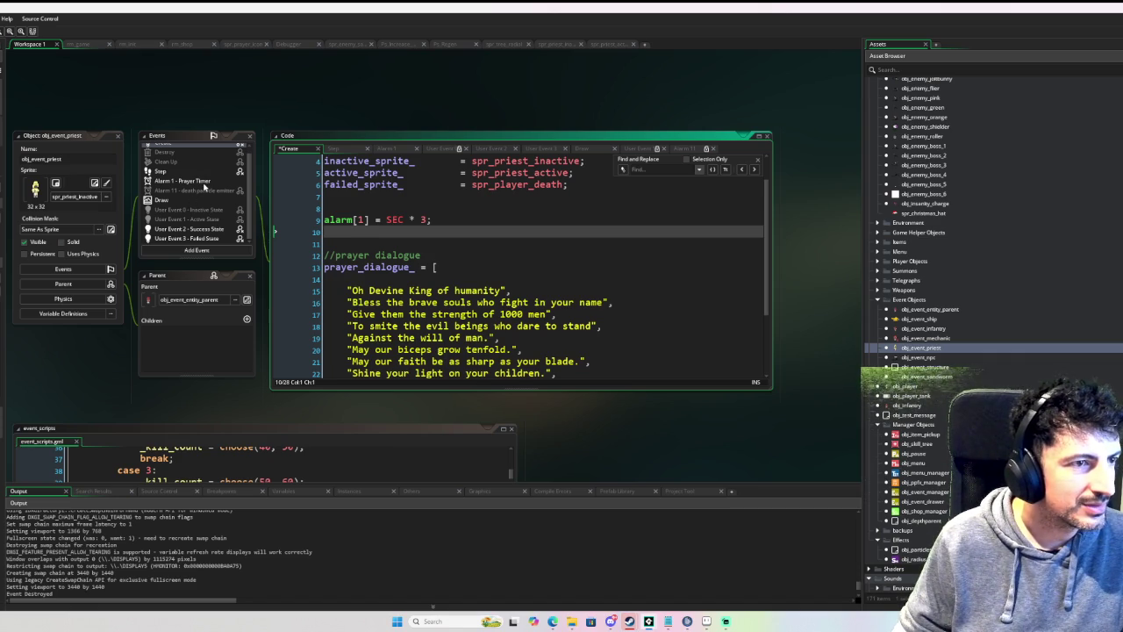
# Step: Add instance_create_layer(x,y,"Instances", obj_sanity_orb); to the priest's Alarm 1 Prayer Timer and run the game
pyautogui.click(203, 181)
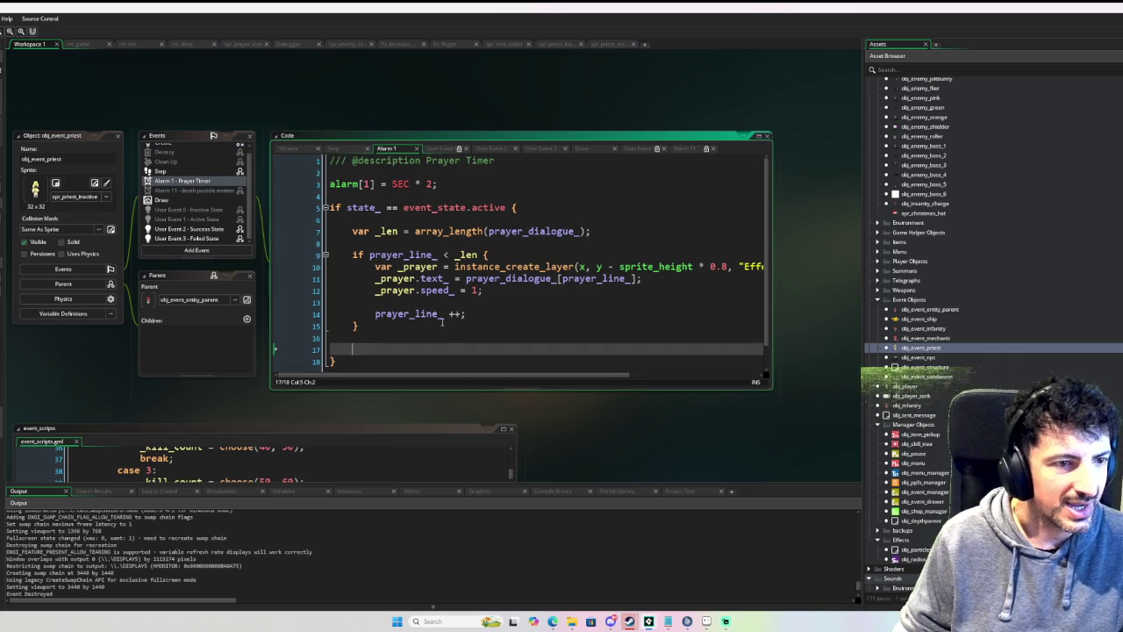
pyautogui.click(499, 310)
pyautogui.press('Return')
pyautogui.press('Return')
pyautogui.press('Return')
pyautogui.press('Up')
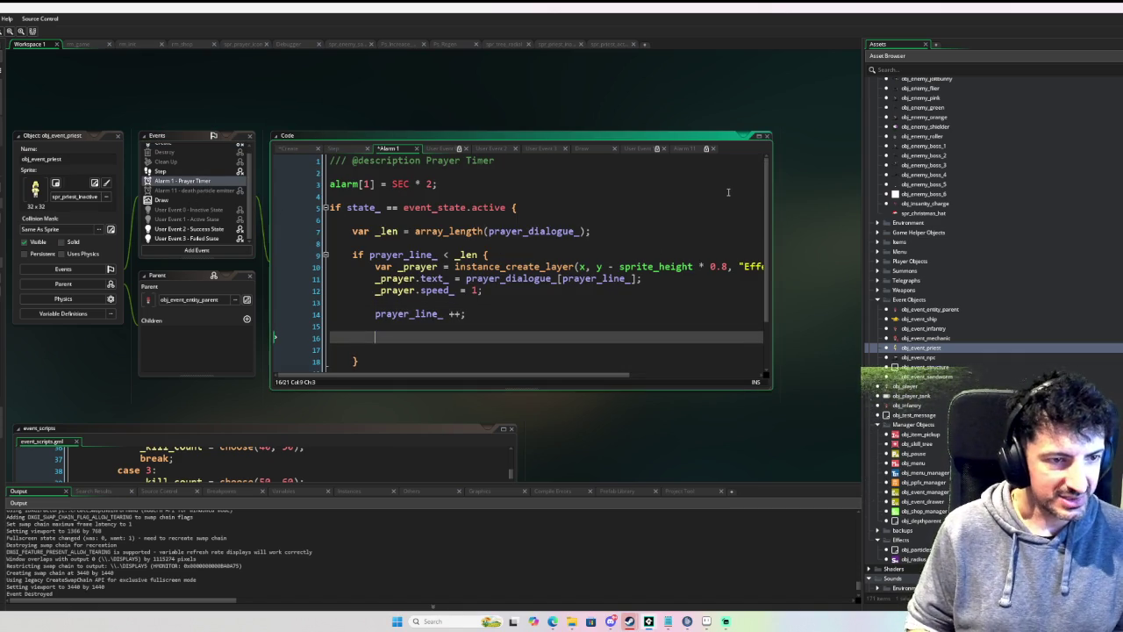
pyautogui.write('ins')
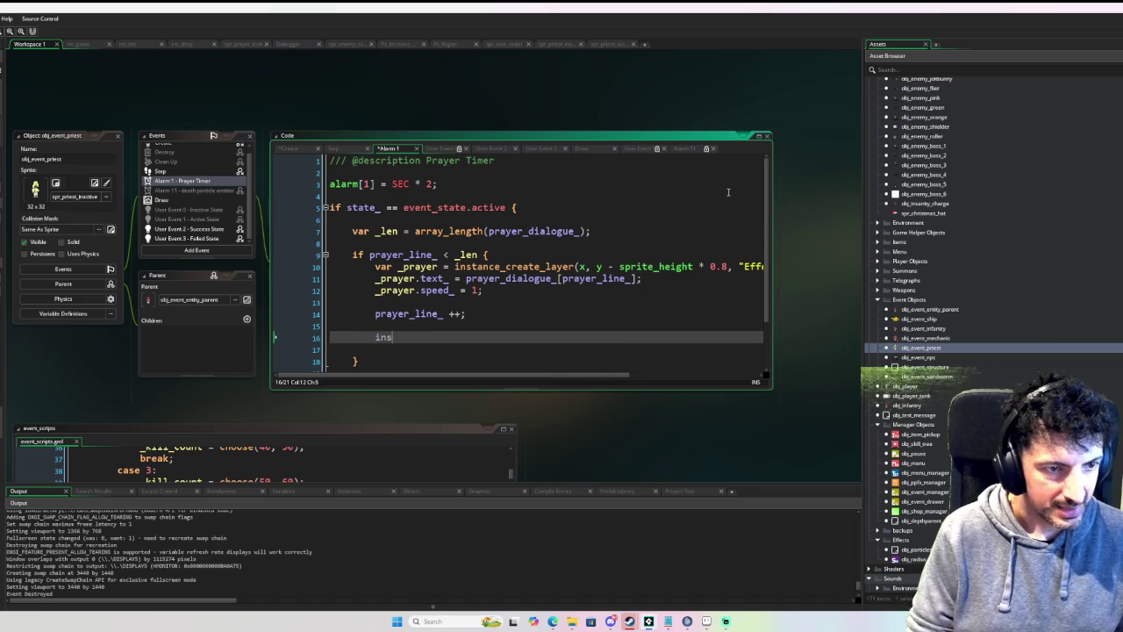
pyautogui.write('tance_create_lay')
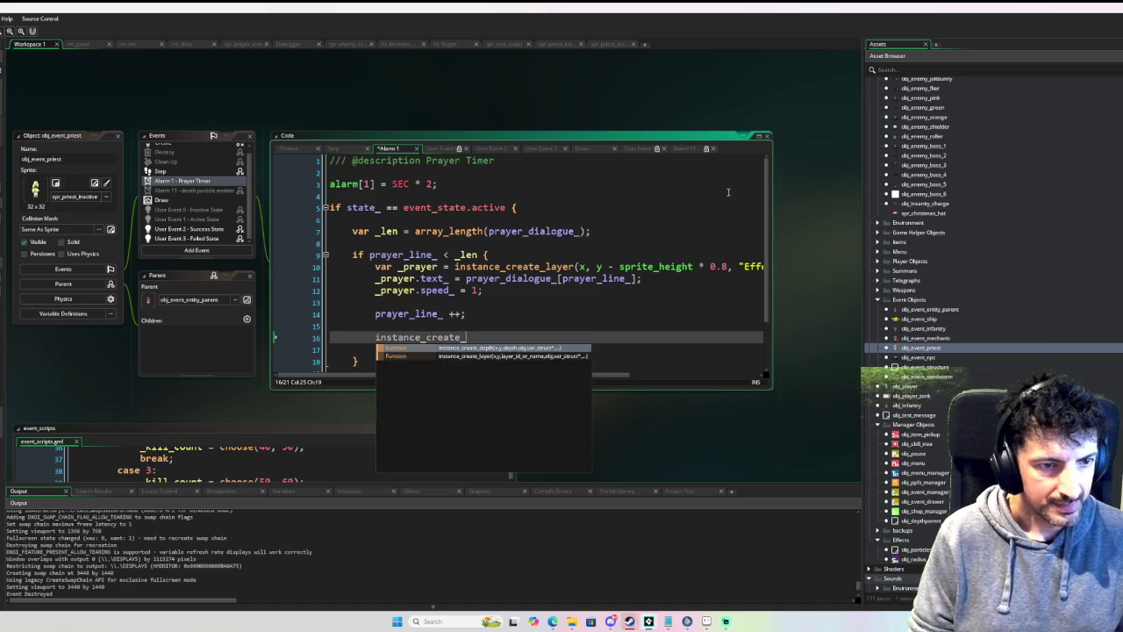
pyautogui.press('Return')
pyautogui.write('(x,y,')
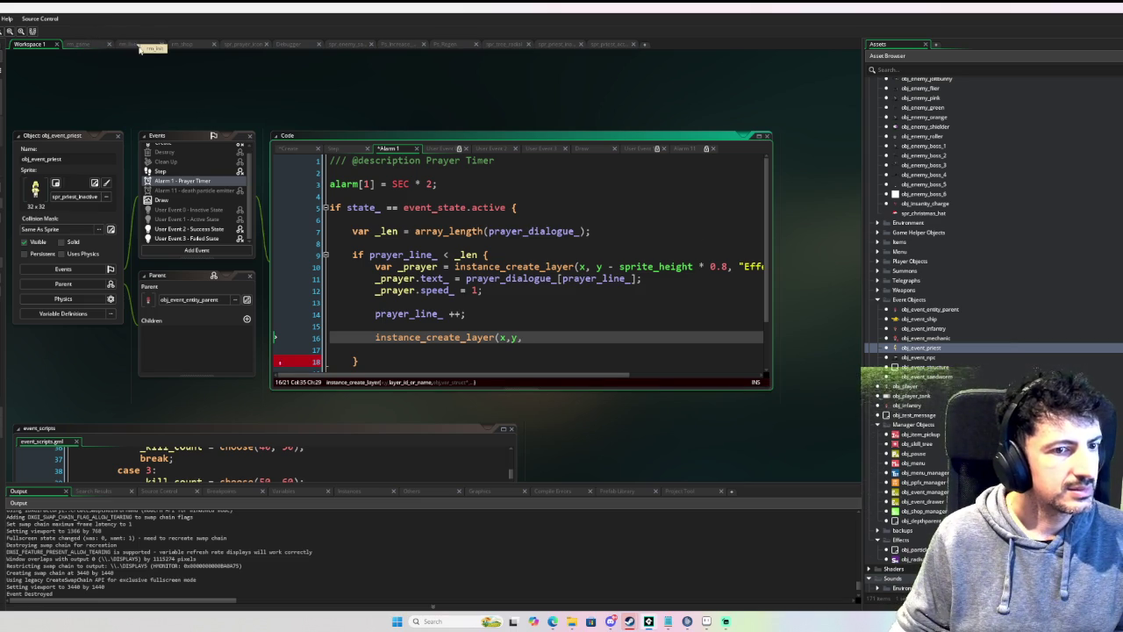
pyautogui.write('"Instances", ')
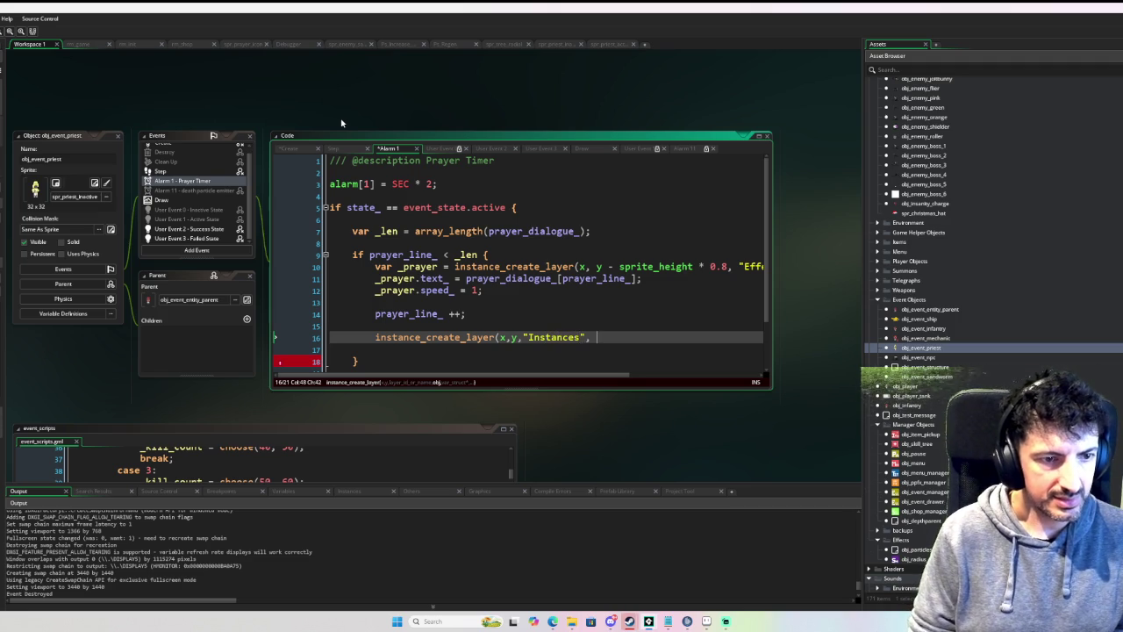
pyautogui.write('obj_h')
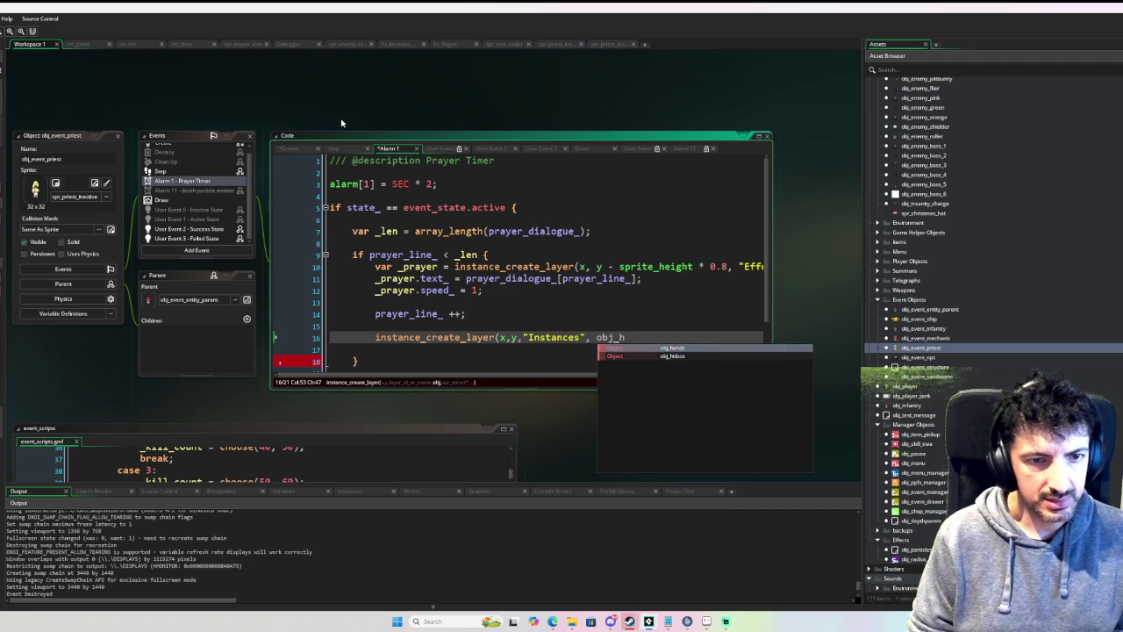
pyautogui.press('BackSpace')
pyautogui.write('sanity_orb')
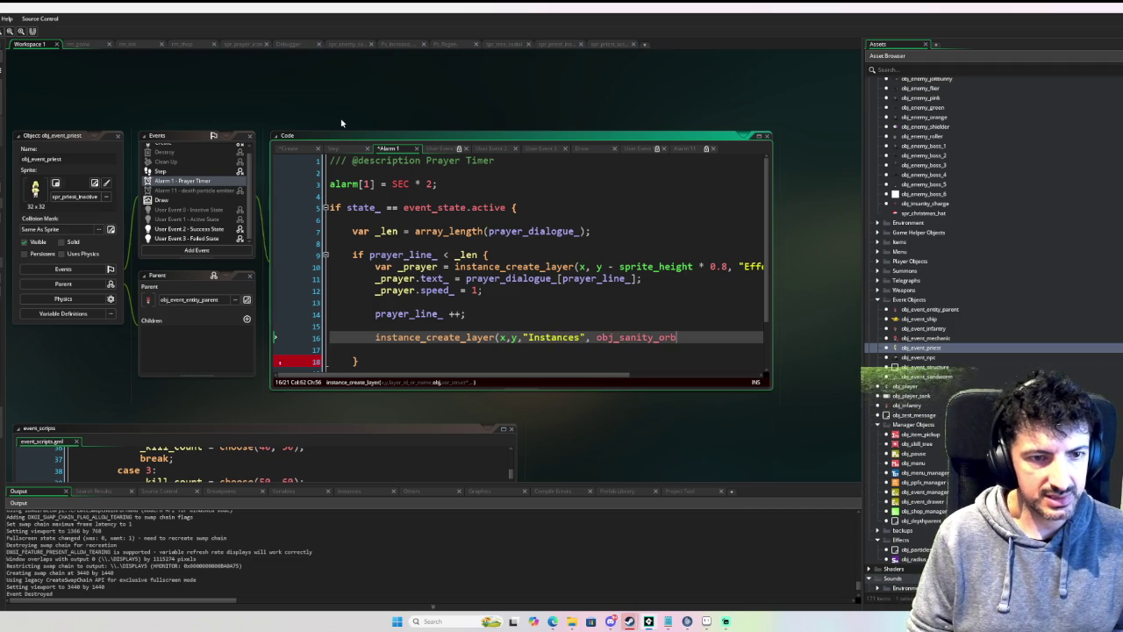
pyautogui.write(');')
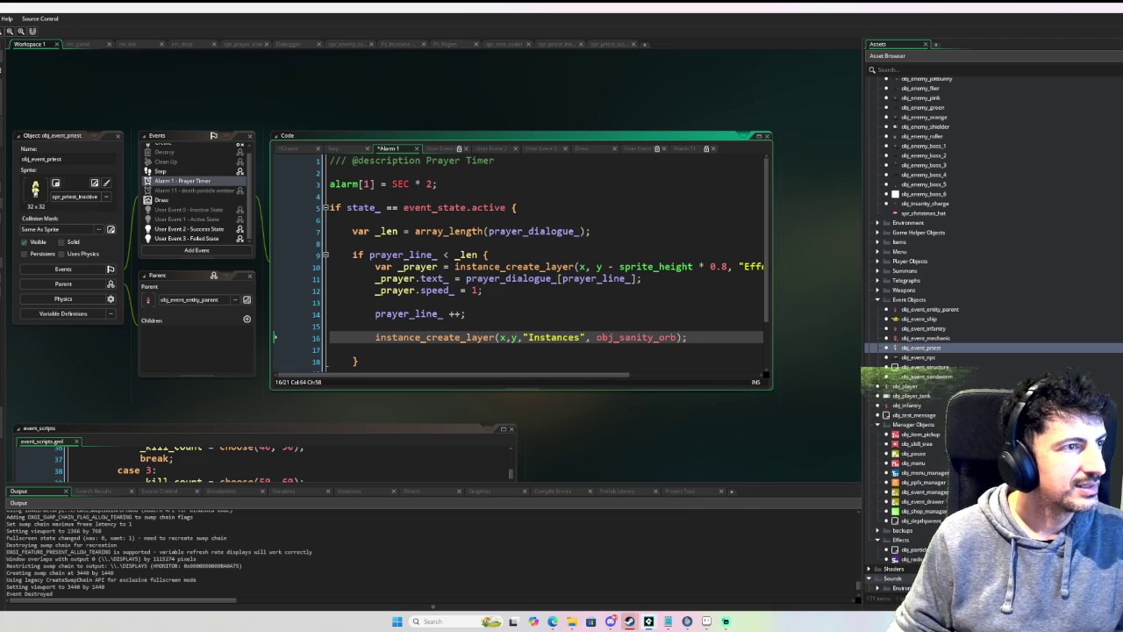
pyautogui.press('F6')
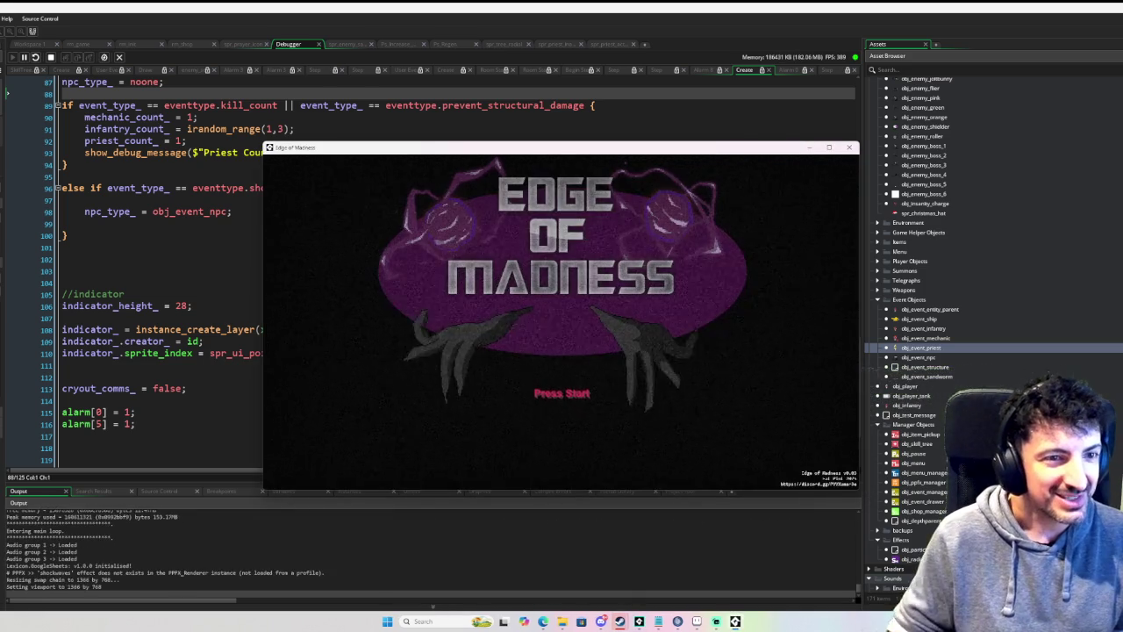
# Step: Start the game as the tank and buy the central Prayer skill in the skill tree
pyautogui.press('Return')
pyautogui.press('Return')
pyautogui.click(324, 233)
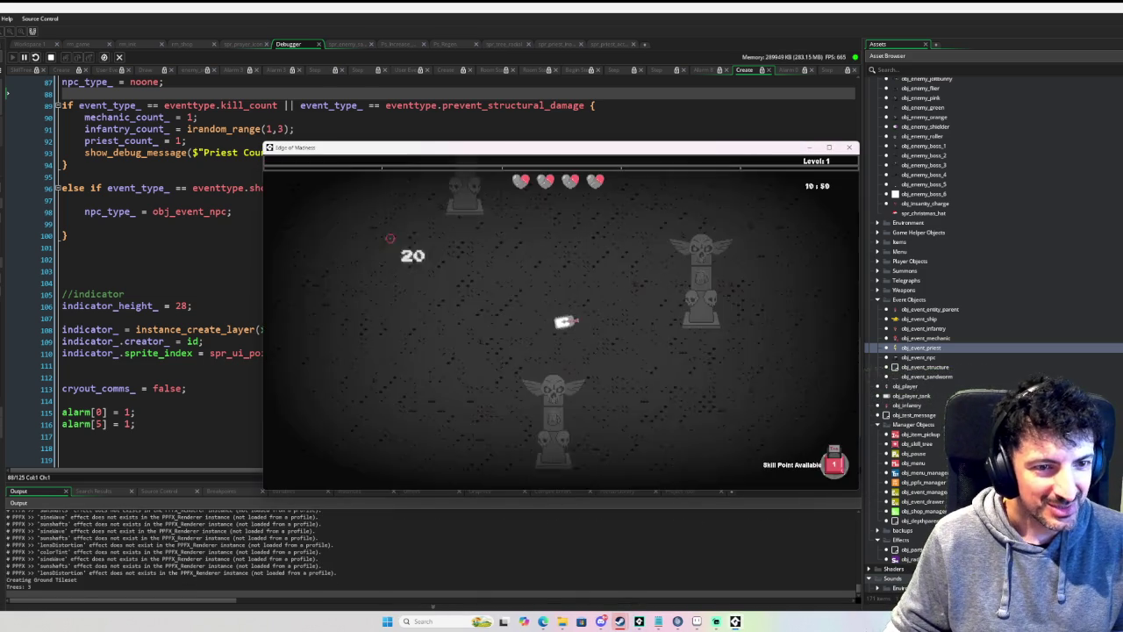
pyautogui.press('Tab')
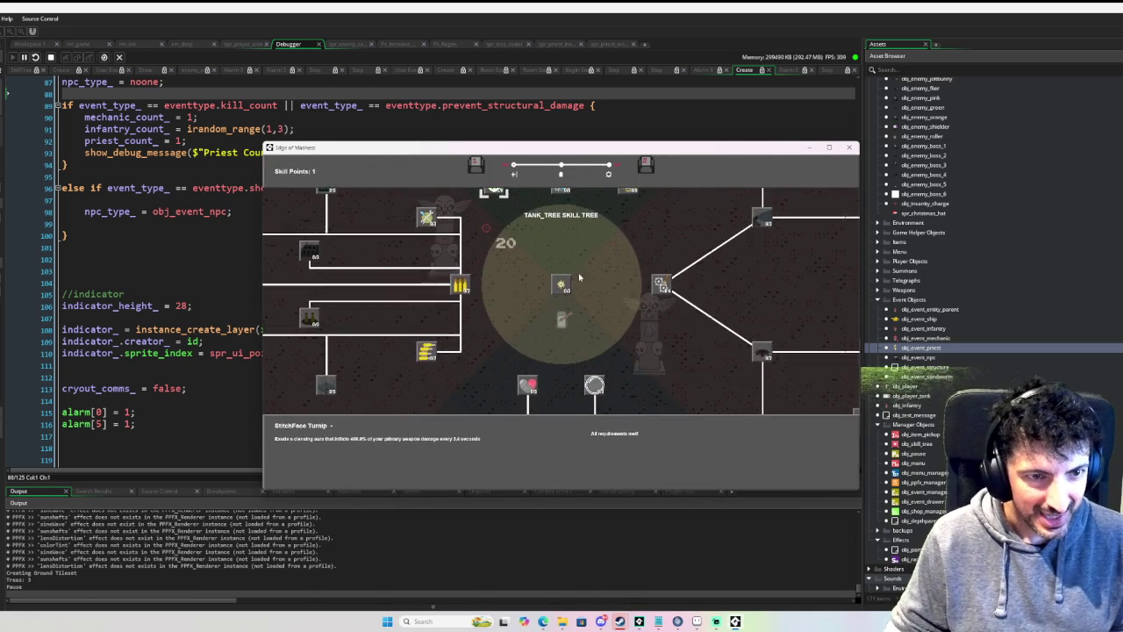
pyautogui.click(566, 288)
pyautogui.press('Tab')
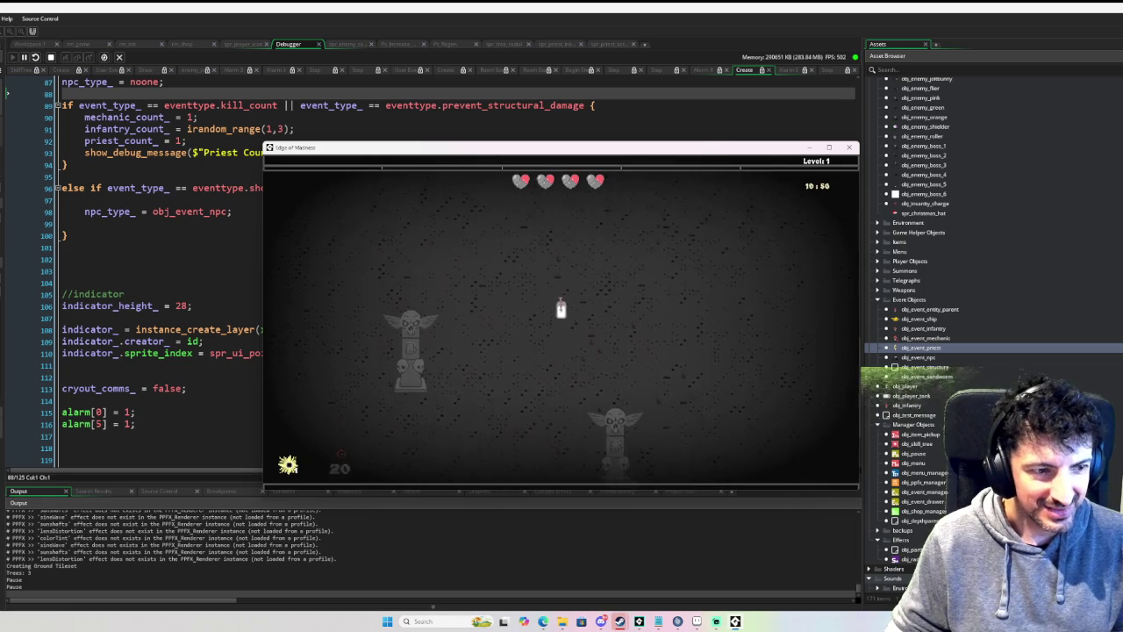
# Step: Upgrade the Prayer skill a second time to reach 2/3
pyautogui.press('Tab')
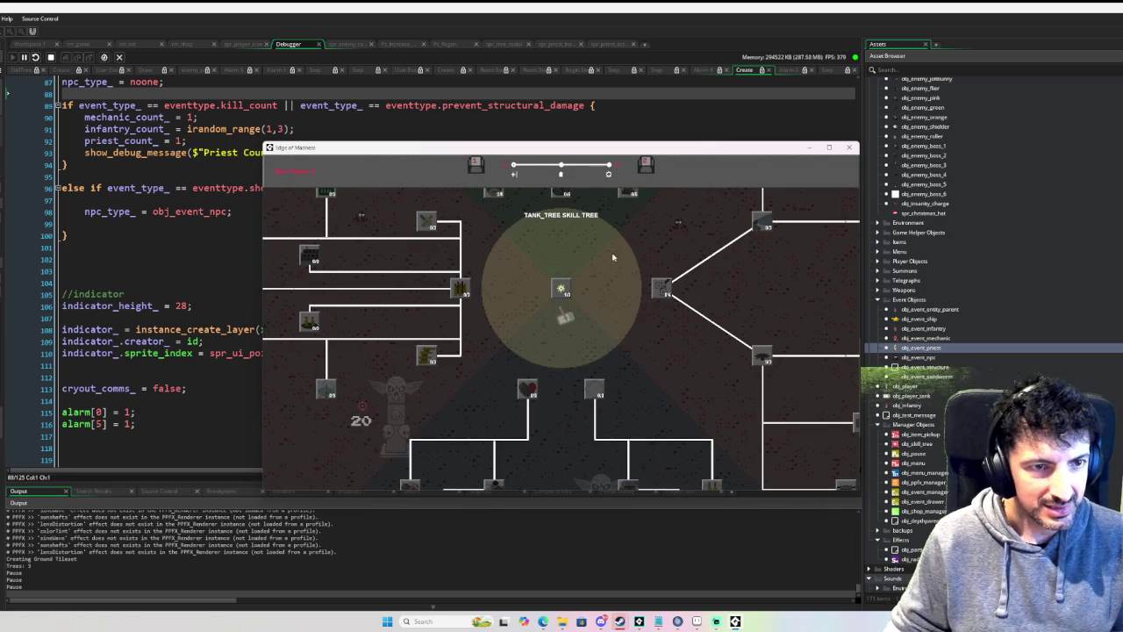
pyautogui.press('Escape')
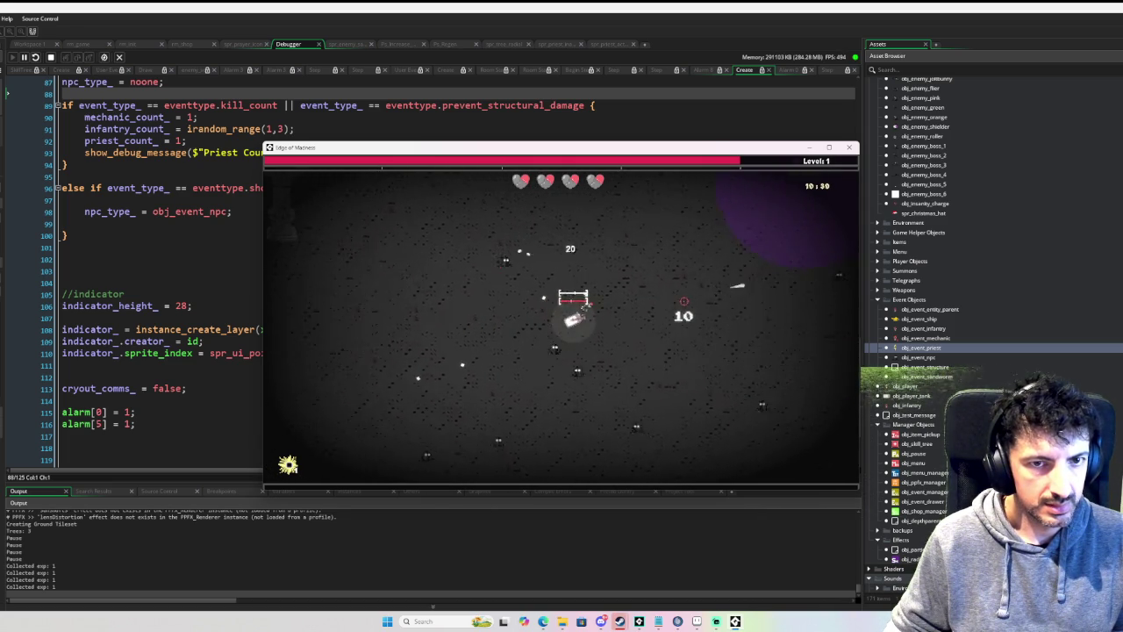
pyautogui.moveTo(564, 294)
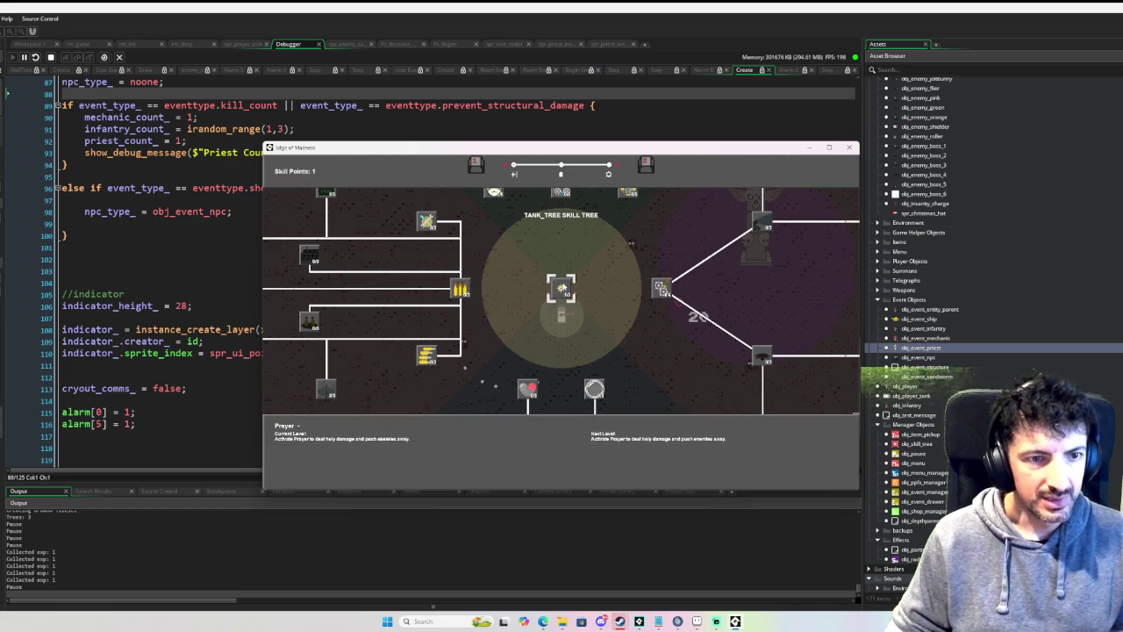
pyautogui.click(562, 290)
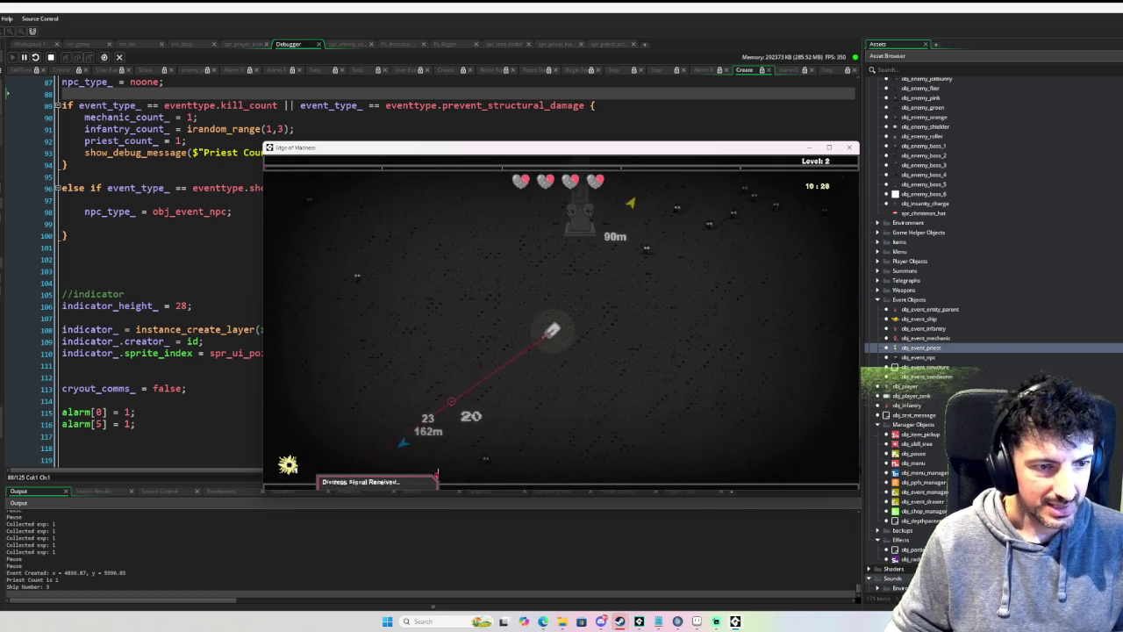
pyautogui.press('Tab')
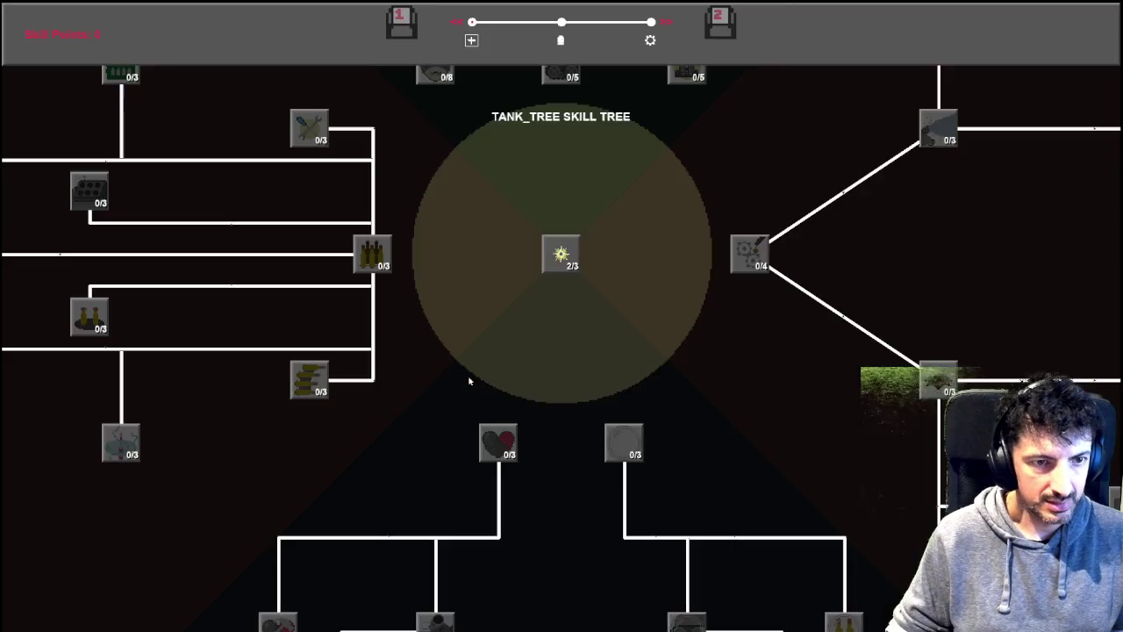
# Step: Drive the tank down-left to the priest escort event and move around inside its circle
pyautogui.press('Tab')
pyautogui.press('s')
pyautogui.press('a')
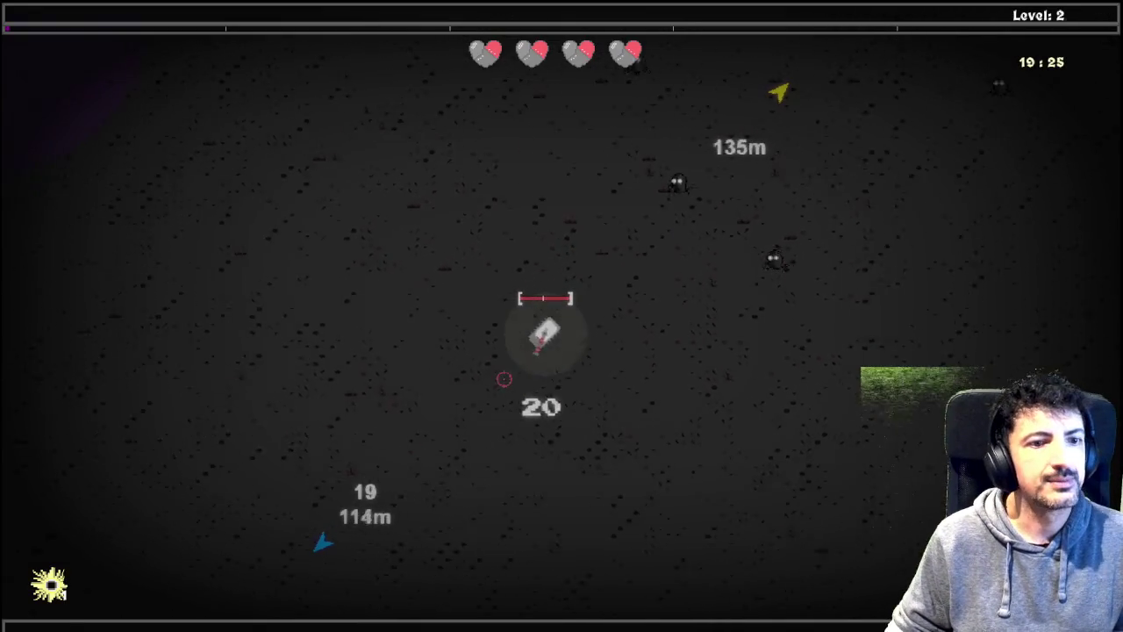
pyautogui.press('s')
pyautogui.press('a')
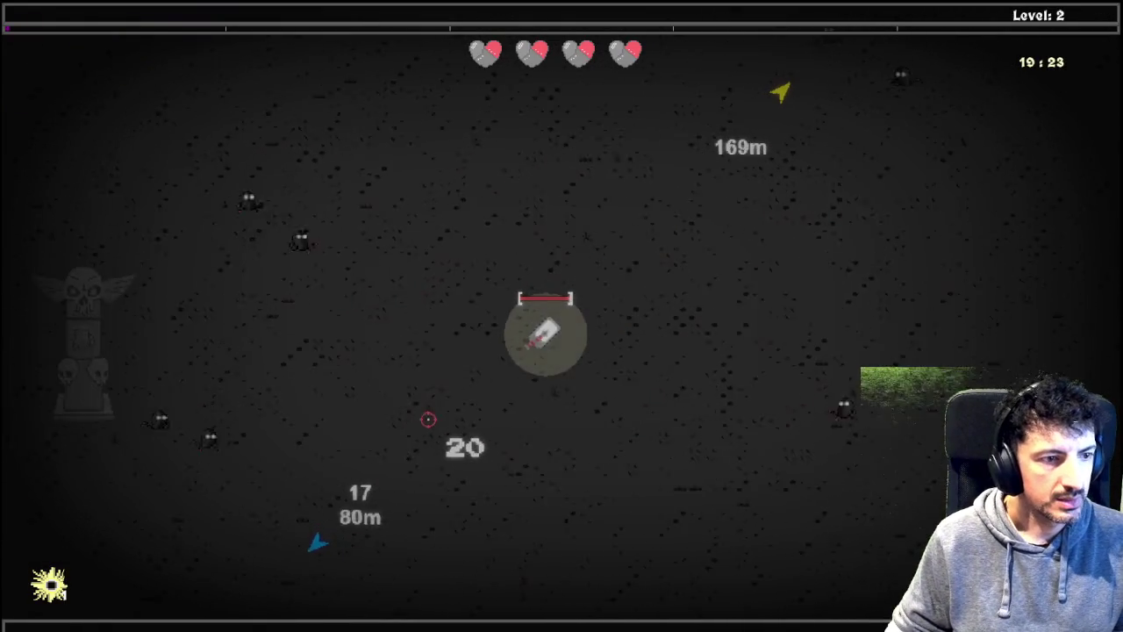
pyautogui.press('s')
pyautogui.press('a')
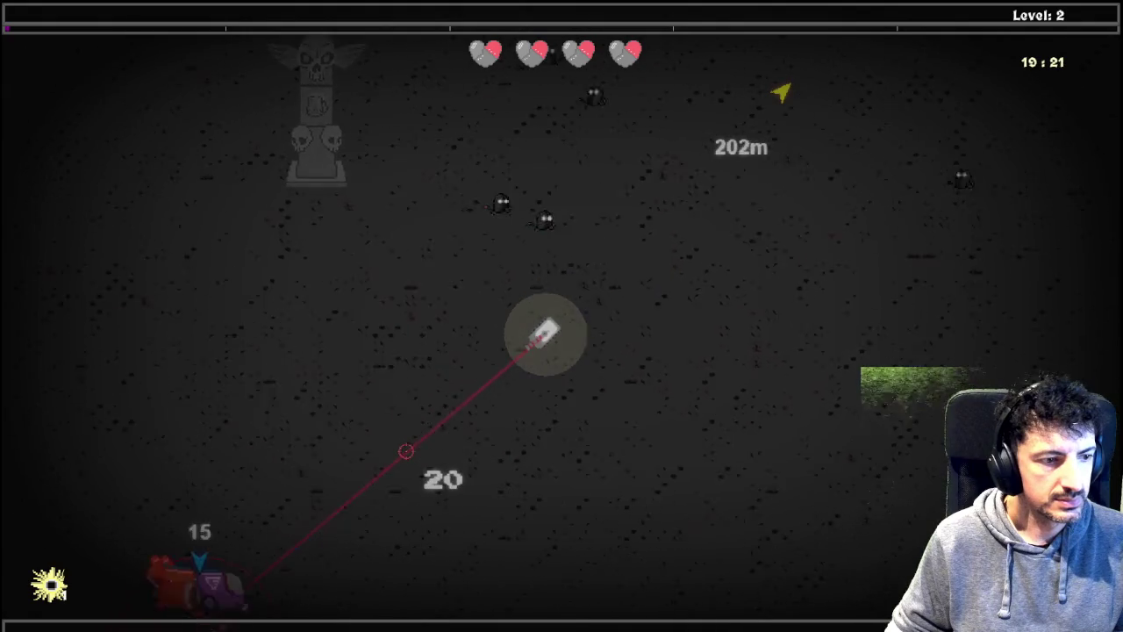
pyautogui.press('s')
pyautogui.press('a')
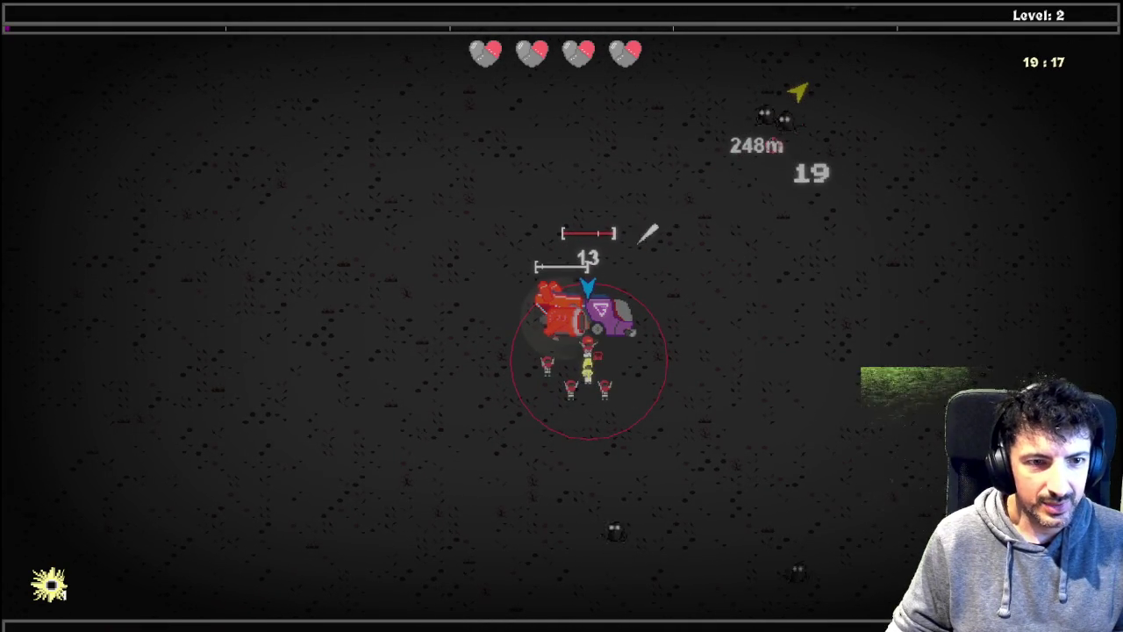
pyautogui.press('a')
pyautogui.press('s')
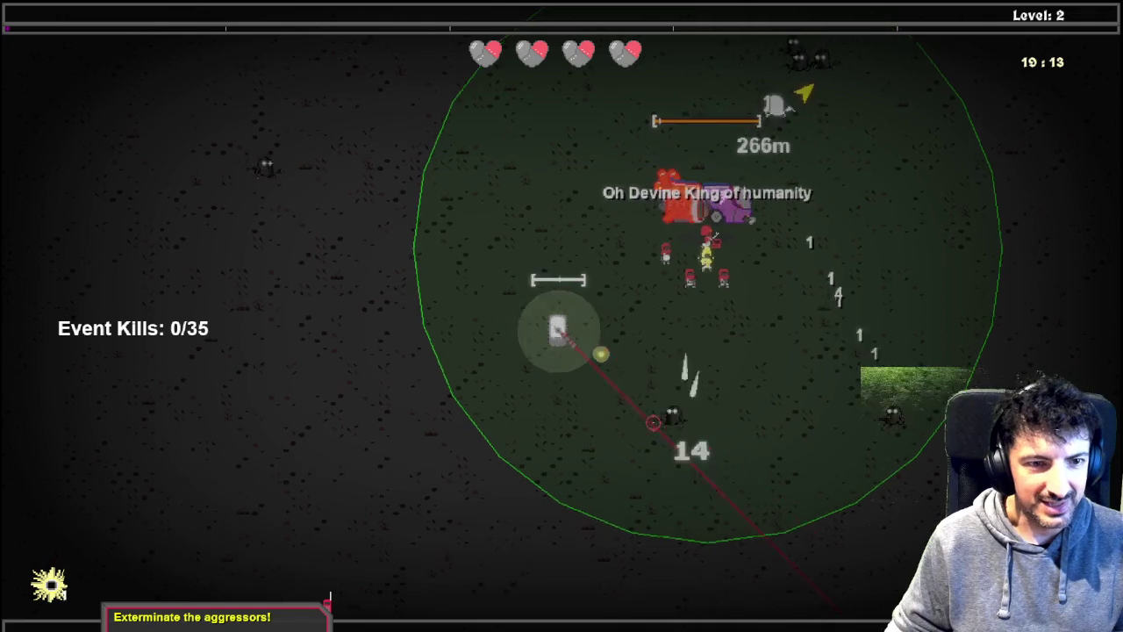
pyautogui.press('s')
pyautogui.press('d')
pyautogui.press('w')
pyautogui.press('a')
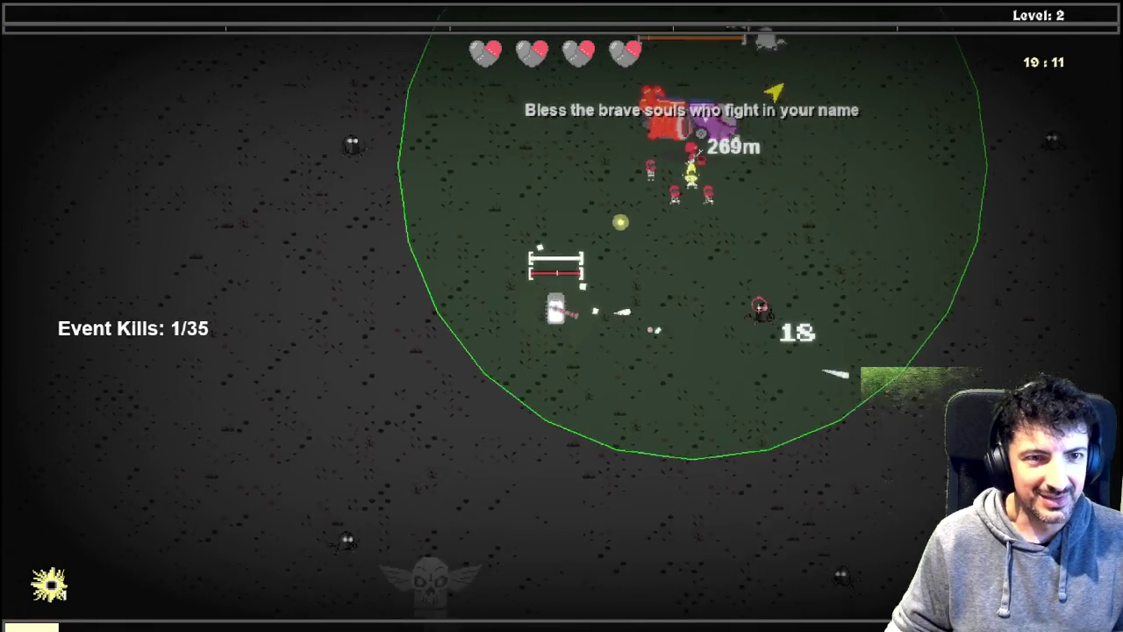
pyautogui.press('w')
pyautogui.press('a')
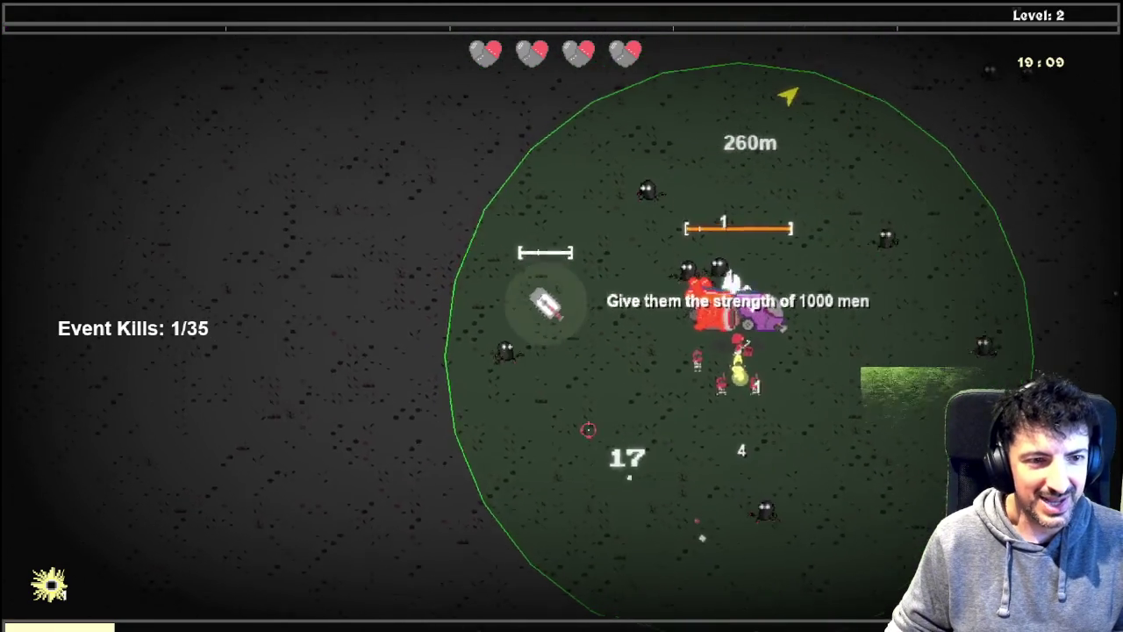
pyautogui.press('s')
pyautogui.press('d')
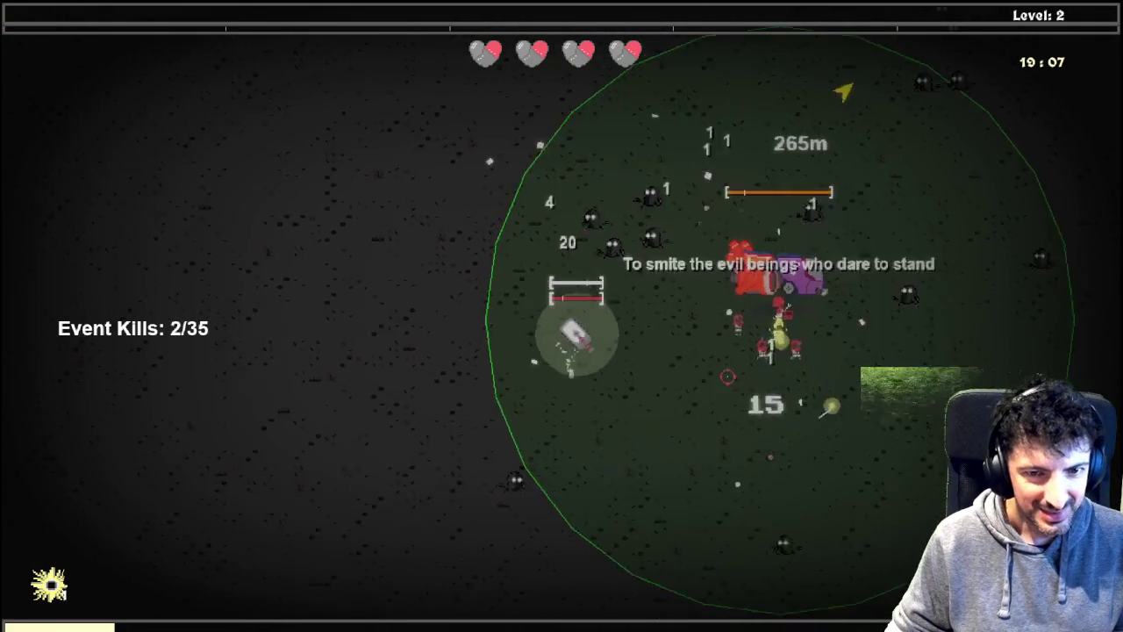
pyautogui.press('d')
pyautogui.press('s')
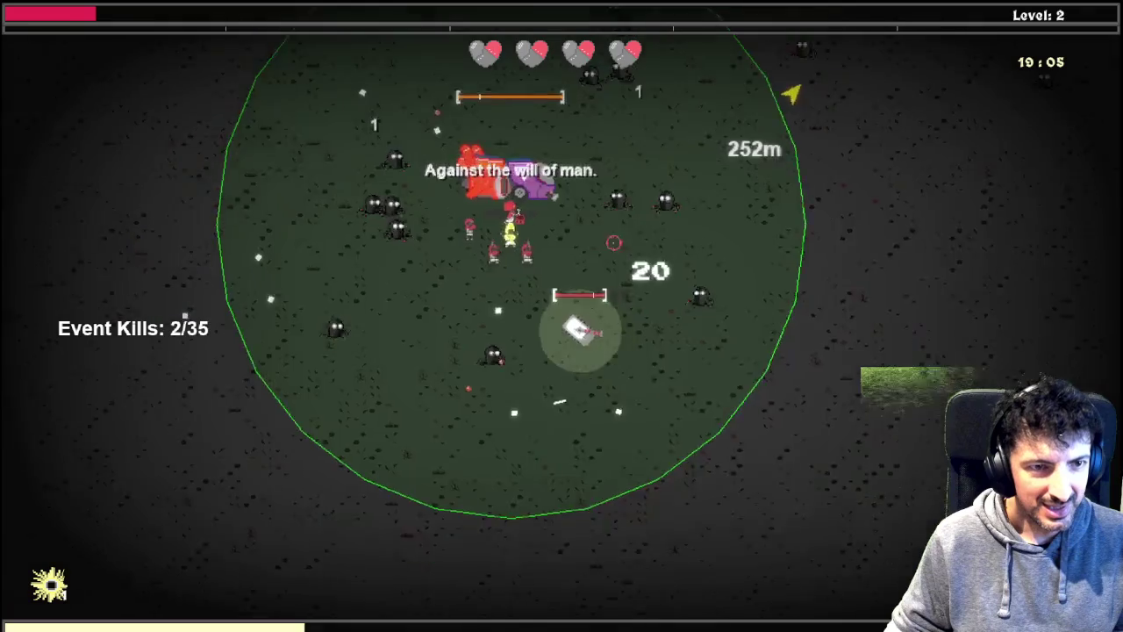
pyautogui.press('d')
pyautogui.press('s')
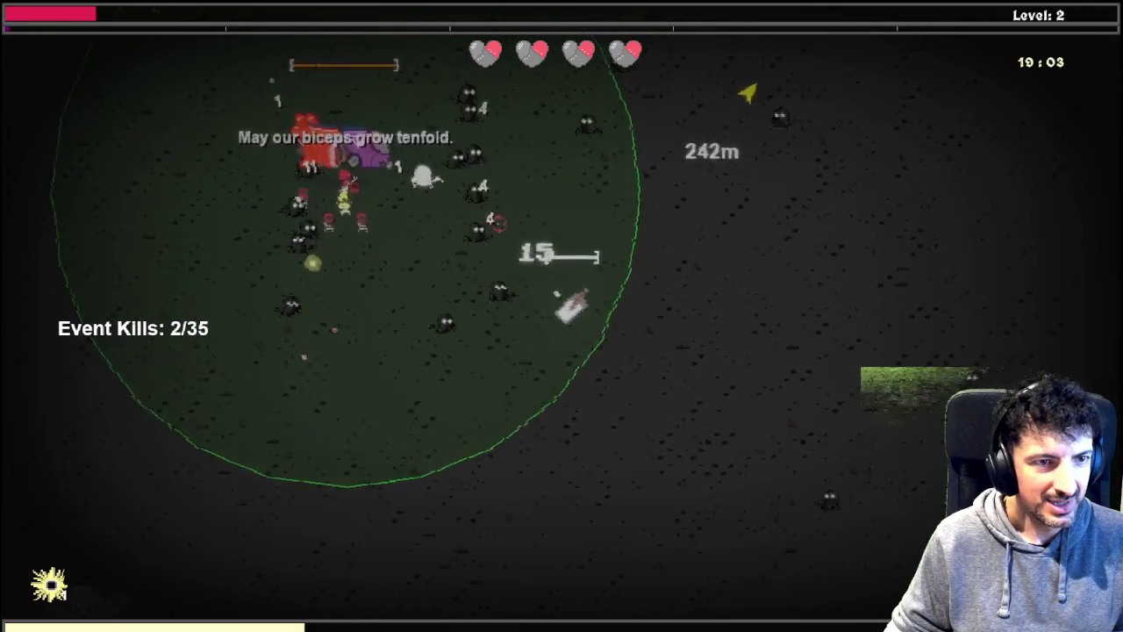
# Step: Fire Prayer to clear enemies and keep weaving in the event circle until level 3
pyautogui.press('a')
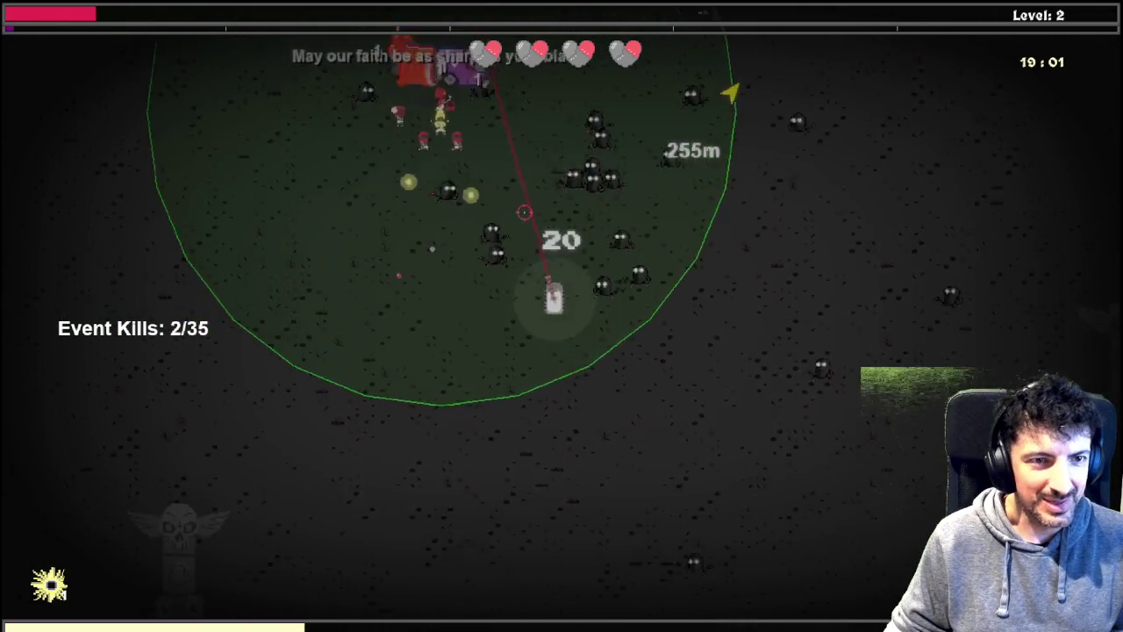
pyautogui.press('space')
pyautogui.press('s')
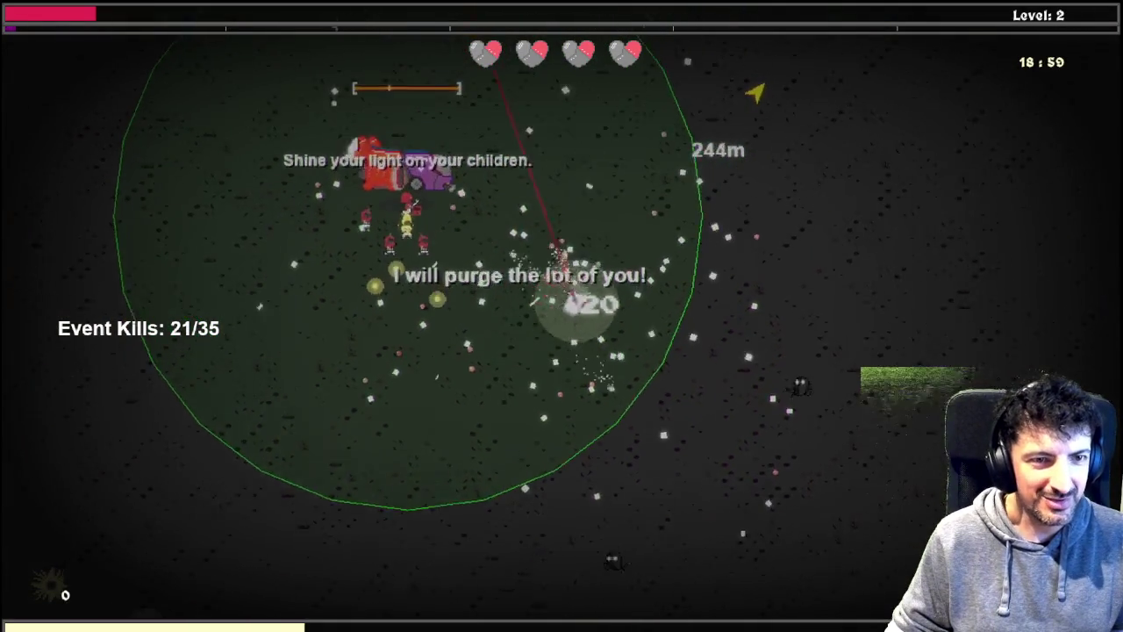
pyautogui.press('w')
pyautogui.press('d')
pyautogui.press('a')
pyautogui.press('a')
pyautogui.press('s')
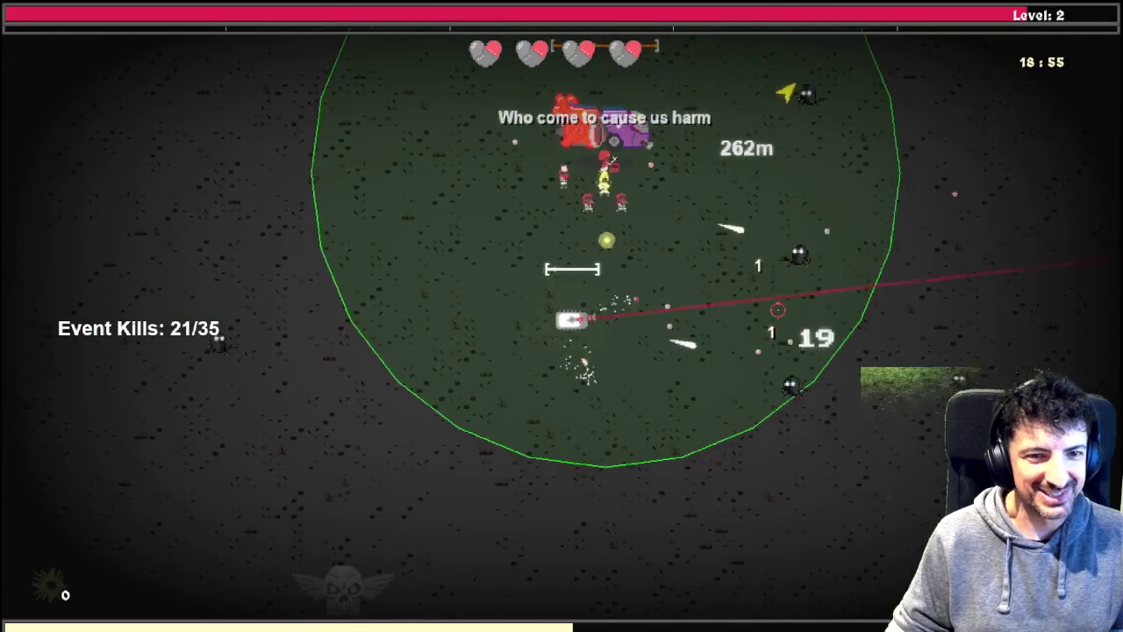
pyautogui.press('d')
pyautogui.press('w')
pyautogui.press('a')
pyautogui.press('a')
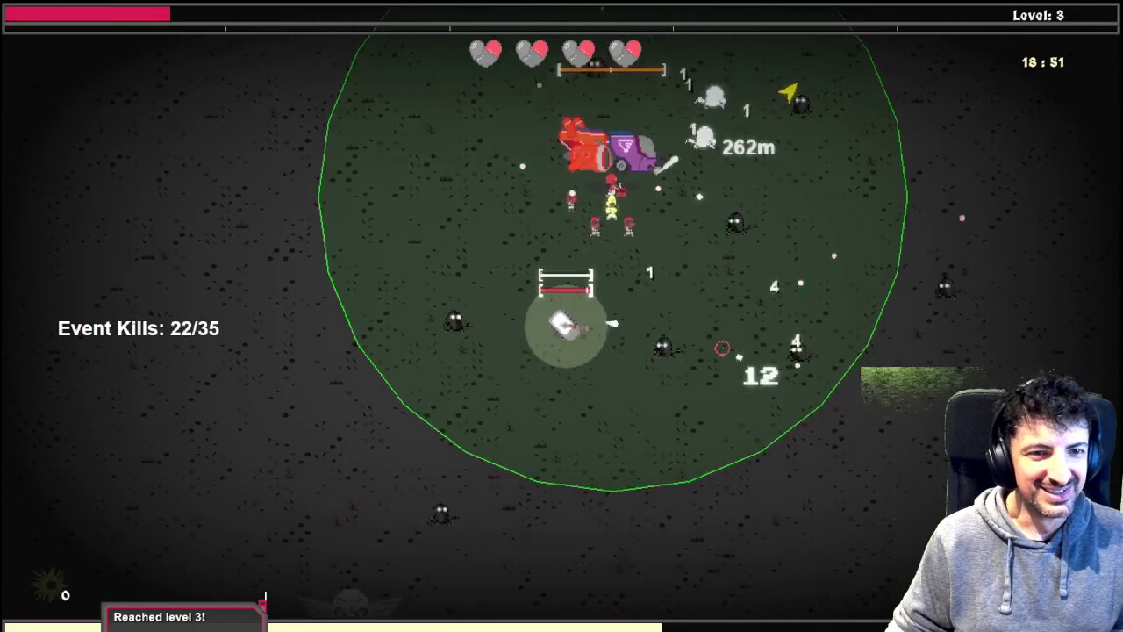
# Step: Keep steering the tank around the priest escort to finish the event fight
pyautogui.press('s')
pyautogui.press('d')
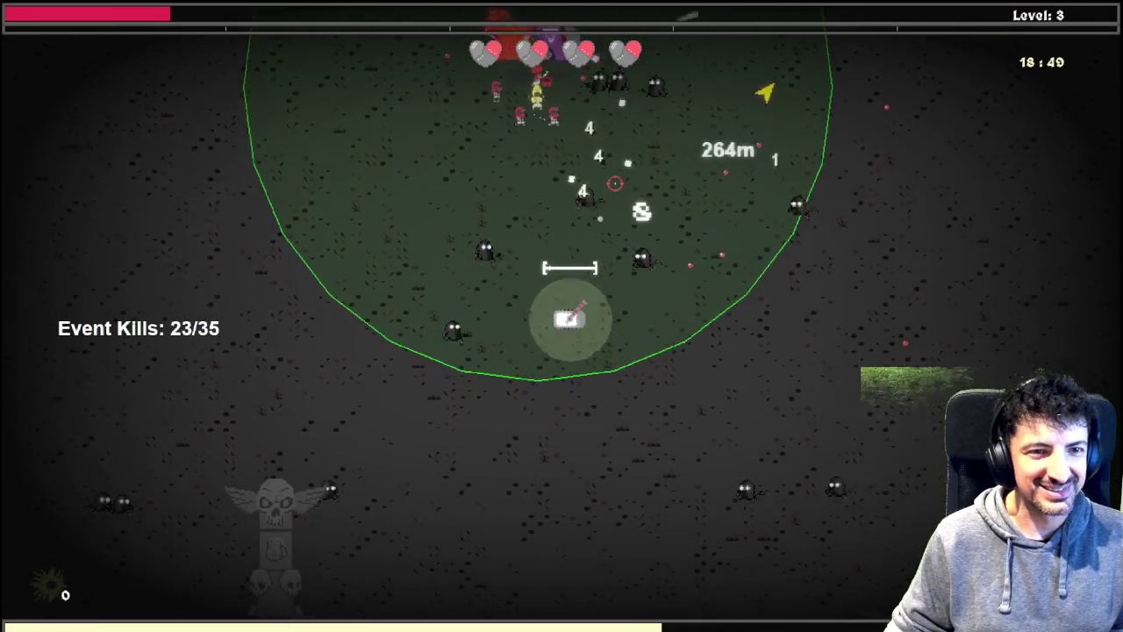
pyautogui.press('w')
pyautogui.press('d')
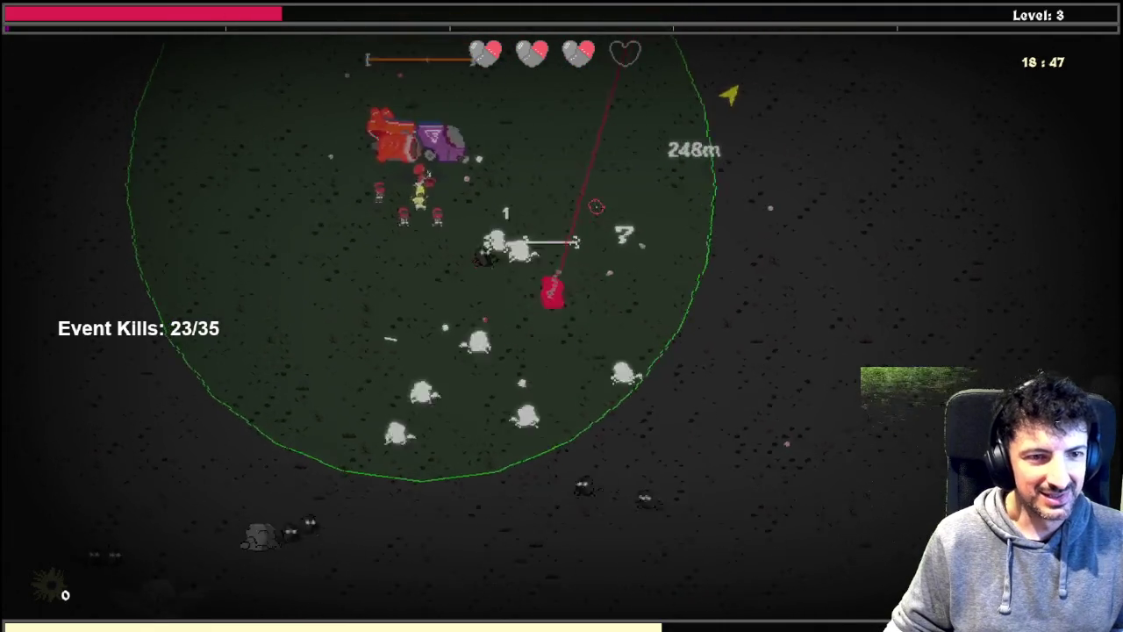
pyautogui.press('w')
pyautogui.press('d')
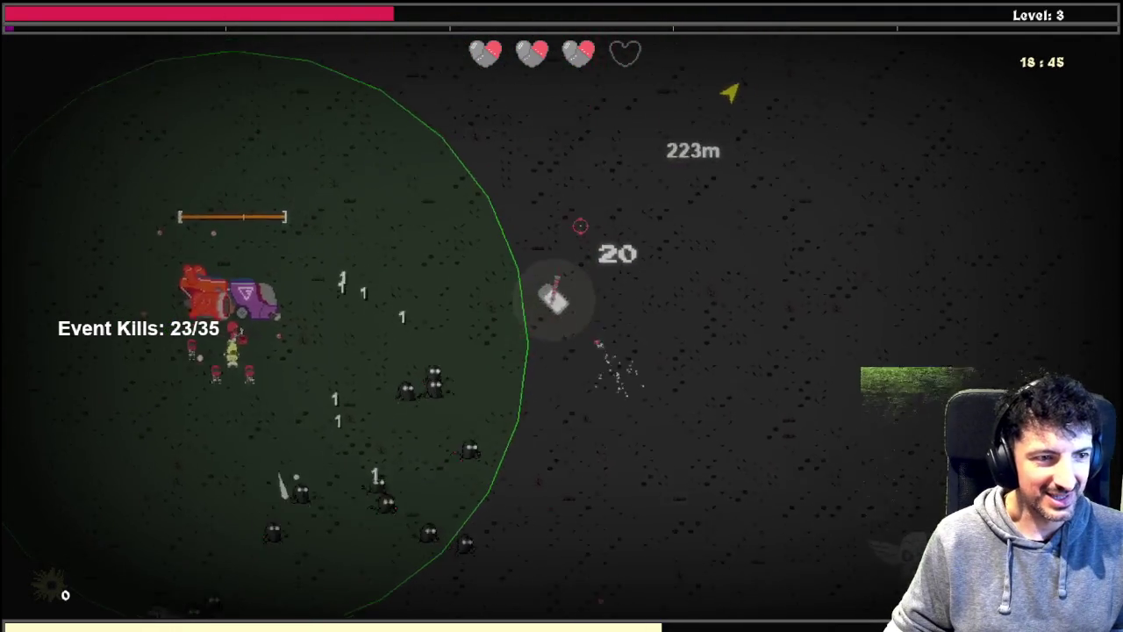
pyautogui.press('w')
pyautogui.press('a')
pyautogui.press('w')
pyautogui.press('a')
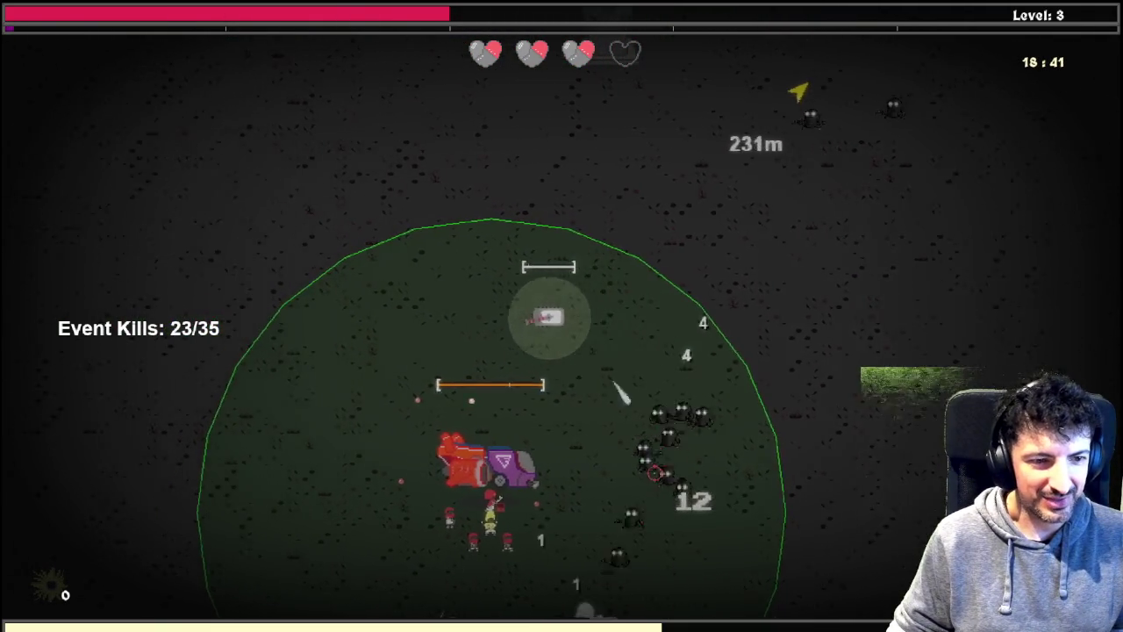
pyautogui.press('a')
pyautogui.press('s')
pyautogui.press('a')
pyautogui.press('w')
pyautogui.press('a')
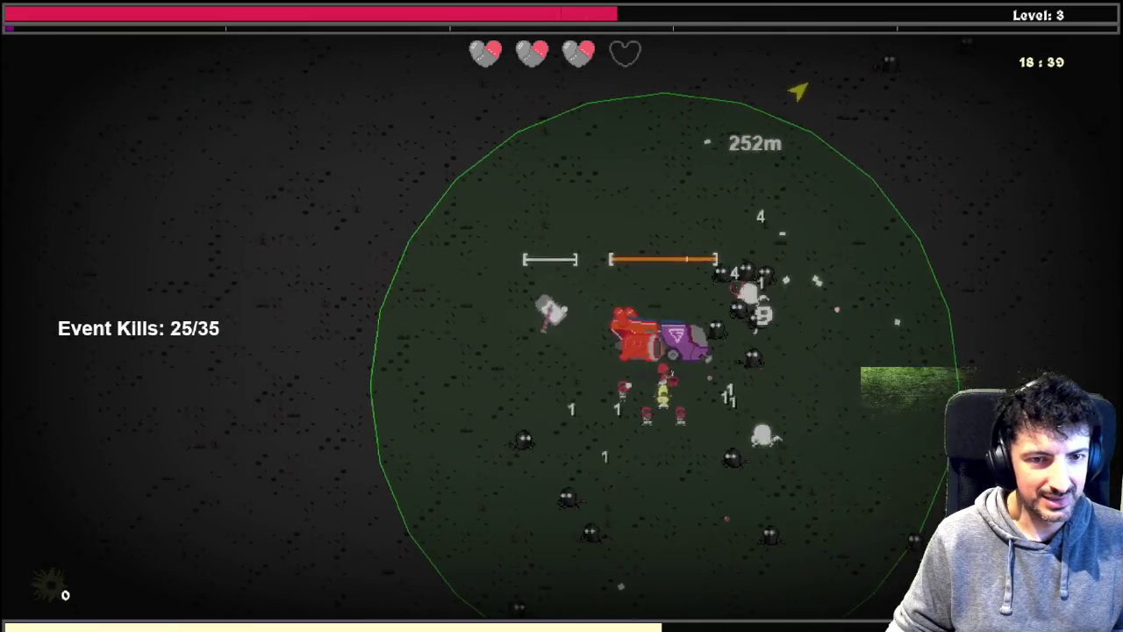
pyautogui.press('a')
pyautogui.press('s')
pyautogui.press('a')
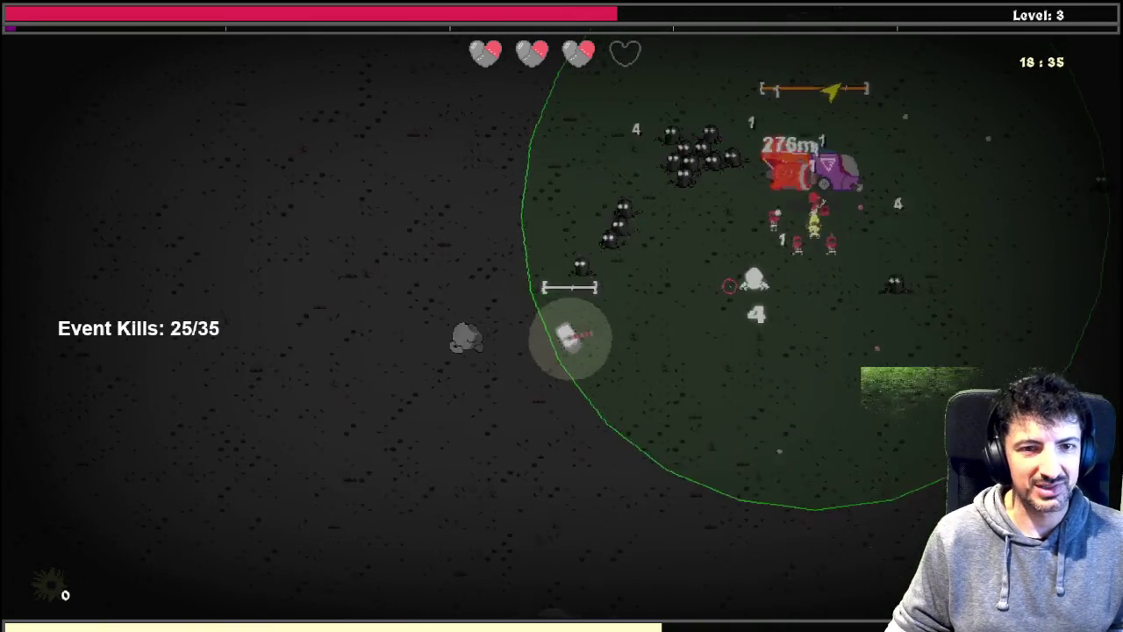
pyautogui.press('s')
pyautogui.press('d')
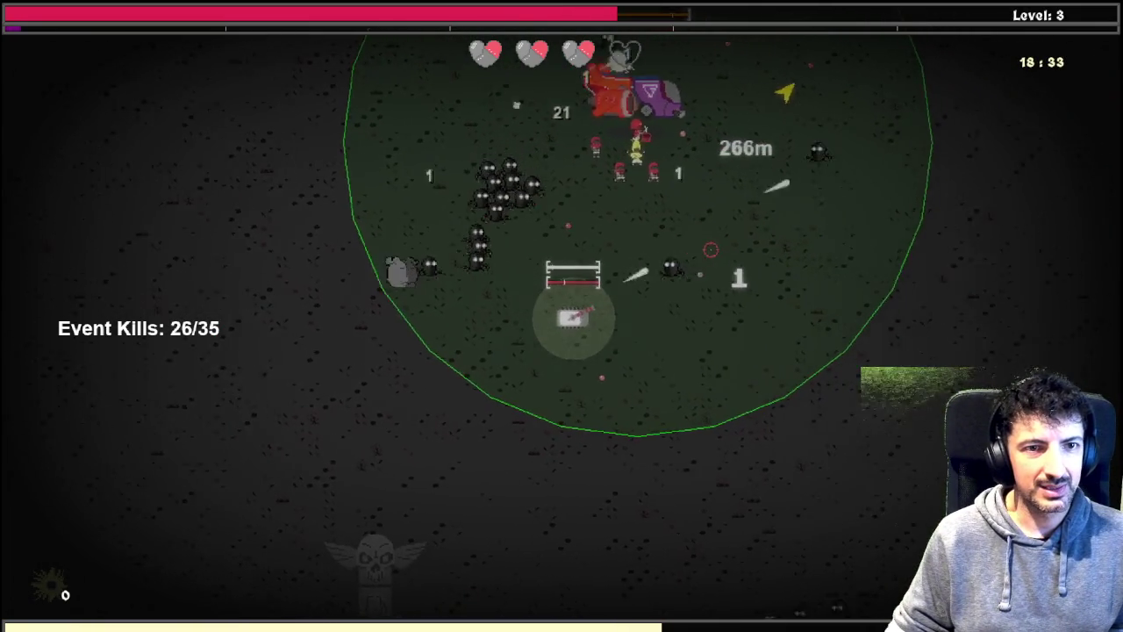
pyautogui.press('d')
pyautogui.press('w')
pyautogui.press('d')
pyautogui.press('s')
pyautogui.press('a')
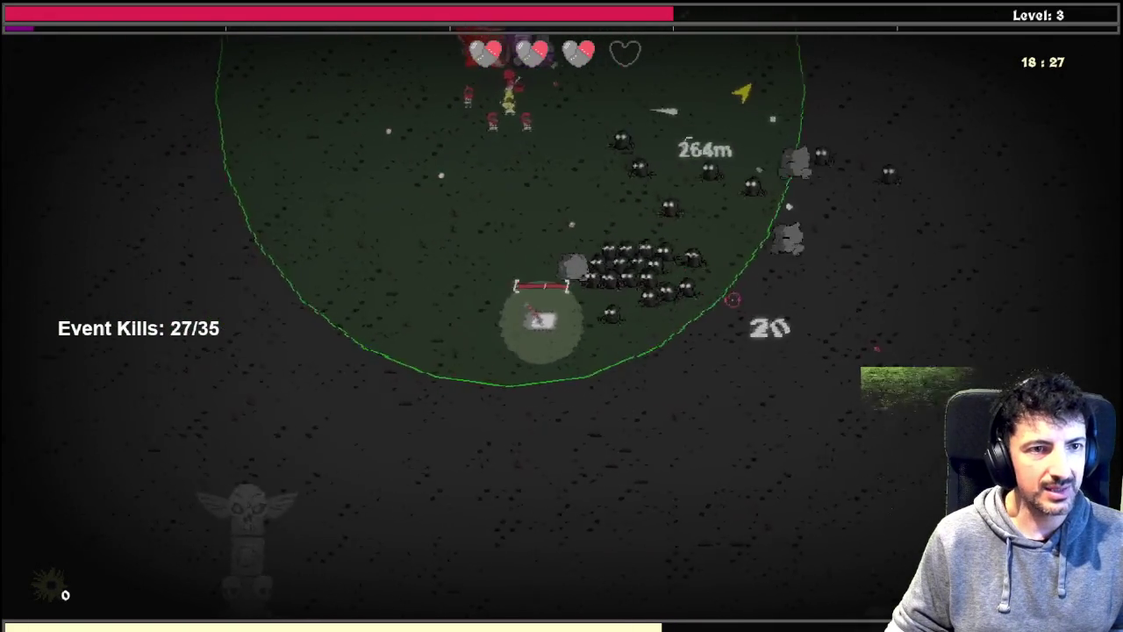
pyautogui.press('w')
pyautogui.press('w')
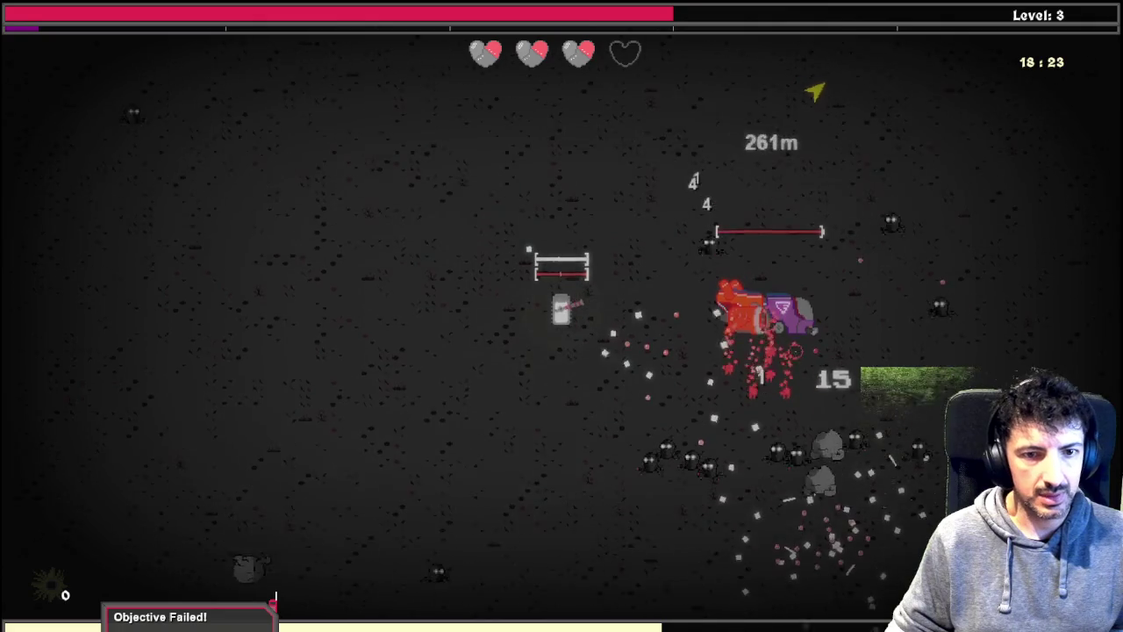
# Step: Leave the playtest, return to Workspace 1 and open obj_event_ship
pyautogui.press('Tab')
pyautogui.hotkey('alt', 'Tab')
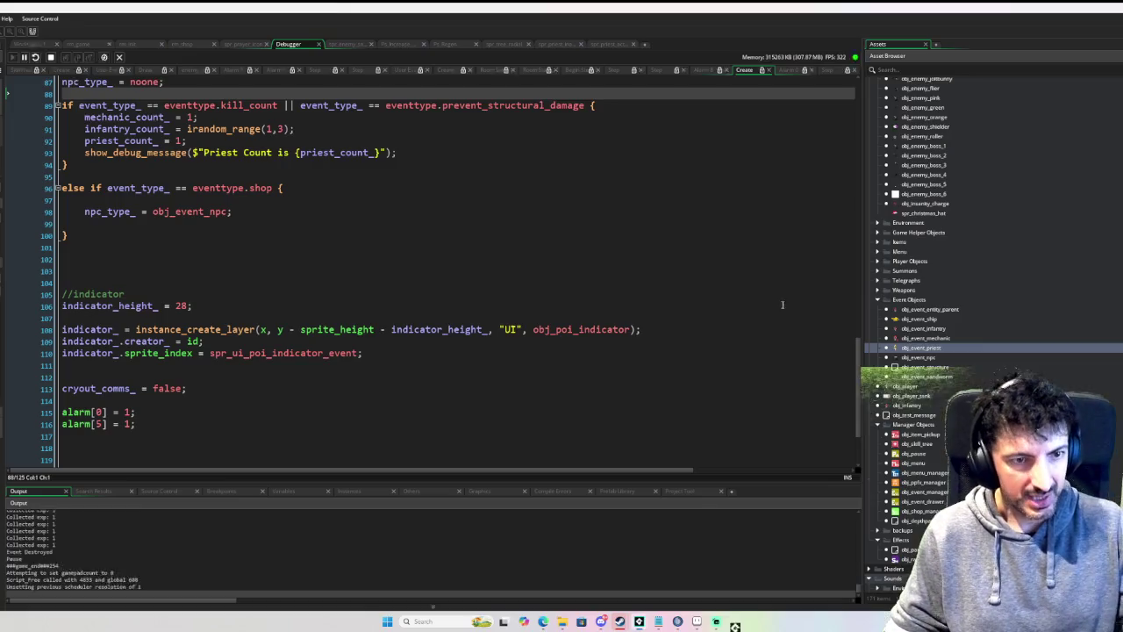
pyautogui.click(17, 44)
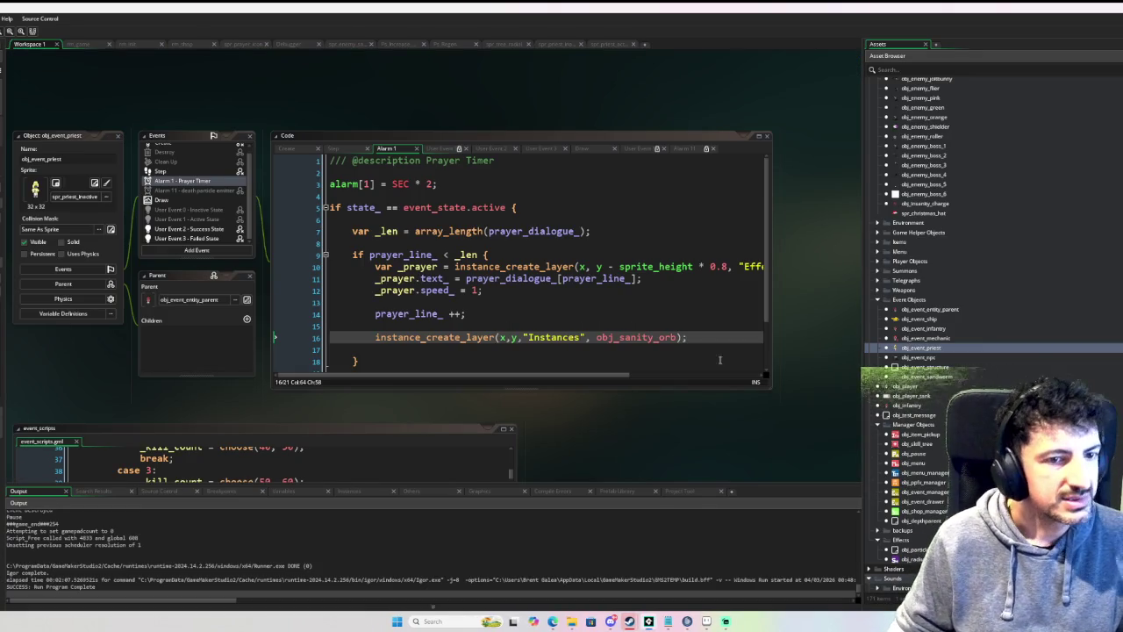
pyautogui.doubleClick(919, 318)
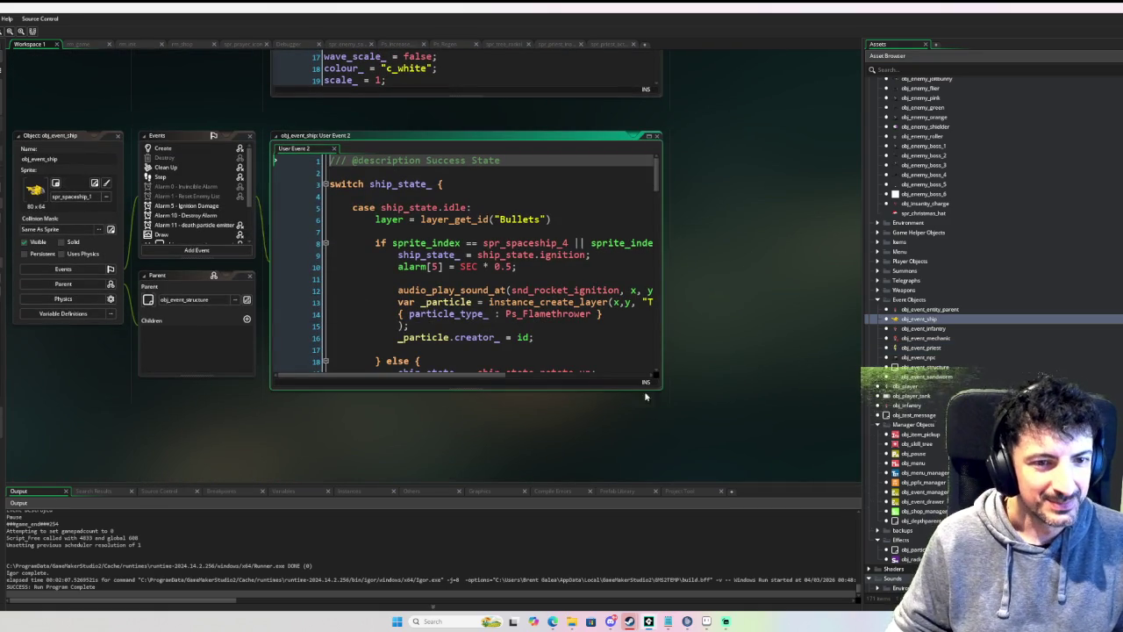
# Step: Enlarge the Success State code window, then open obj_event_manager's event code
pyautogui.moveTo(662, 388)
pyautogui.mouseDown()
pyautogui.moveTo(789, 431)
pyautogui.moveTo(795, 445)
pyautogui.mouseUp()
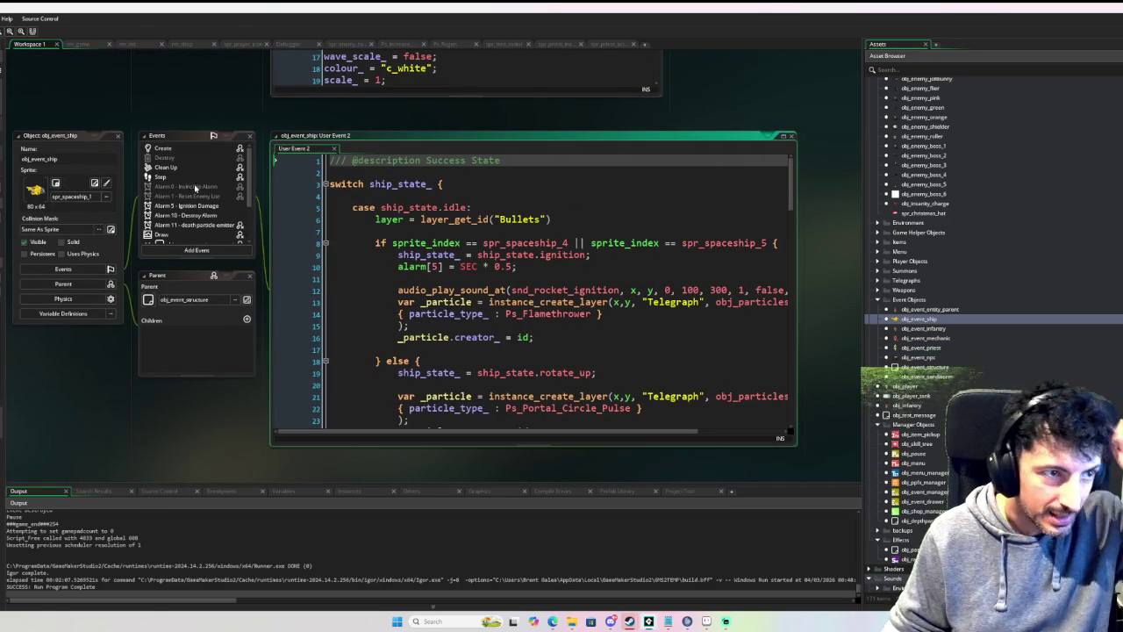
pyautogui.scroll(-3, 179, 202)
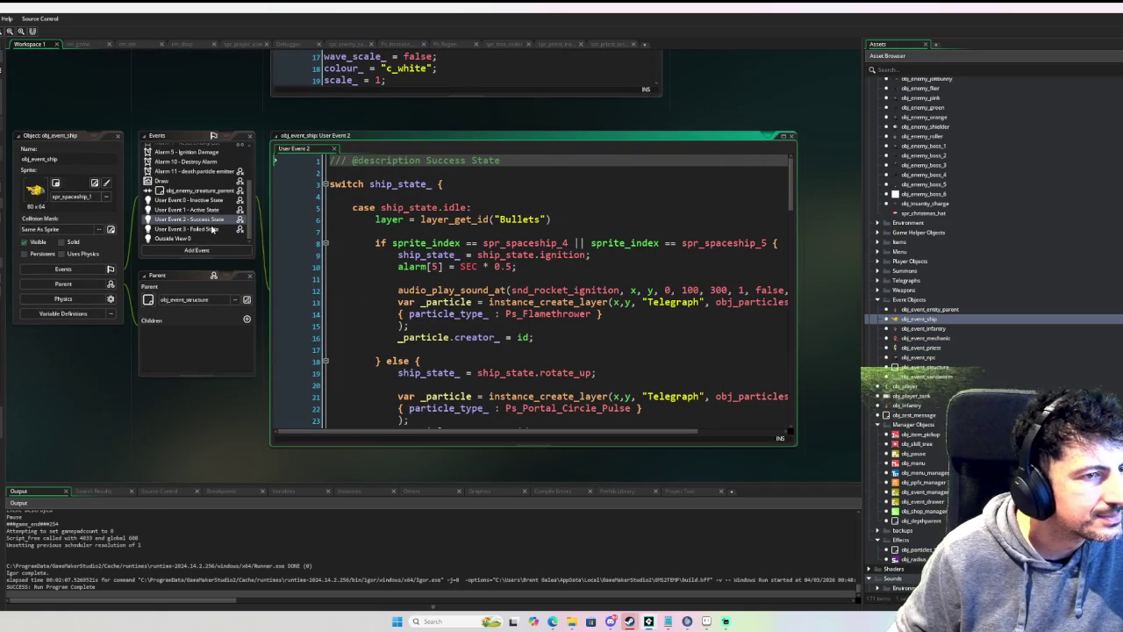
pyautogui.scroll(5, 211, 212)
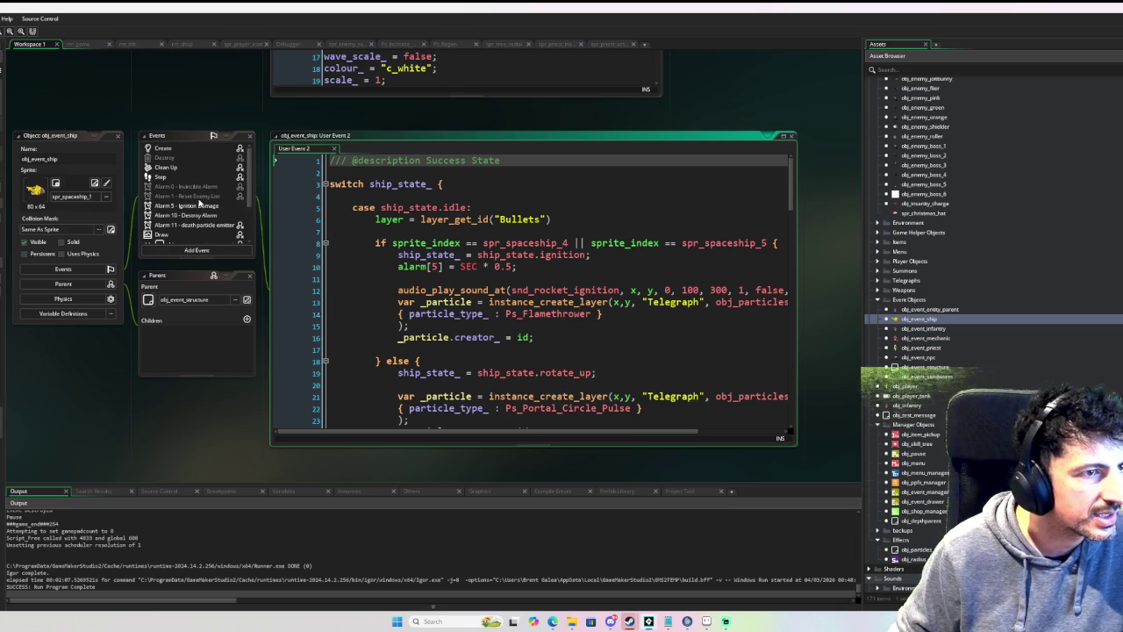
pyautogui.doubleClick(942, 493)
# Step: Scroll through the Alarm 0 code and select the body of the infantry spawn loop
pyautogui.scroll(-5, 468, 272)
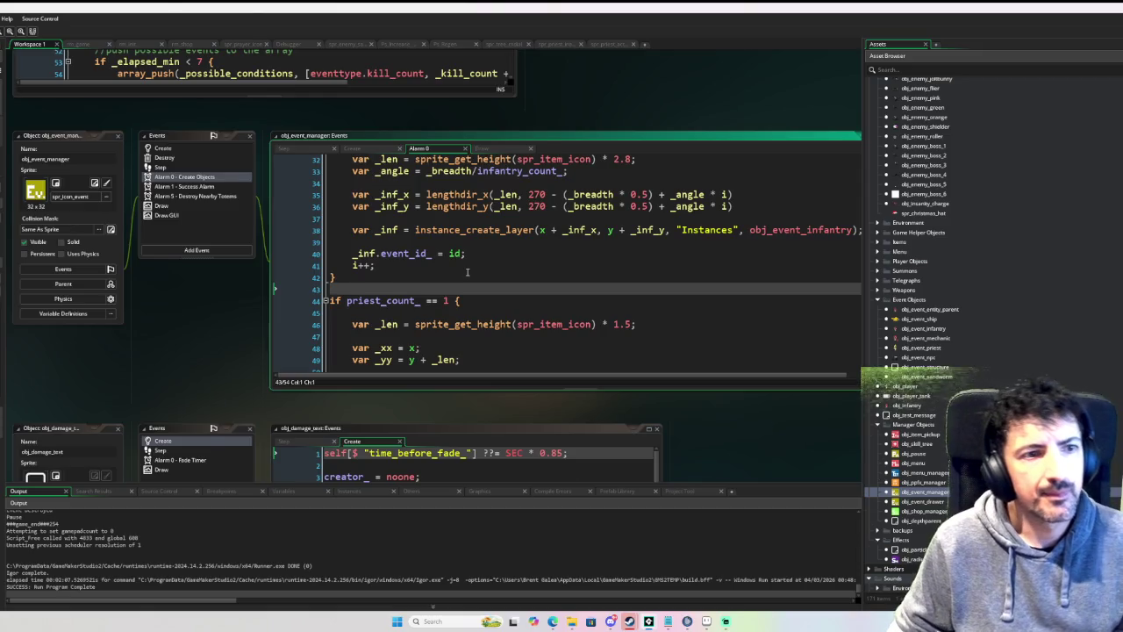
pyautogui.keyDown('ctrl'); pyautogui.scroll(1, 468, 272); pyautogui.keyUp('ctrl')
pyautogui.click(546, 269)
pyautogui.scroll(2, 546, 270)
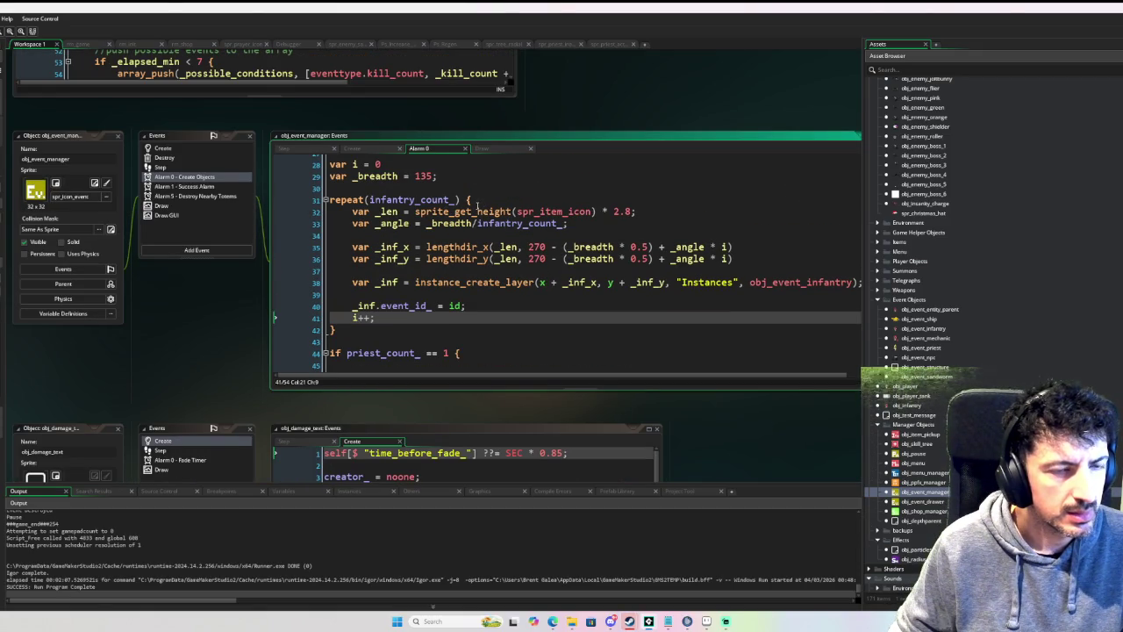
pyautogui.scroll(-1, 462, 266)
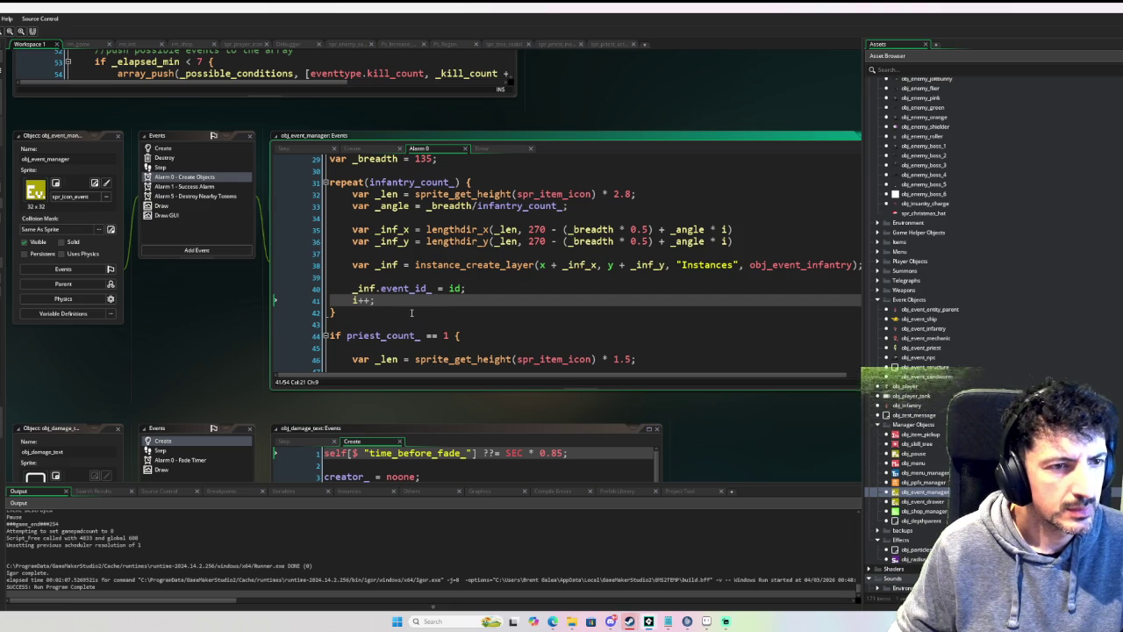
pyautogui.scroll(-3, 411, 312)
pyautogui.scroll(2, 411, 312)
pyautogui.scroll(-5, 457, 278)
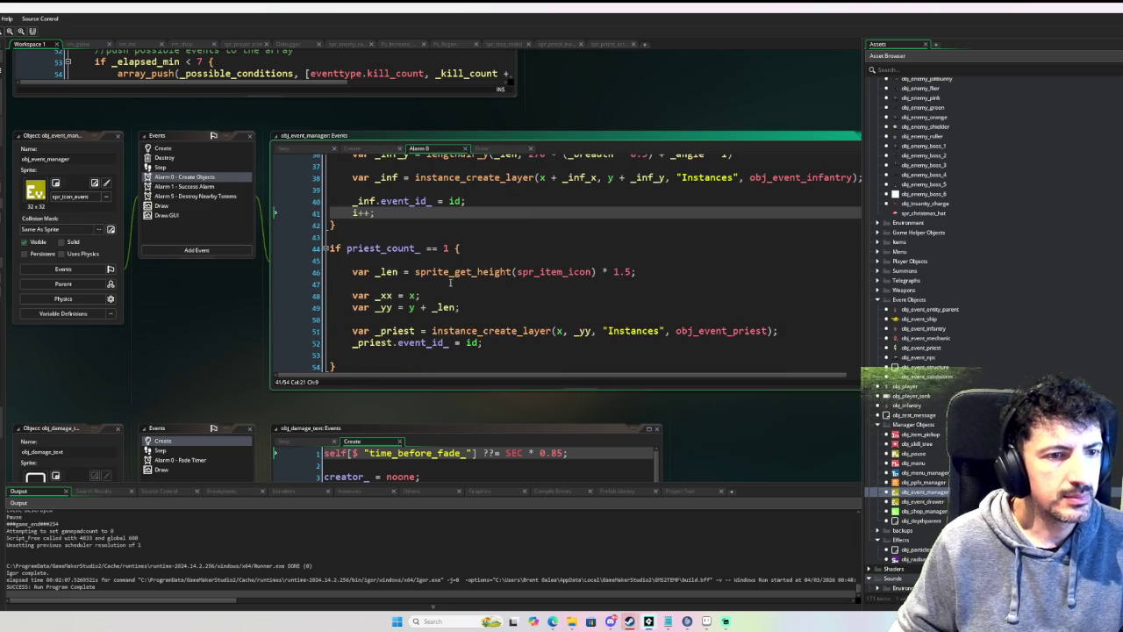
pyautogui.scroll(3, 457, 279)
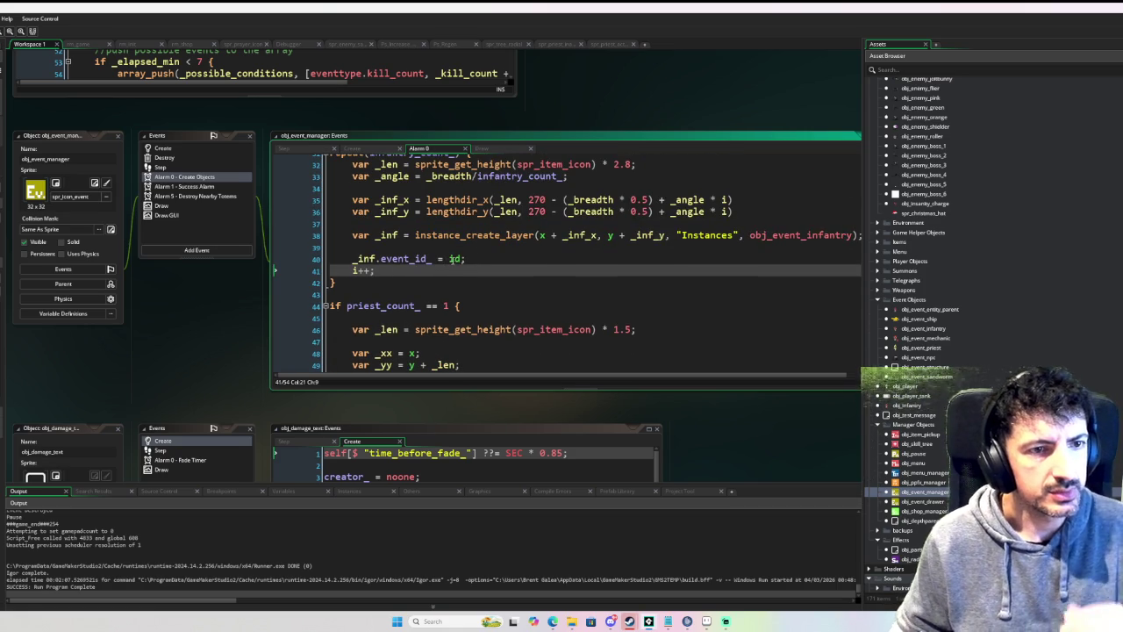
pyautogui.scroll(1, 524, 245)
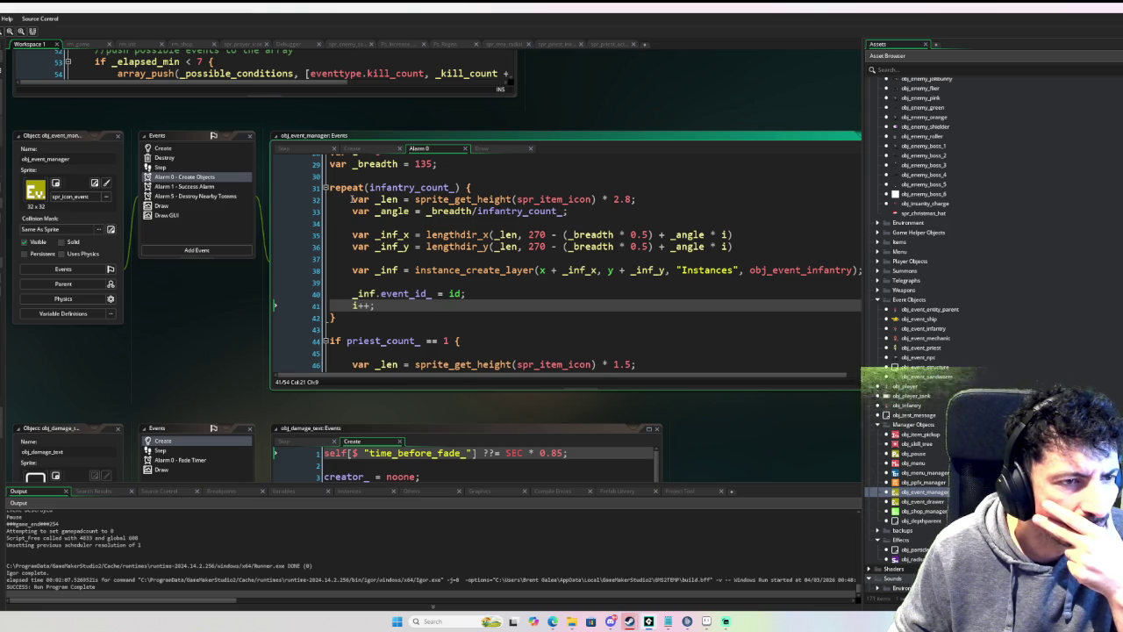
pyautogui.moveTo(352, 200)
pyautogui.mouseDown()
pyautogui.moveTo(386, 215)
pyautogui.moveTo(402, 307)
pyautogui.mouseUp()
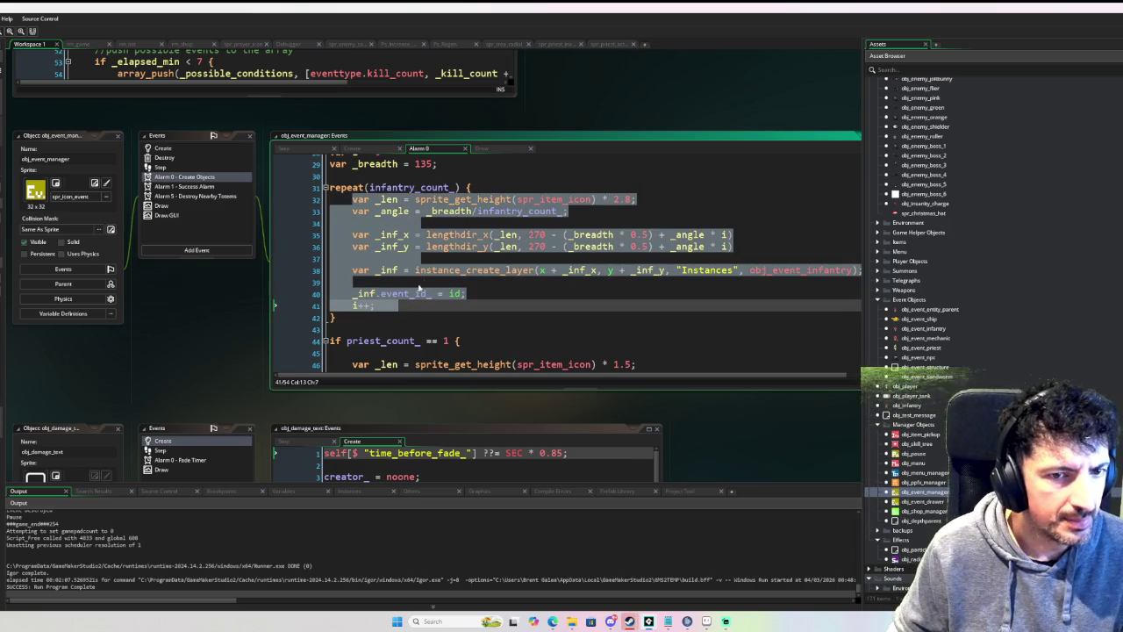
# Step: Select the priest spawning lines 46 to 52 inside the priest_count_ block
pyautogui.scroll(-3, 430, 274)
pyautogui.click(354, 261)
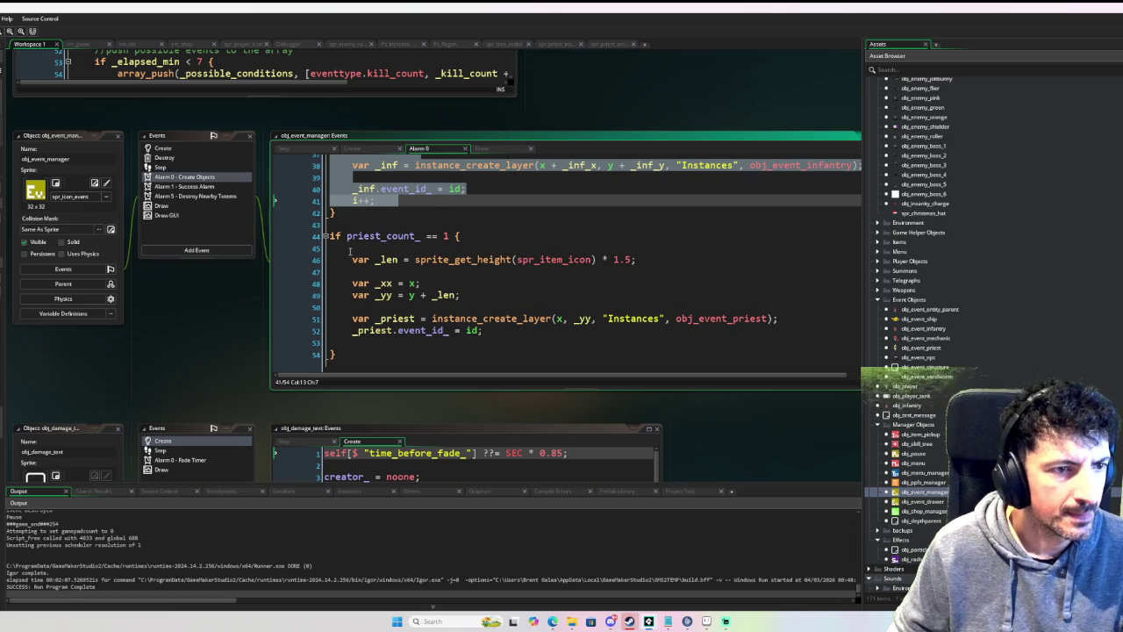
pyautogui.moveTo(354, 264)
pyautogui.mouseDown()
pyautogui.moveTo(478, 331)
pyautogui.moveTo(506, 334)
pyautogui.mouseUp()
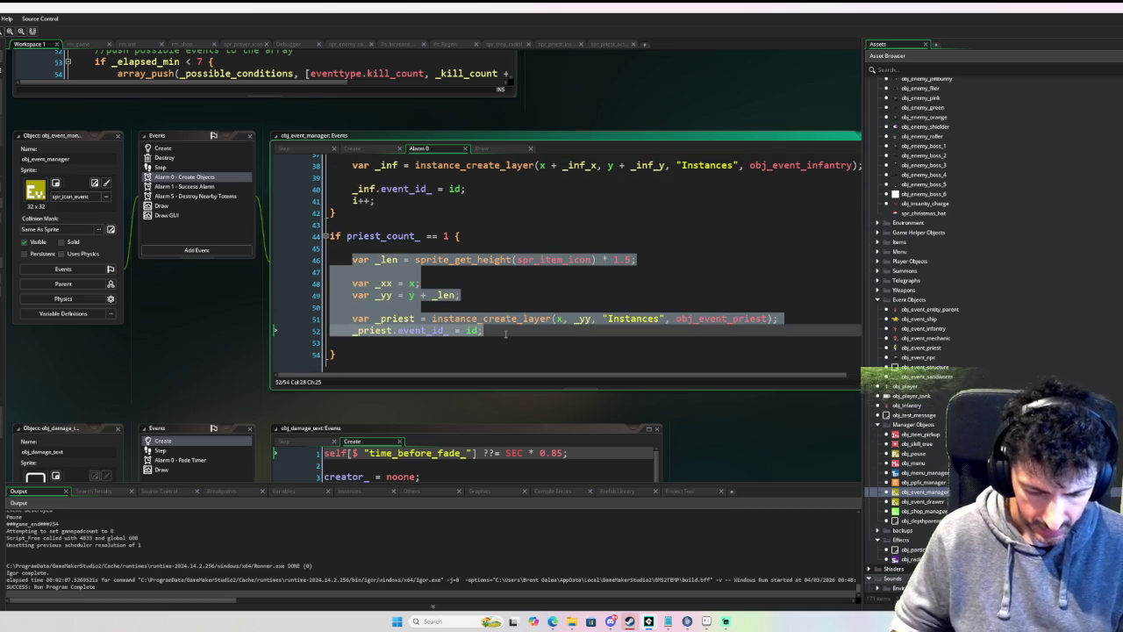
# Step: Comment out the old priest spawn lines and paste the copied infantry spawn code in their place
pyautogui.hotkey('ctrl', 'k')
pyautogui.click(465, 248)
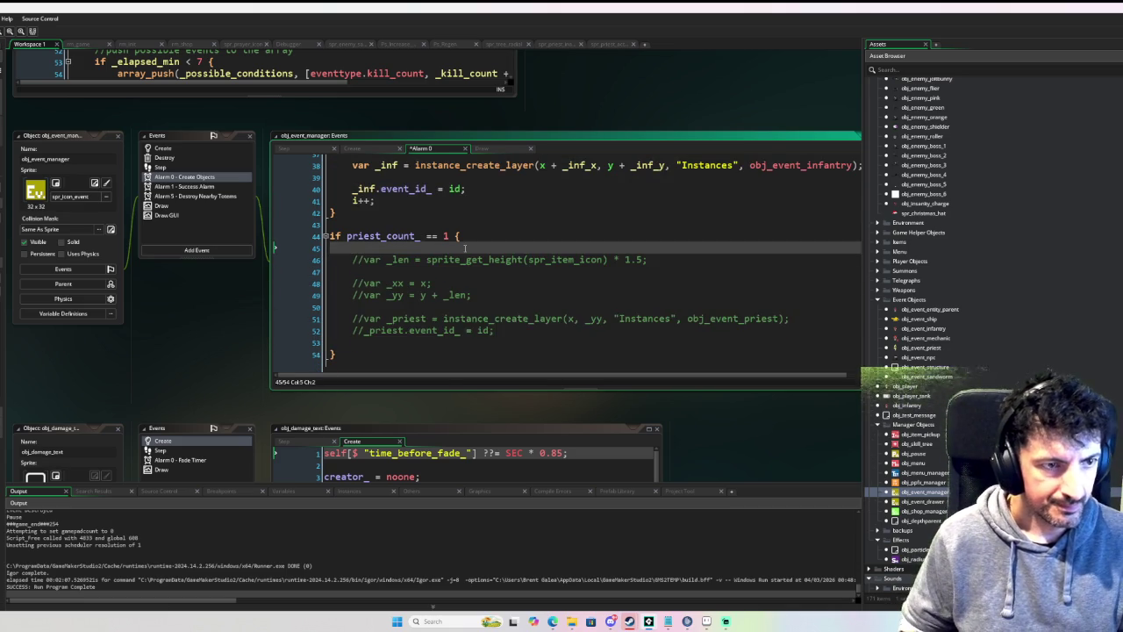
pyautogui.write('var _len = sprite_get_height(spr_item_icon) * 2.8; \t\tvar _angle = _breadth/infantry_count_;  \t\tvar _inf_x = lengthdir_x(_len, 270 - (_breadth * 0.5) + _angle * i) \t\tvar _inf_y = lengthdir_y(_len, 270 - (_breadth * 0.5) + _angle * i)  \t\tvar _inf = instance_create_layer(x + _inf_x, y + _inf_y, "Instances", obj_event_infantry);  \t\t_inf.event_id_ = id; \t\ti++;')
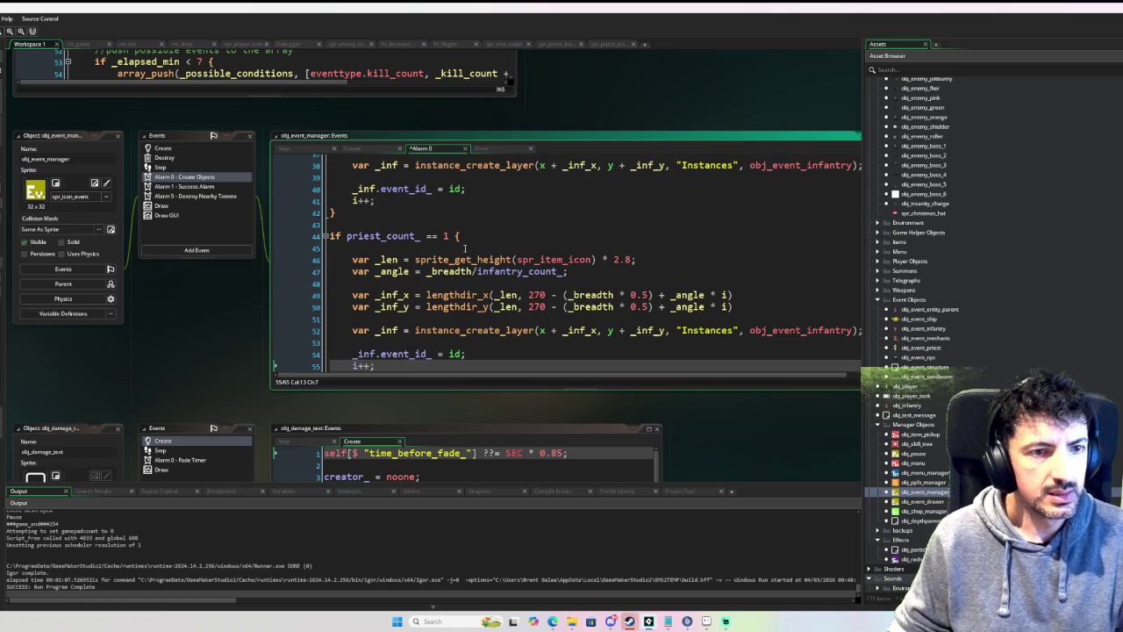
# Step: Wrap the angle divisor after _breadth/ in parentheses and change the selected name to priest
pyautogui.click(478, 271)
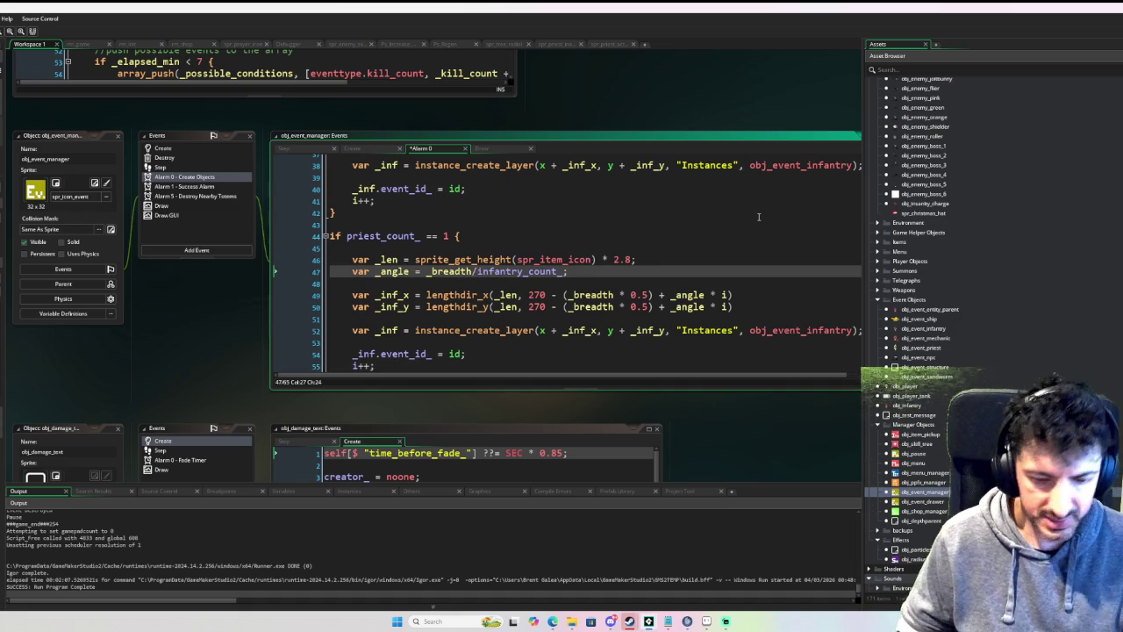
pyautogui.write('(')
pyautogui.press('End')
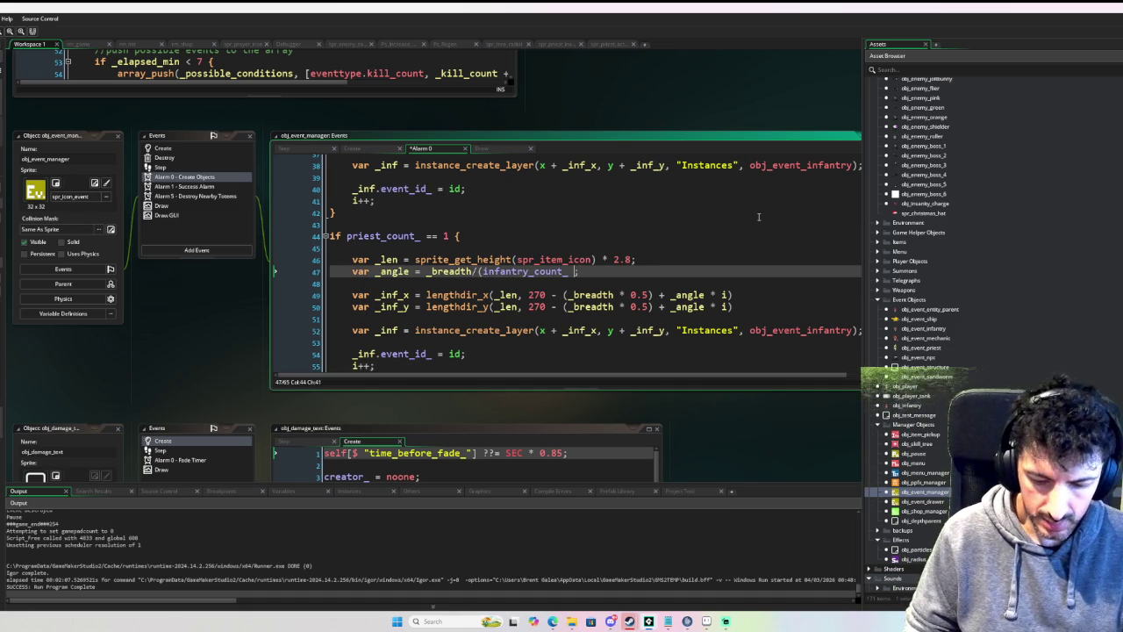
pyautogui.write(');')
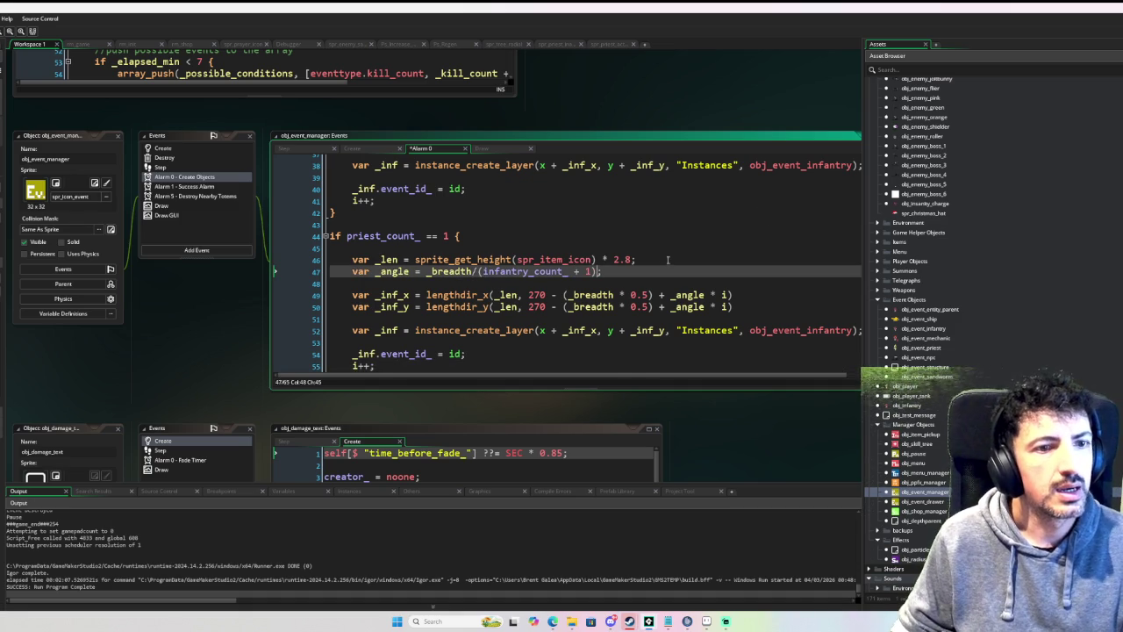
pyautogui.scroll(-1, 673, 262)
pyautogui.moveTo(853, 313); pyautogui.dragTo(785, 316)
pyautogui.write('priest')
# Step: Delete the leftover i++ line and the blank line below the create call
pyautogui.click(785, 266)
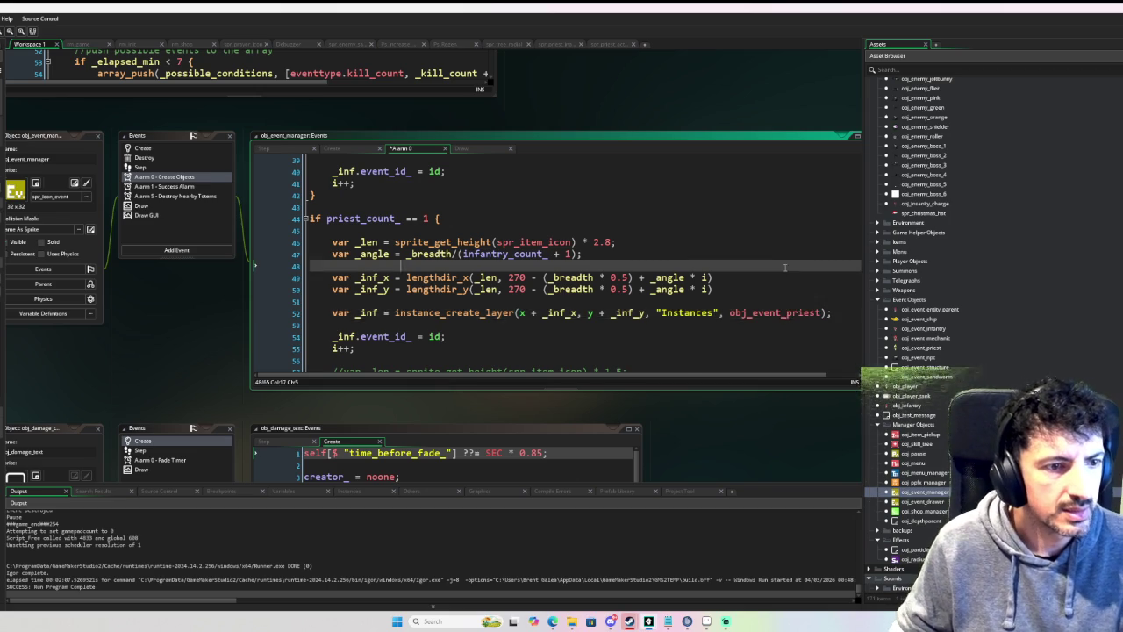
pyautogui.scroll(-3, 777, 268)
pyautogui.scroll(1, 419, 286)
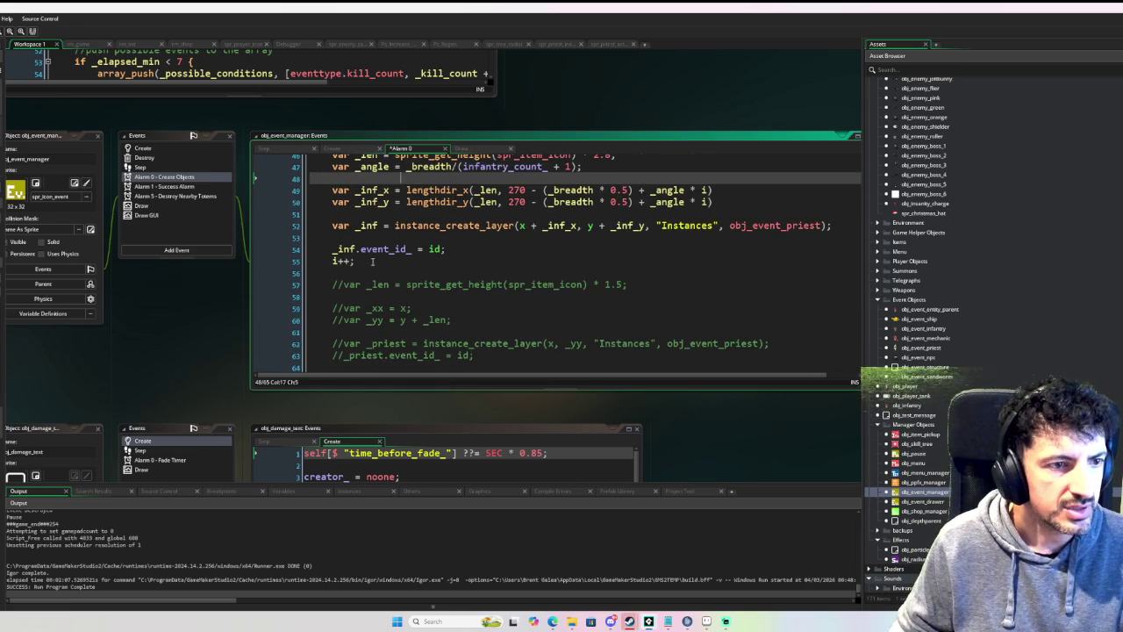
pyautogui.moveTo(376, 261); pyautogui.dragTo(332, 262)
pyautogui.press('BackSpace')
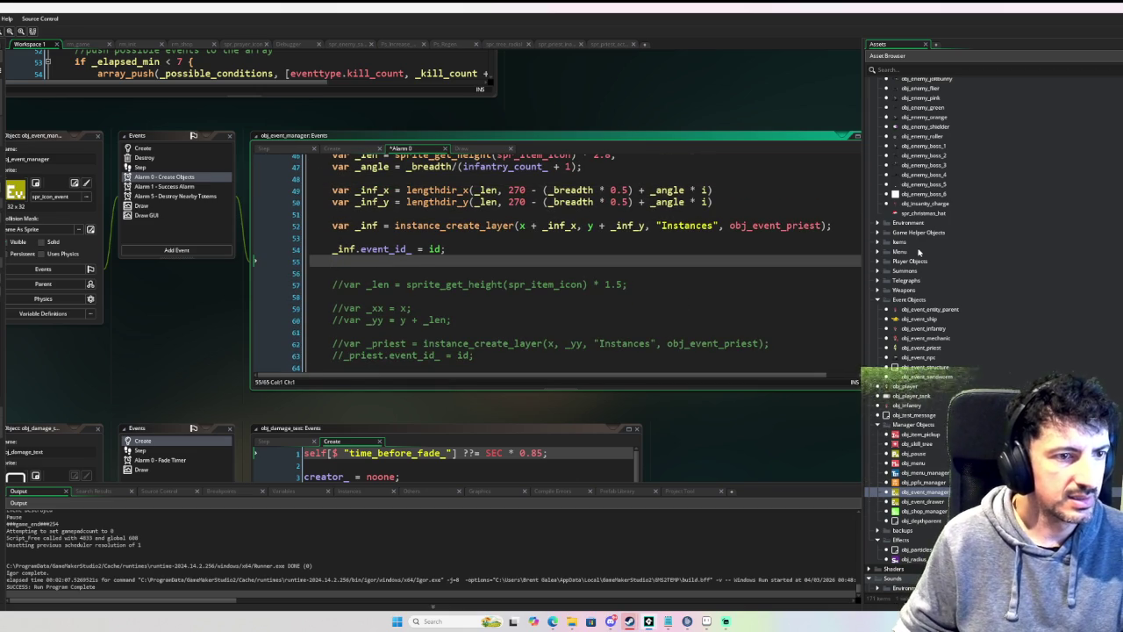
pyautogui.scroll(3, 580, 310)
pyautogui.scroll(-2, 580, 314)
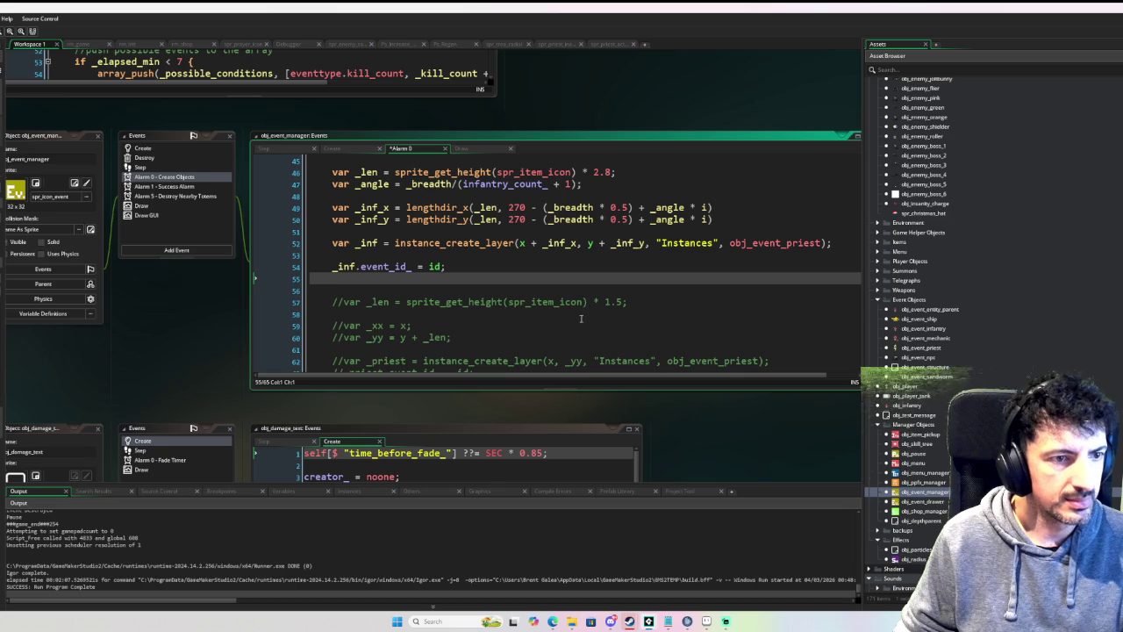
pyautogui.click(329, 255)
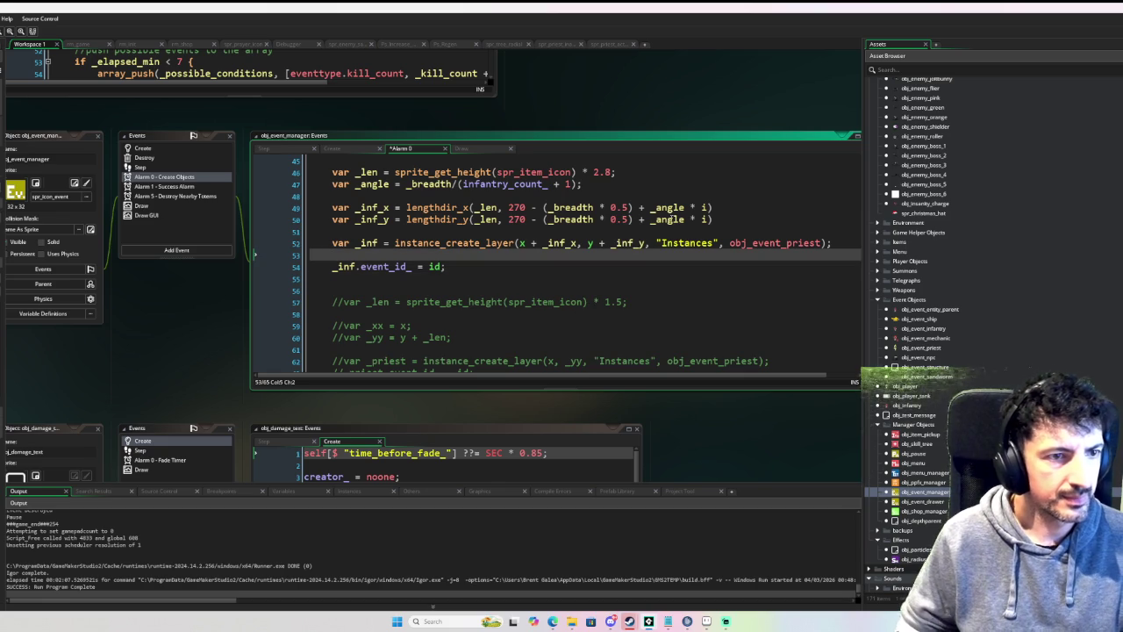
pyautogui.press('BackSpace')
pyautogui.press('BackSpace')
pyautogui.scroll(2, 354, 238)
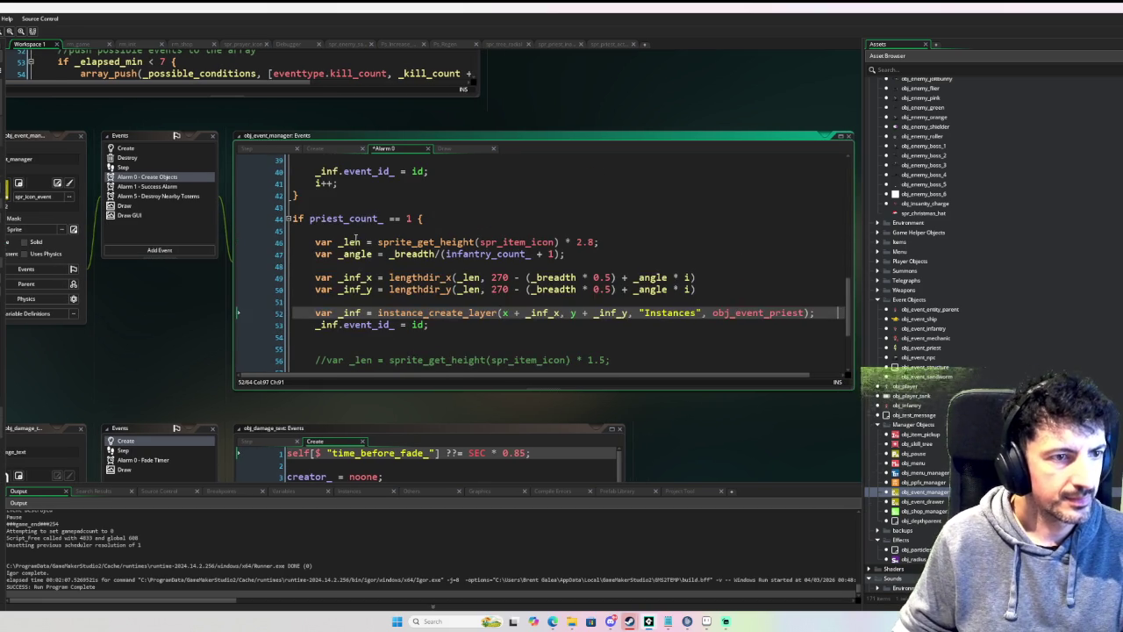
# Step: Rename _inf_x and _inf_y to _priest_x and _priest_y, including in the create call
pyautogui.click(352, 277)
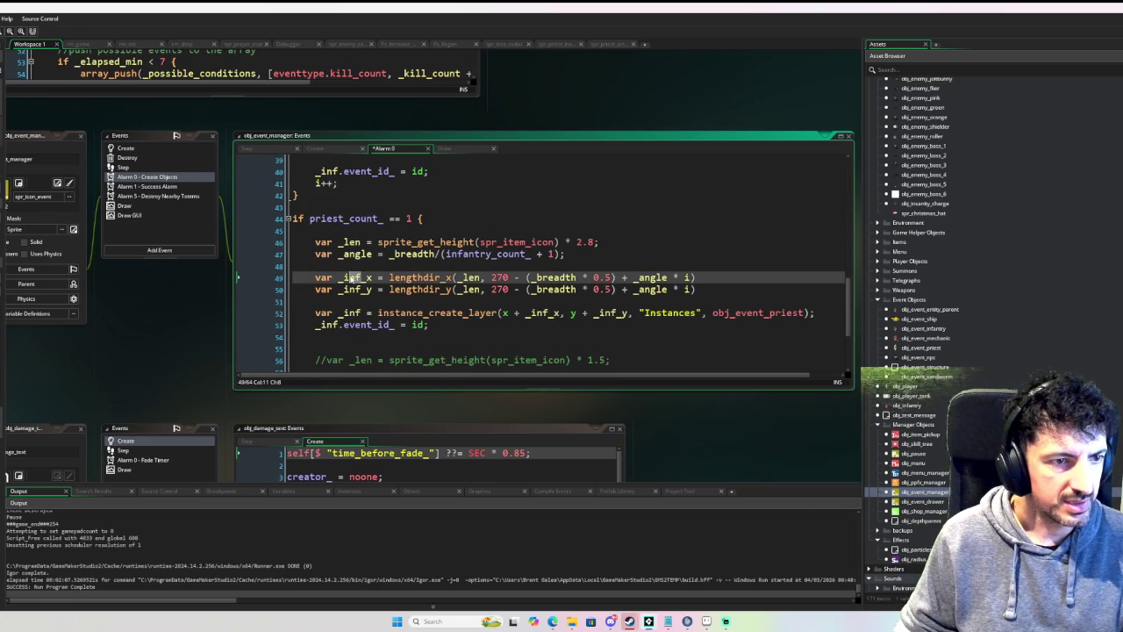
pyautogui.write('priest')
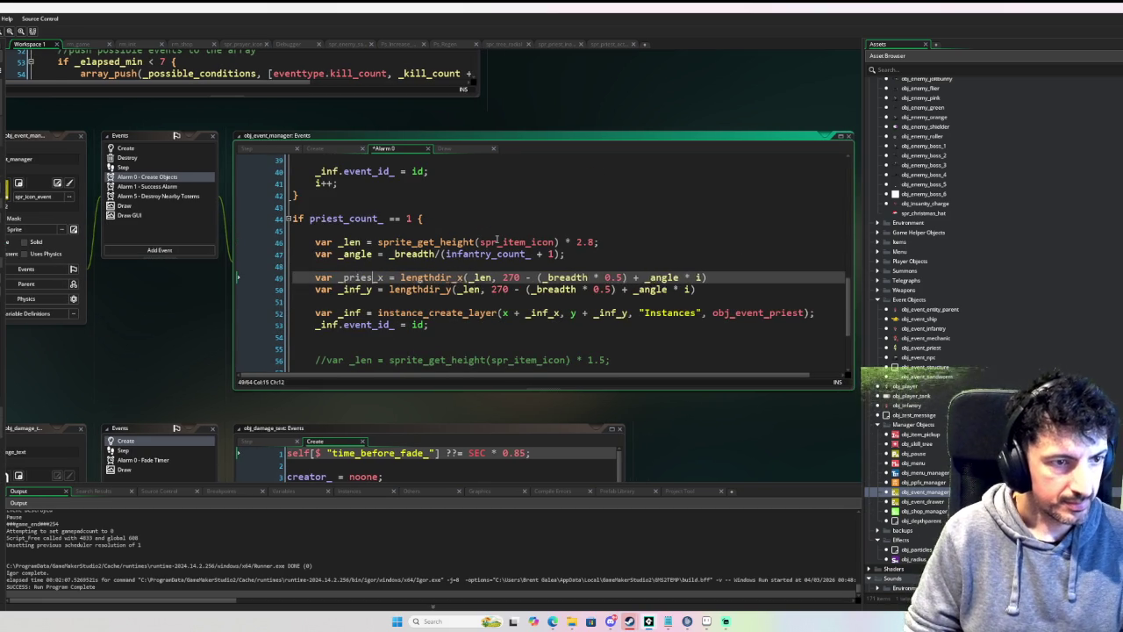
pyautogui.moveTo(363, 290); pyautogui.dragTo(344, 290)
pyautogui.write('priest')
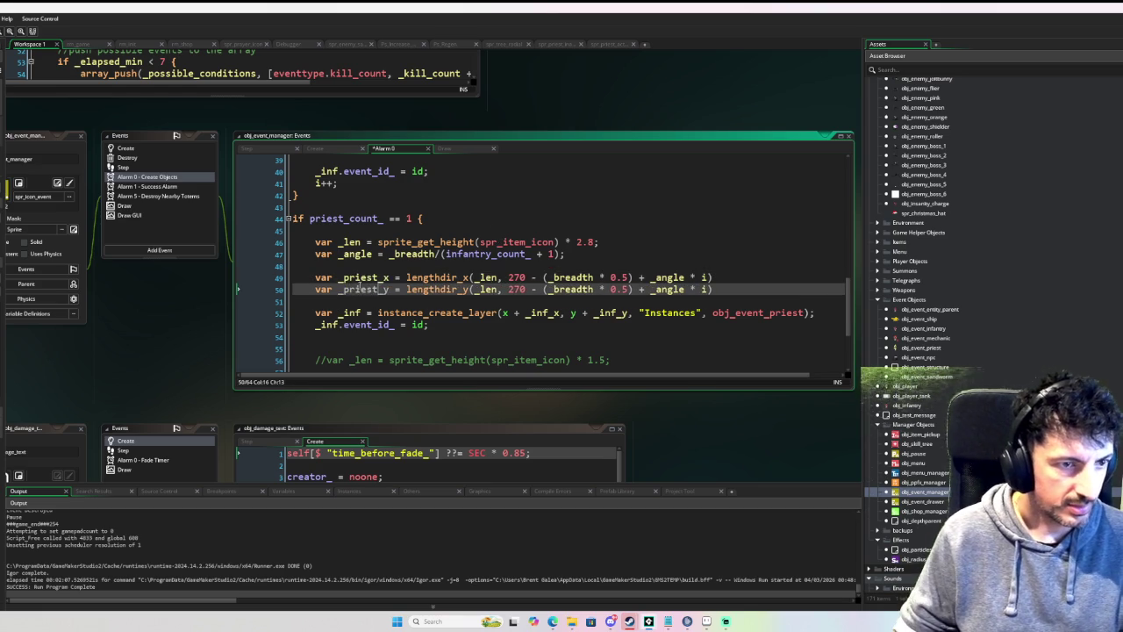
pyautogui.doubleClick(367, 278)
pyautogui.hotkey('ctrl', 'c')
pyautogui.doubleClick(539, 312)
pyautogui.hotkey('ctrl', 'v')
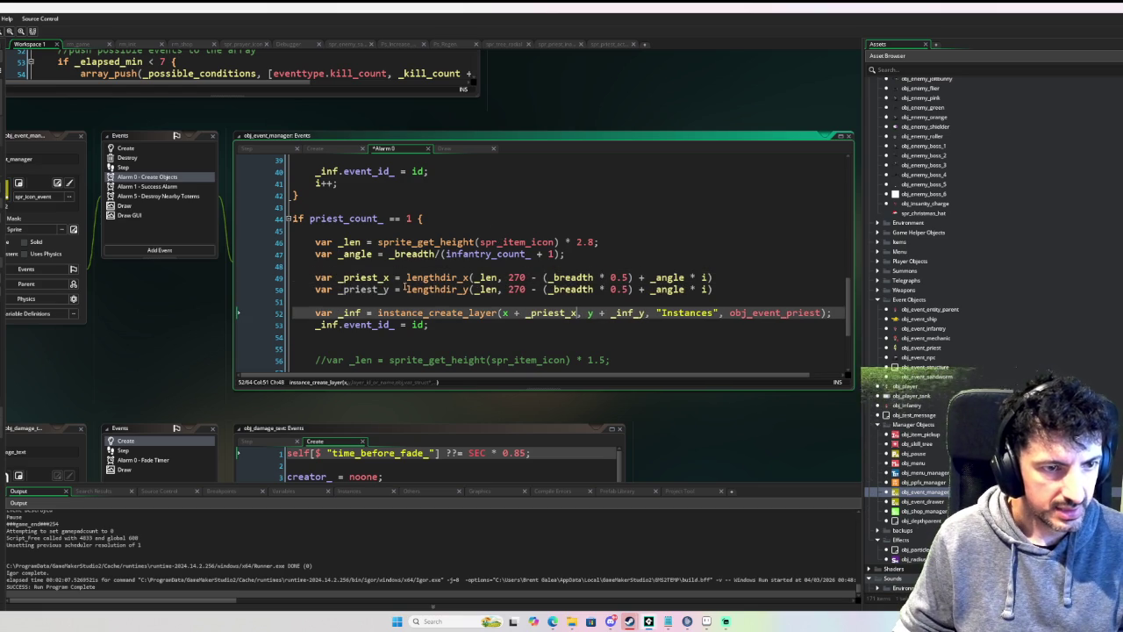
pyautogui.doubleClick(367, 289)
pyautogui.hotkey('ctrl', 'c')
pyautogui.doubleClick(627, 313)
pyautogui.hotkey('ctrl', 'v')
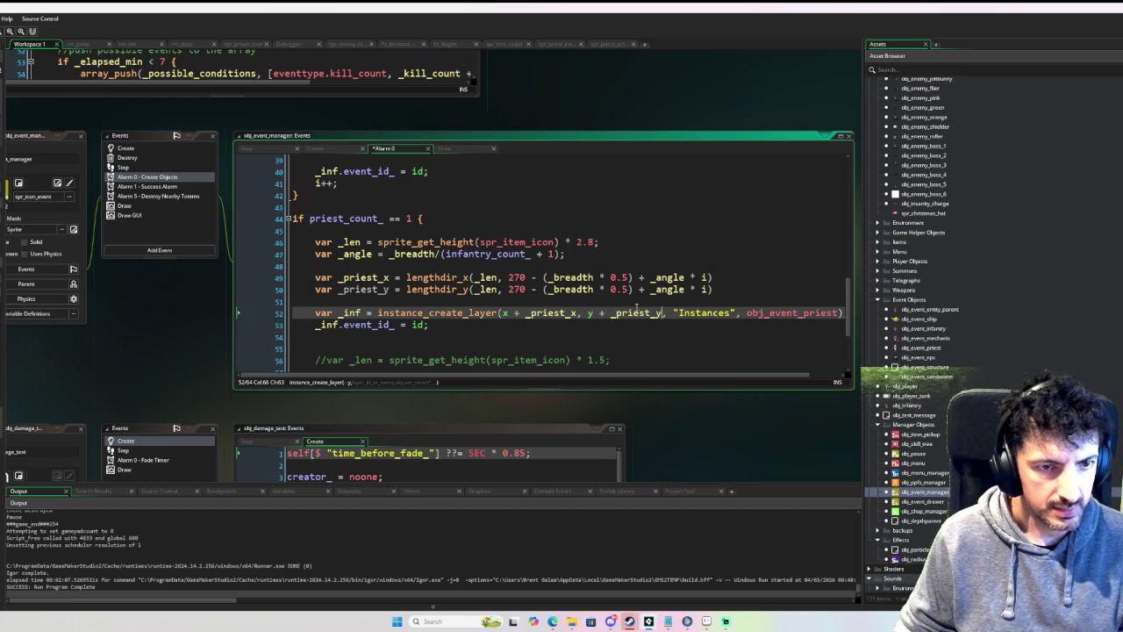
# Step: Rename the _inf instance variable to _priest in the create call and event_id_ line, then relaunch the game
pyautogui.doubleClick(347, 313)
pyautogui.write('_priest')
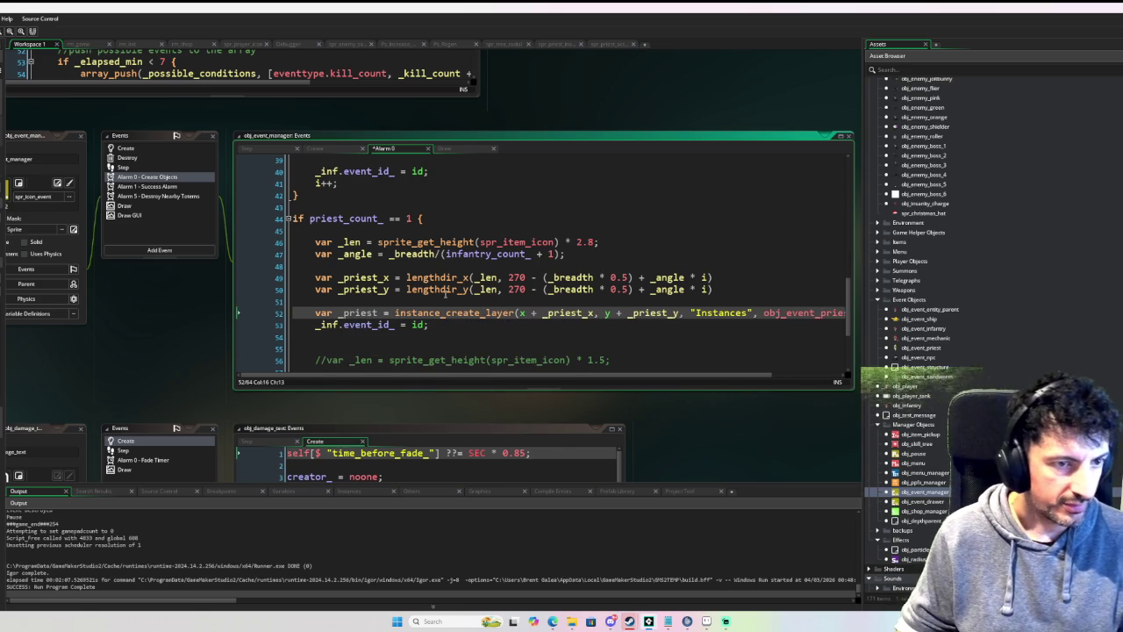
pyautogui.doubleClick(356, 313)
pyautogui.hotkey('ctrl', 'c')
pyautogui.doubleClick(327, 324)
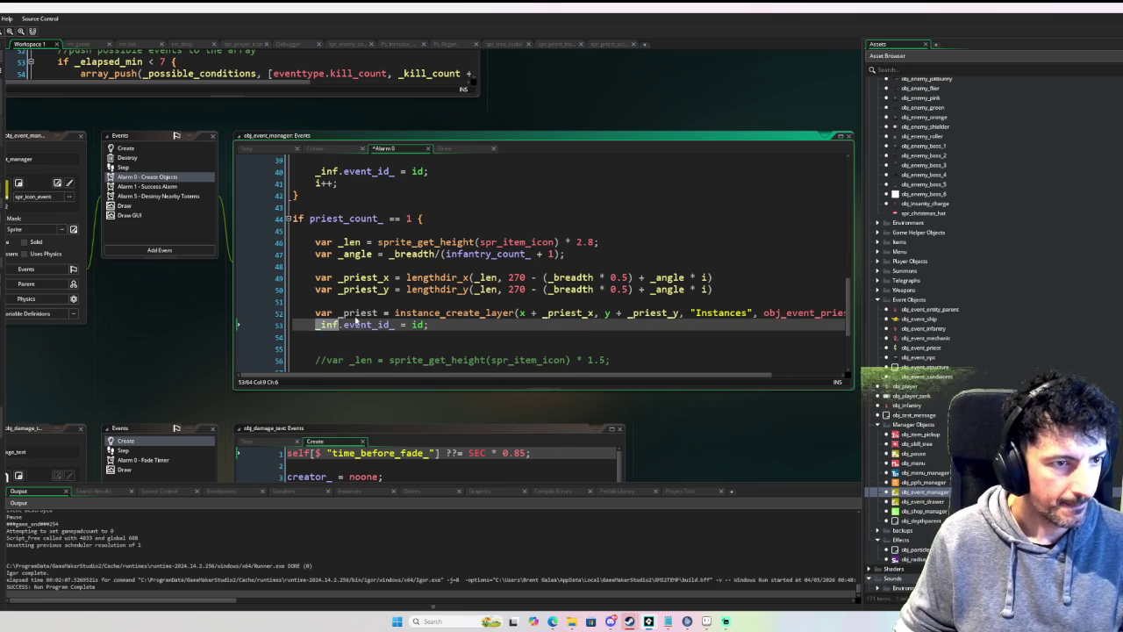
pyautogui.hotkey('ctrl', 'v')
pyautogui.click(519, 290)
pyautogui.scroll(-3, 527, 292)
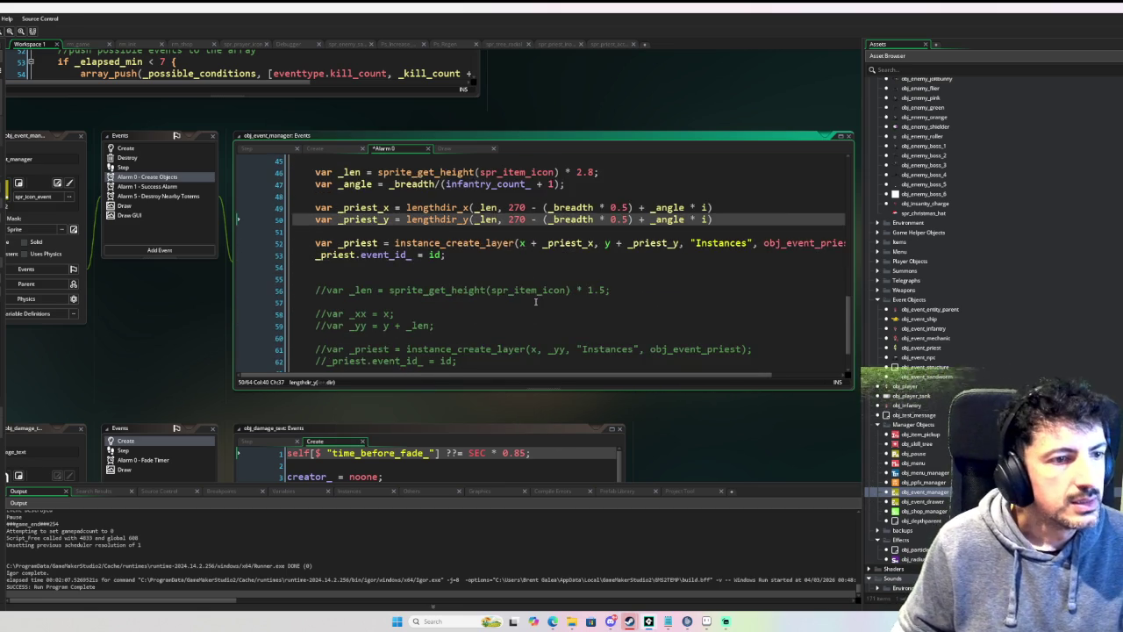
pyautogui.scroll(1, 535, 295)
pyautogui.scroll(2, 528, 274)
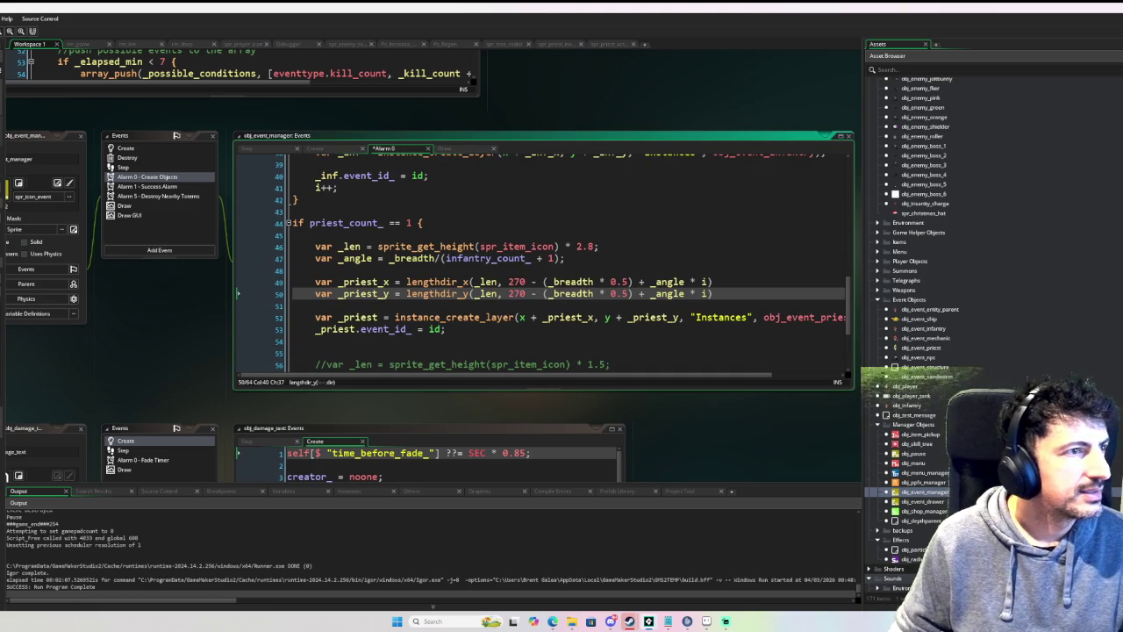
pyautogui.press('F6')
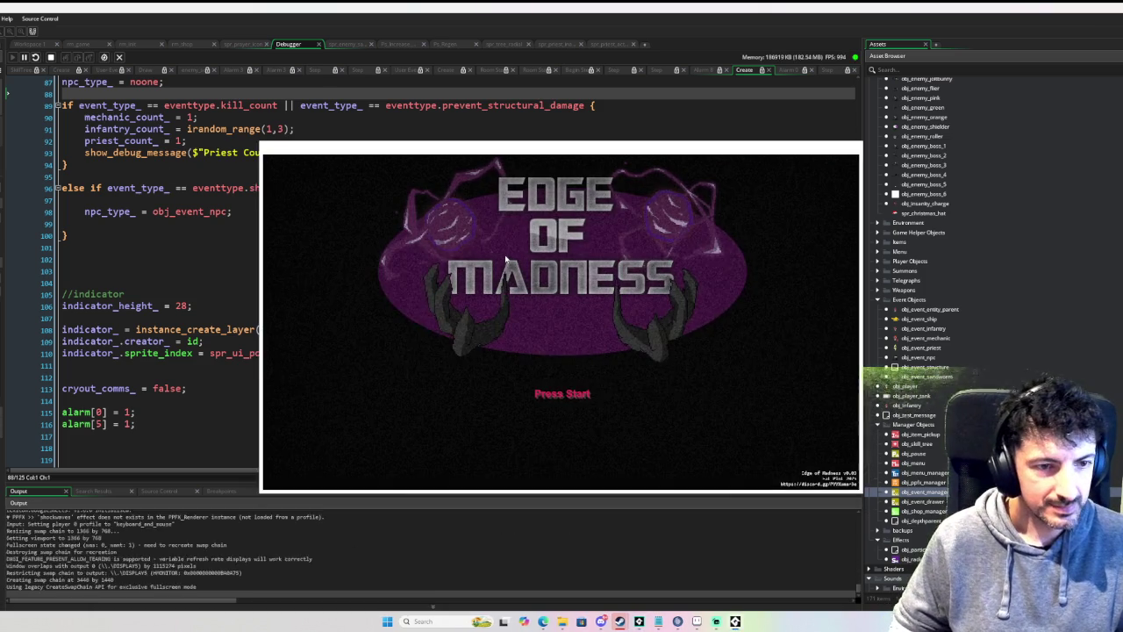
# Step: Start a new run, buy the Prayer skill in the skill tree, and equip the Rusty Kit
pyautogui.press('Return')
pyautogui.press('Return')
pyautogui.press('Return')
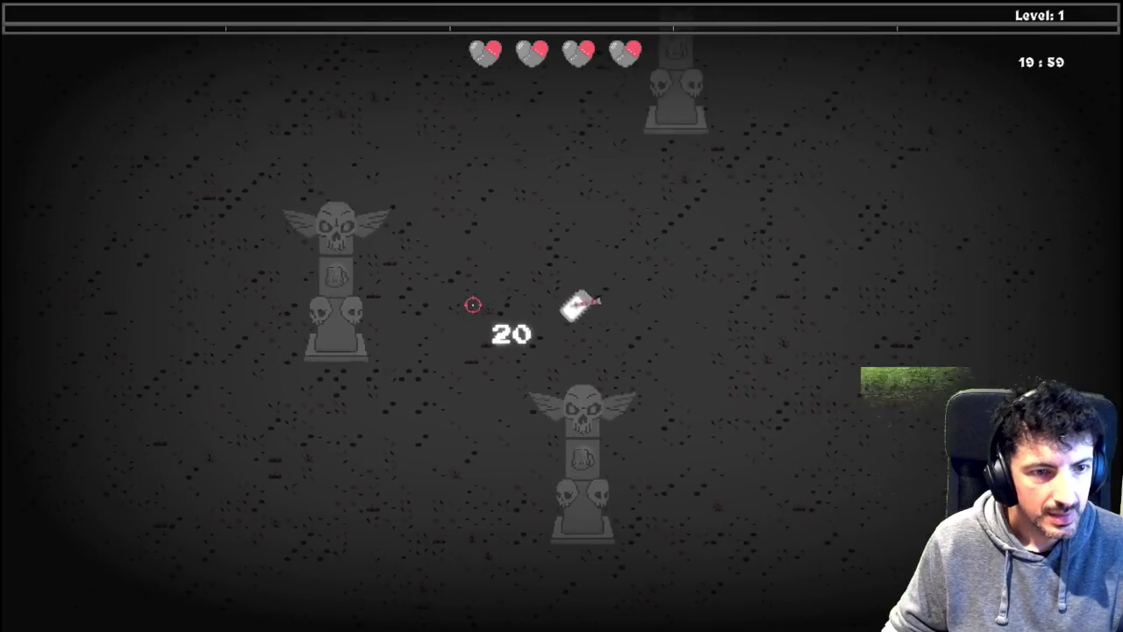
pyautogui.press('Tab')
pyautogui.click(562, 247)
pyautogui.press('Tab')
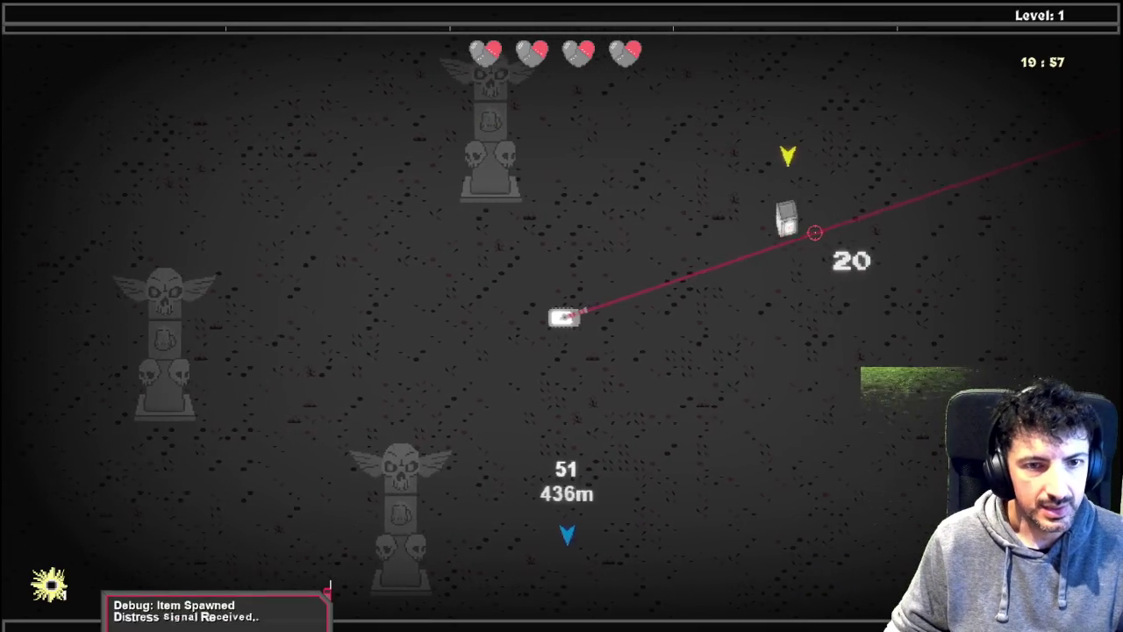
pyautogui.press('w')
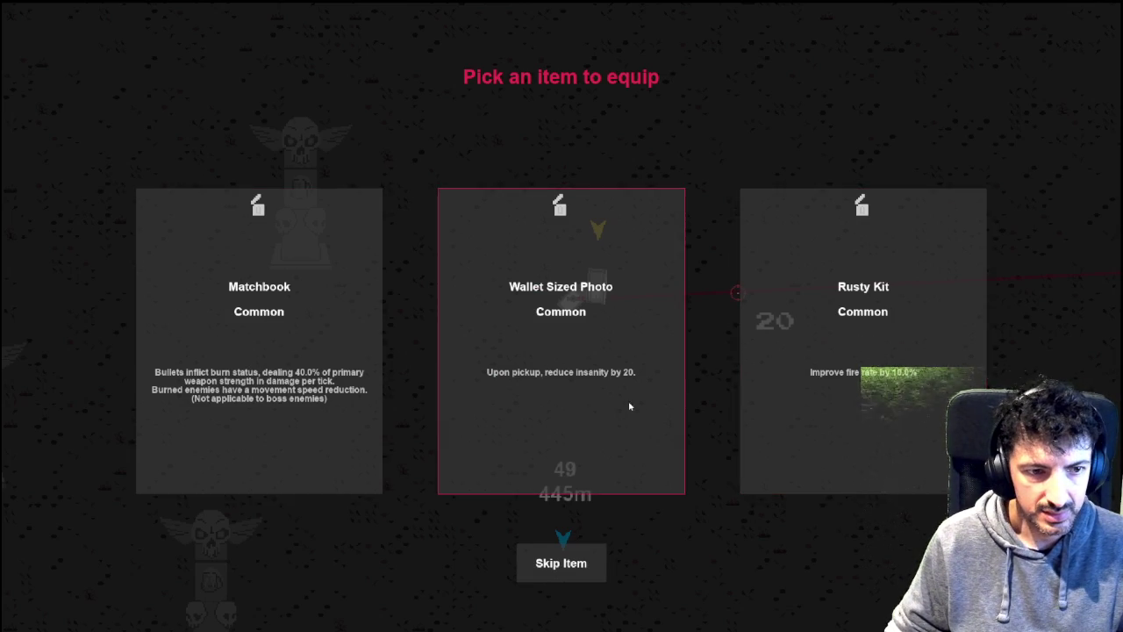
pyautogui.click(849, 399)
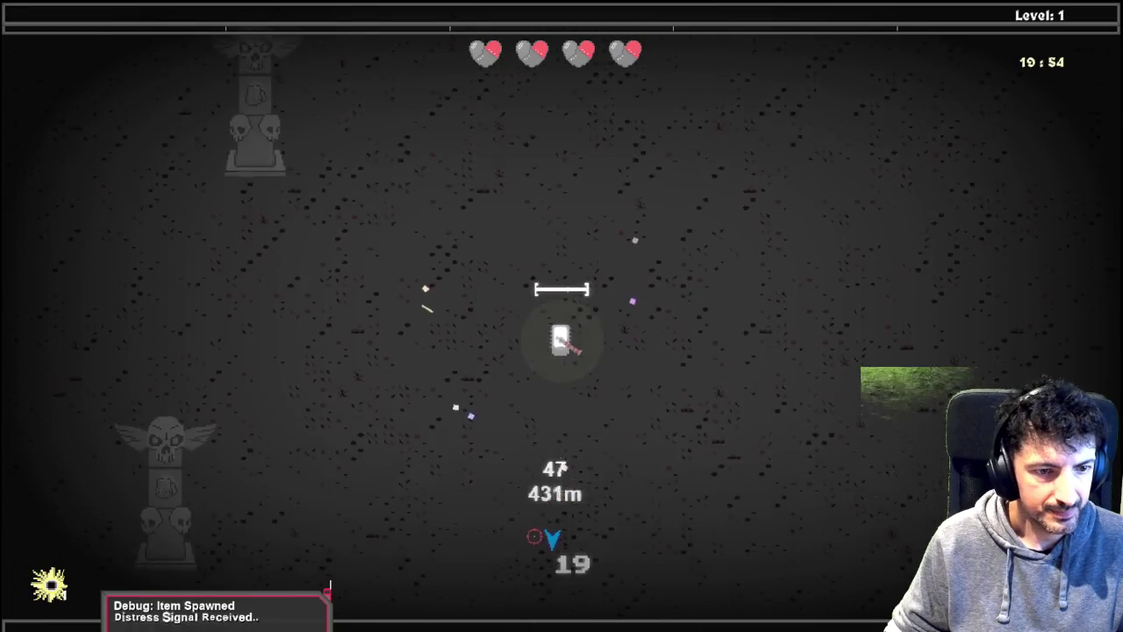
# Step: Drive the tank down toward the distress signal, shooting an enemy, until reaching the shuttle
pyautogui.press('s')
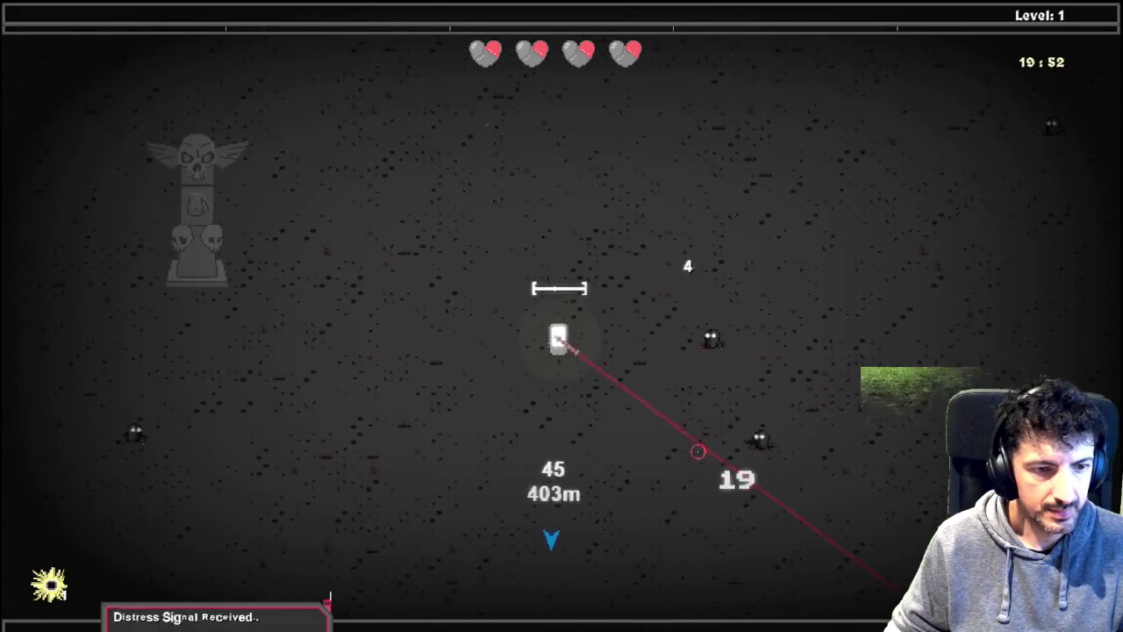
pyautogui.press('s')
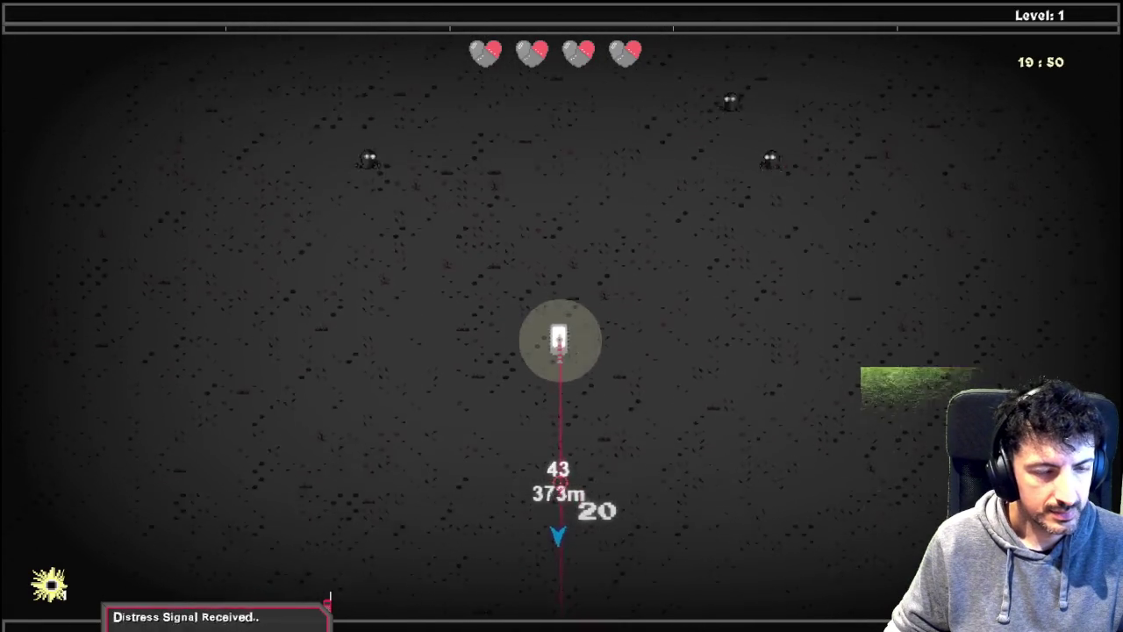
pyautogui.press('s')
pyautogui.press('s')
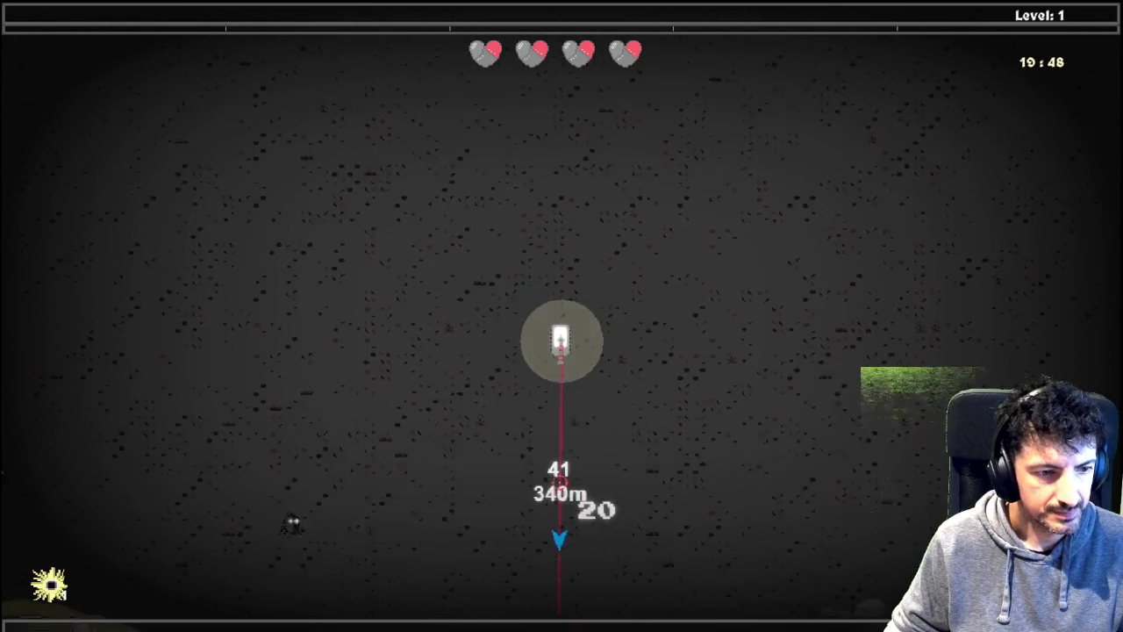
pyautogui.click(351, 412)
pyautogui.press('s')
pyautogui.press('a')
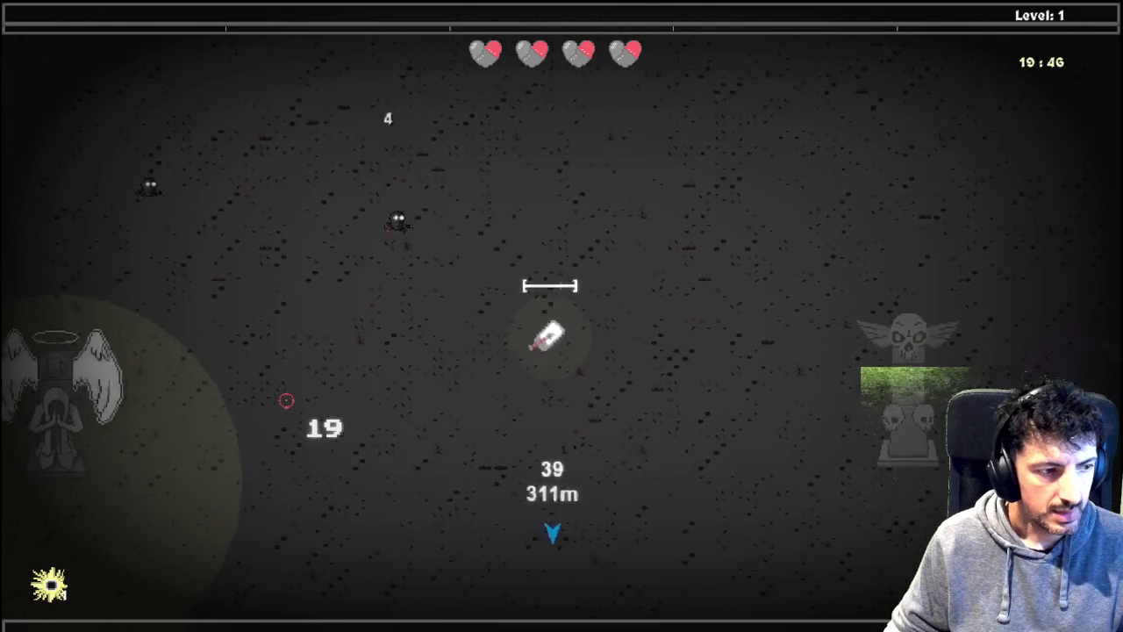
pyautogui.press('s')
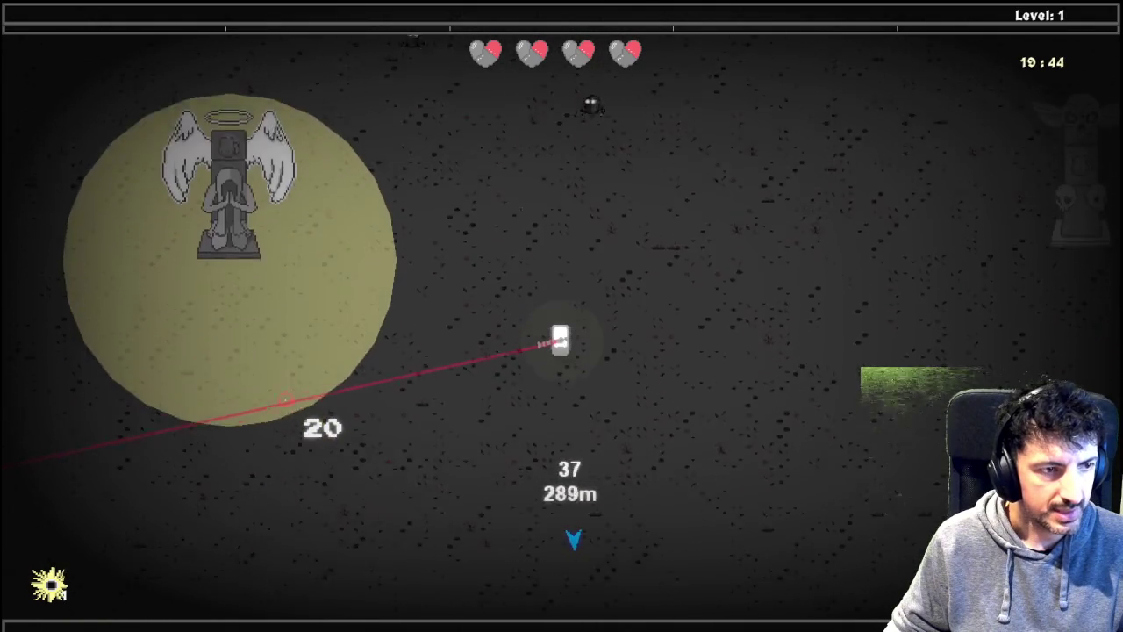
pyautogui.press('s')
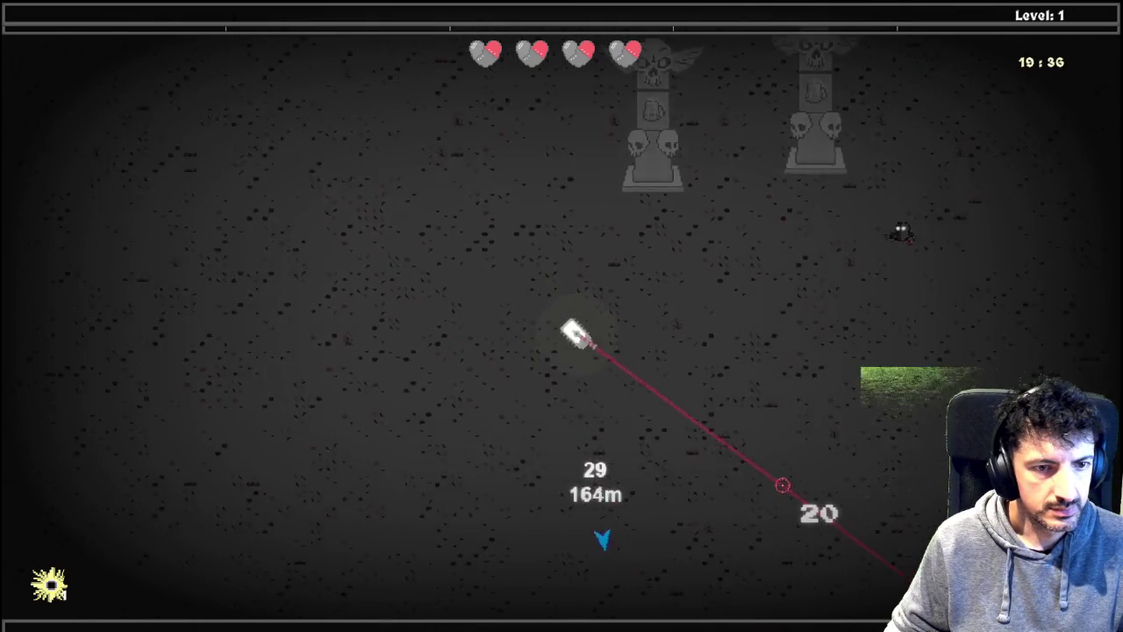
pyautogui.press('s')
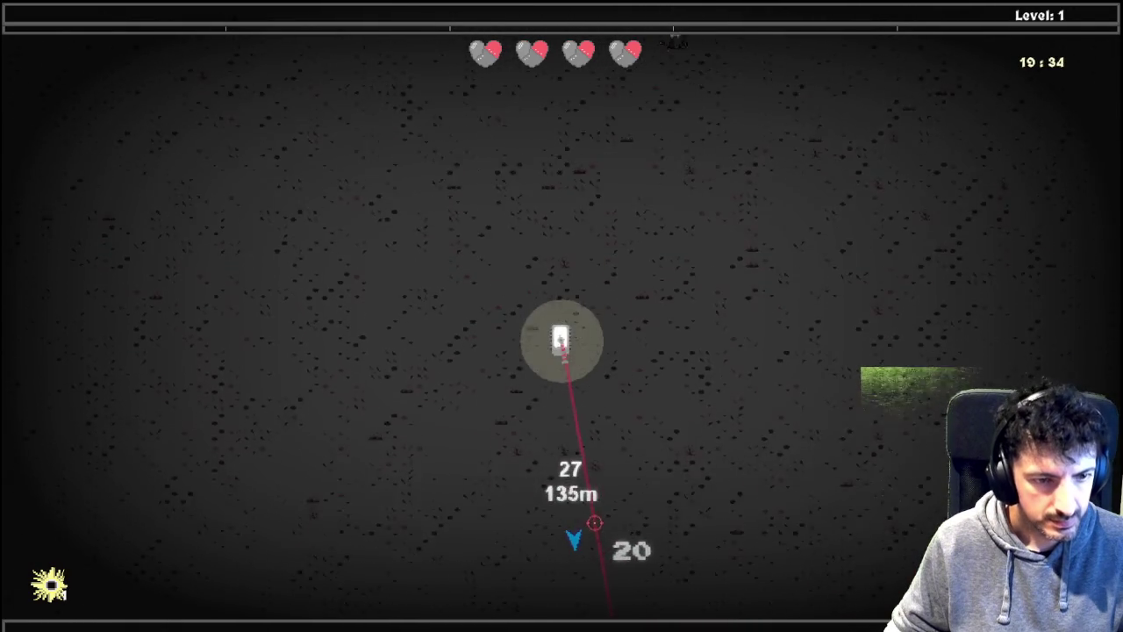
pyautogui.press('s')
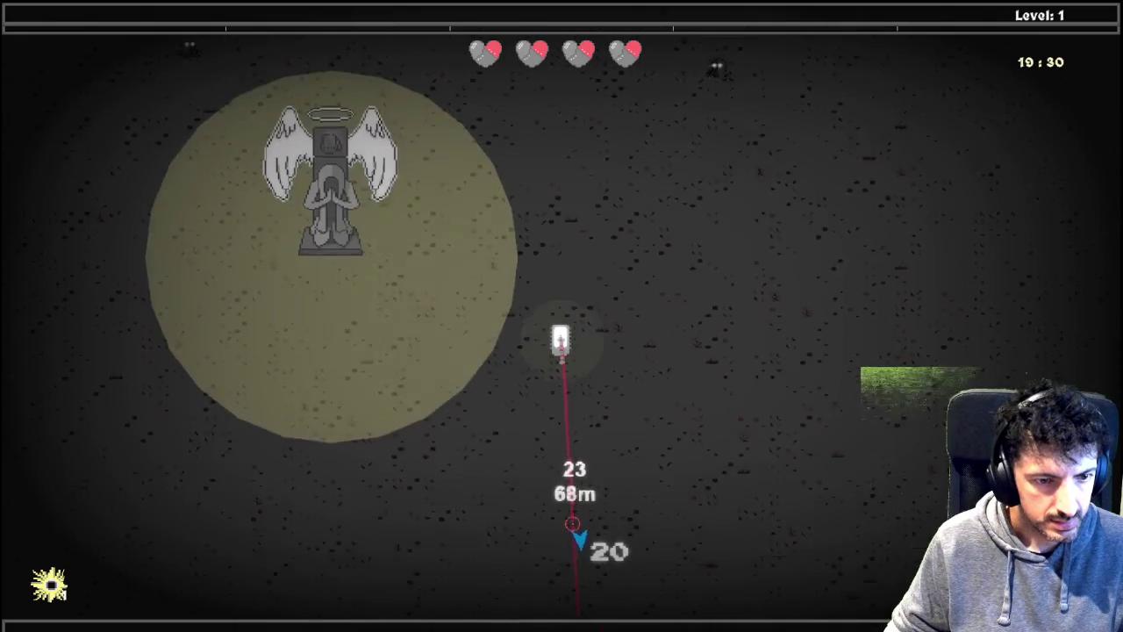
pyautogui.press('s')
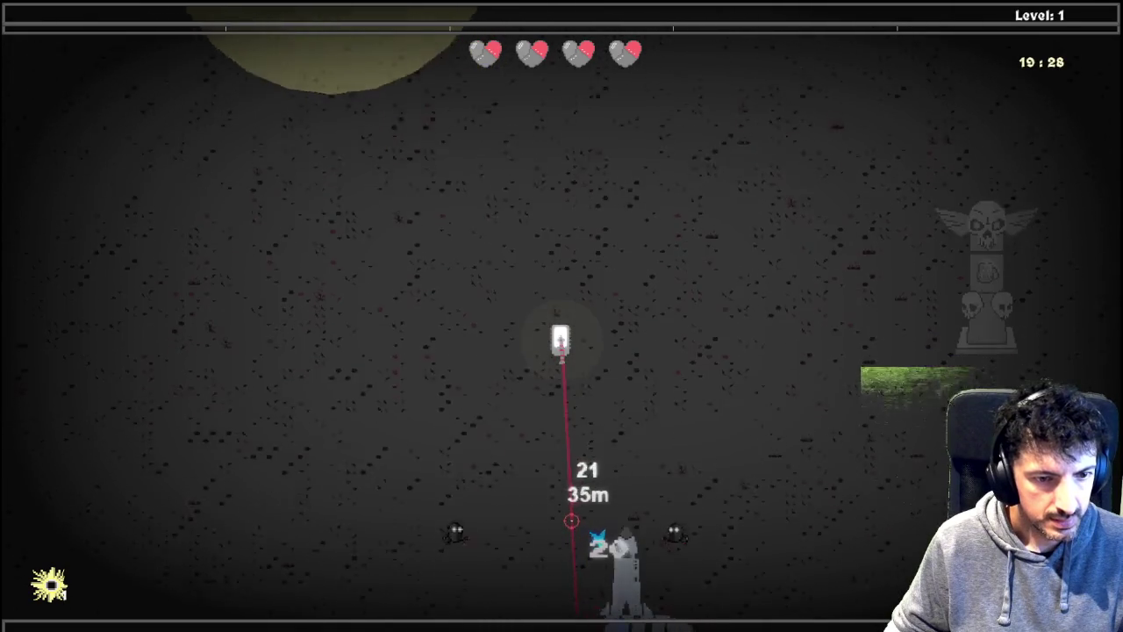
pyautogui.press('s')
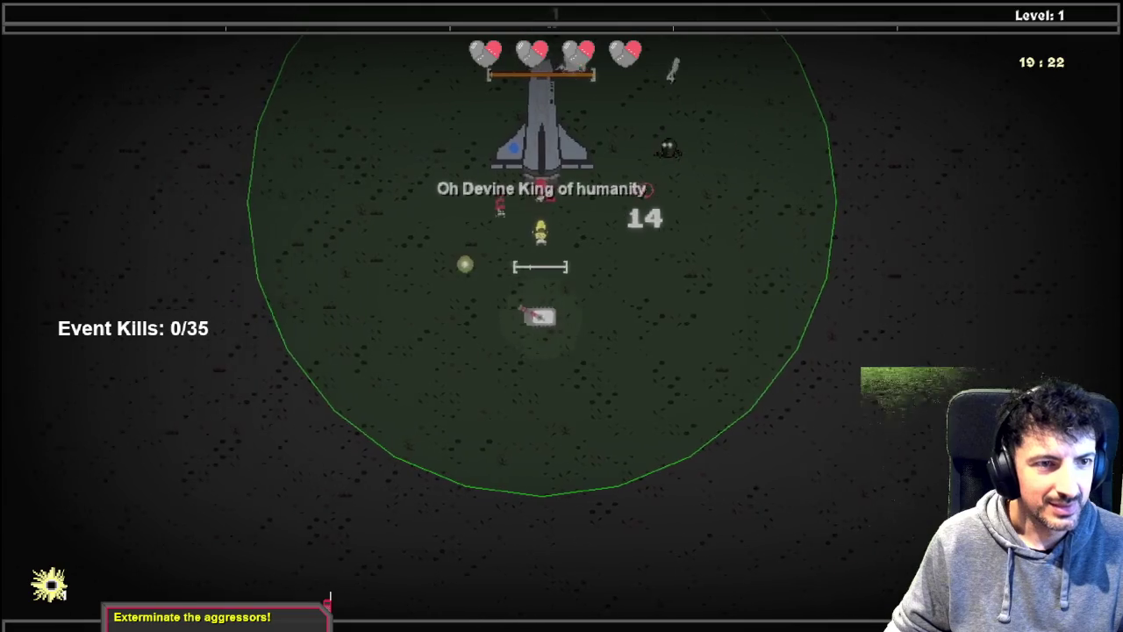
# Step: Circle the shuttle inside the event area, briefly opening and closing the TANK_TREE skill tree
pyautogui.press('a')
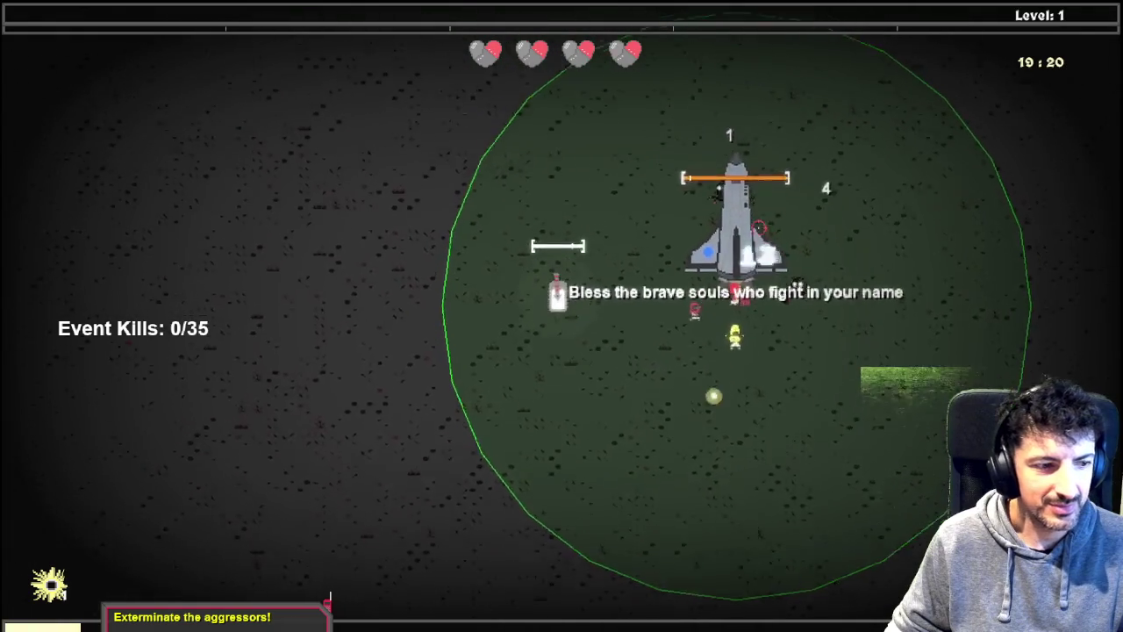
pyautogui.press('w')
pyautogui.press('a')
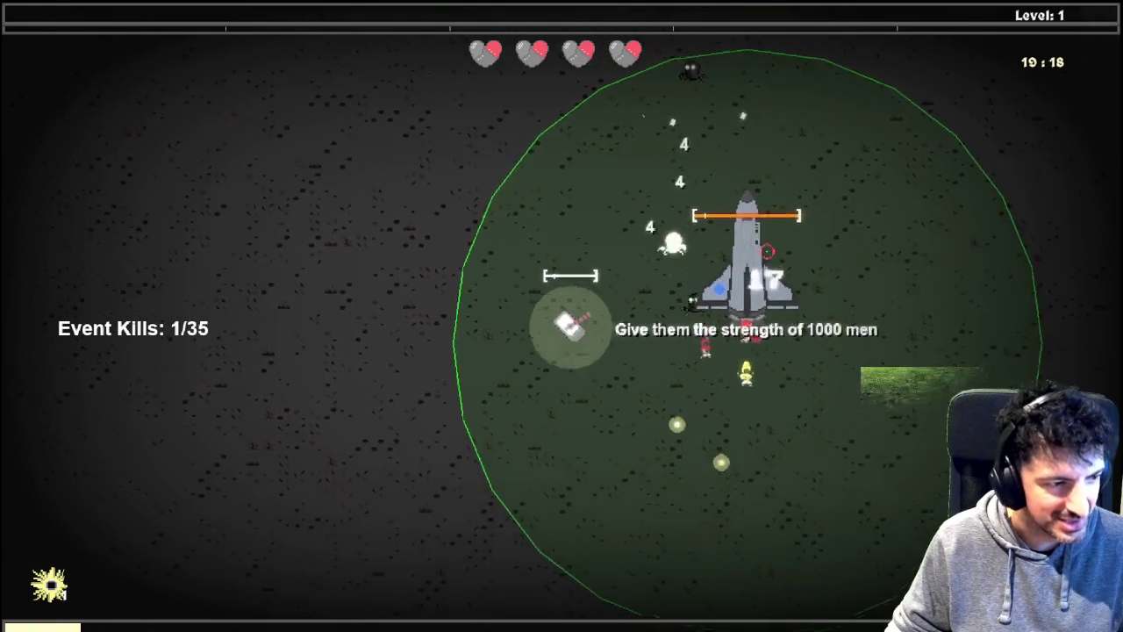
pyautogui.press('s')
pyautogui.press('d')
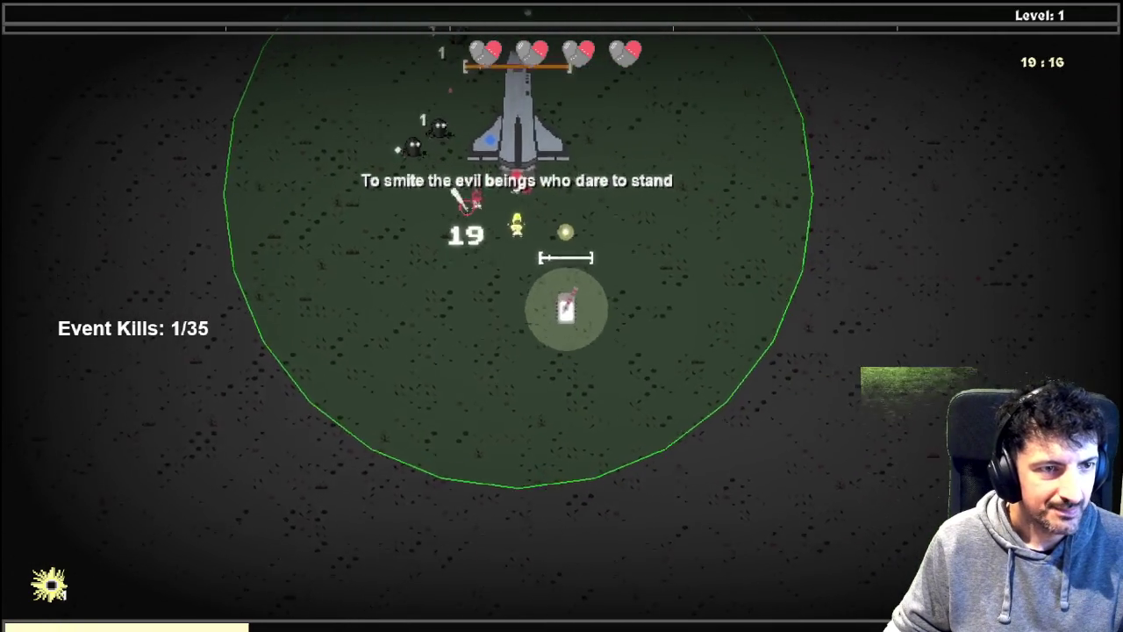
pyautogui.press('w')
pyautogui.press('d')
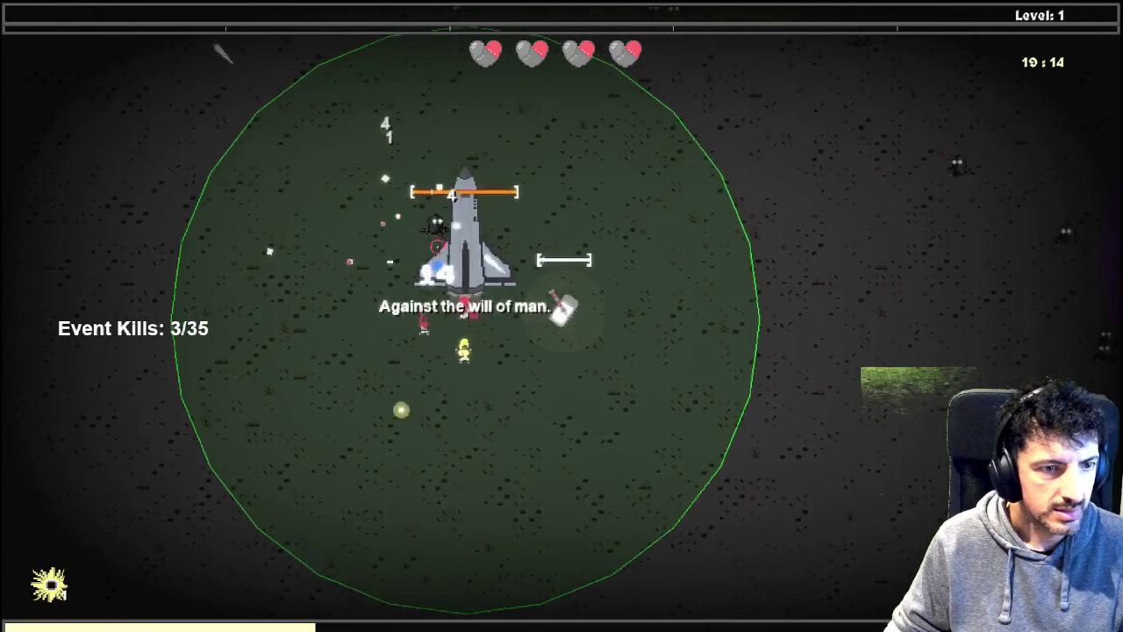
pyautogui.press('Tab')
pyautogui.press('s')
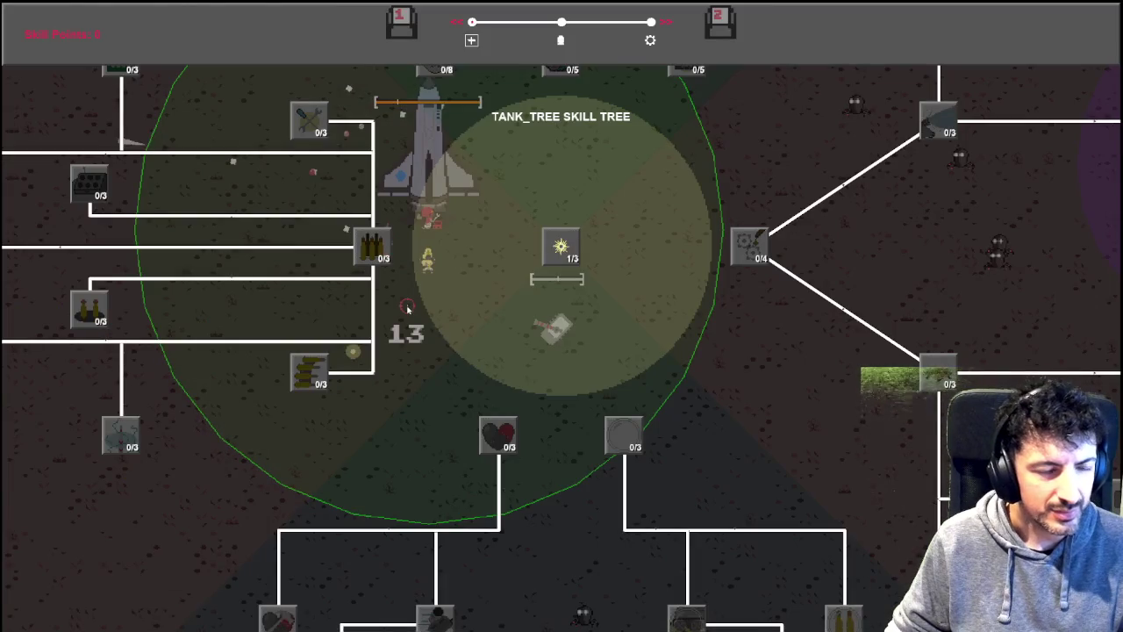
pyautogui.press('Tab')
pyautogui.press('a')
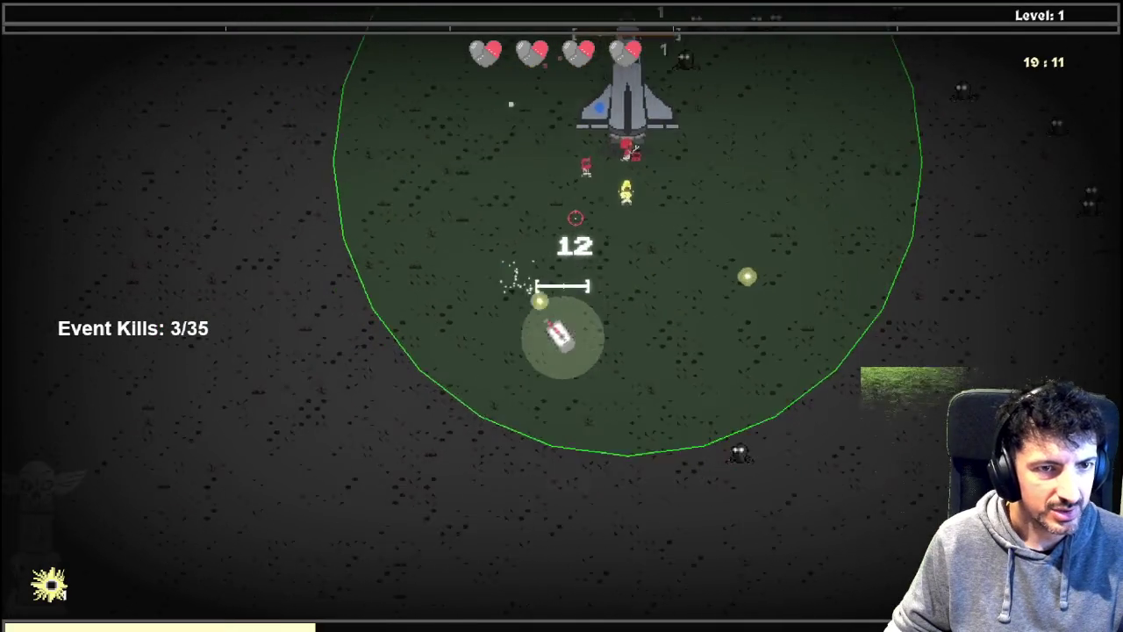
pyautogui.press('d')
pyautogui.press('w')
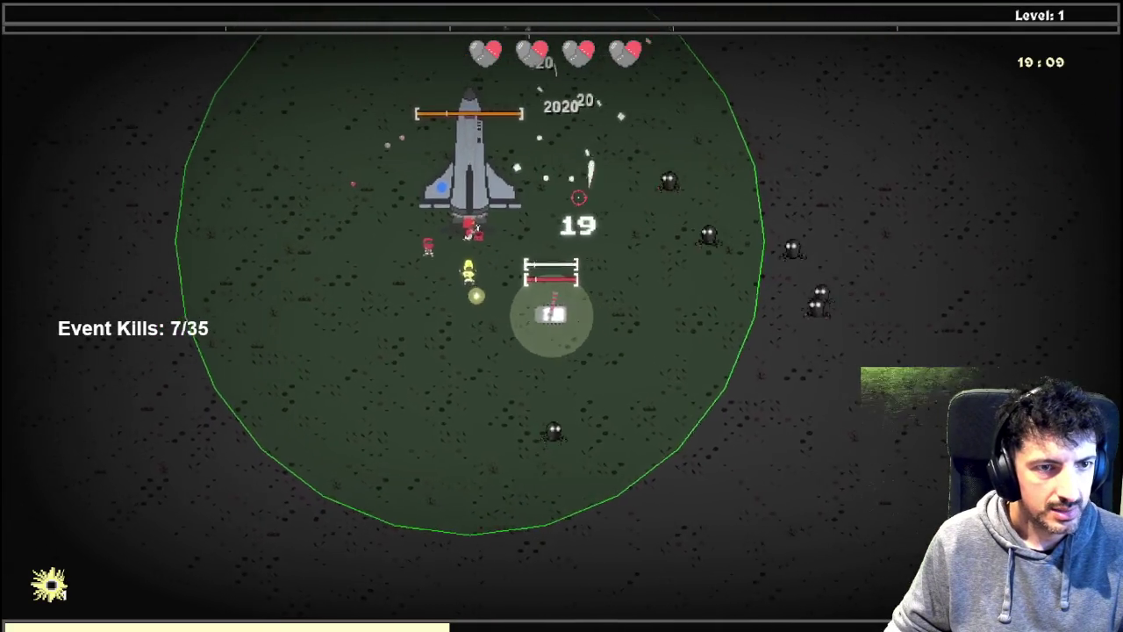
pyautogui.press('a')
pyautogui.press('s')
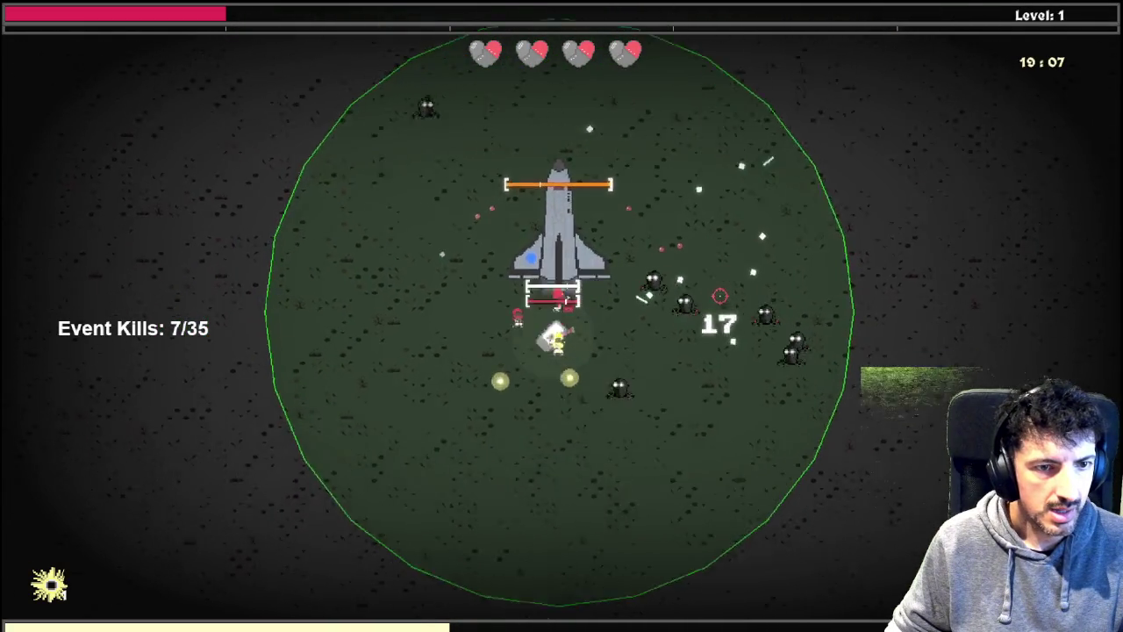
pyautogui.press('s')
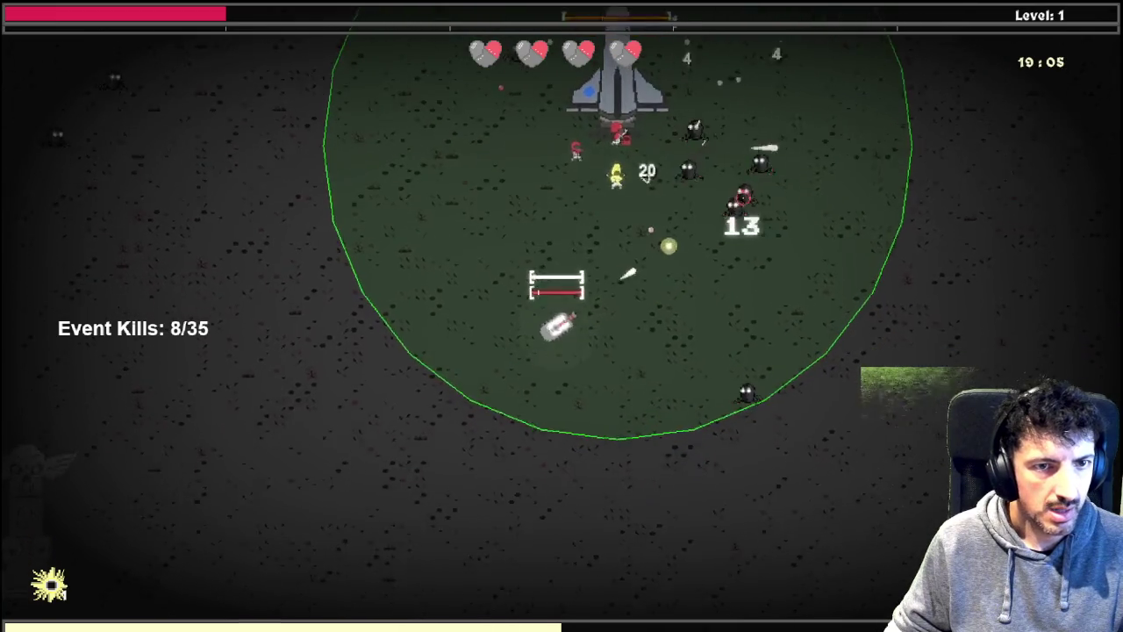
pyautogui.press('a')
pyautogui.press('w')
pyautogui.press('d')
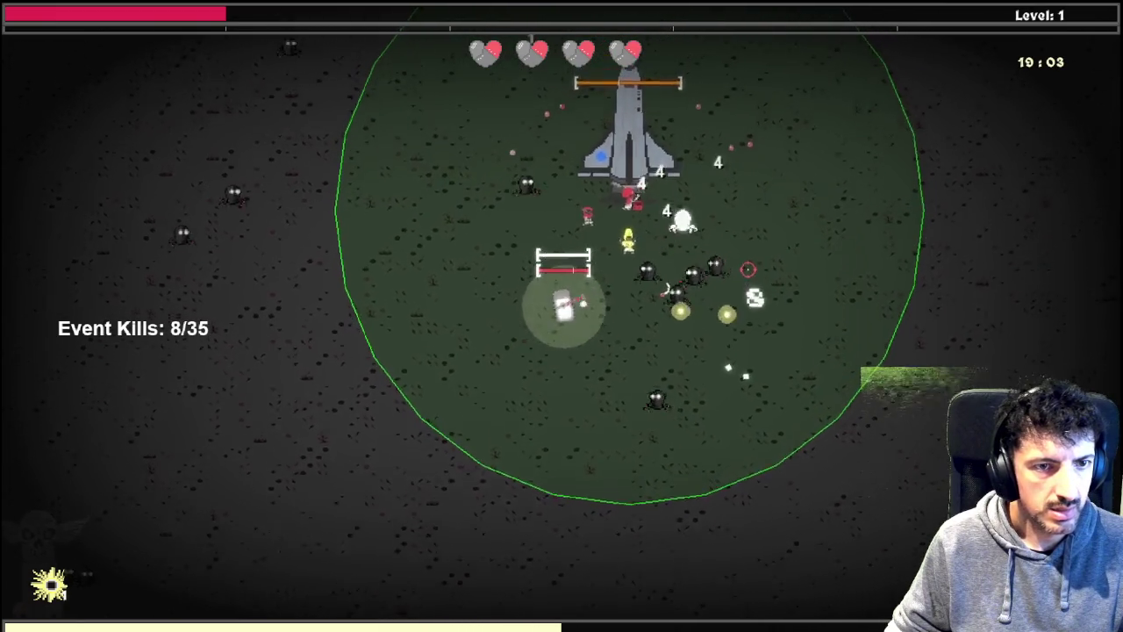
# Step: Keep fighting around the shuttle until level 2, with event kills ending at 28/35
pyautogui.press('w')
pyautogui.press('a')
pyautogui.press('s')
pyautogui.press('d')
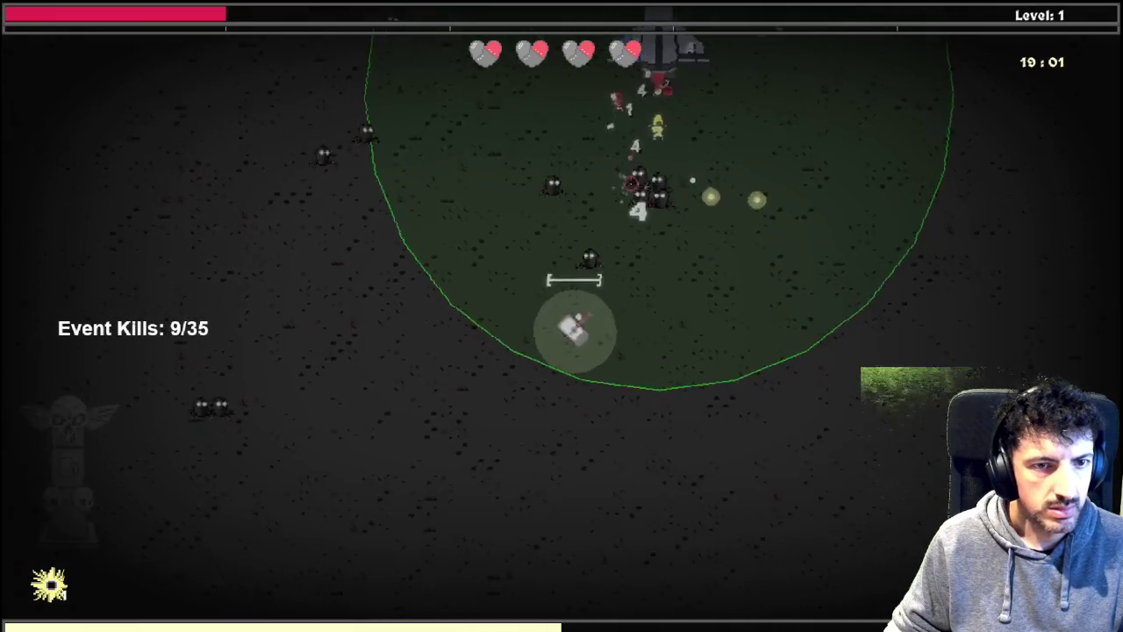
pyautogui.press('w')
pyautogui.press('d')
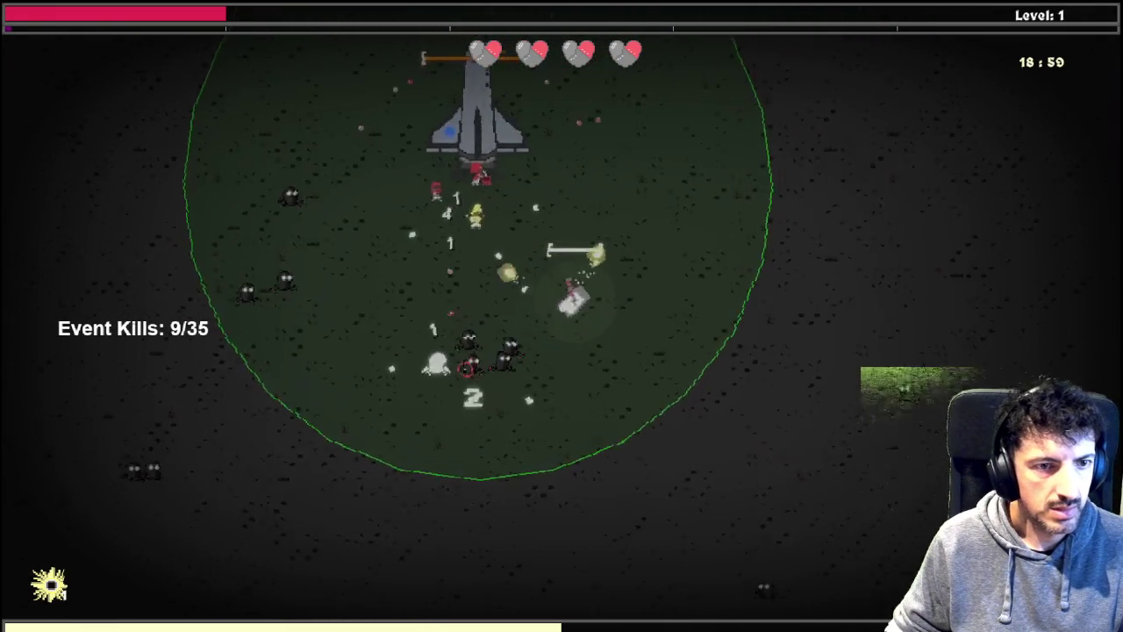
pyautogui.press('w')
pyautogui.press('d')
pyautogui.press('w')
pyautogui.press('d')
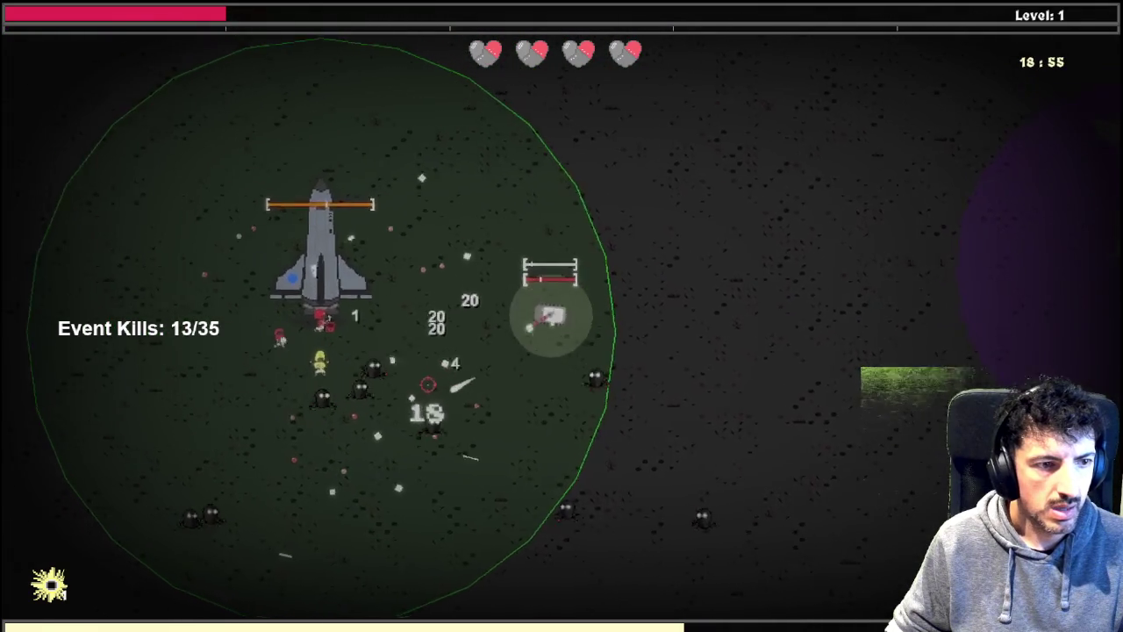
pyautogui.press('w')
pyautogui.press('a')
pyautogui.press('a')
pyautogui.press('w')
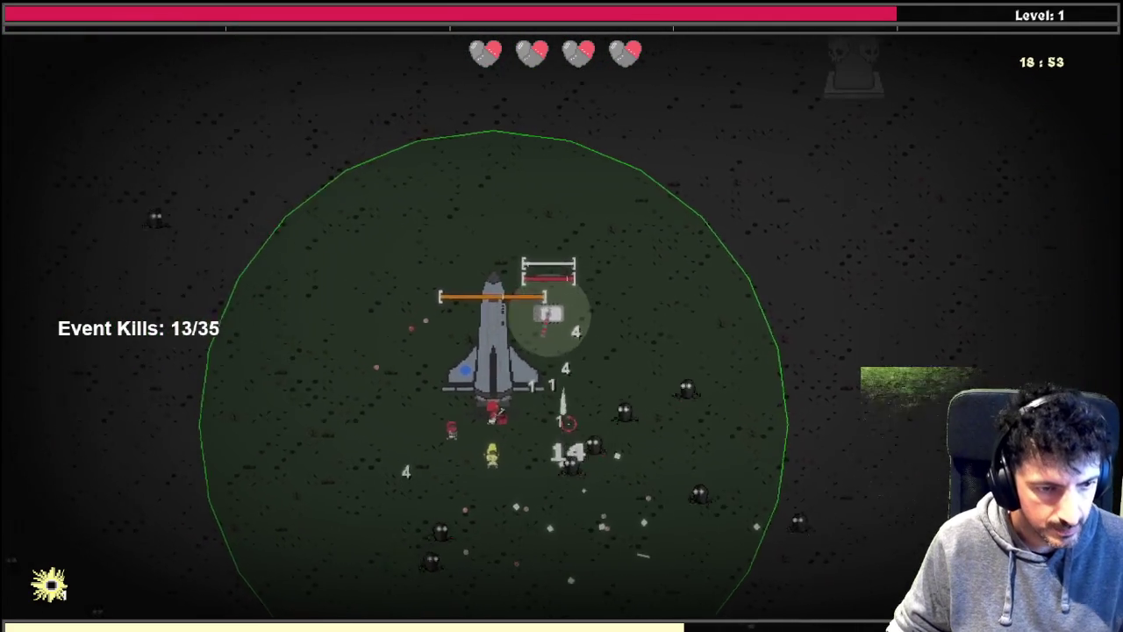
pyautogui.press('s')
pyautogui.press('a')
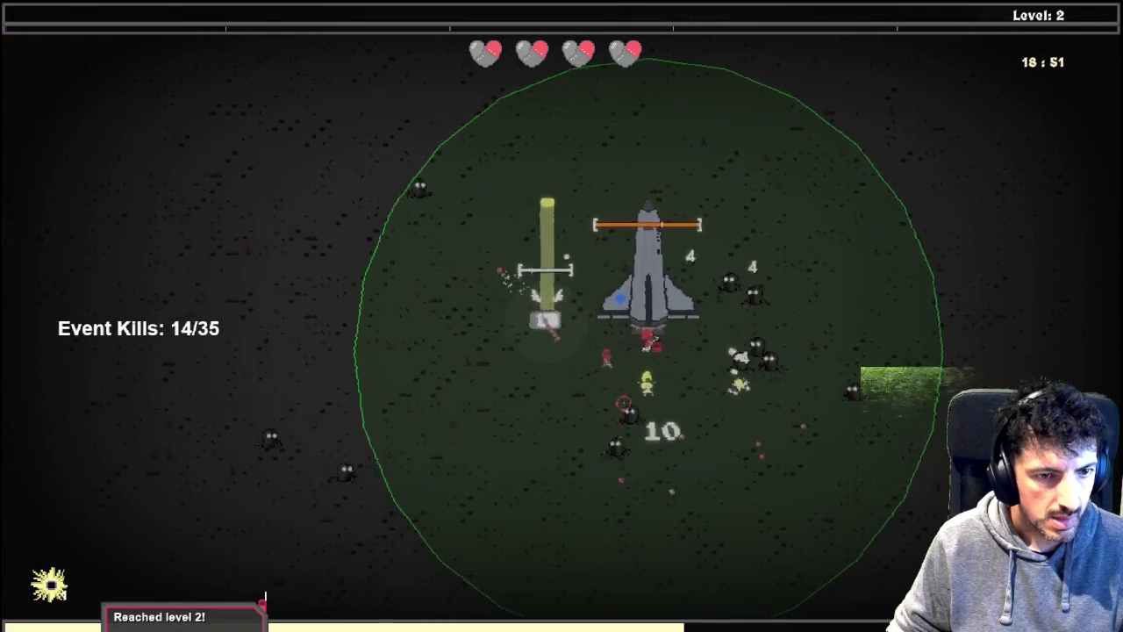
pyautogui.press('s')
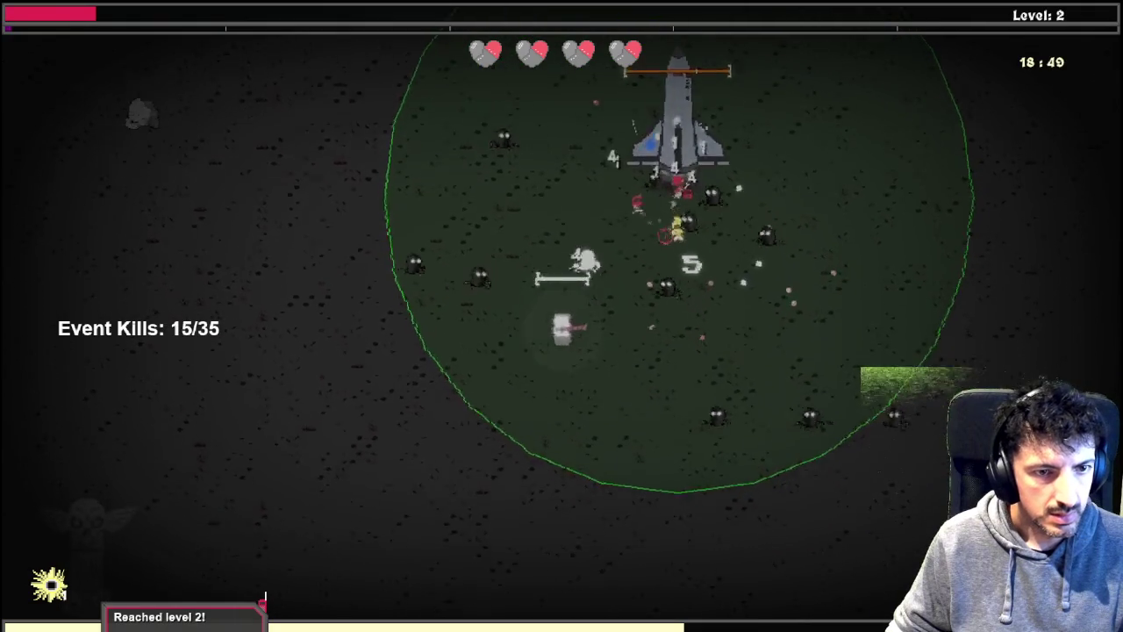
pyautogui.press('d')
pyautogui.press('s')
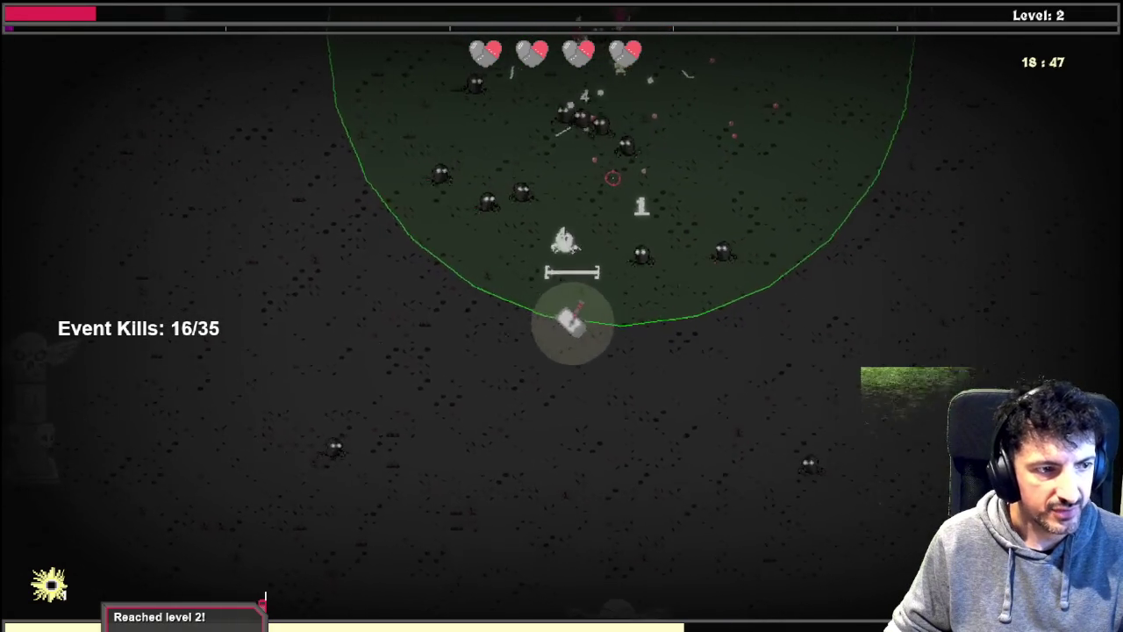
pyautogui.press('d')
pyautogui.press('s')
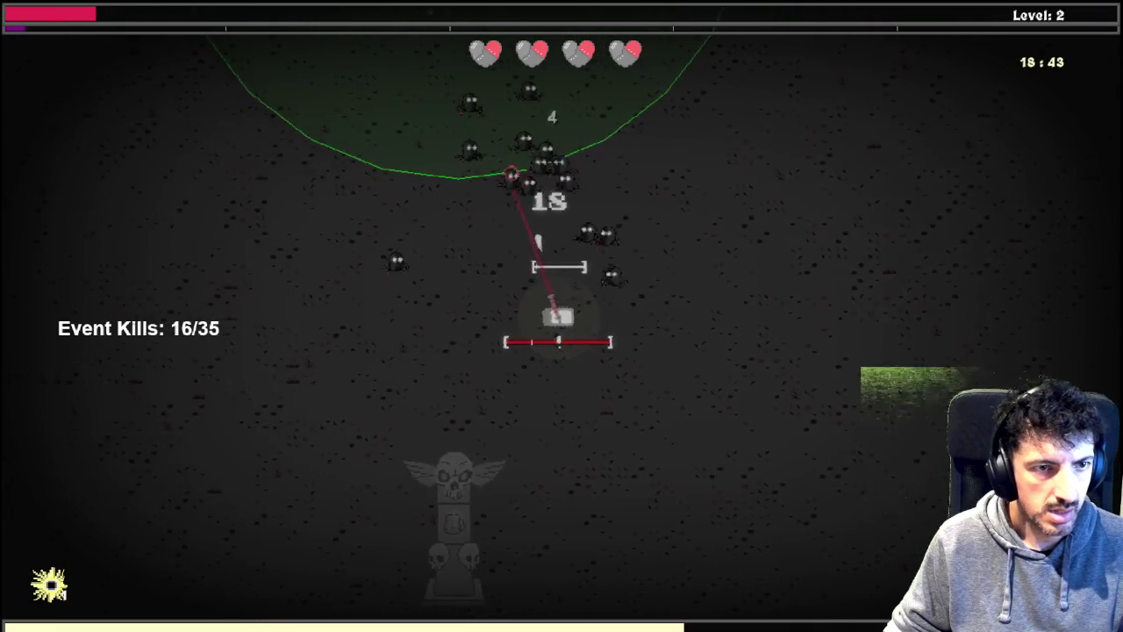
# Step: Steer the player around the arena and the statue with WASD, dodging enemies
pyautogui.press('a')
pyautogui.press('w')
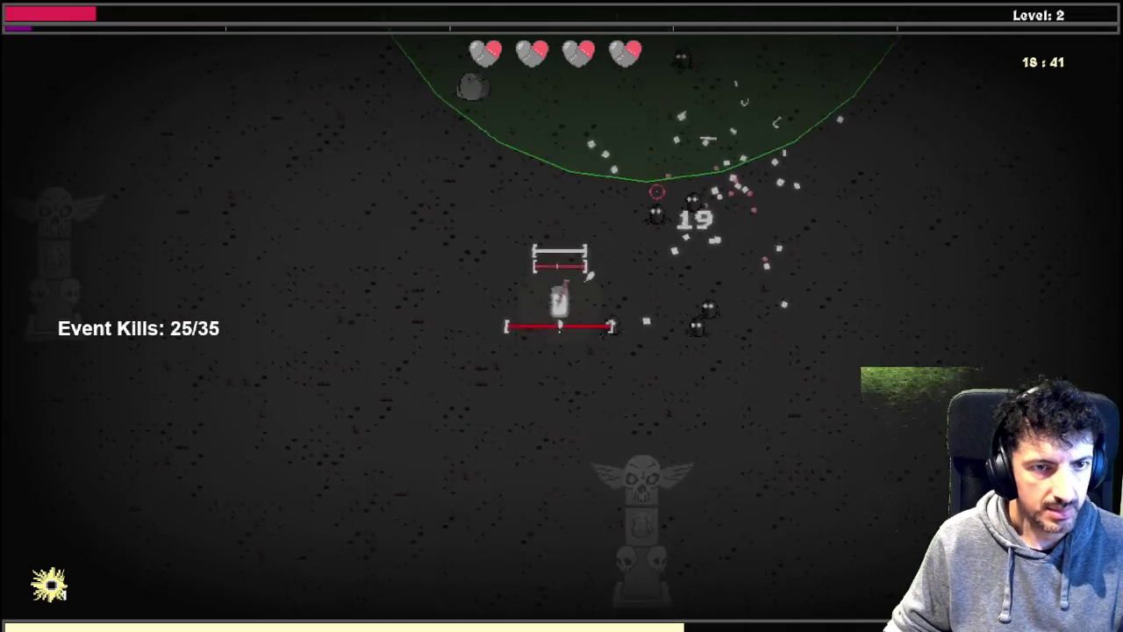
pyautogui.press('w')
pyautogui.press('d')
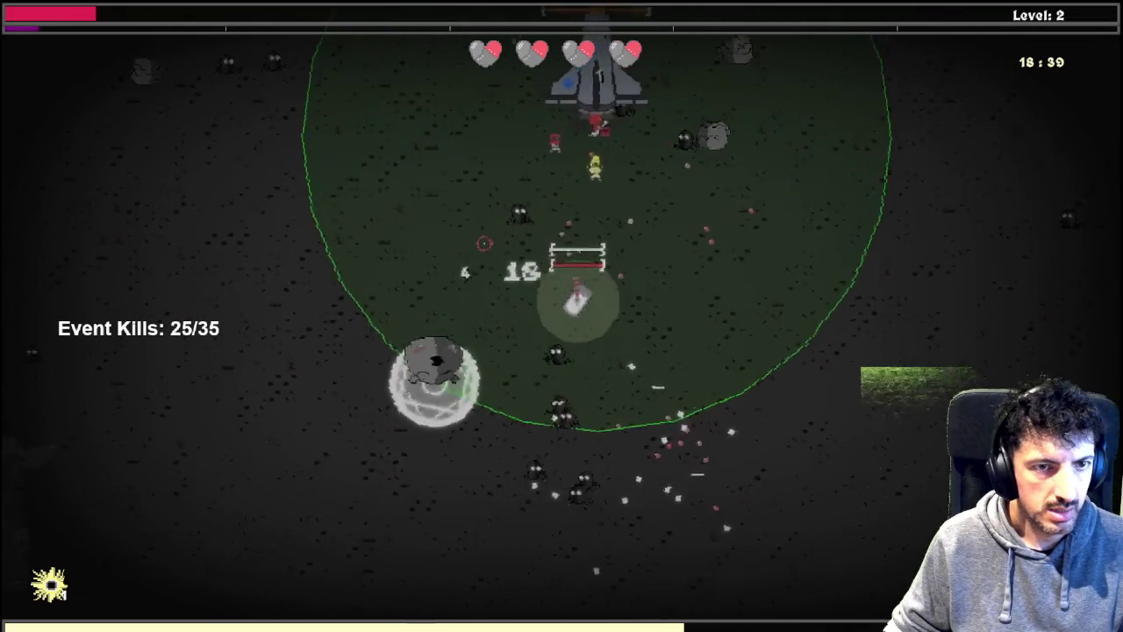
pyautogui.press('d')
pyautogui.press('w')
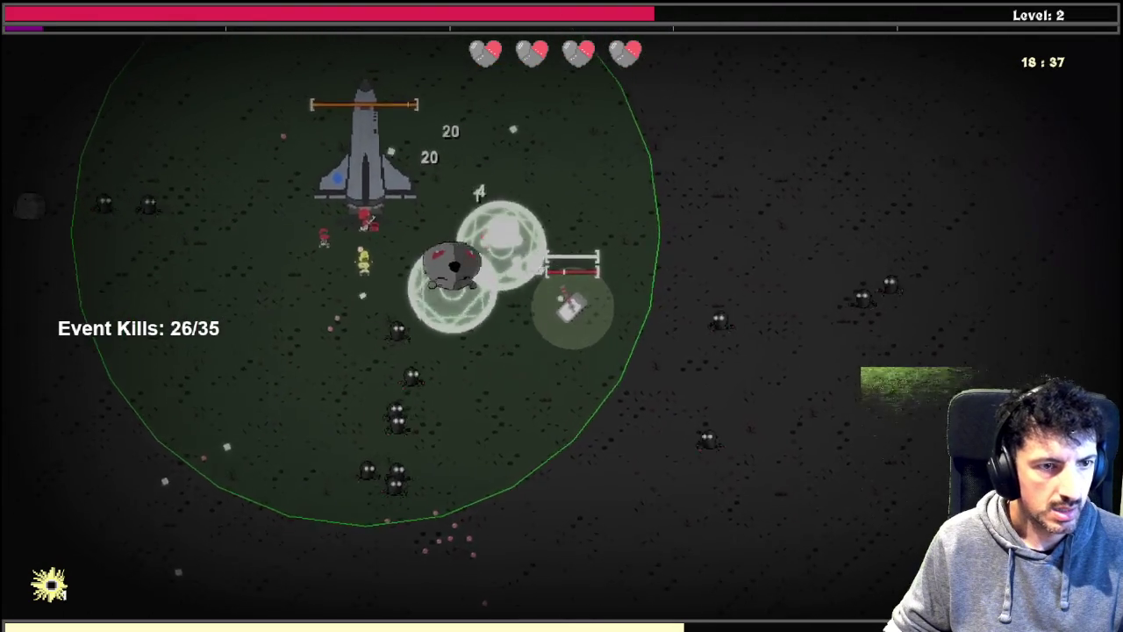
pyautogui.press('w')
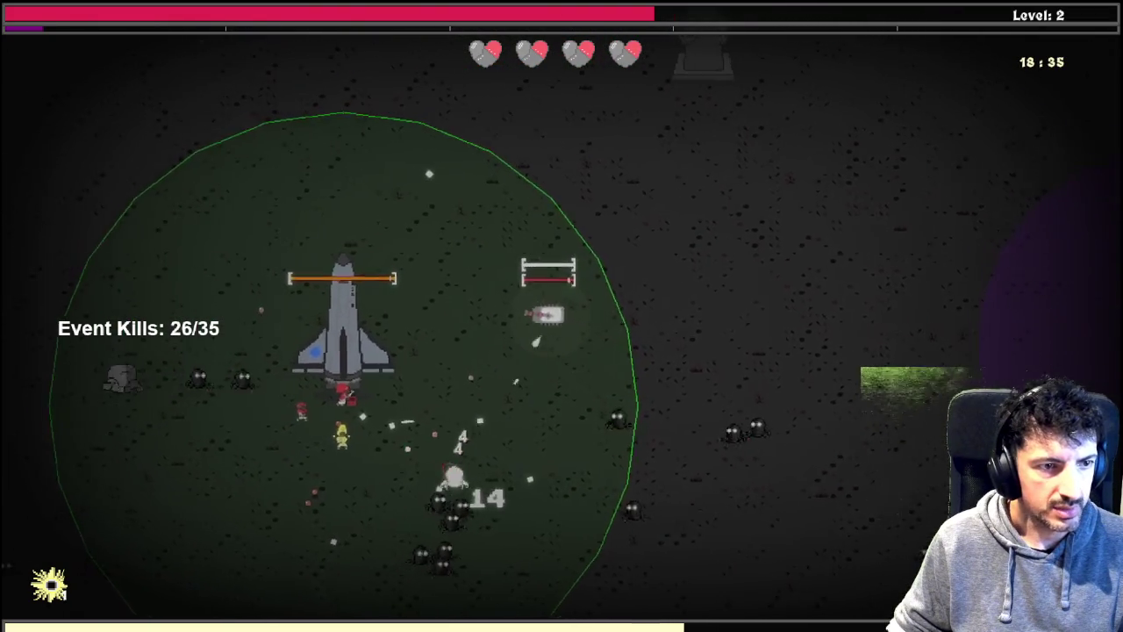
pyautogui.press('a')
pyautogui.press('a')
pyautogui.press('w')
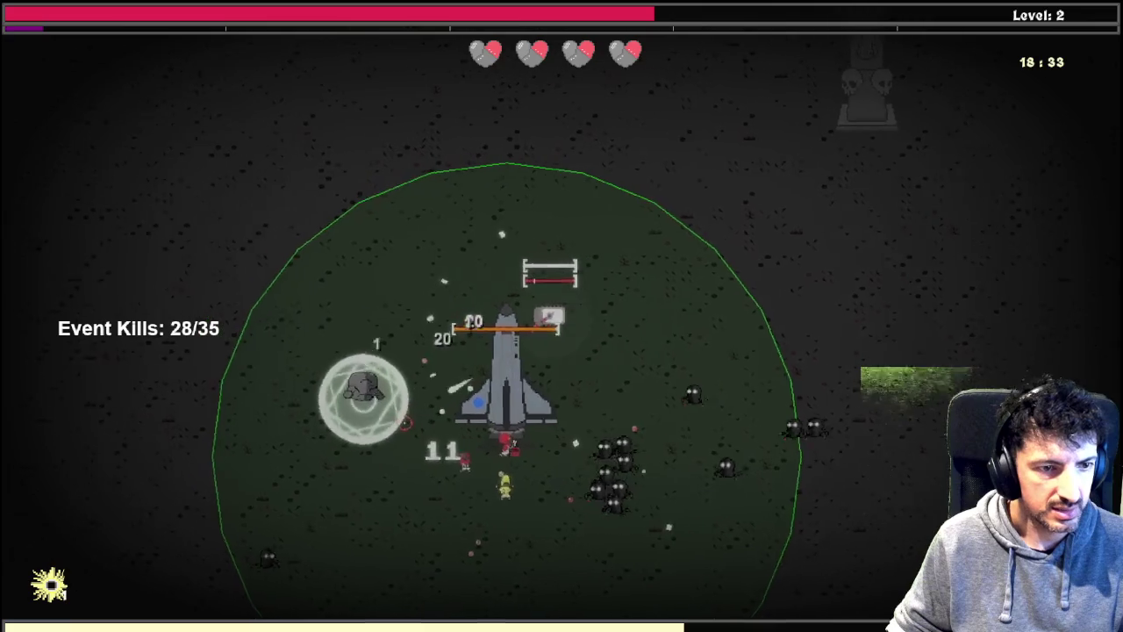
pyautogui.press('a')
pyautogui.press('s')
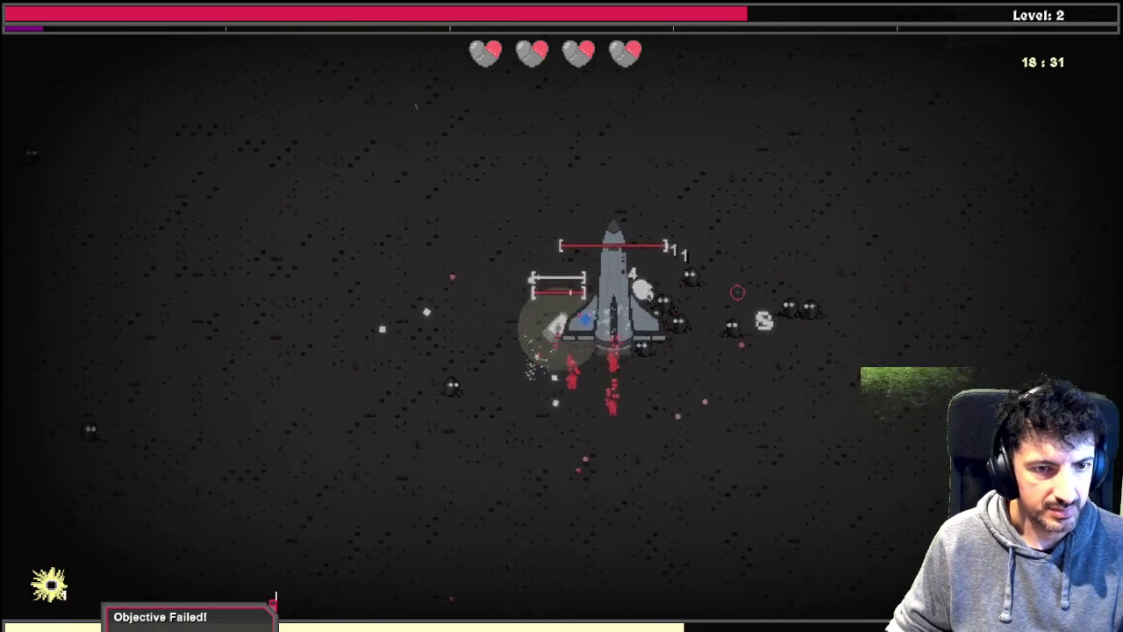
pyautogui.press('w')
pyautogui.press('a')
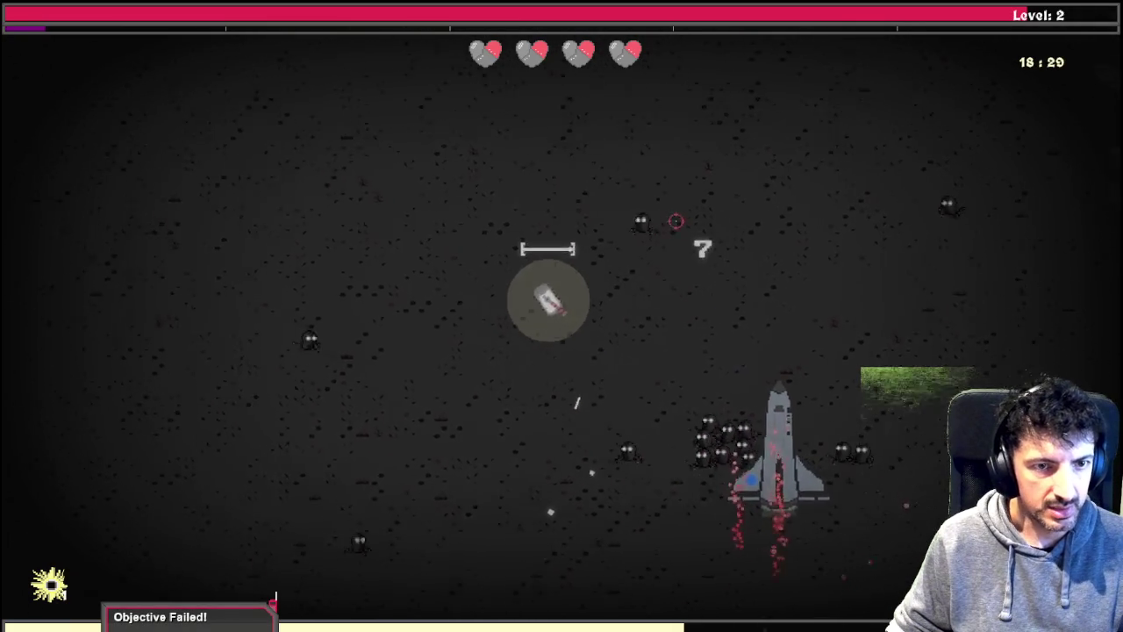
pyautogui.press('w')
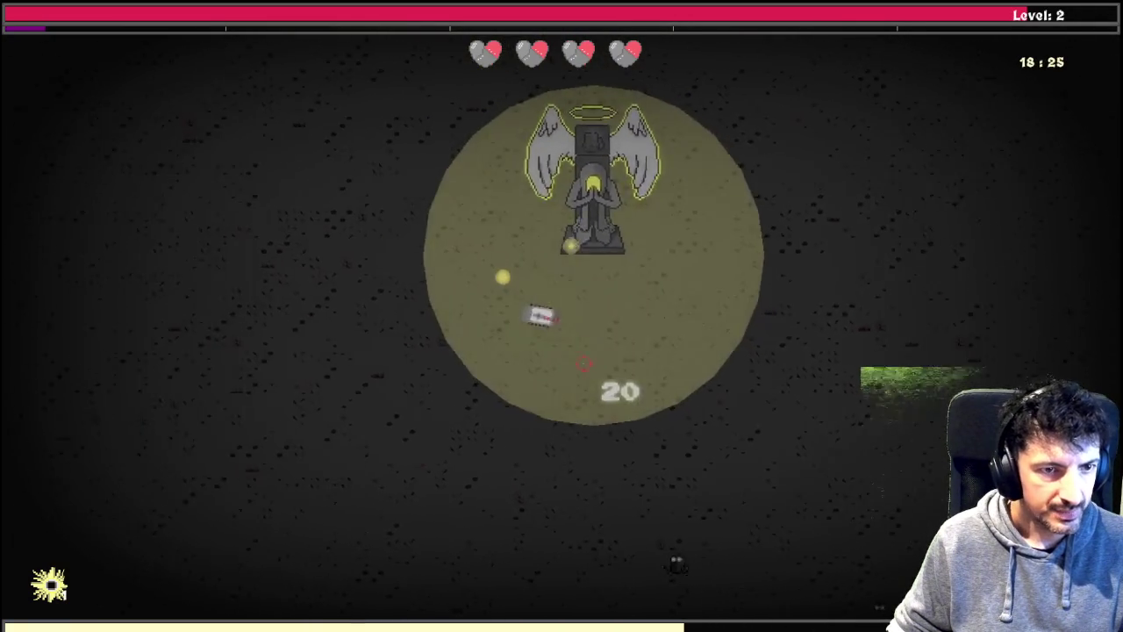
pyautogui.press('w')
pyautogui.press('a')
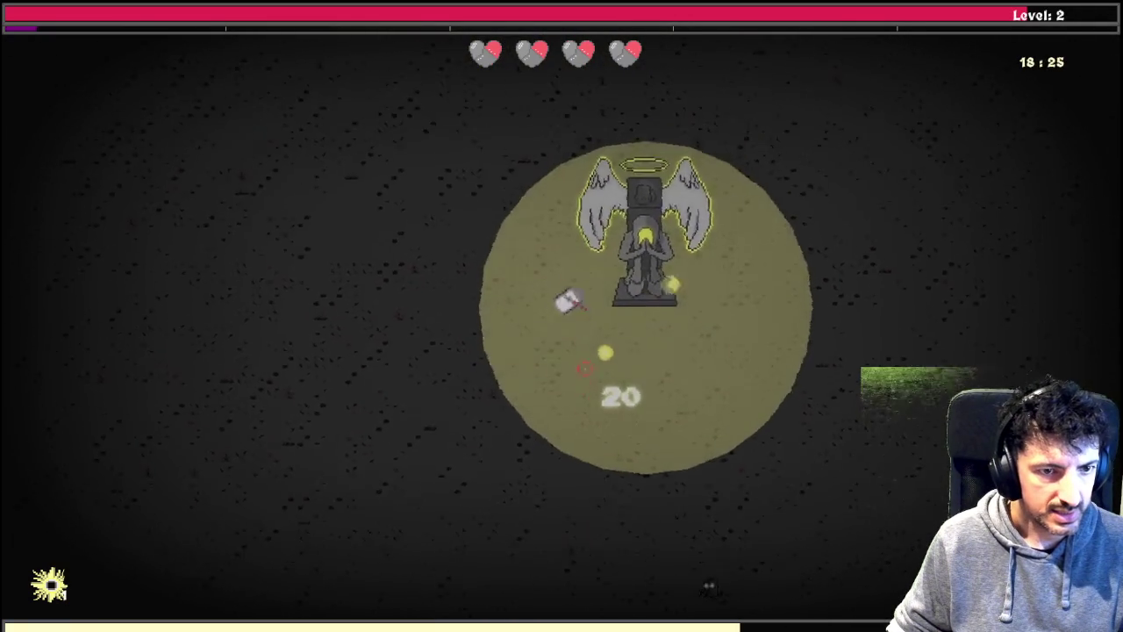
pyautogui.press('s')
pyautogui.press('d')
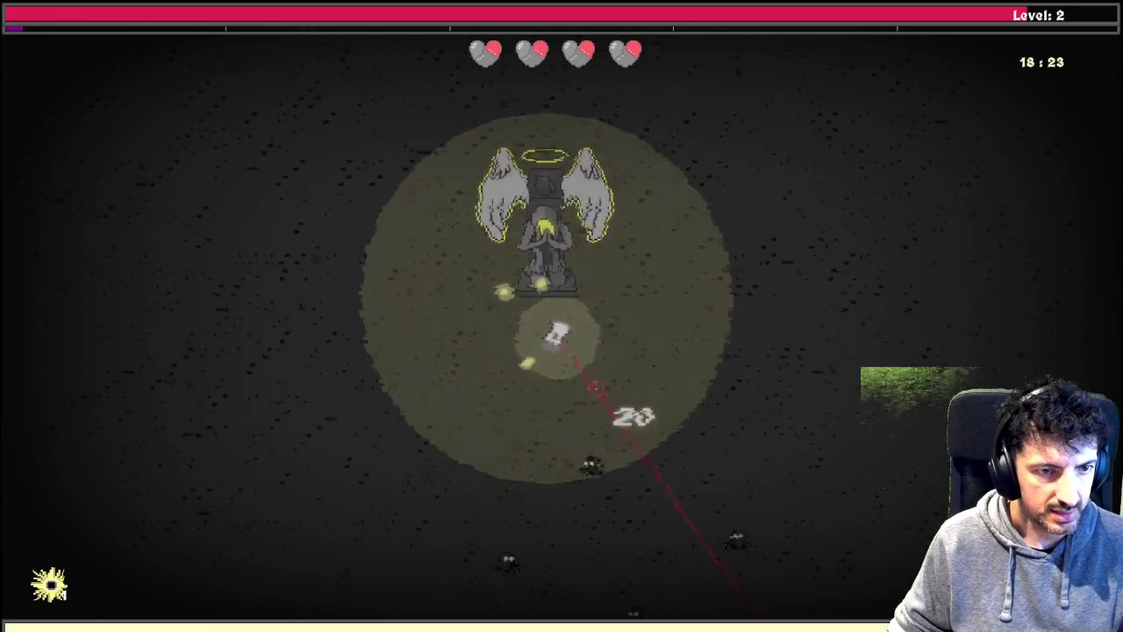
pyautogui.press('s')
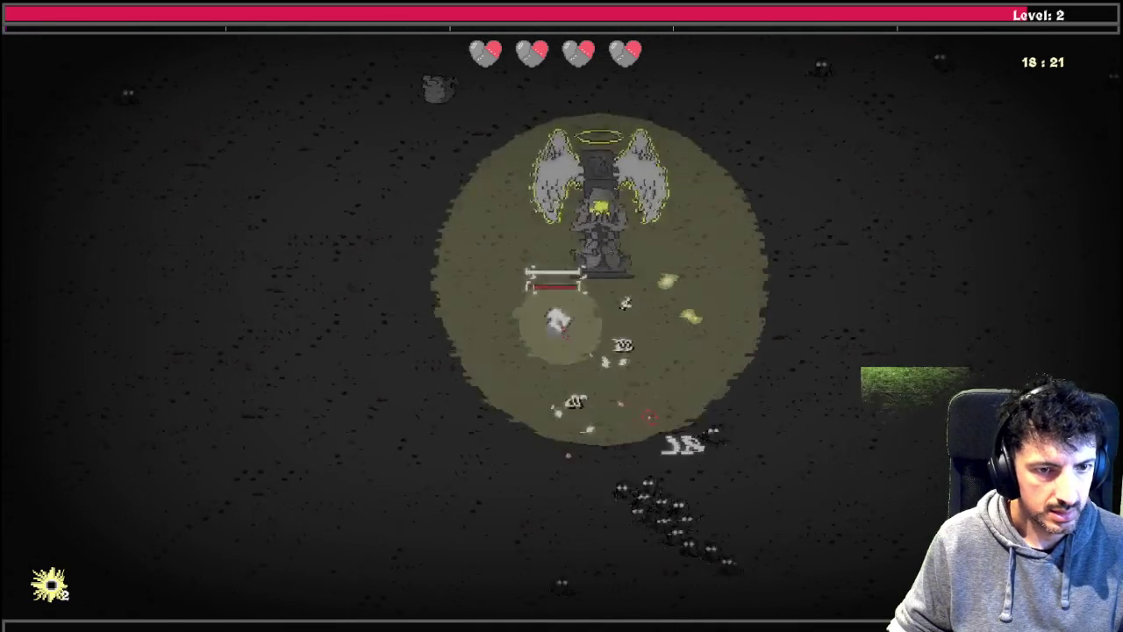
pyautogui.press('s')
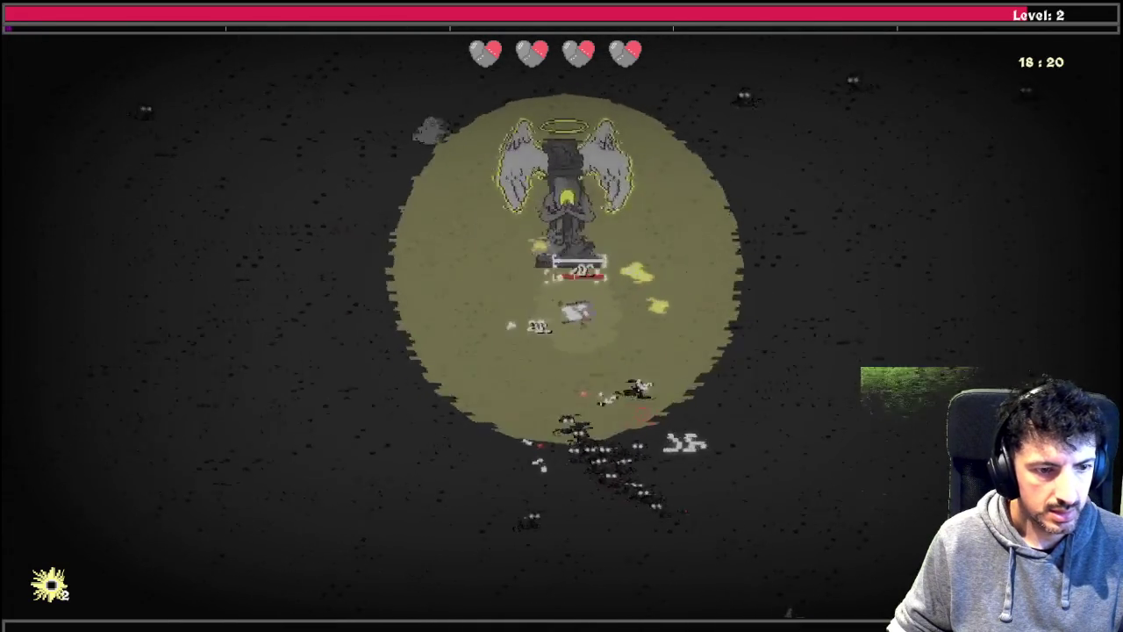
pyautogui.press('w')
pyautogui.press('d')
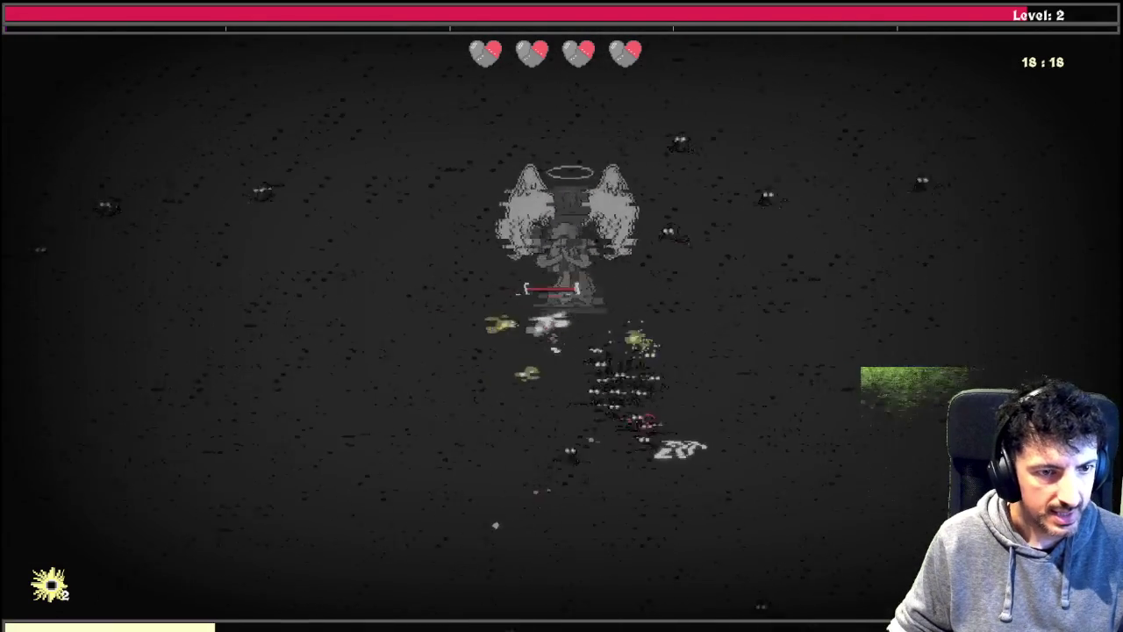
pyautogui.press('s')
pyautogui.press('a')
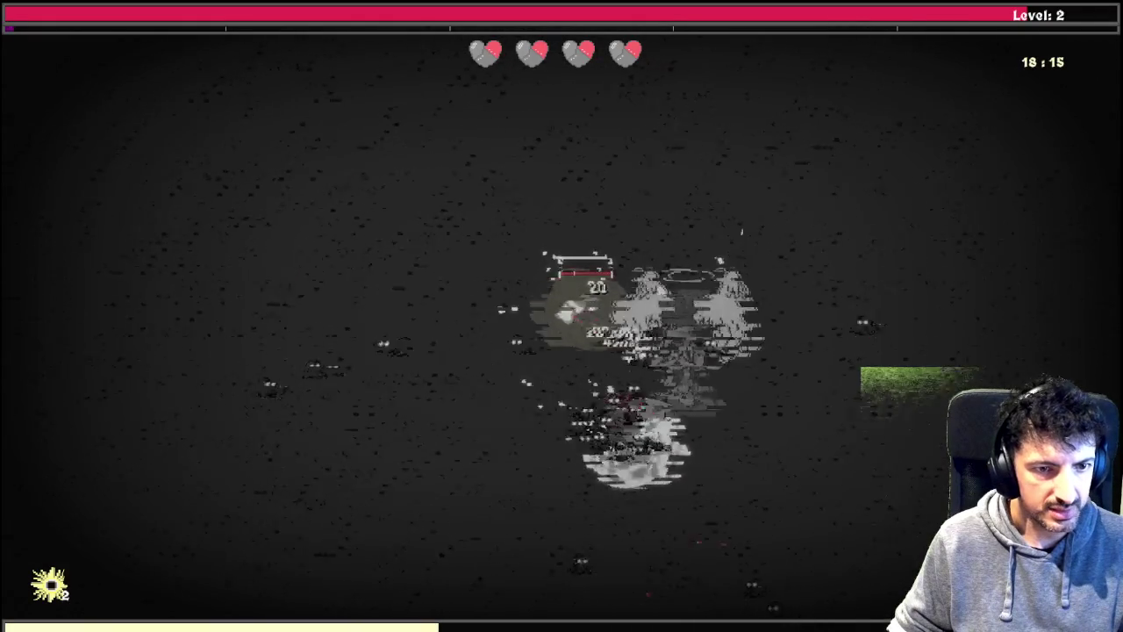
pyautogui.press('w')
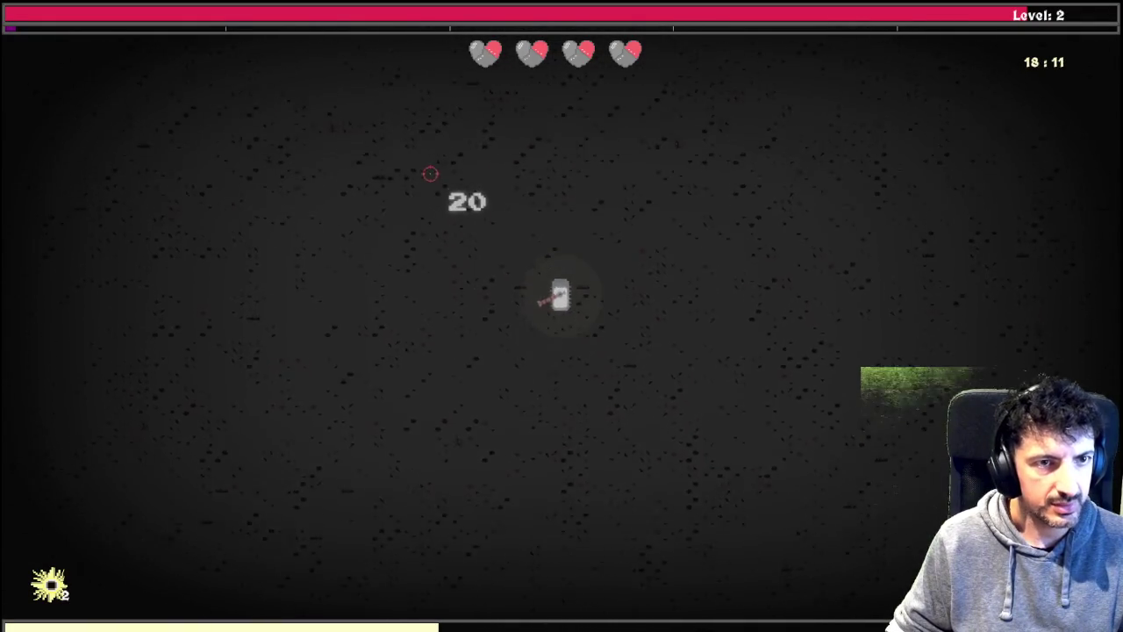
pyautogui.press('w')
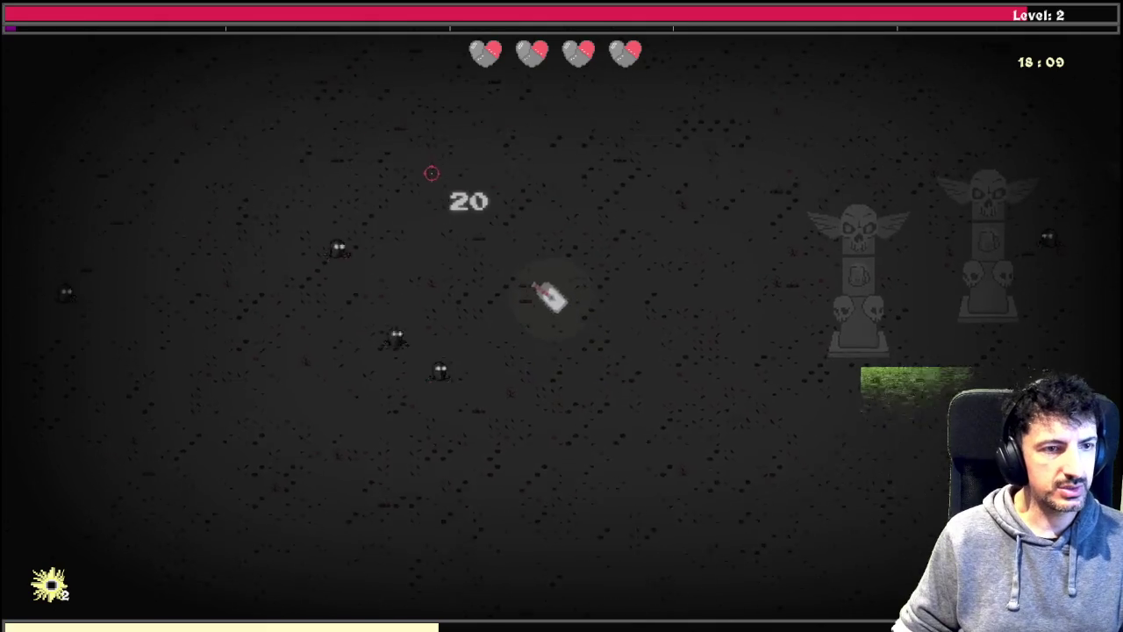
pyautogui.press('a')
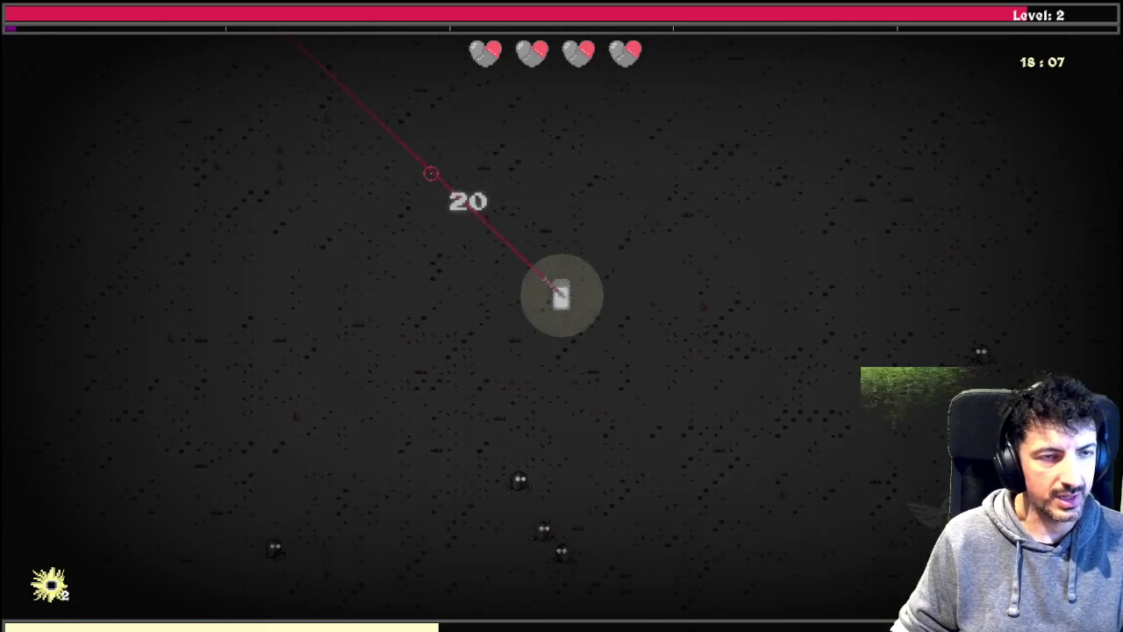
pyautogui.press('w')
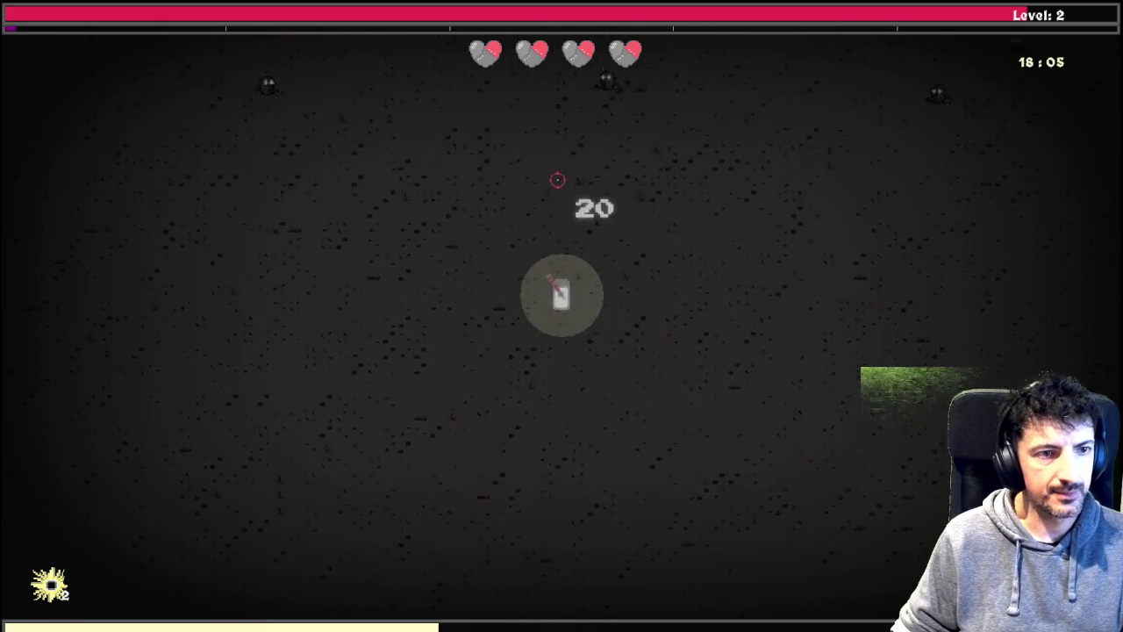
pyautogui.press('w')
pyautogui.press('a')
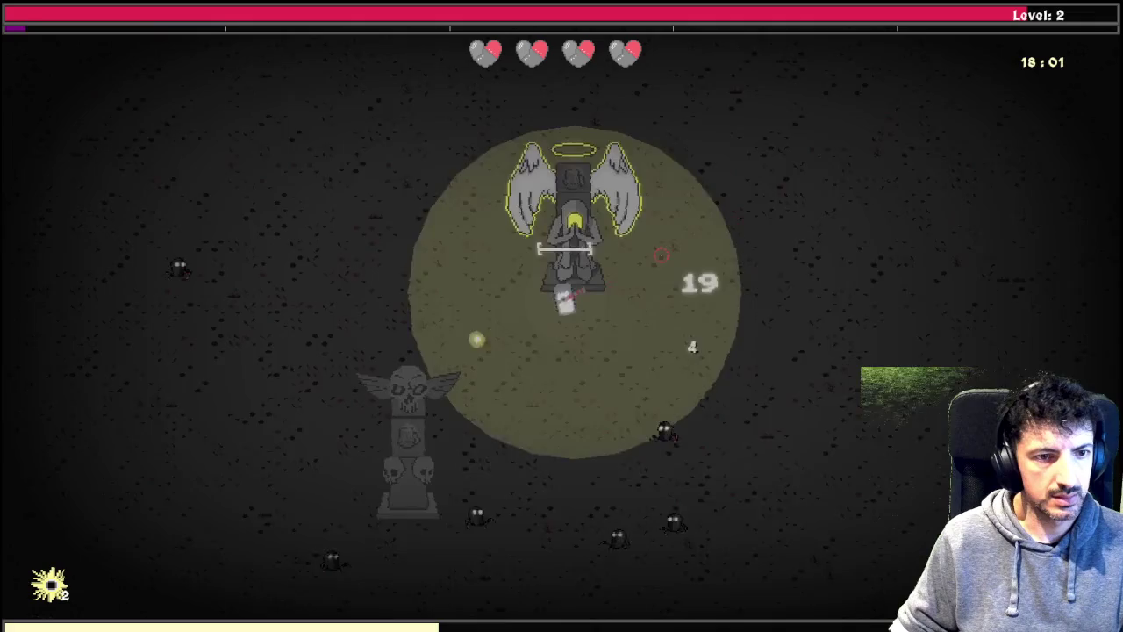
pyautogui.press('w')
pyautogui.press('a')
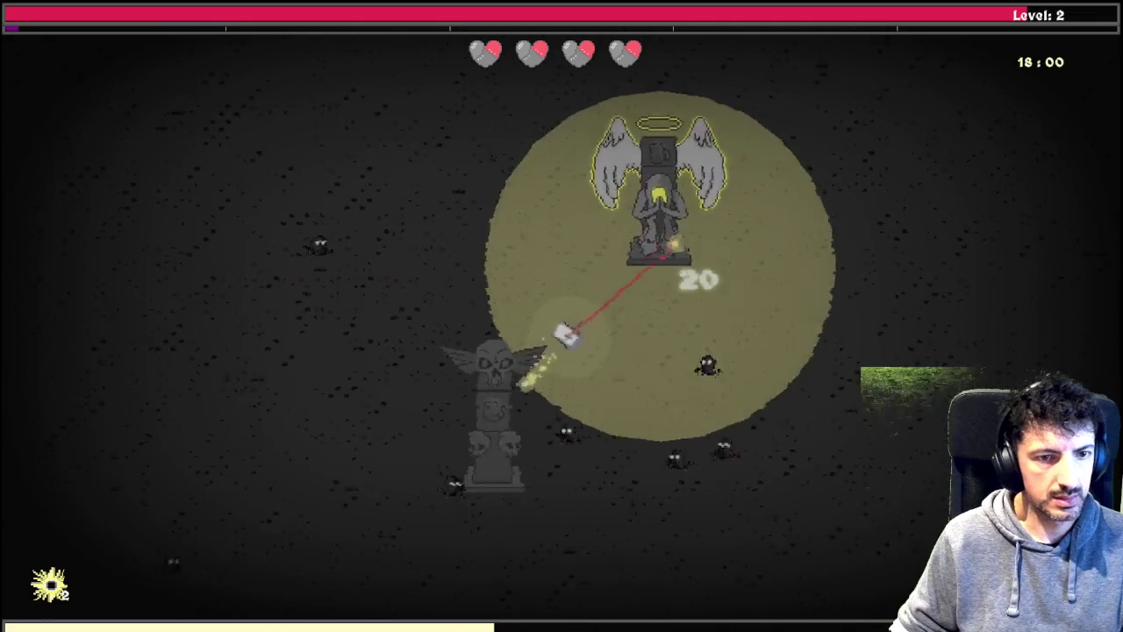
pyautogui.press('d')
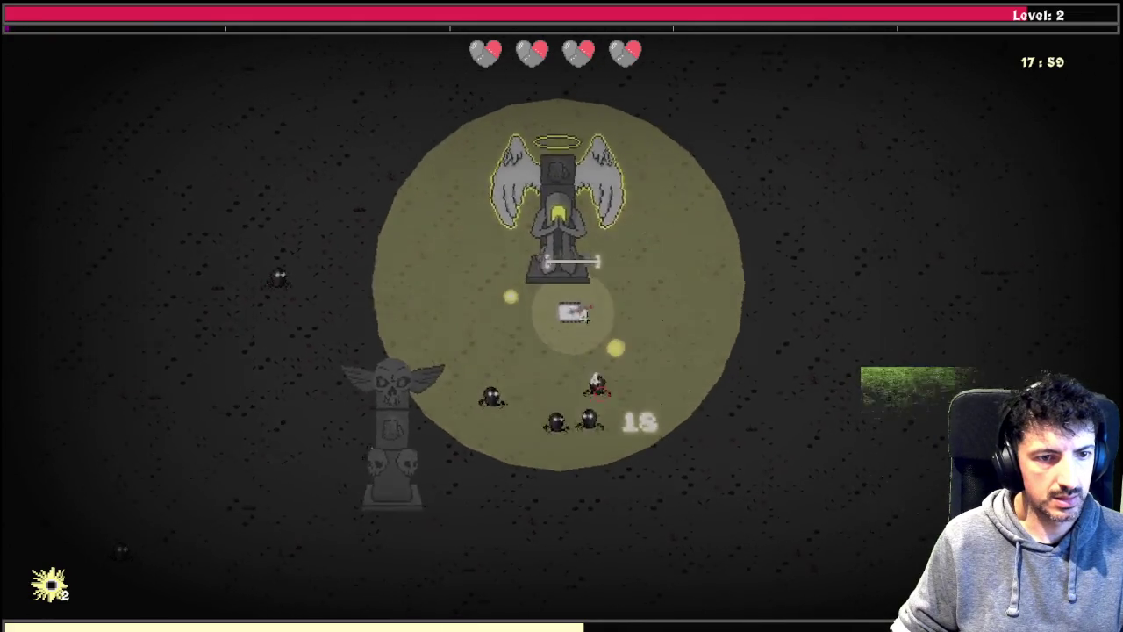
pyautogui.press('d')
pyautogui.press('w')
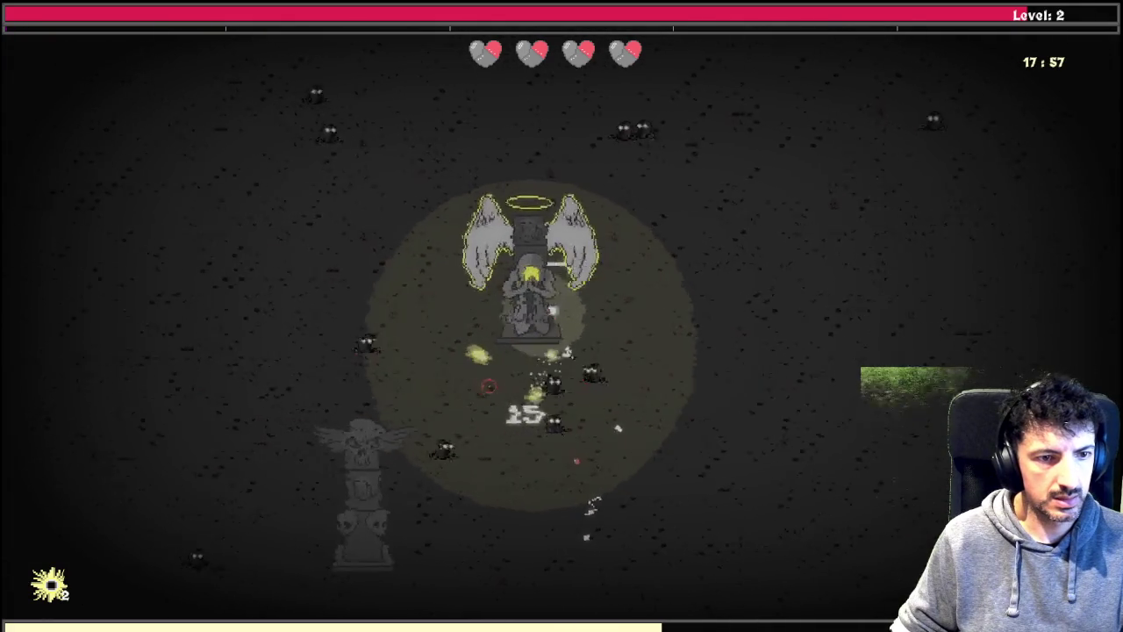
pyautogui.press('a')
pyautogui.press('s')
pyautogui.press('d')
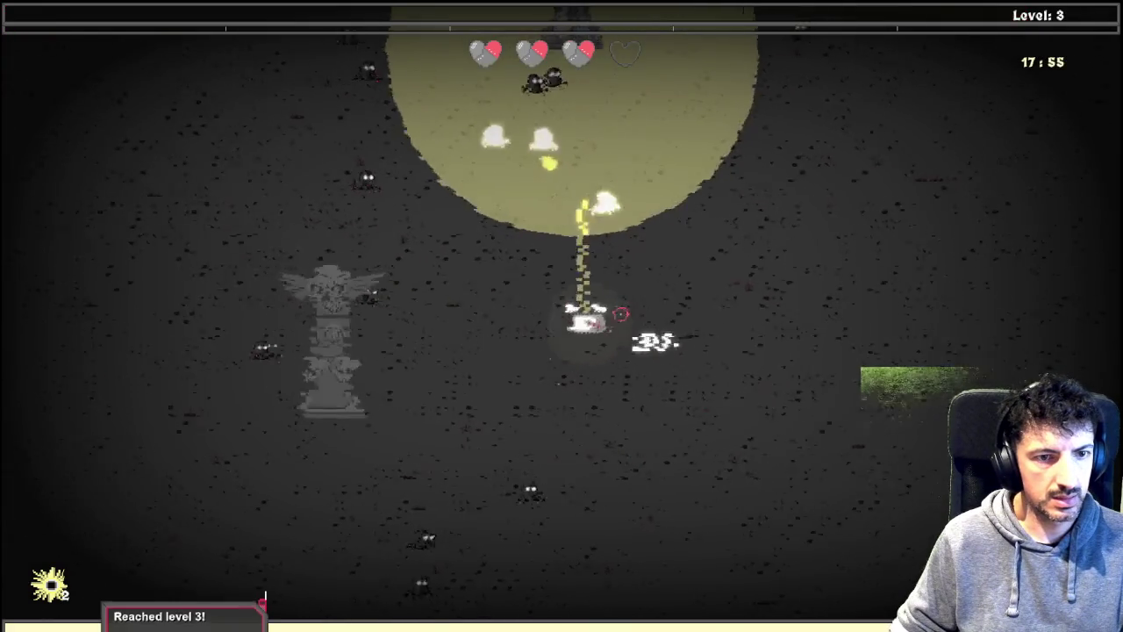
pyautogui.press('d')
pyautogui.press('w')
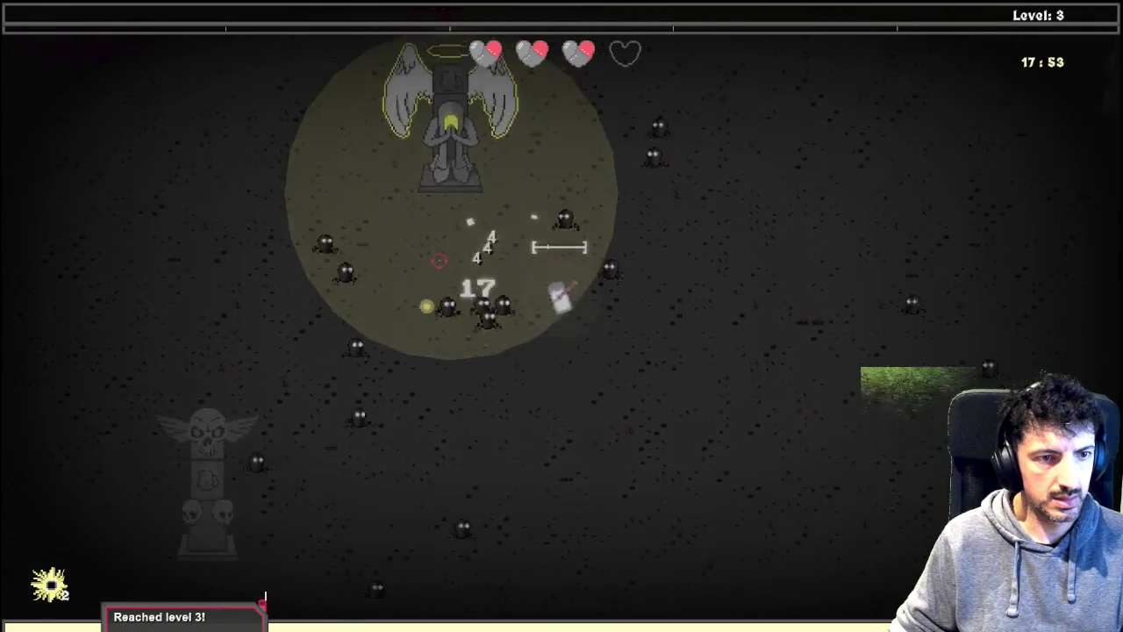
pyautogui.press('a')
pyautogui.press('w')
pyautogui.press('s')
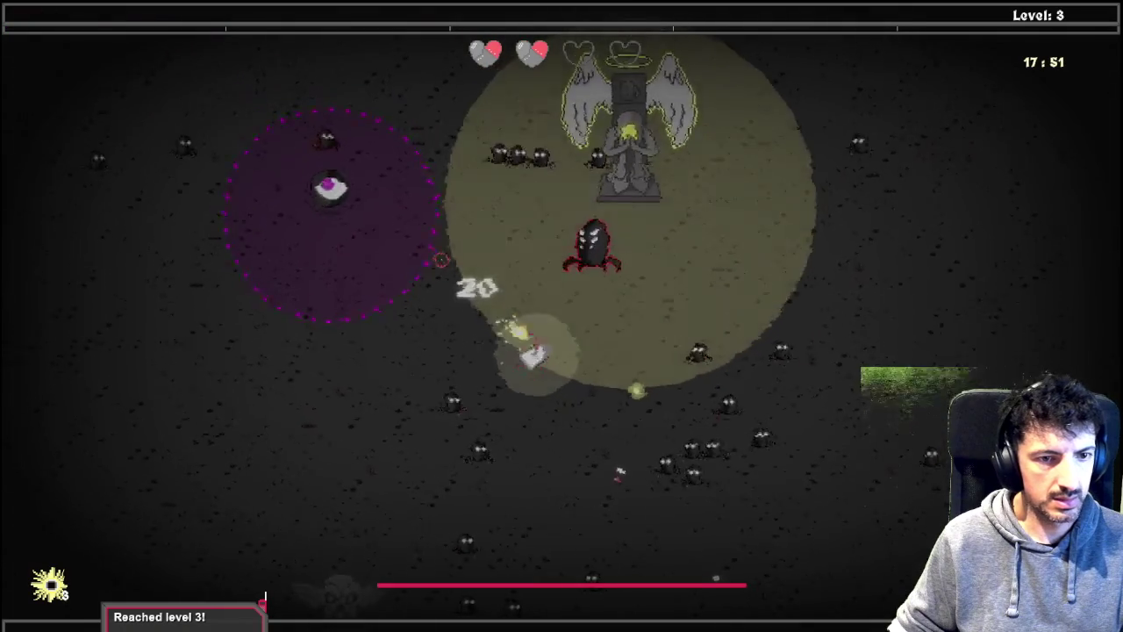
pyautogui.press('s')
pyautogui.press('d')
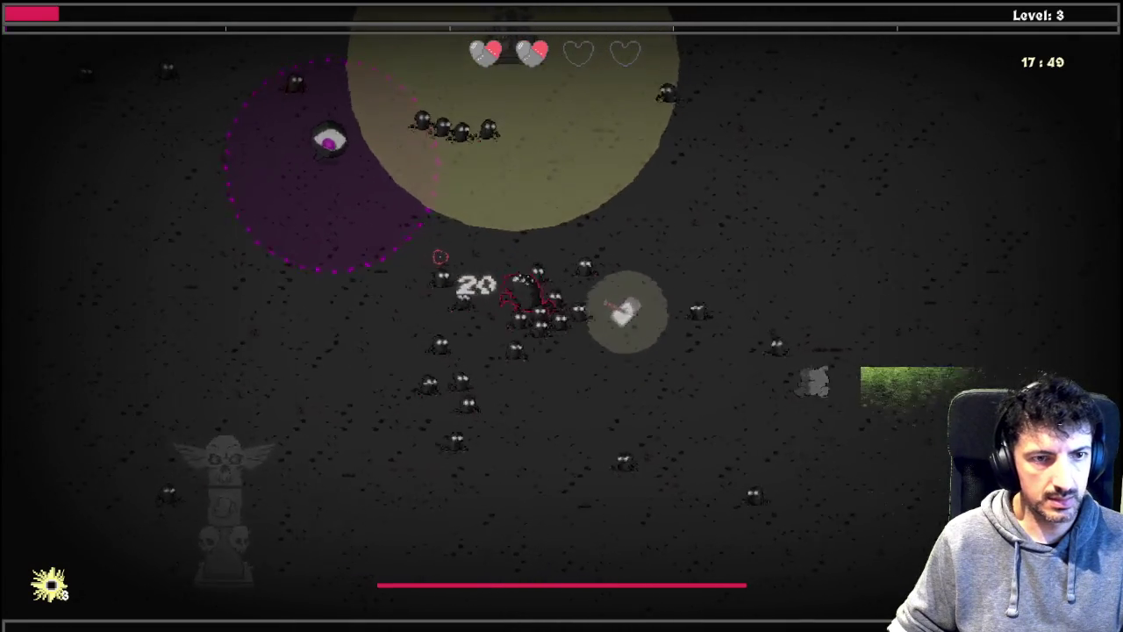
pyautogui.press('d')
pyautogui.press('w')
pyautogui.press('a')
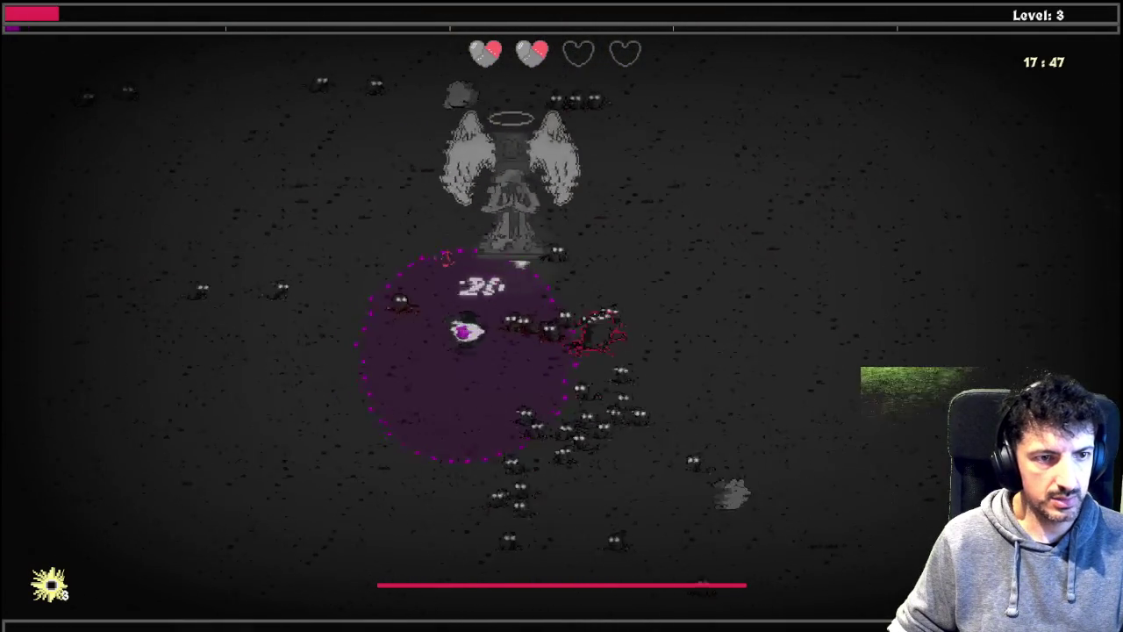
pyautogui.press('w')
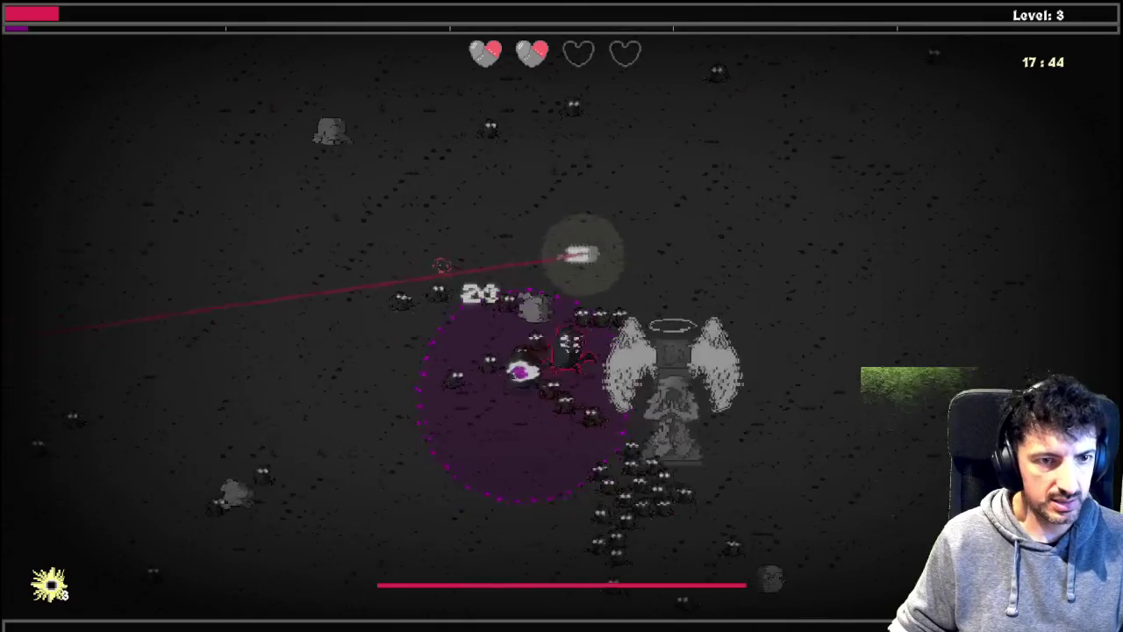
# Step: Detonate three bombs while dodging until 100 kills and Level 5, then close the game with Alt+F4
pyautogui.rightClick(441, 265)
pyautogui.press('d')
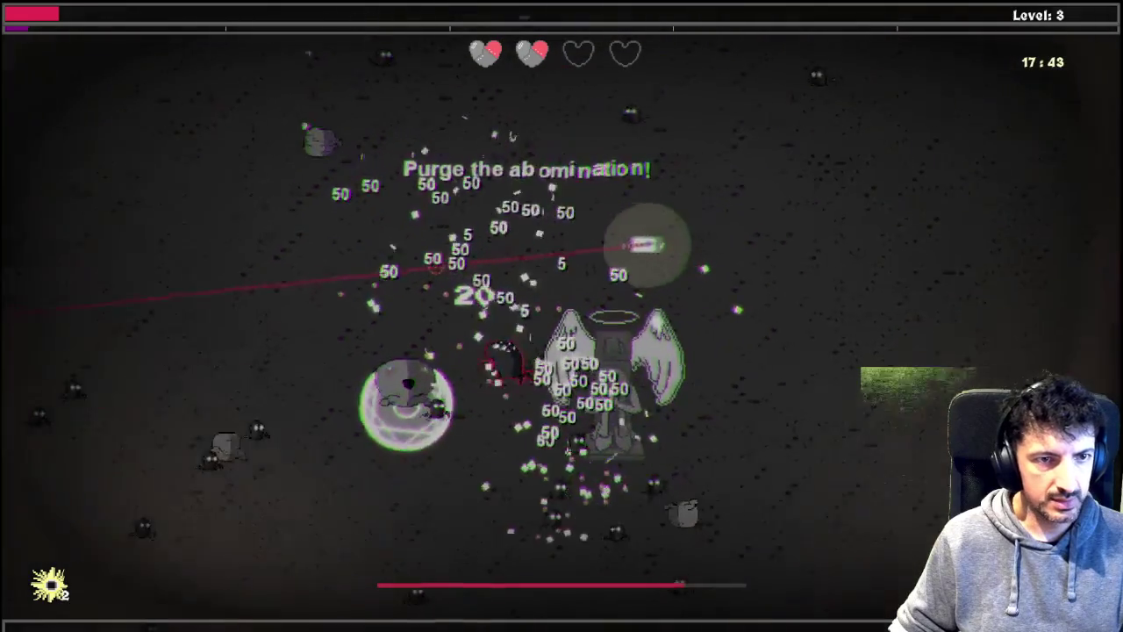
pyautogui.press('d')
pyautogui.press('s')
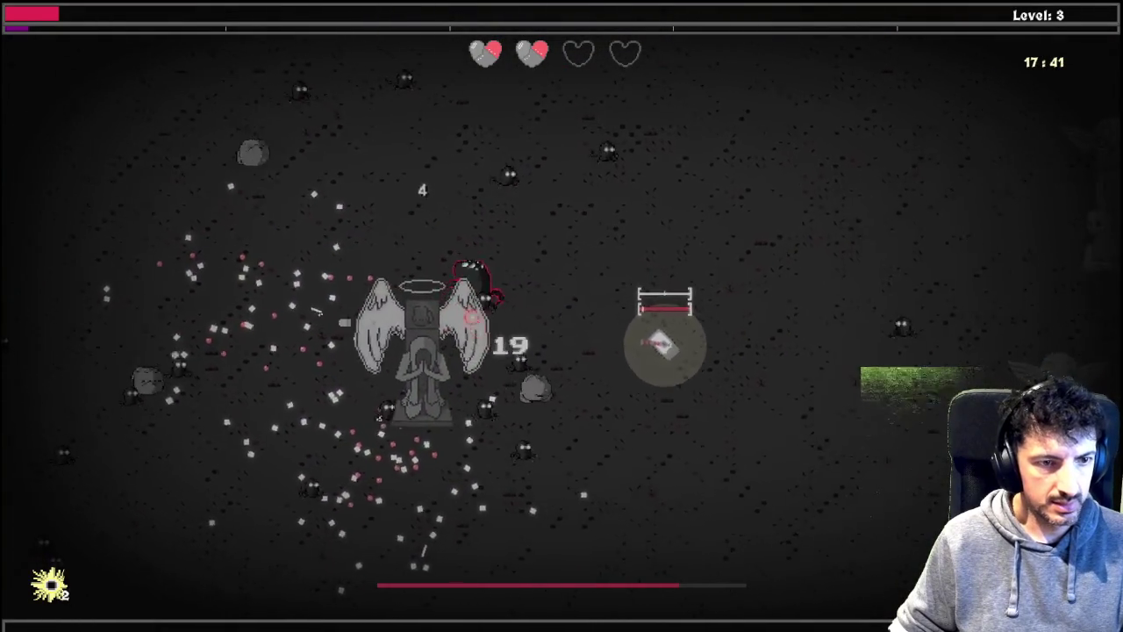
pyautogui.press('d')
pyautogui.press('s')
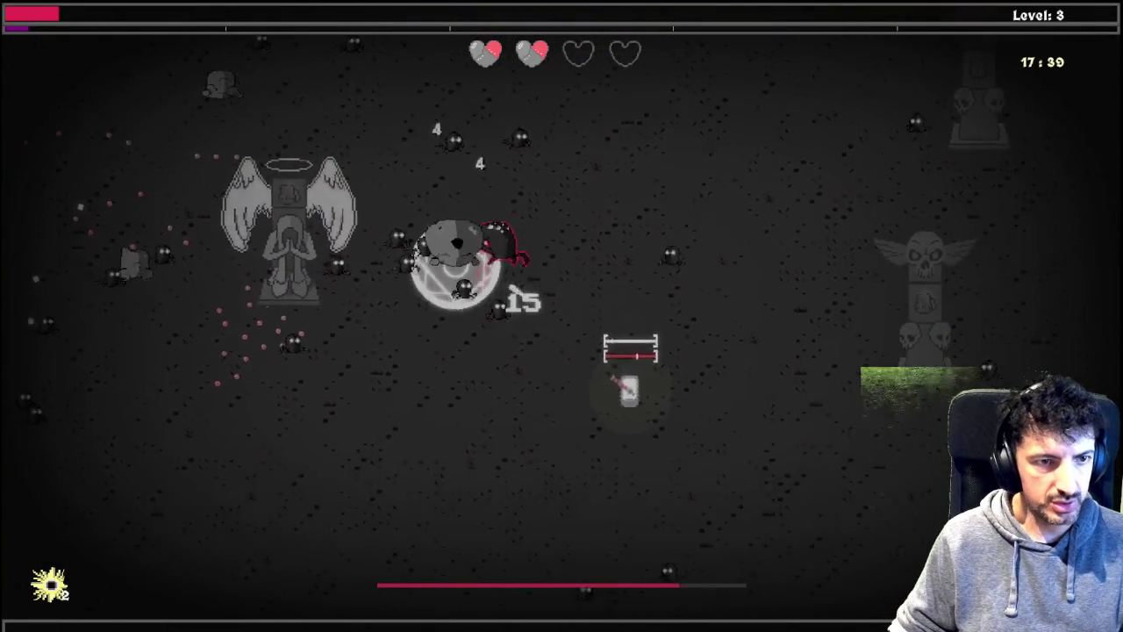
pyautogui.press('a')
pyautogui.rightClick(485, 270)
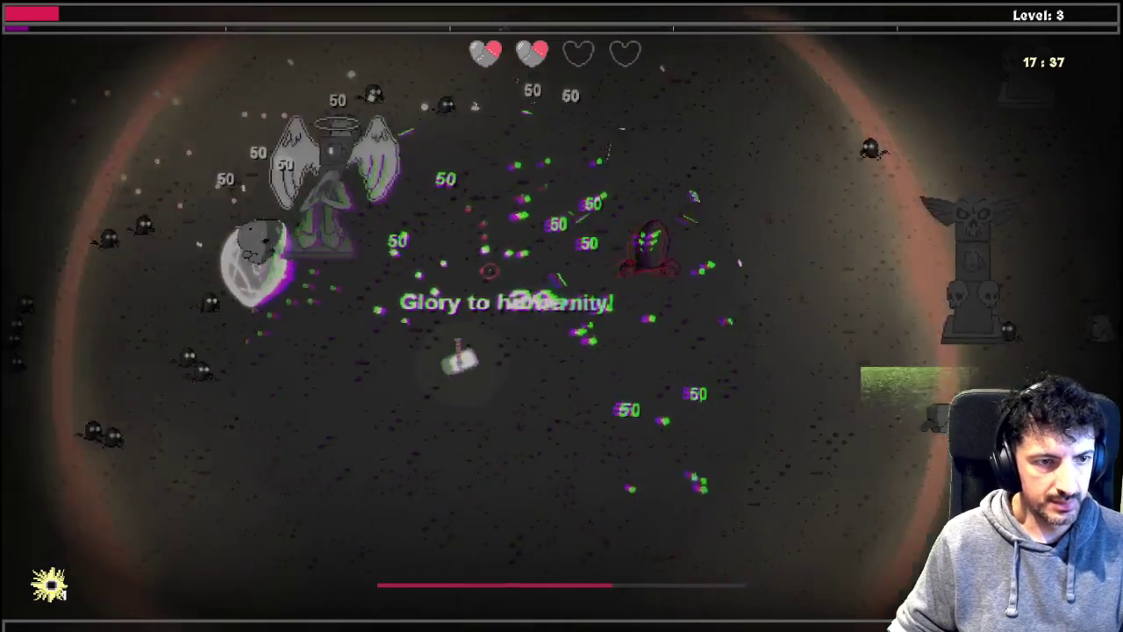
pyautogui.press('a')
pyautogui.press('s')
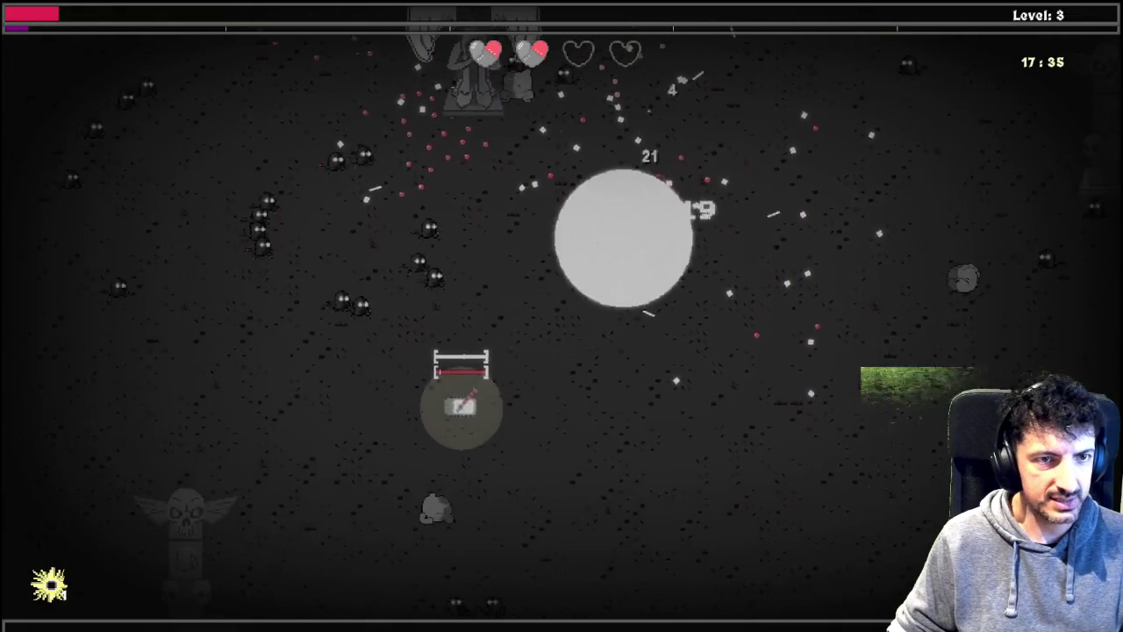
pyautogui.press('a')
pyautogui.rightClick(673, 243)
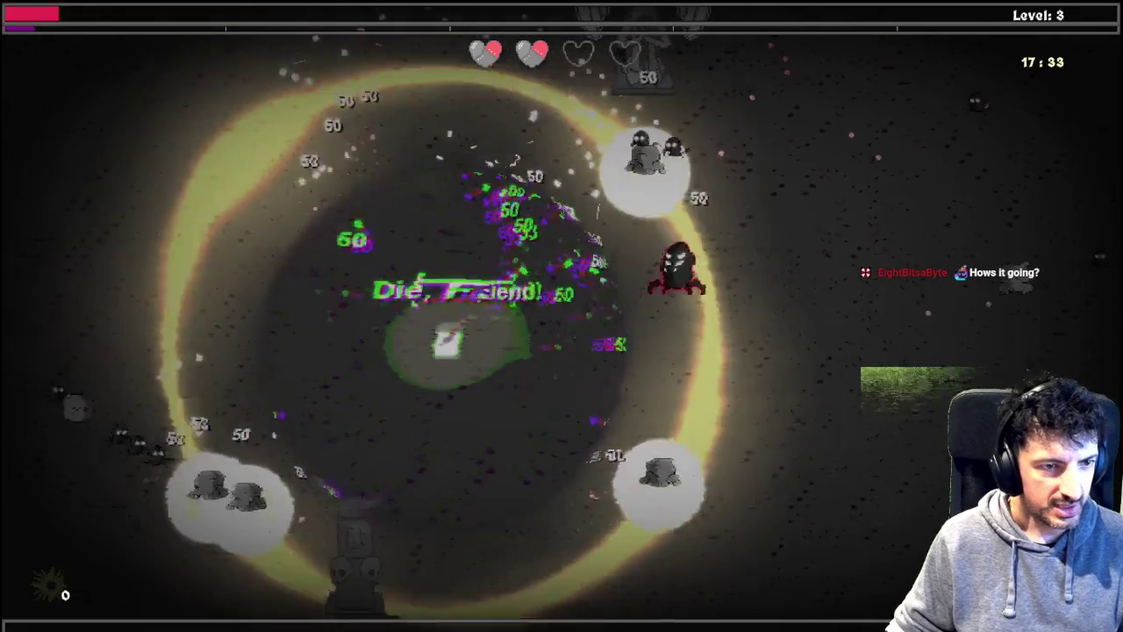
pyautogui.press('a')
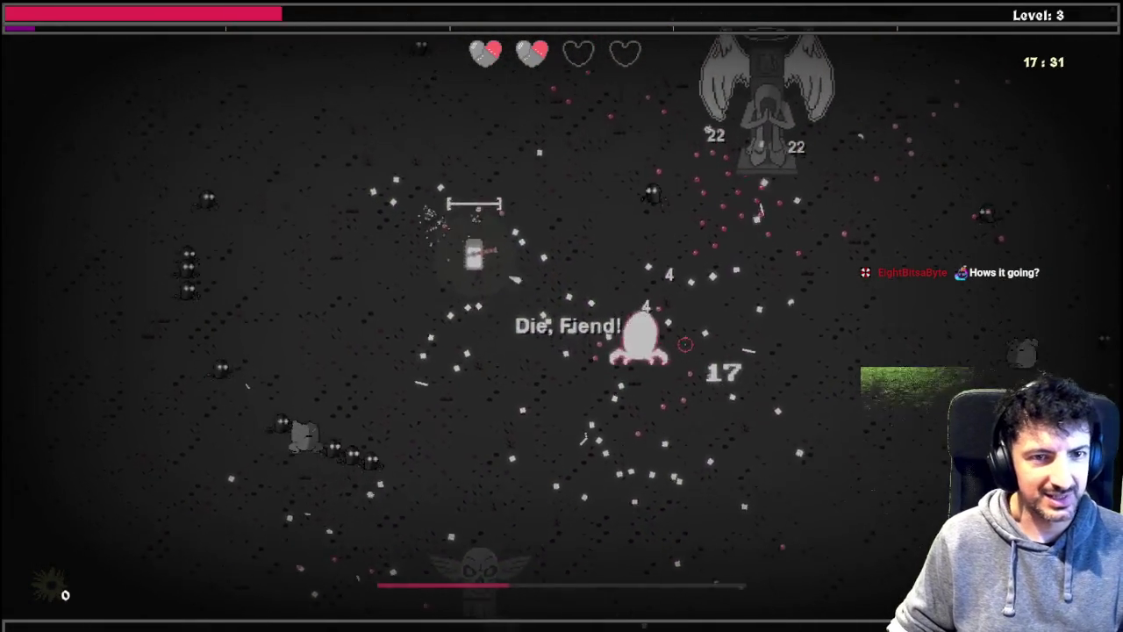
pyautogui.press('w')
pyautogui.press('a')
pyautogui.press('d')
pyautogui.press('w')
pyautogui.press('s')
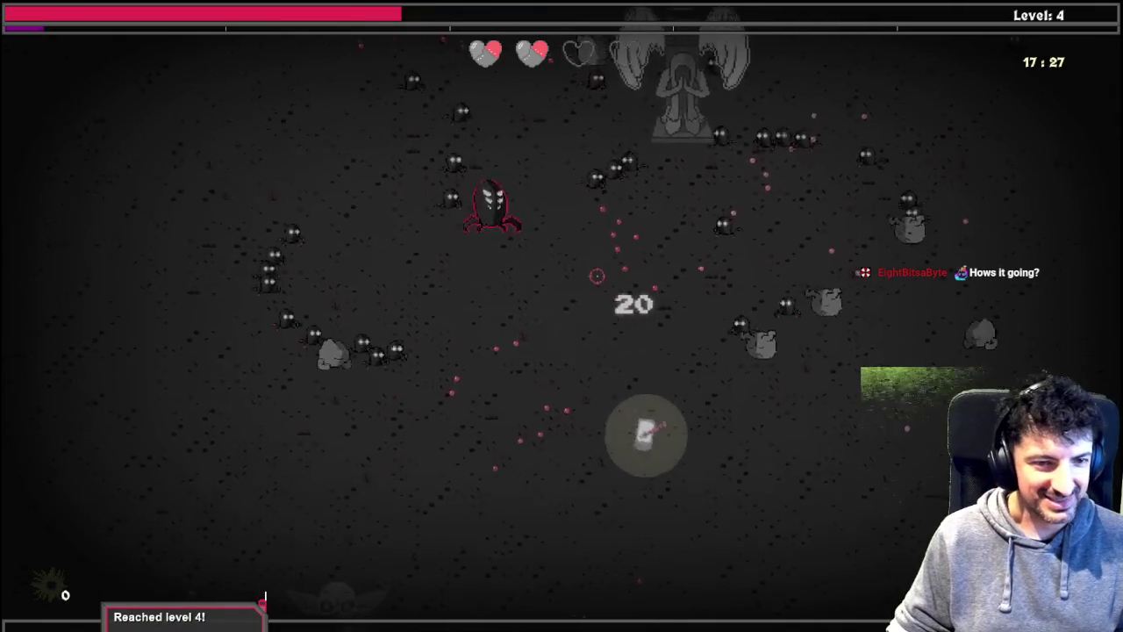
pyautogui.press('s')
pyautogui.press('a')
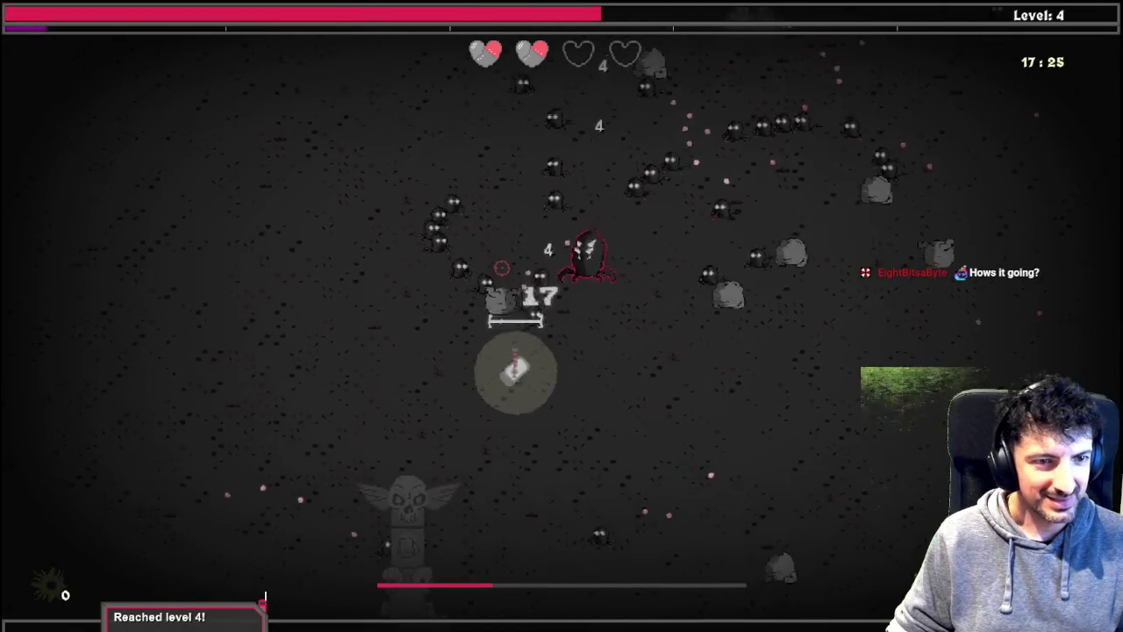
pyautogui.press('a')
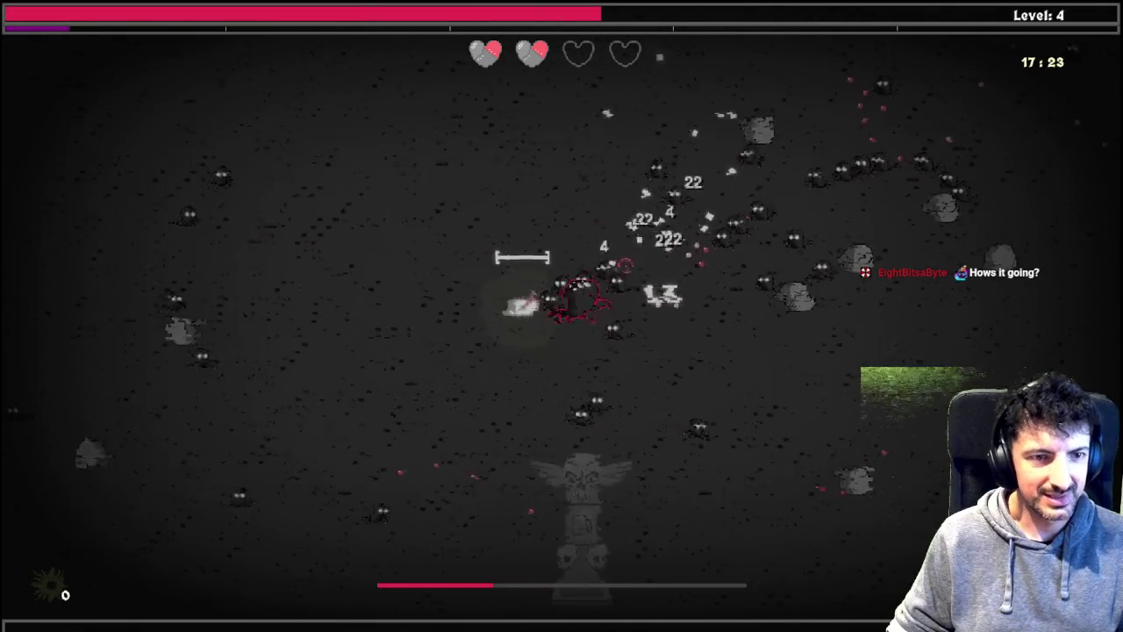
pyautogui.press('w')
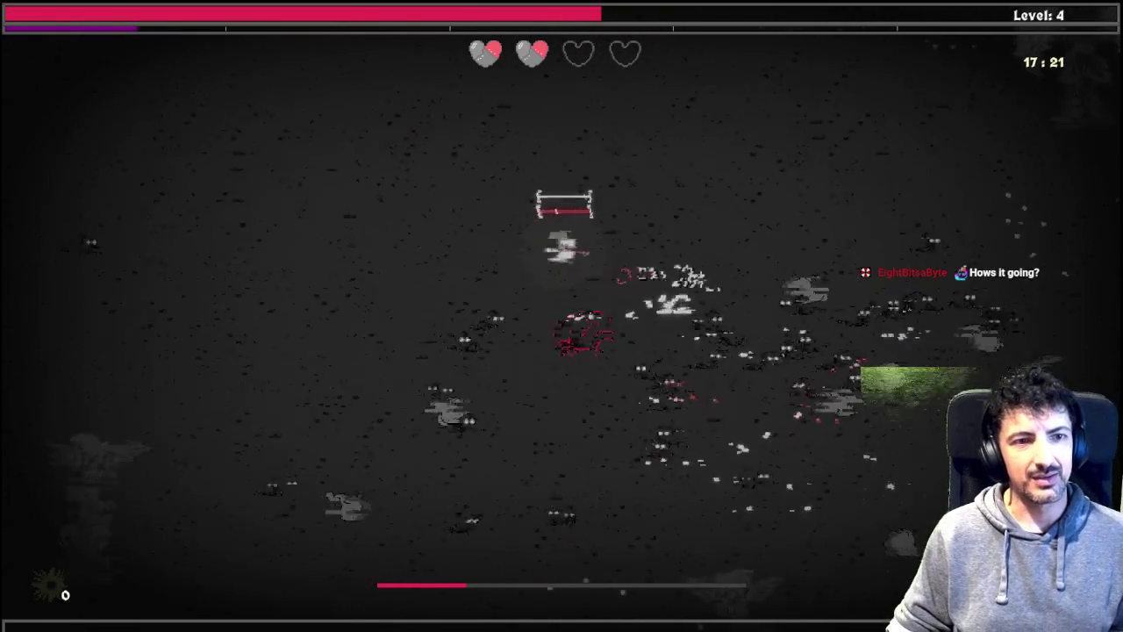
pyautogui.press('w')
pyautogui.press('d')
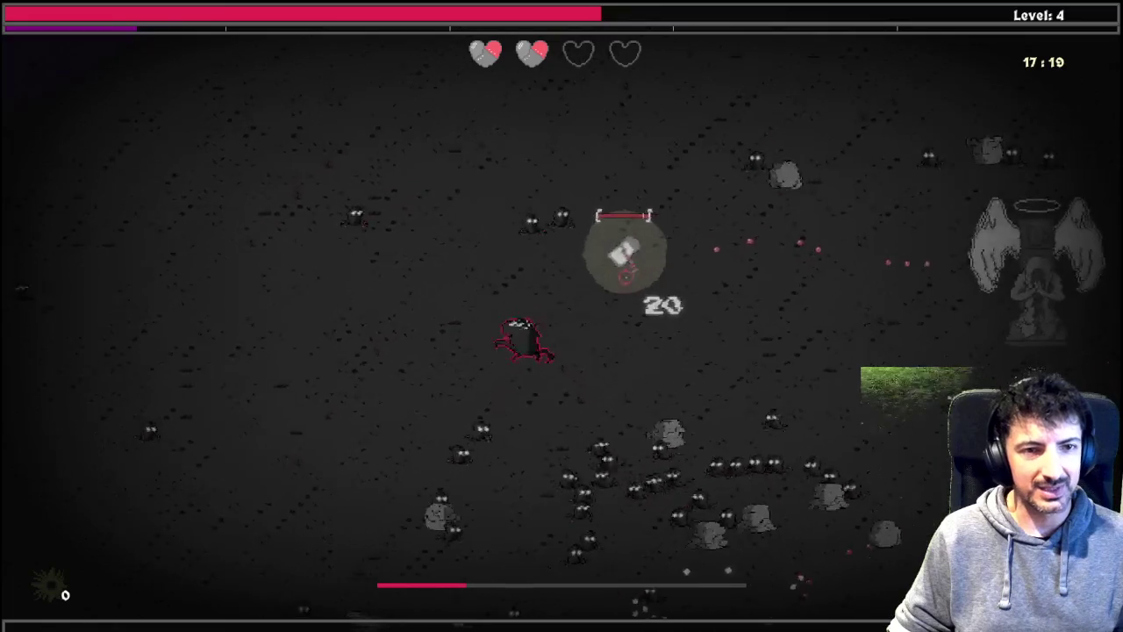
pyautogui.press('w')
pyautogui.press('d')
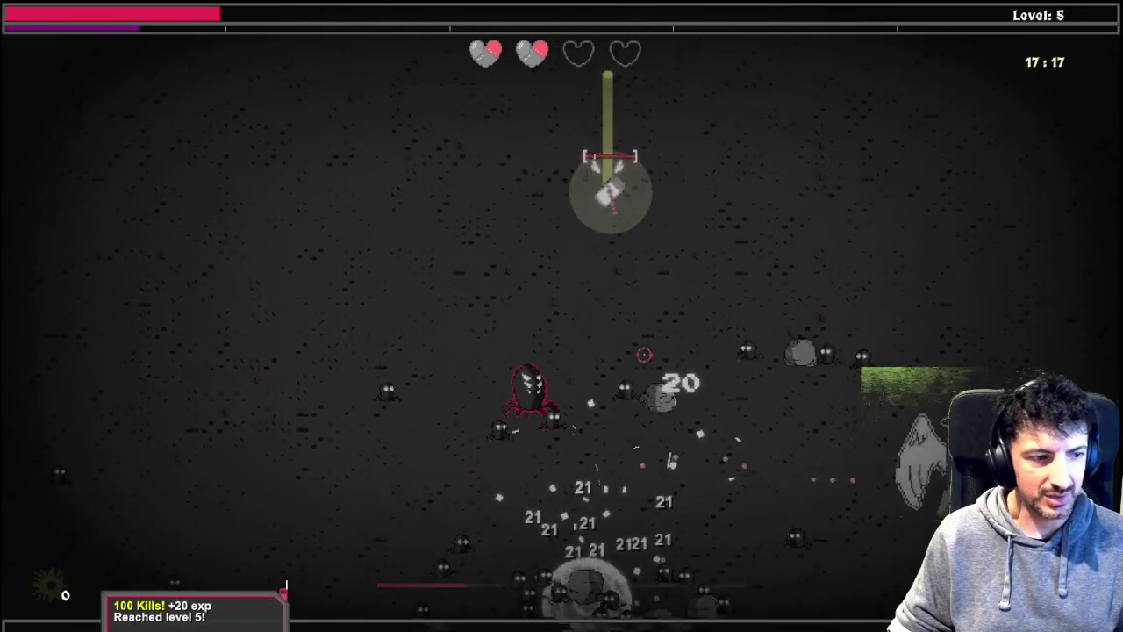
pyautogui.press('w')
pyautogui.press('d')
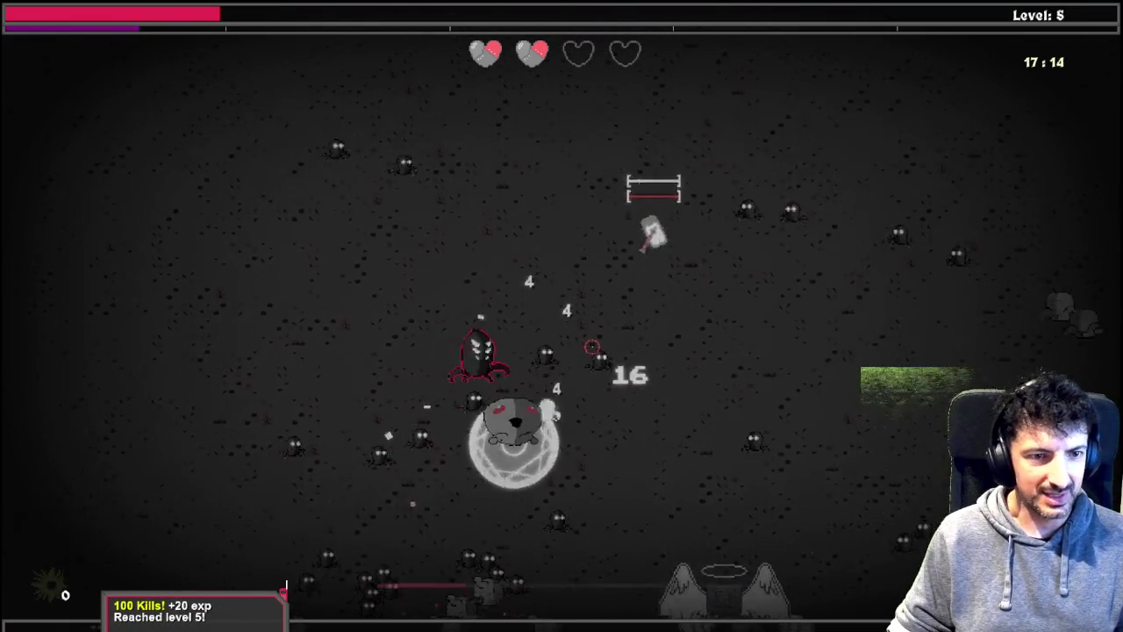
pyautogui.press('w')
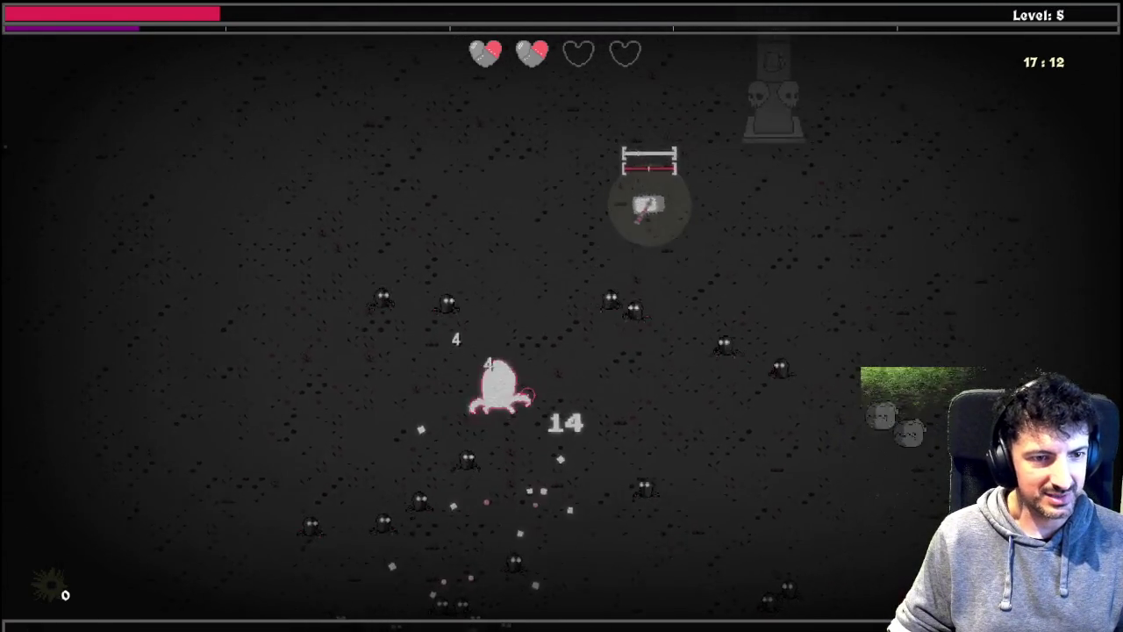
pyautogui.press('w')
pyautogui.press('d')
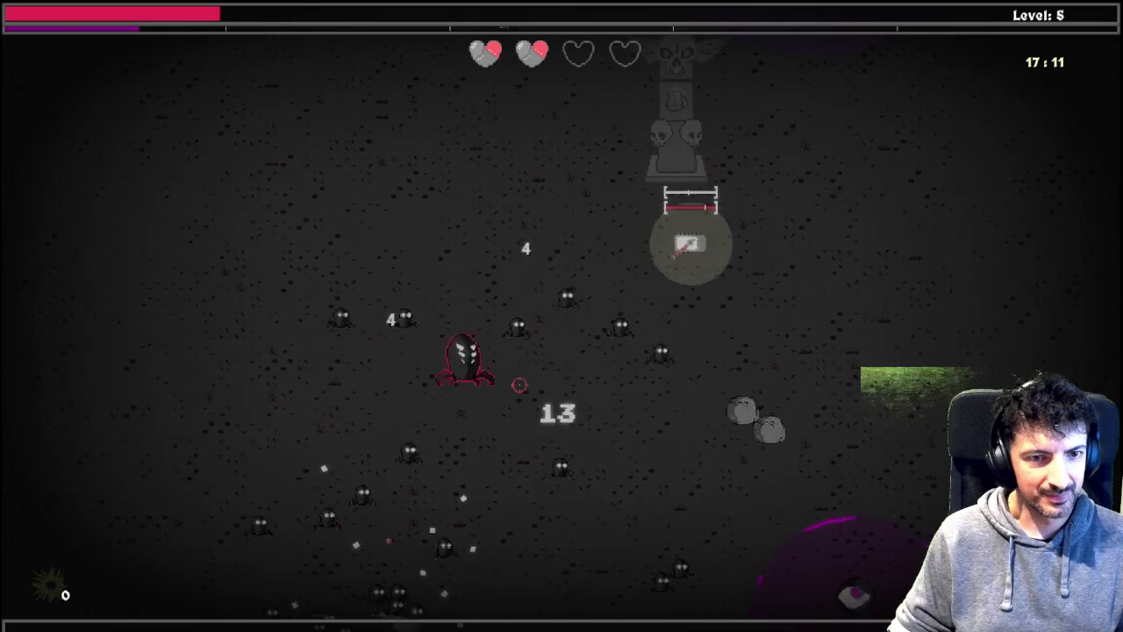
pyautogui.press('w')
pyautogui.press('d')
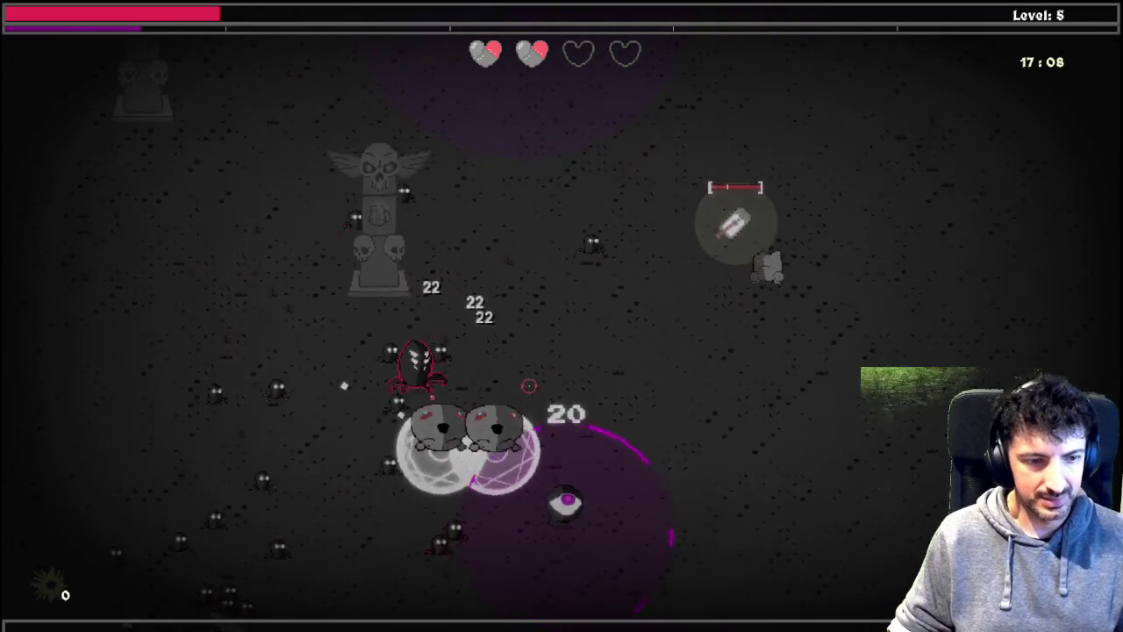
pyautogui.press('w')
pyautogui.press('d')
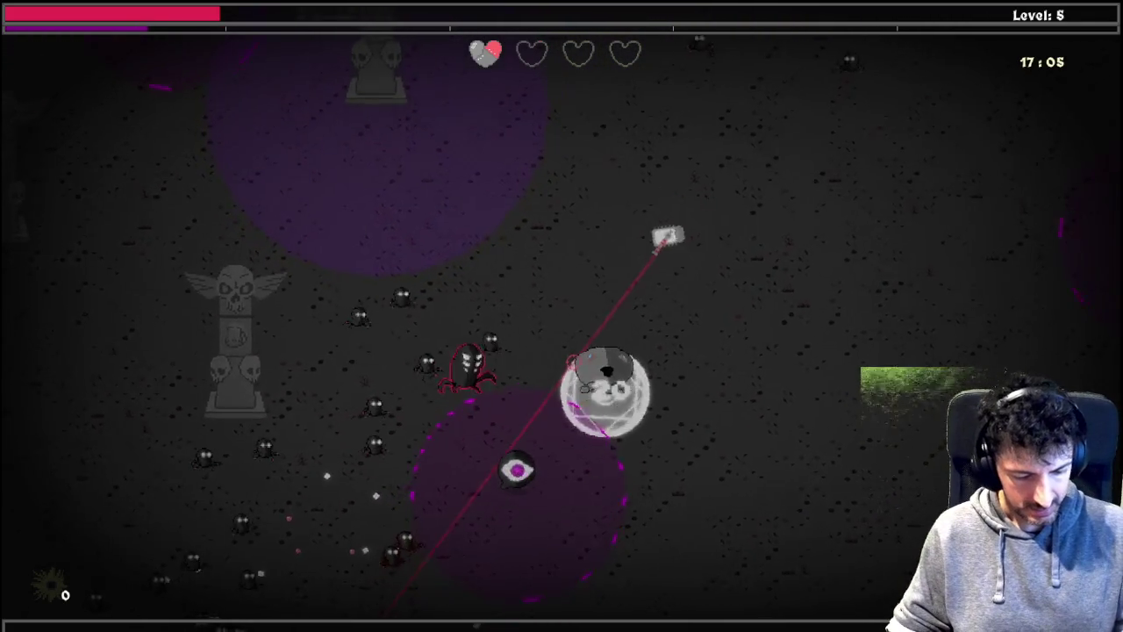
pyautogui.hotkey('alt', 'F4')
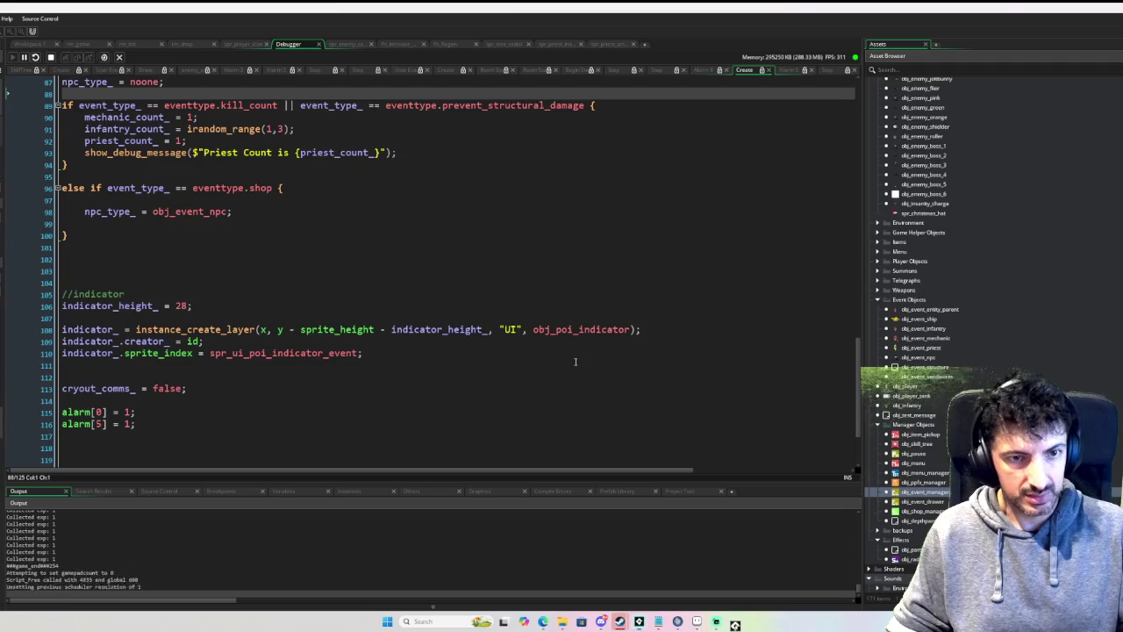
# Step: Review obj_event_manager's Alarm 0 code placing the priest at lengthdir-based _priest_x/_priest_y offsets
pyautogui.click(28, 44)
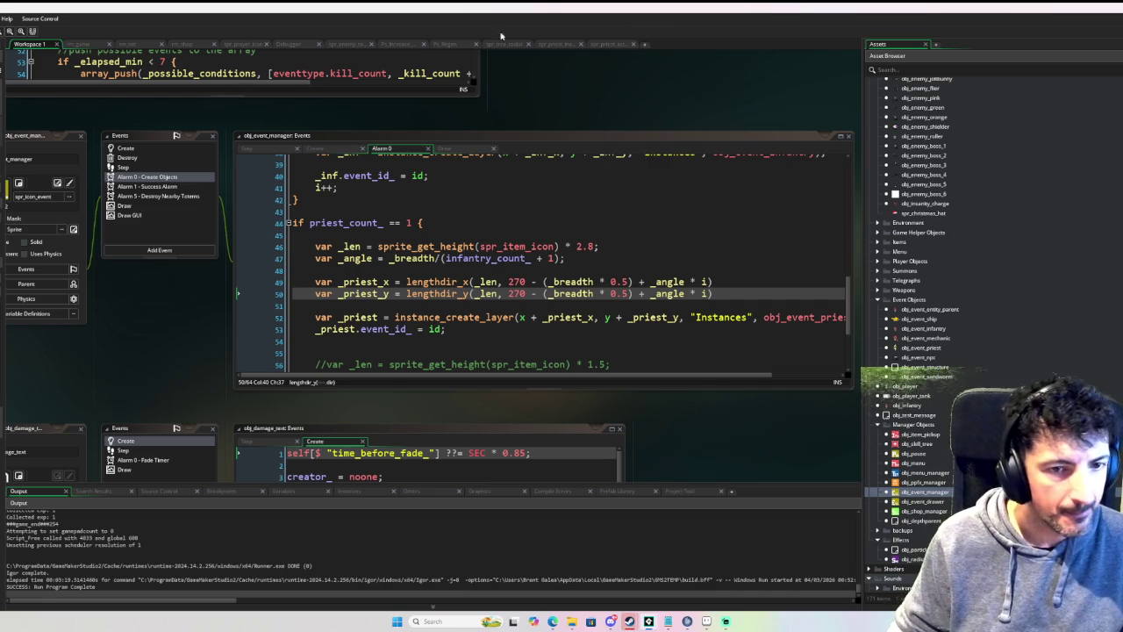
pyautogui.press('Right')
pyautogui.press('Right')
pyautogui.press('Right')
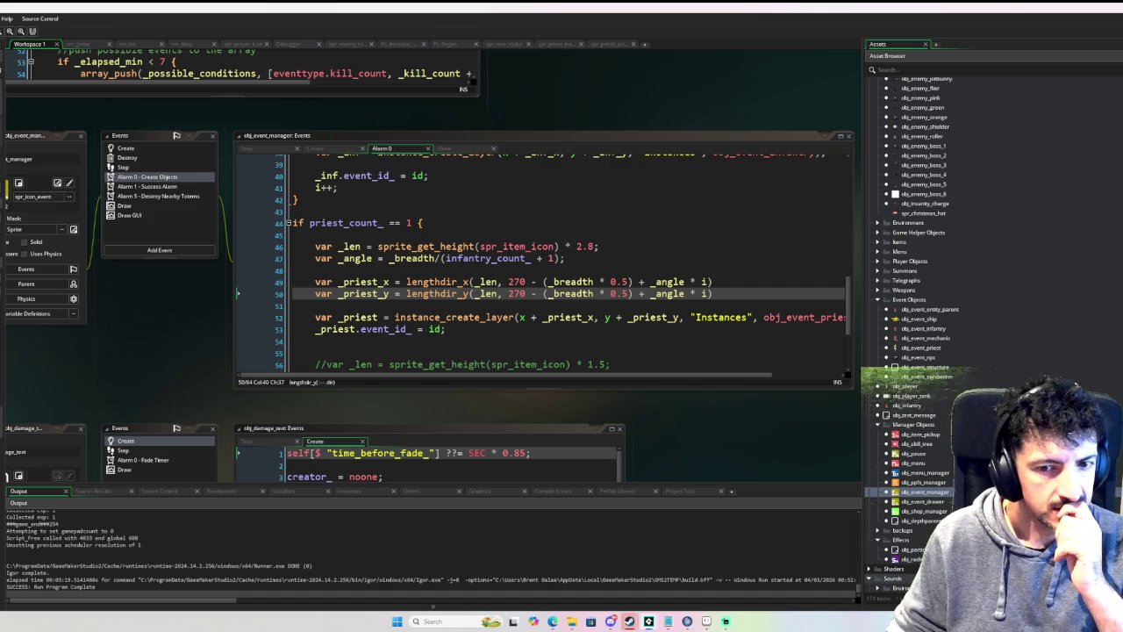
pyautogui.scroll(-3, 1082, 383)
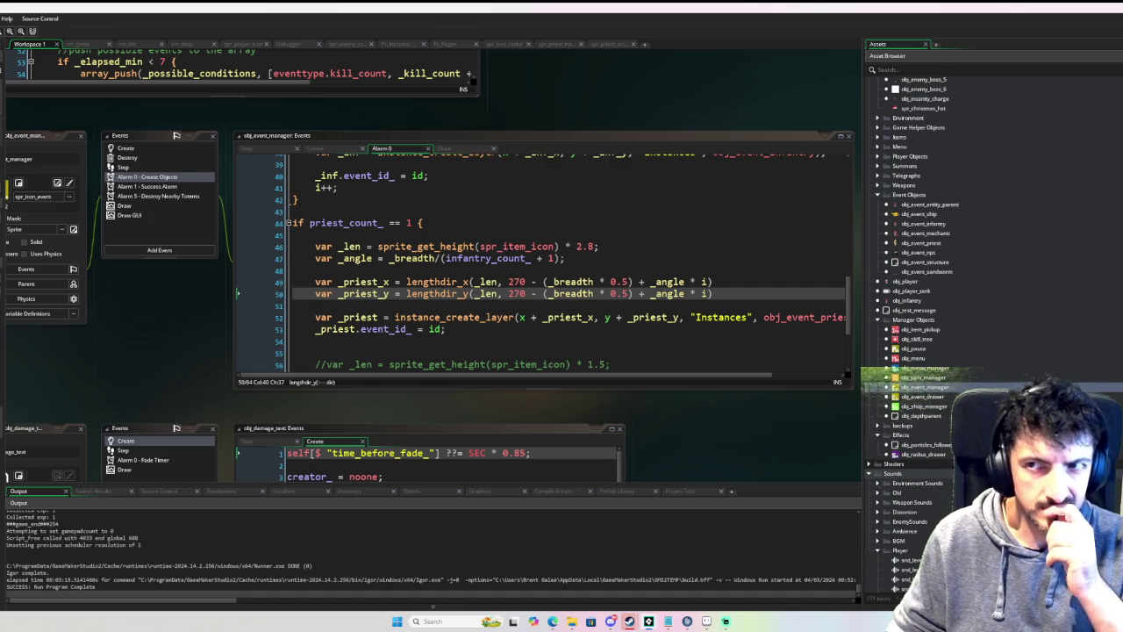
pyautogui.scroll(7, 983, 351)
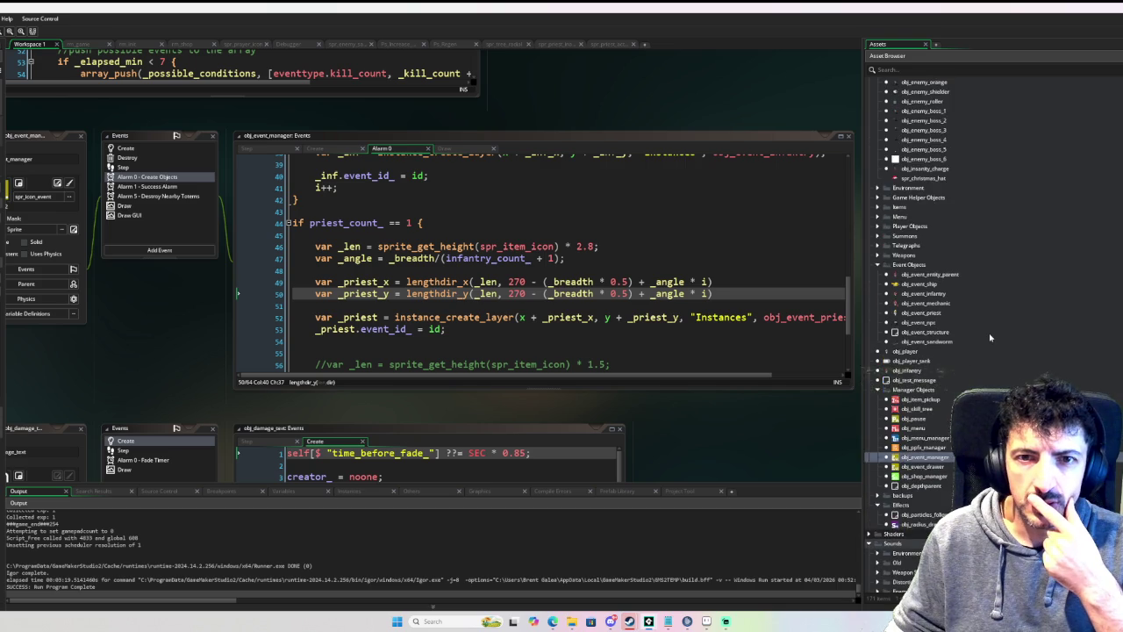
pyautogui.scroll(-6, 932, 289)
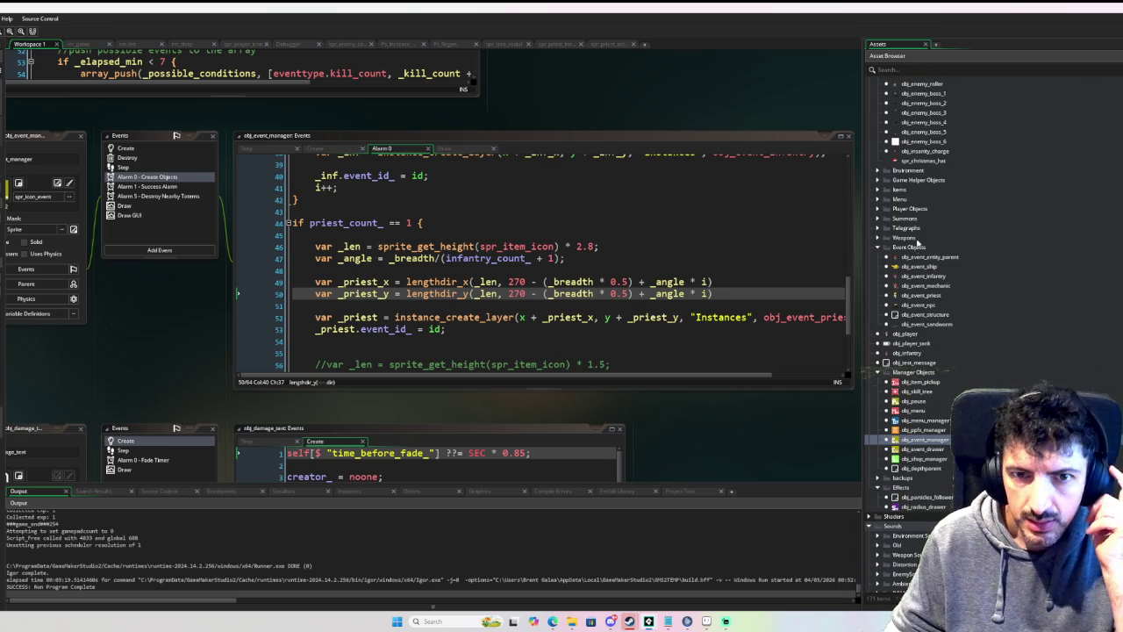
pyautogui.scroll(2, 915, 250)
# Step: Expand the Items folder in the Asset Browser and open obj_sanity_orb
pyautogui.click(878, 251)
pyautogui.click(877, 251)
pyautogui.click(877, 259)
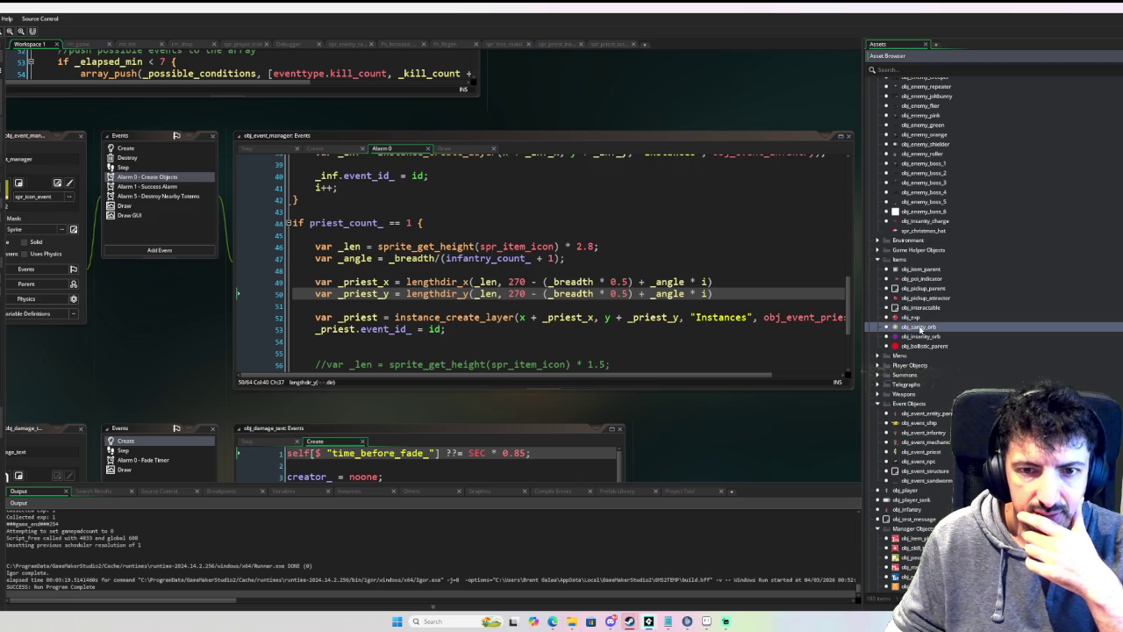
pyautogui.doubleClick(920, 328)
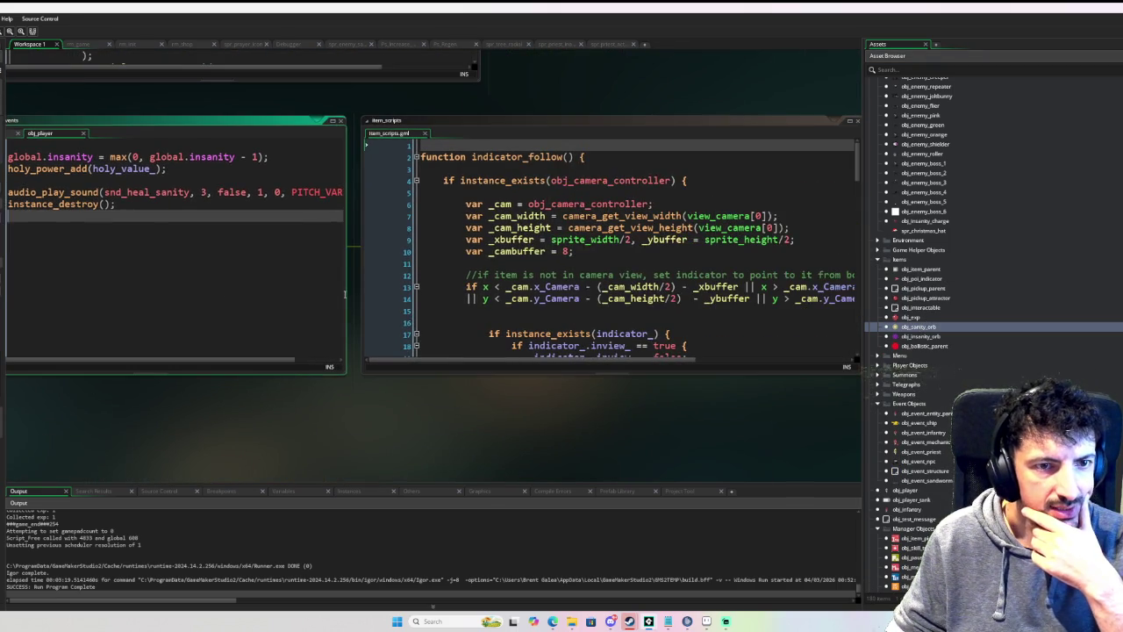
# Step: Jump from obj_sanity_orb's code to holy_power_add in item_scripts and widen that window to show full lines
pyautogui.moveTo(624, 373); pyautogui.dragTo(624, 465)
pyautogui.moveTo(184, 402); pyautogui.dragTo(446, 405)
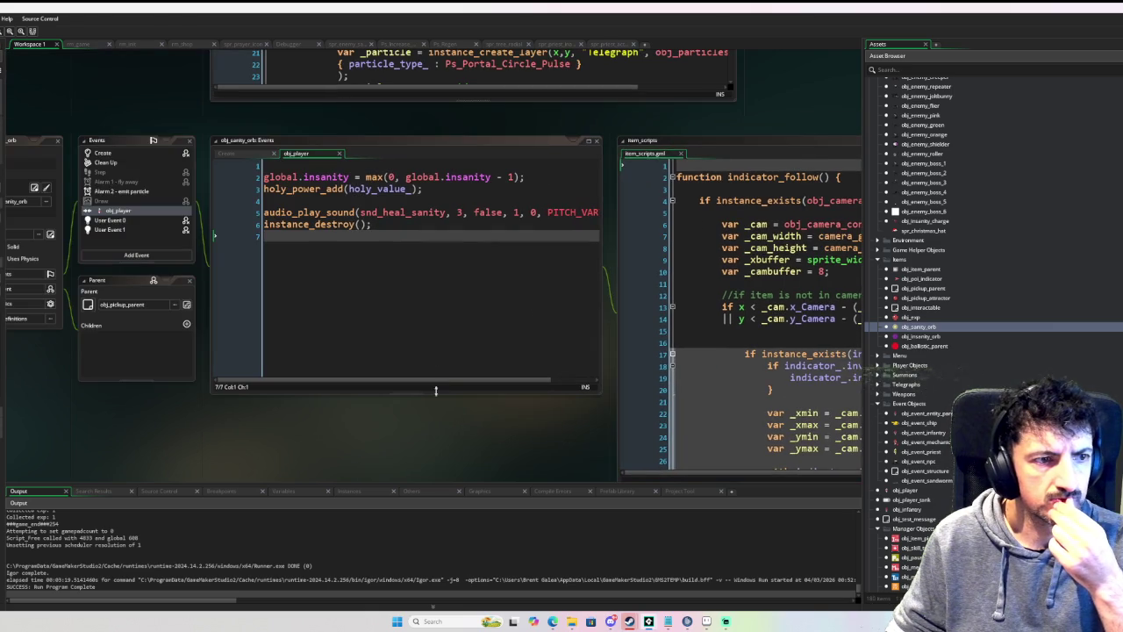
pyautogui.scroll(2, 342, 263)
pyautogui.middleClick(327, 242)
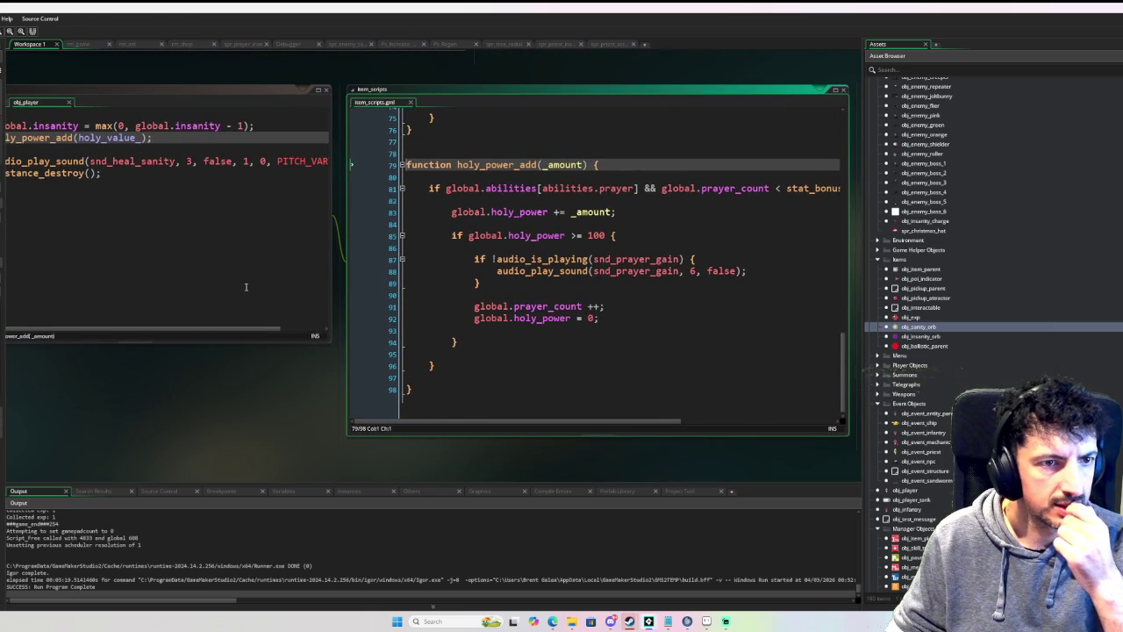
pyautogui.click(698, 271)
pyautogui.moveTo(585, 256)
pyautogui.mouseDown()
pyautogui.moveTo(844, 256)
pyautogui.moveTo(828, 256)
pyautogui.mouseUp()
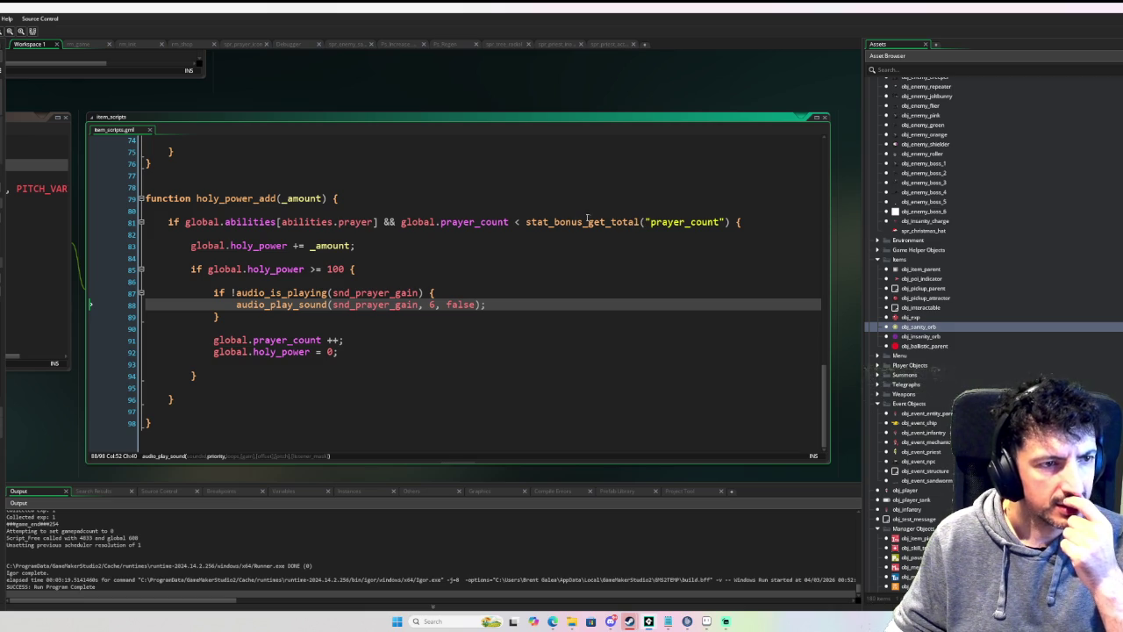
# Step: Add 'var _max_prayers = stat_bonus_get_total("prayer_count");' at the top of holy_power_add
pyautogui.click(561, 209)
pyautogui.press('Return')
pyautogui.press('Return')
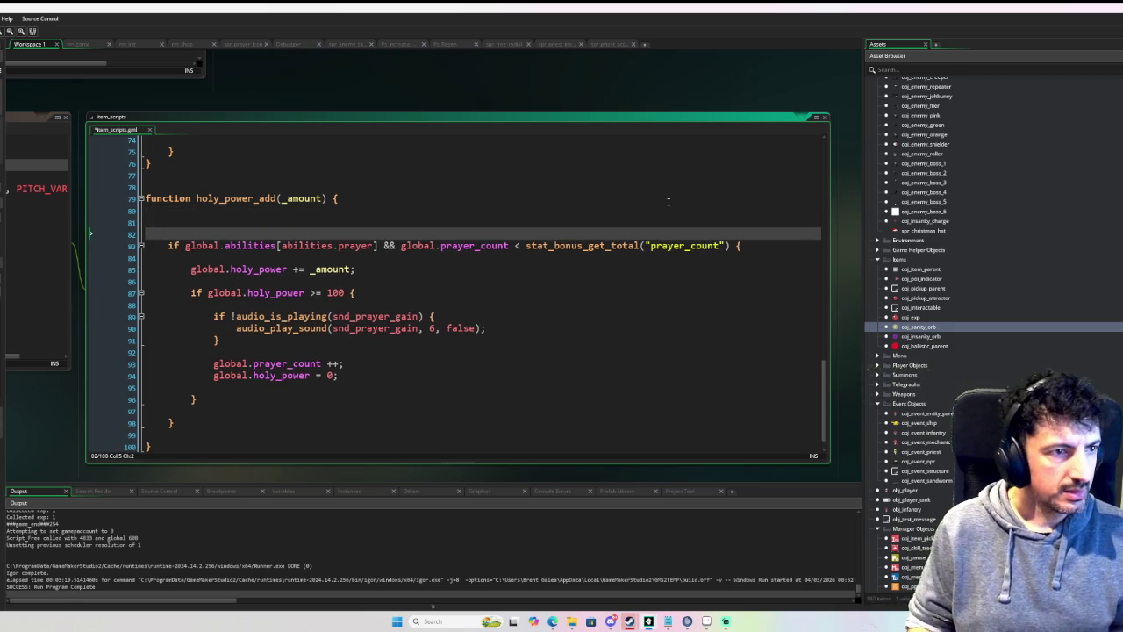
pyautogui.press('Up')
pyautogui.write('var _m')
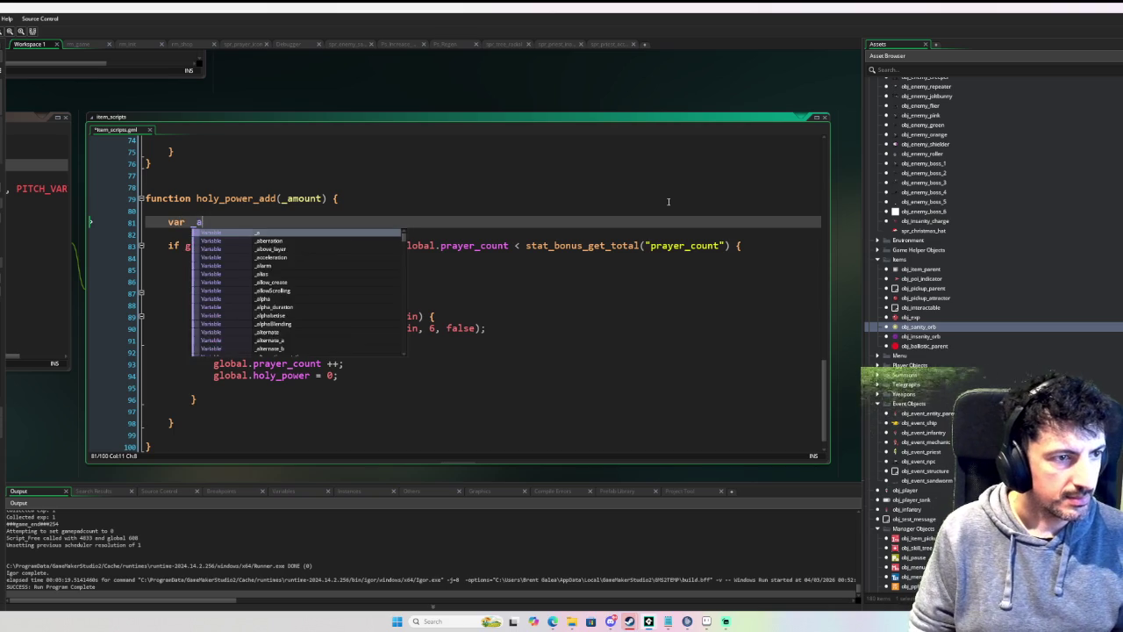
pyautogui.write('ax_pr')
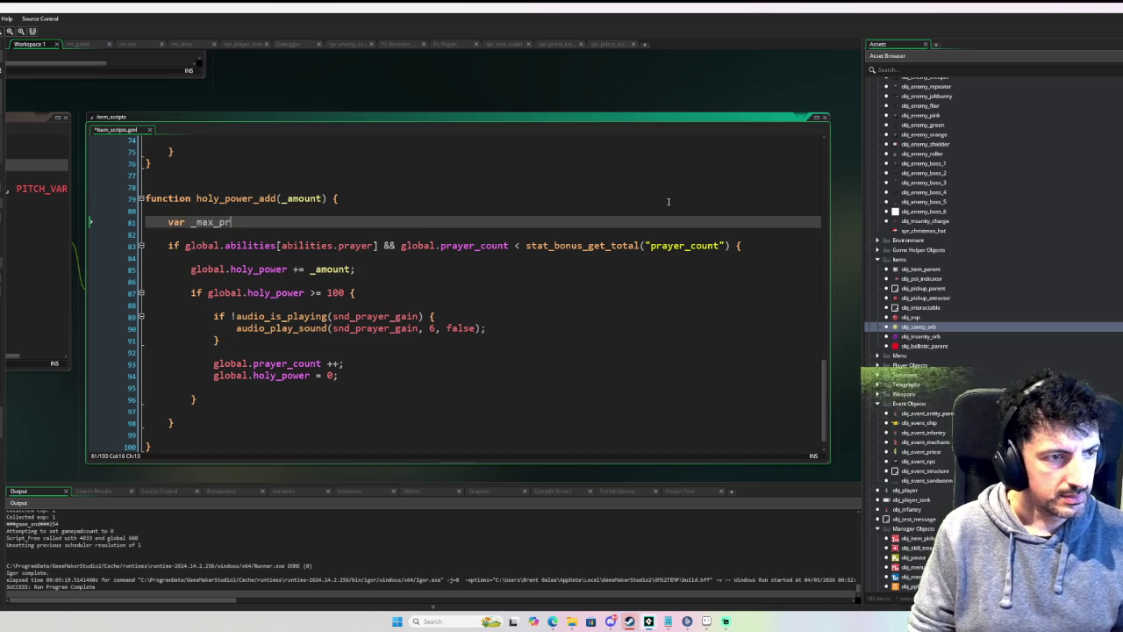
pyautogui.write('ayers =')
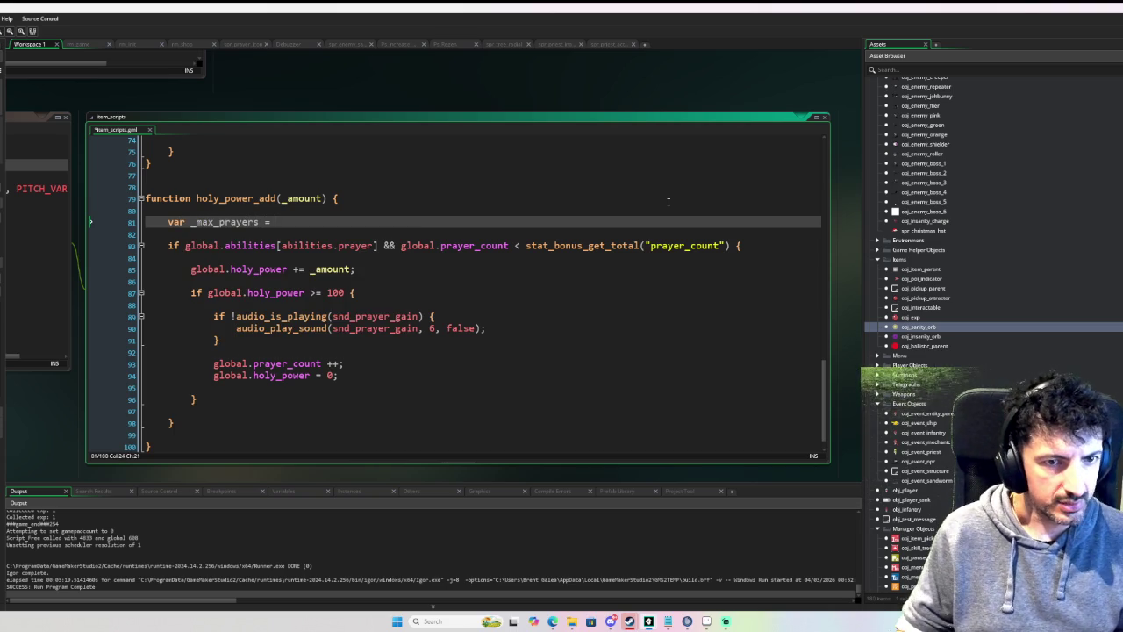
pyautogui.moveTo(729, 245); pyautogui.dragTo(526, 247)
pyautogui.hotkey('ctrl', 'c')
pyautogui.click(281, 222)
pyautogui.hotkey('ctrl', 'v')
pyautogui.write(';')
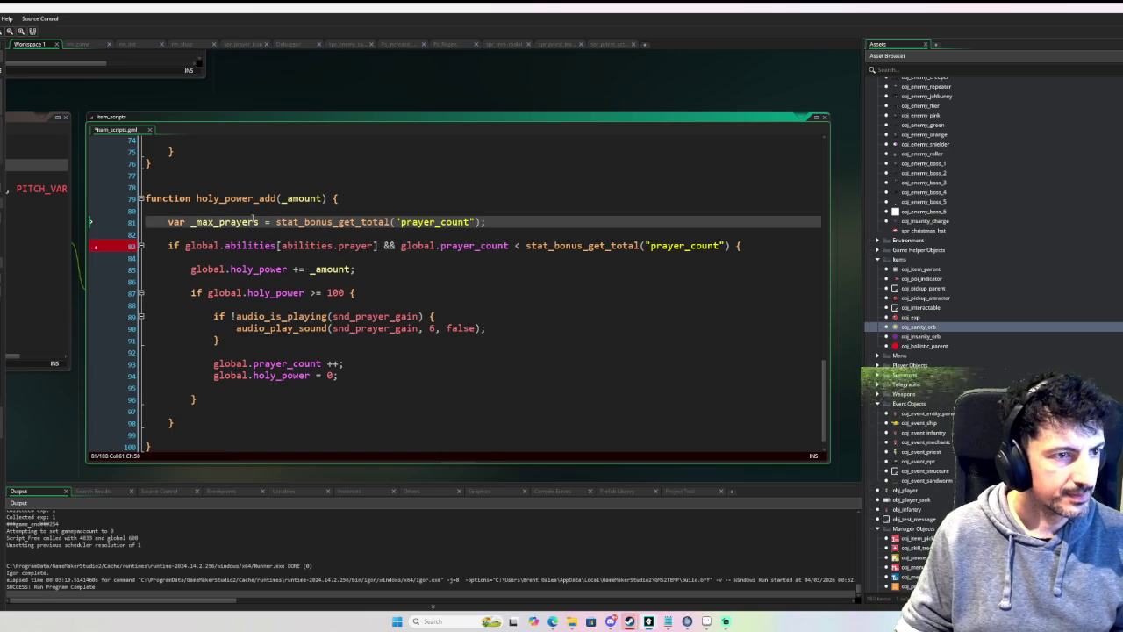
# Step: Replace the call in the prayer check with _max_prayers, set a breakpoint, and run in debug (F6)
pyautogui.doubleClick(249, 222)
pyautogui.moveTo(524, 246); pyautogui.dragTo(734, 251)
pyautogui.hotkey('ctrl', 'v')
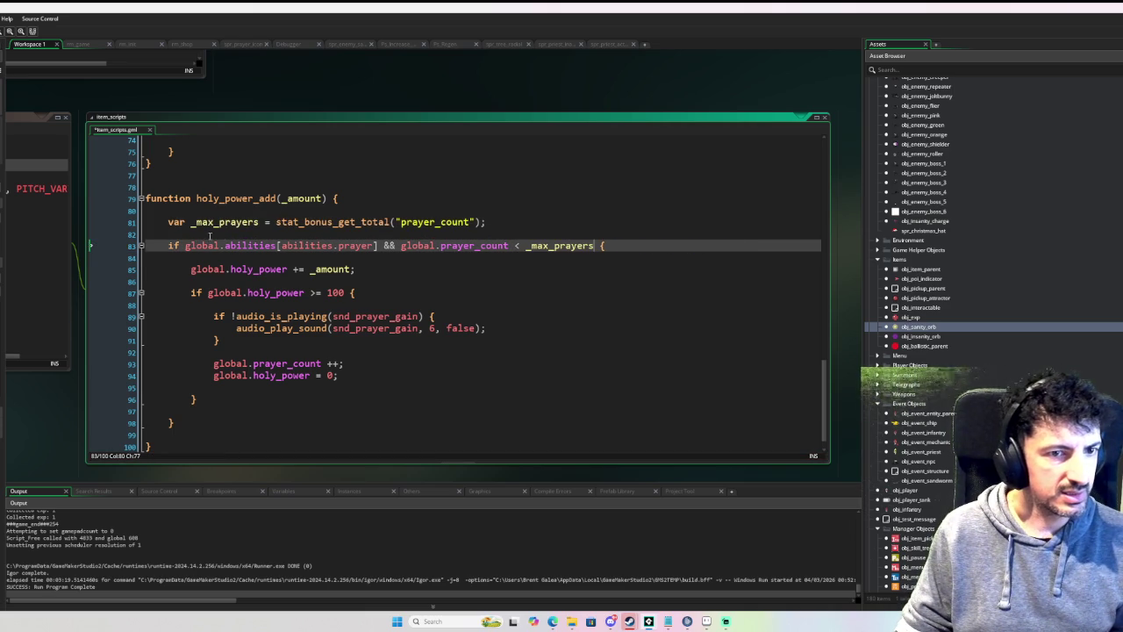
pyautogui.click(136, 235)
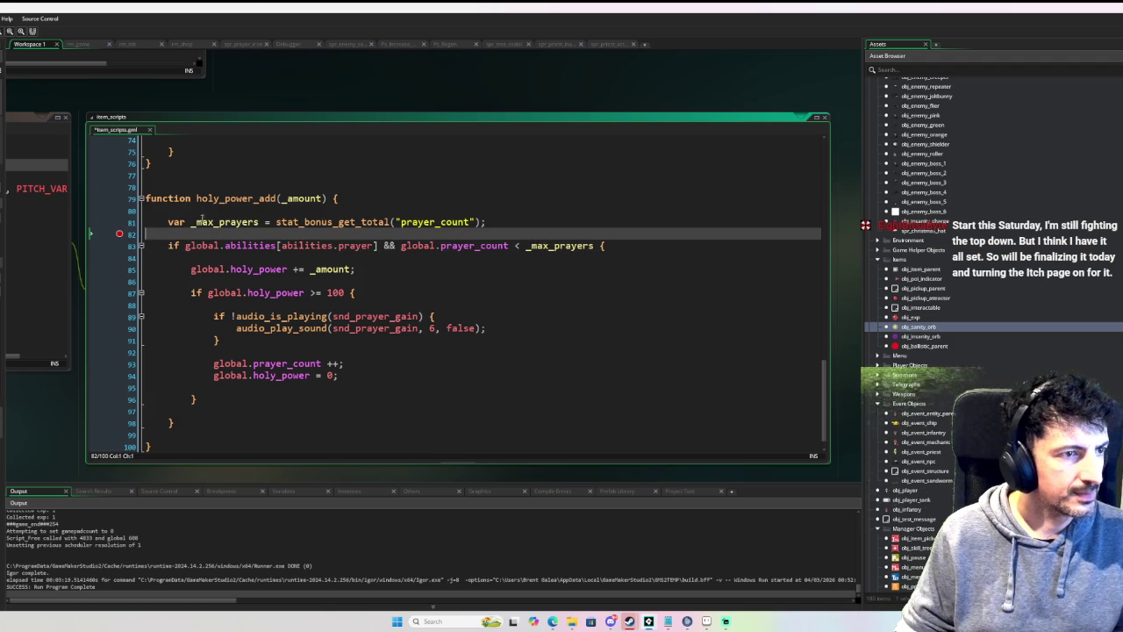
pyautogui.press('F6')
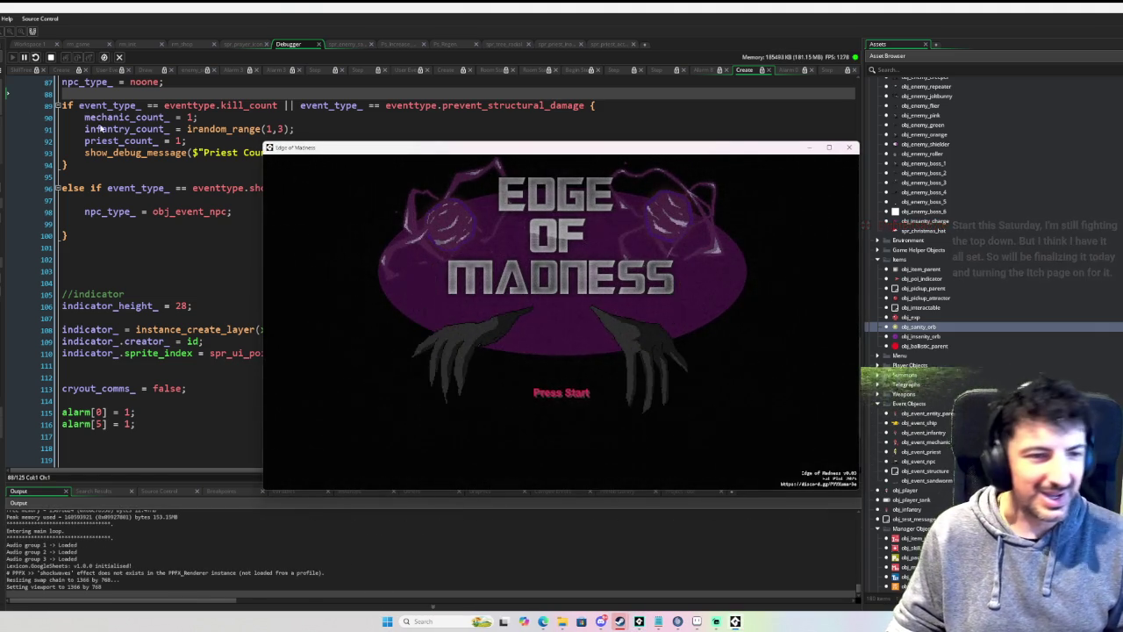
# Step: Start the game as the tank and upgrade the Prayer skill to 1/3 in the skill tree
pyautogui.press('Return')
pyautogui.press('Return')
pyautogui.press('Left')
pyautogui.press('Return')
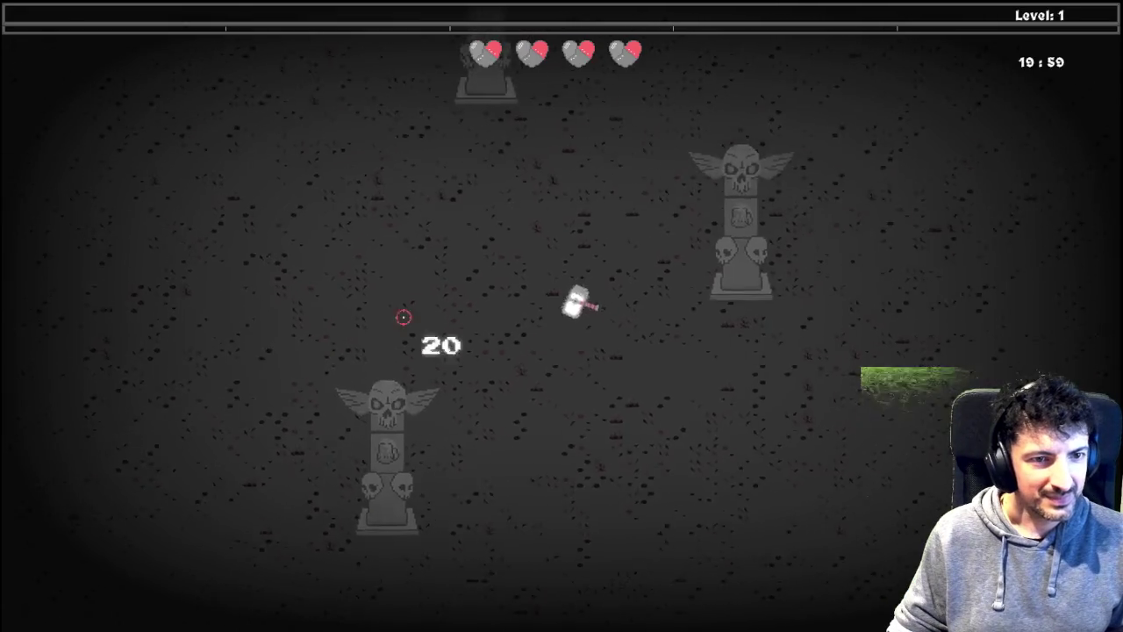
pyautogui.hotkey('w', 'd')
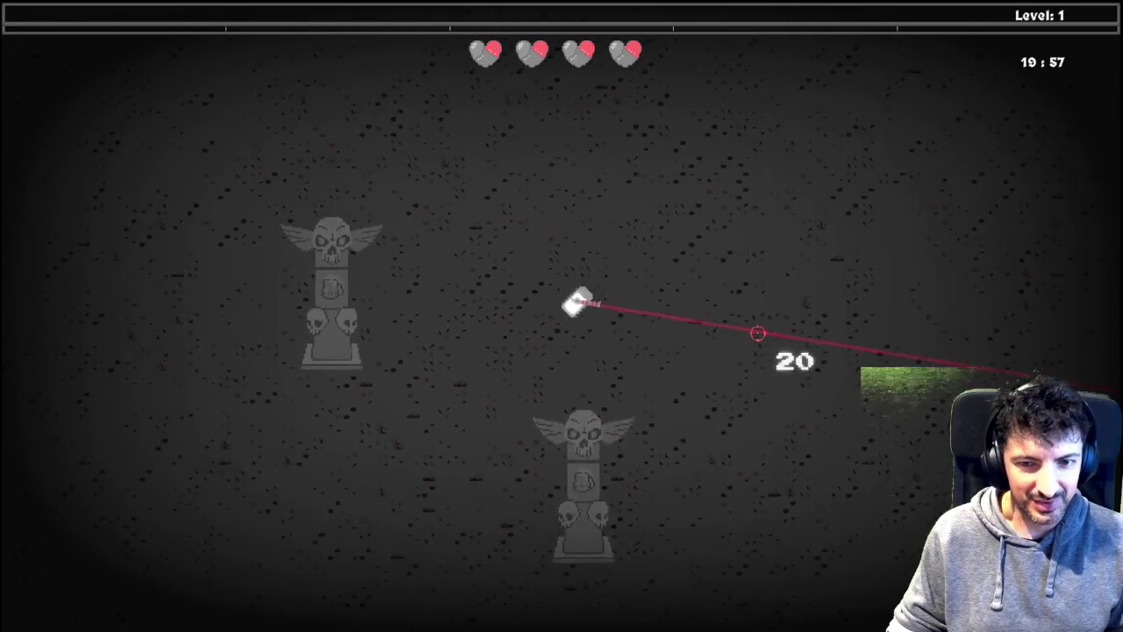
pyautogui.press('Tab')
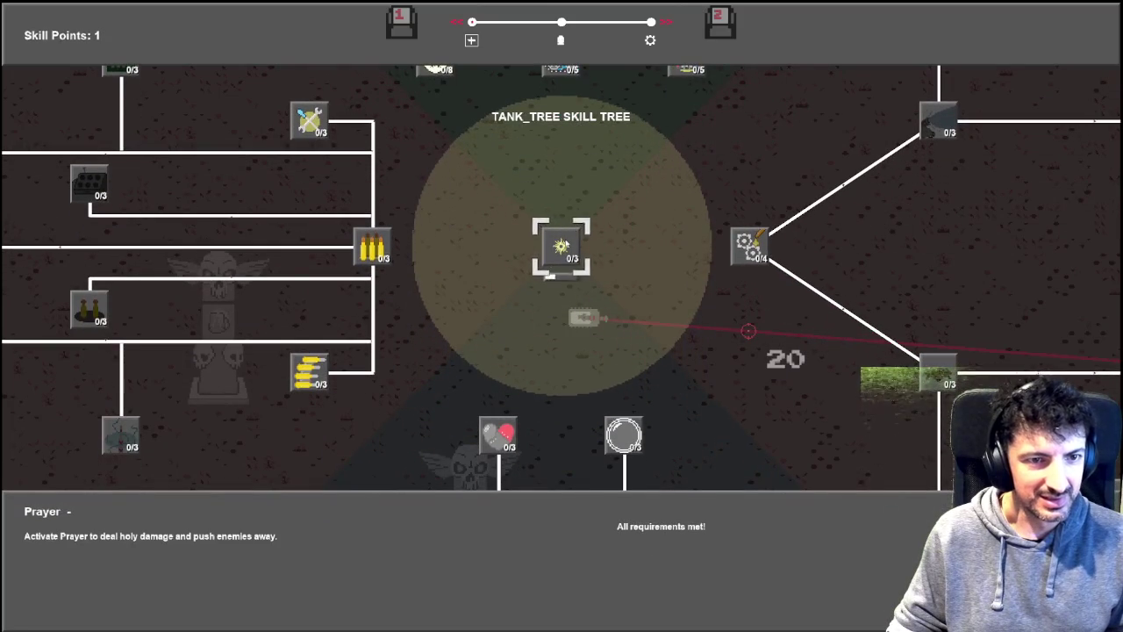
pyautogui.click(562, 246)
pyautogui.press('Tab')
# Step: Fight toward the angel statue's circle until the breakpoint hits, then switch back to GameMaker
pyautogui.hotkey('w', 'd')
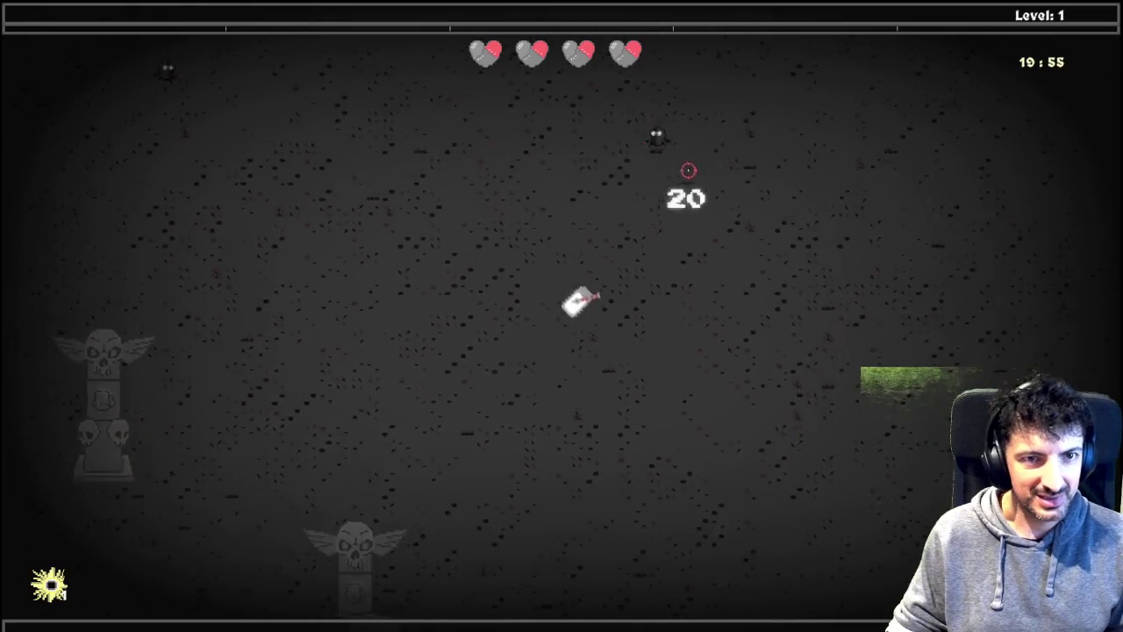
pyautogui.click(634, 158)
pyautogui.press('w')
pyautogui.click(605, 184)
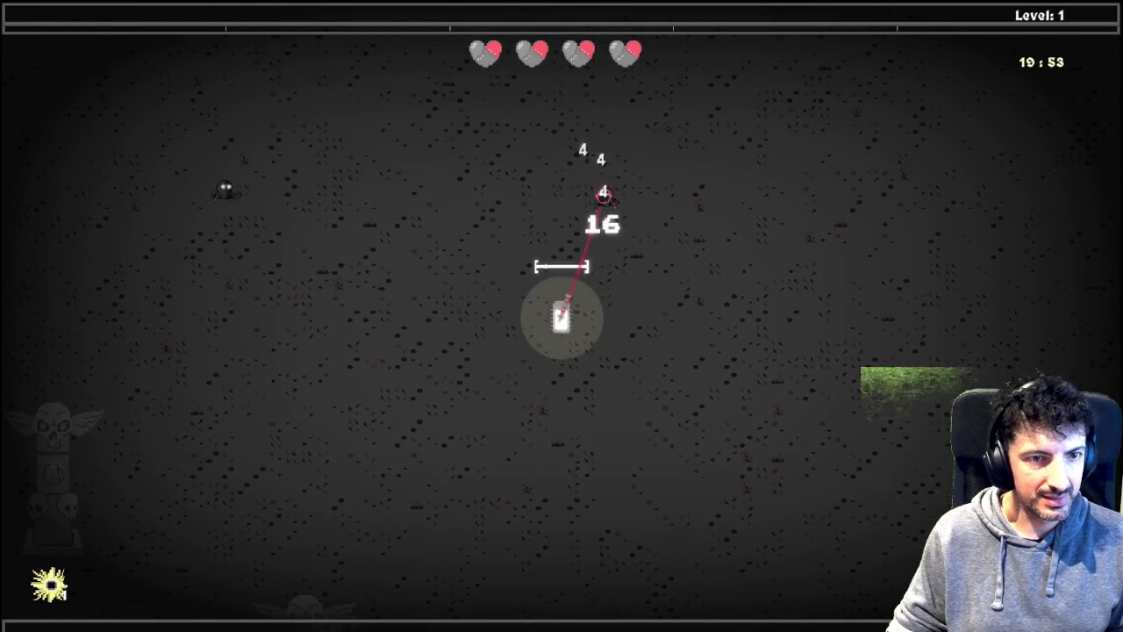
pyautogui.hotkey('w', 'd')
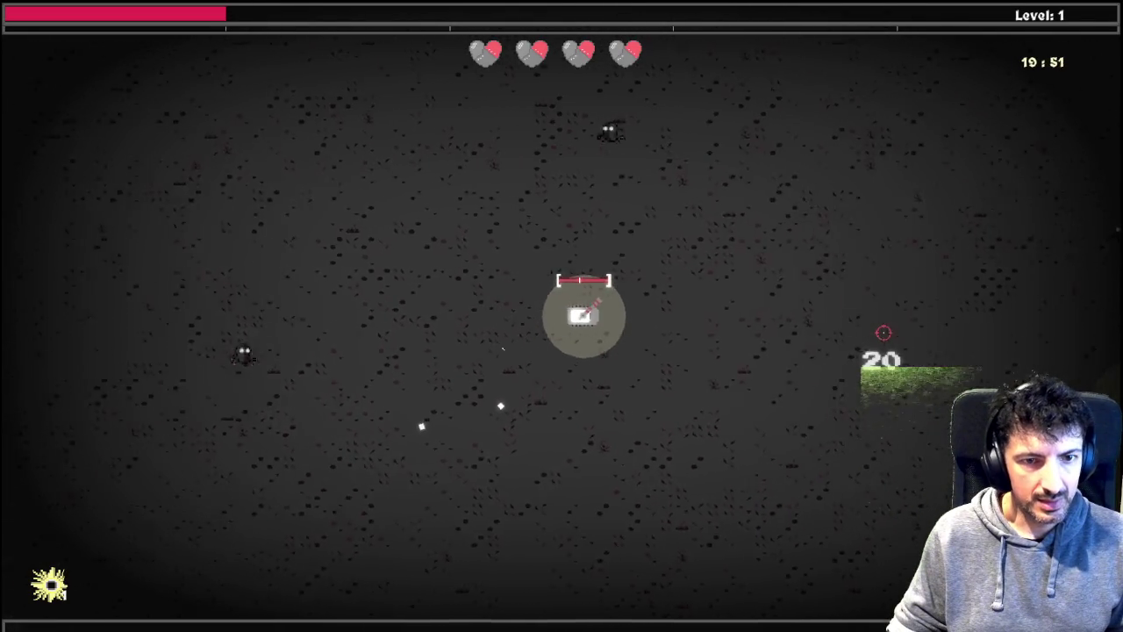
pyautogui.hotkey('s', 'd')
pyautogui.click(864, 280)
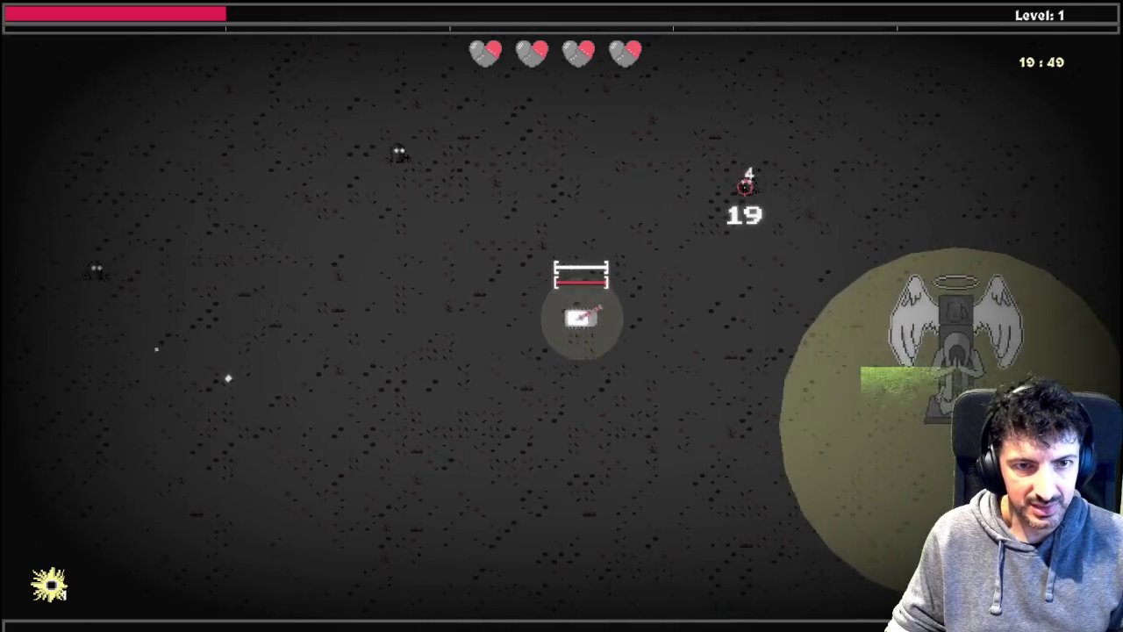
pyautogui.click(744, 186)
pyautogui.hotkey('s', 'd')
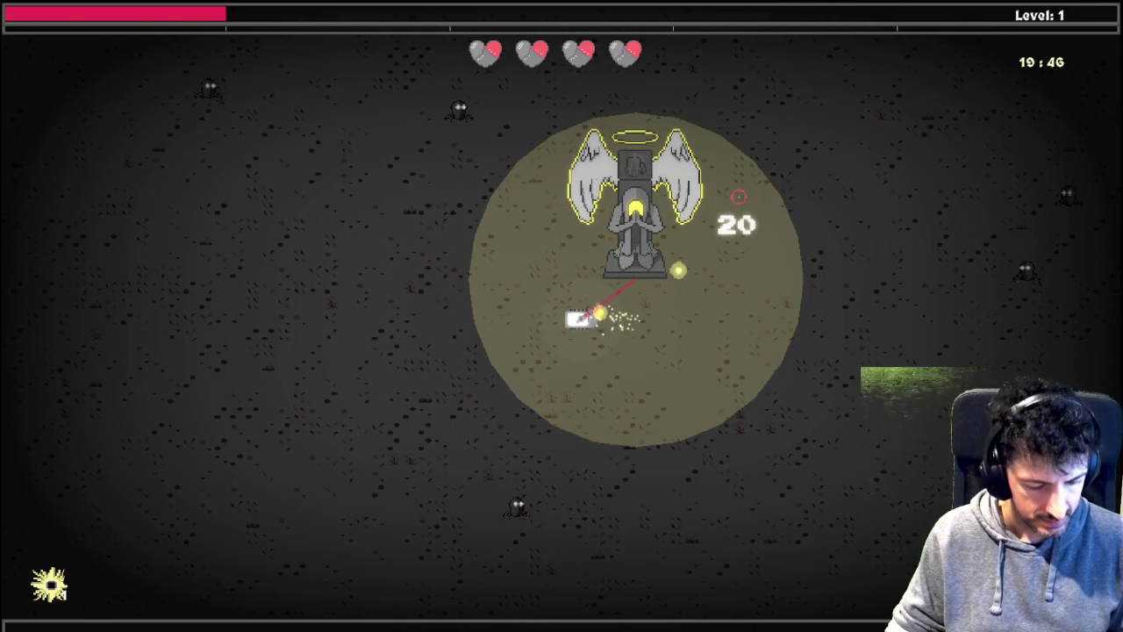
pyautogui.press('super+Tab')
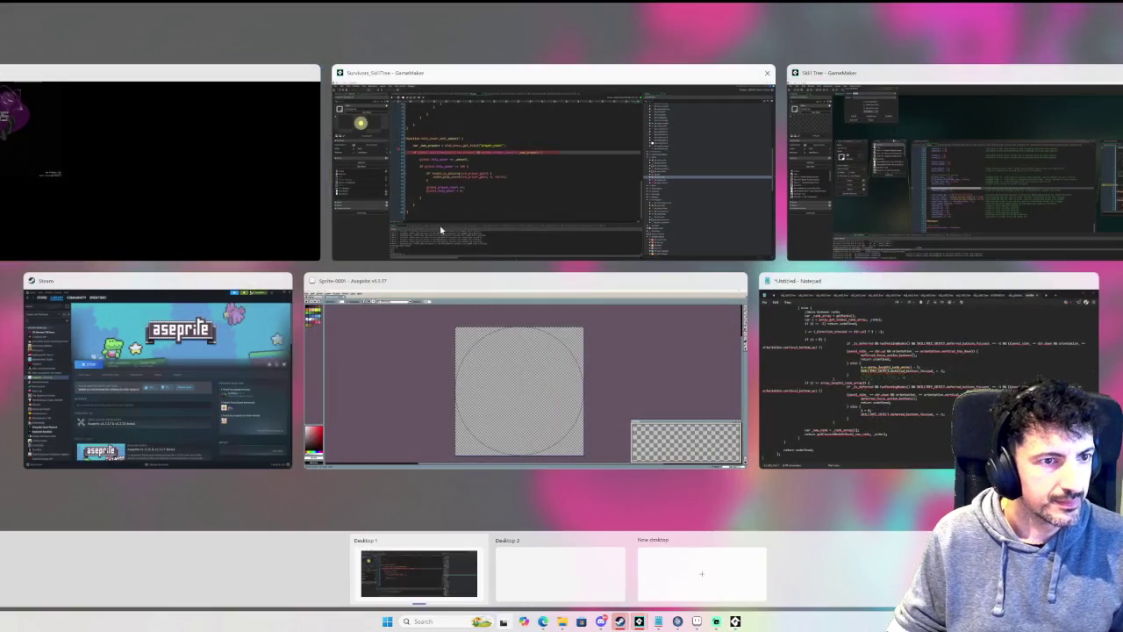
pyautogui.click(724, 206)
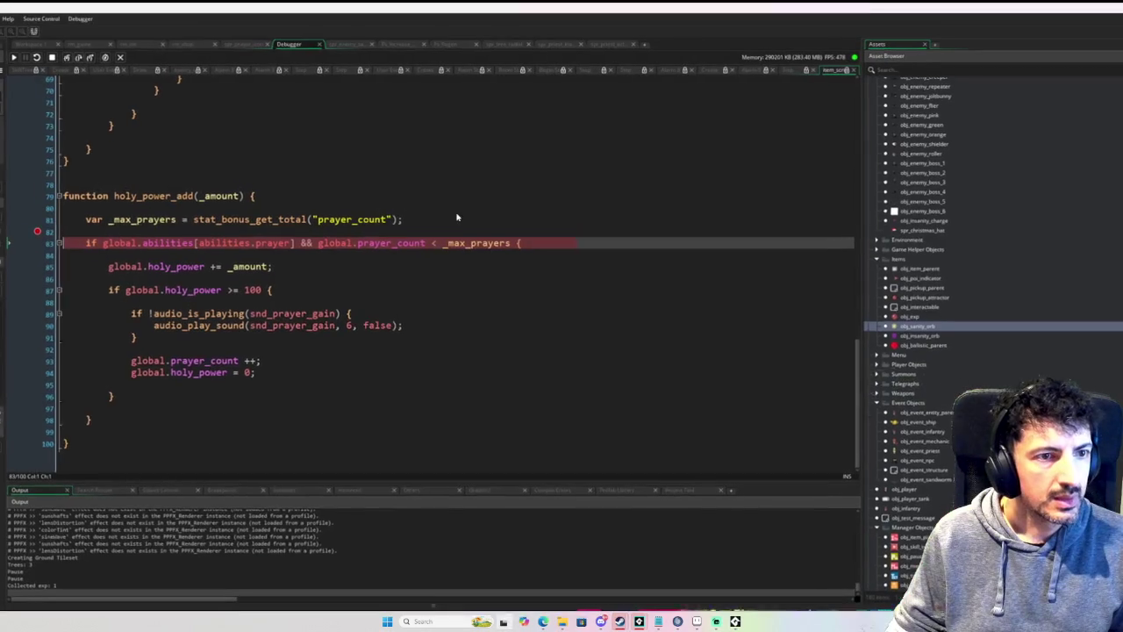
pyautogui.moveTo(167, 244)
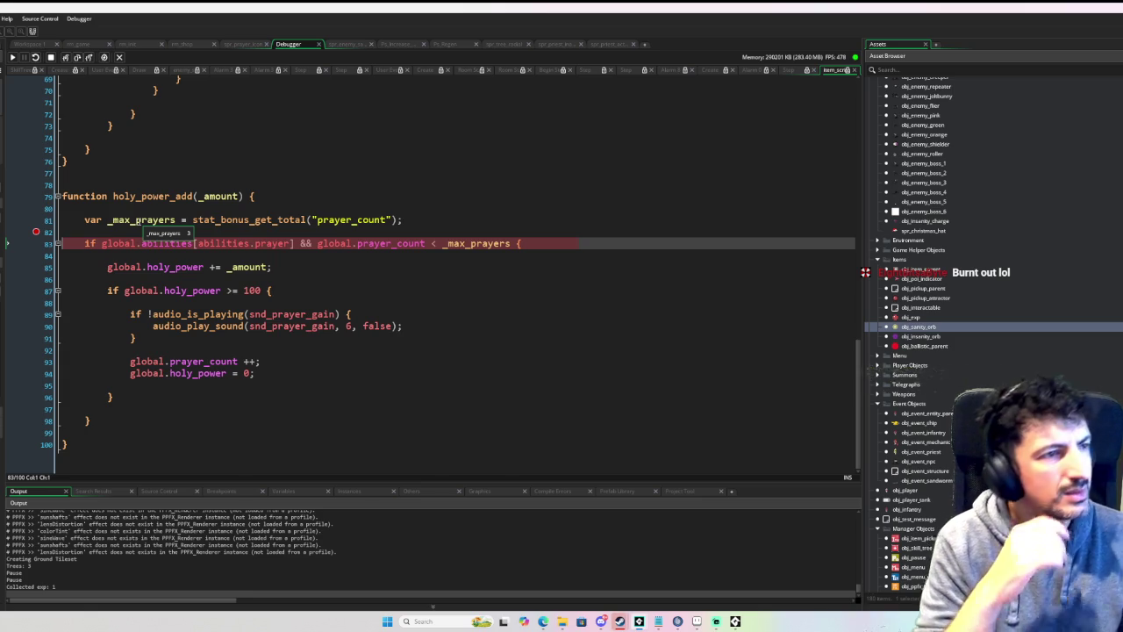
pyautogui.scroll(-2, 1072, 361)
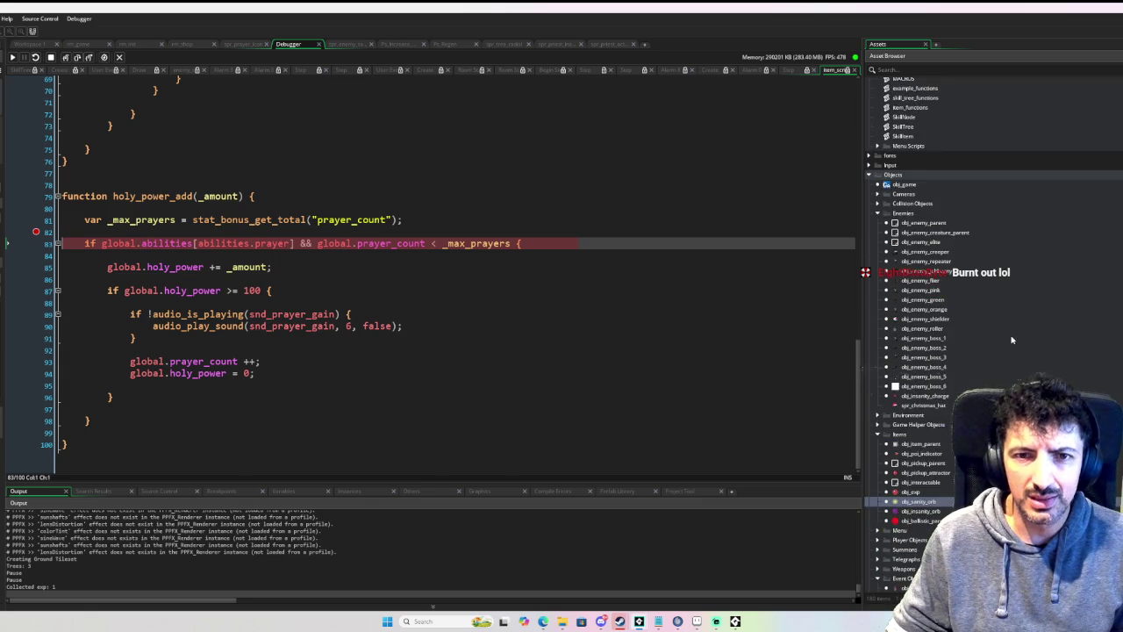
pyautogui.scroll(15, 969, 386)
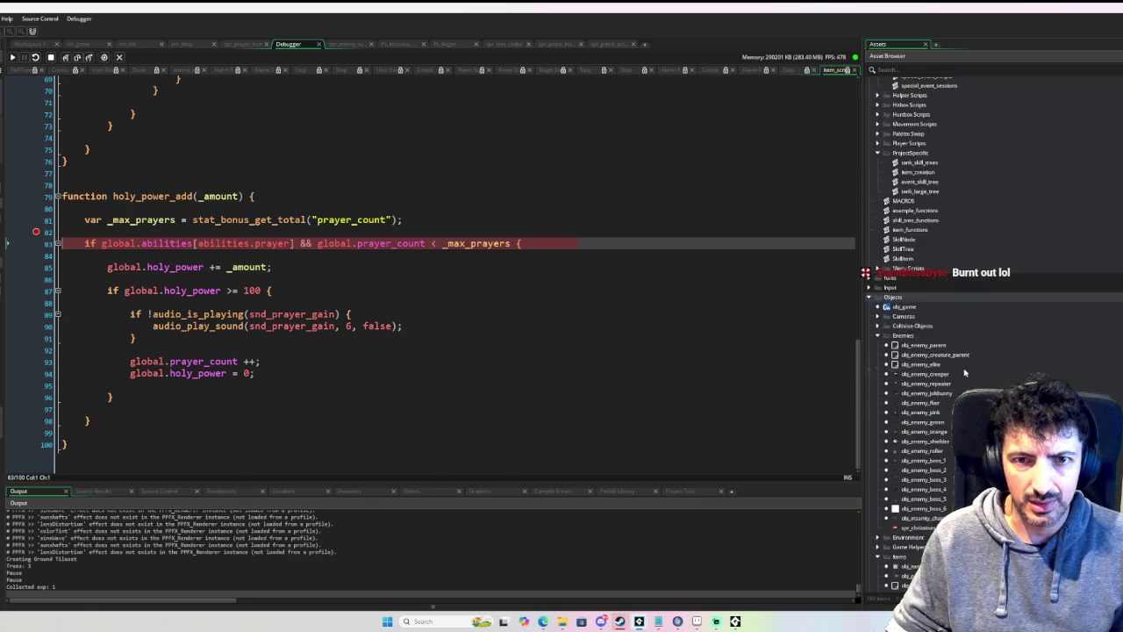
pyautogui.doubleClick(919, 403)
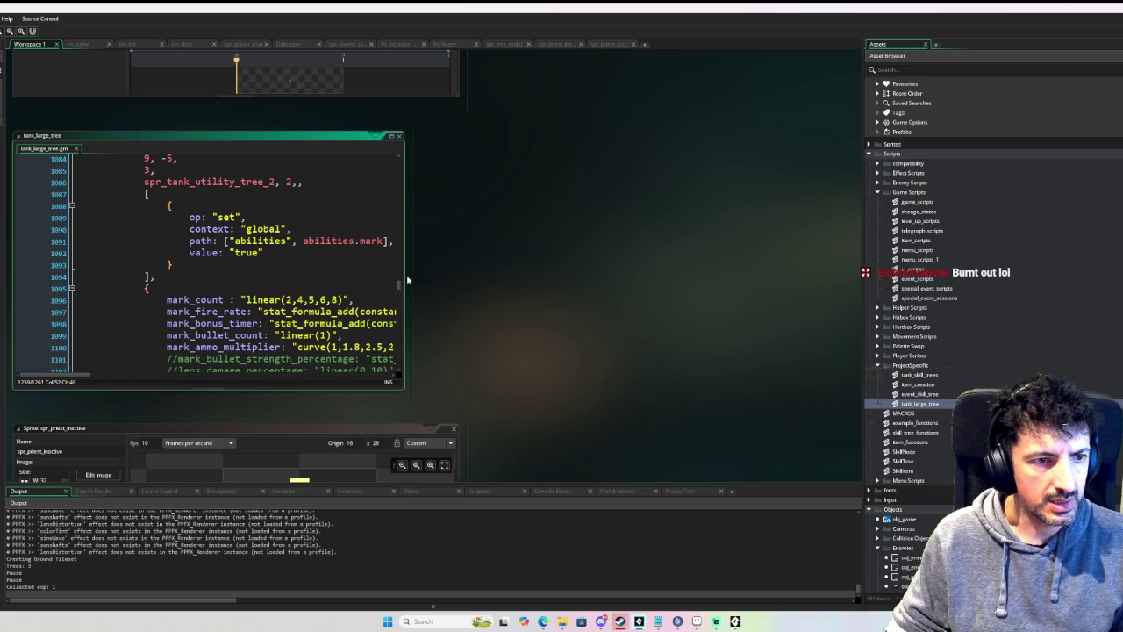
pyautogui.moveTo(403, 281); pyautogui.dragTo(760, 287)
pyautogui.scroll(-3, 443, 289)
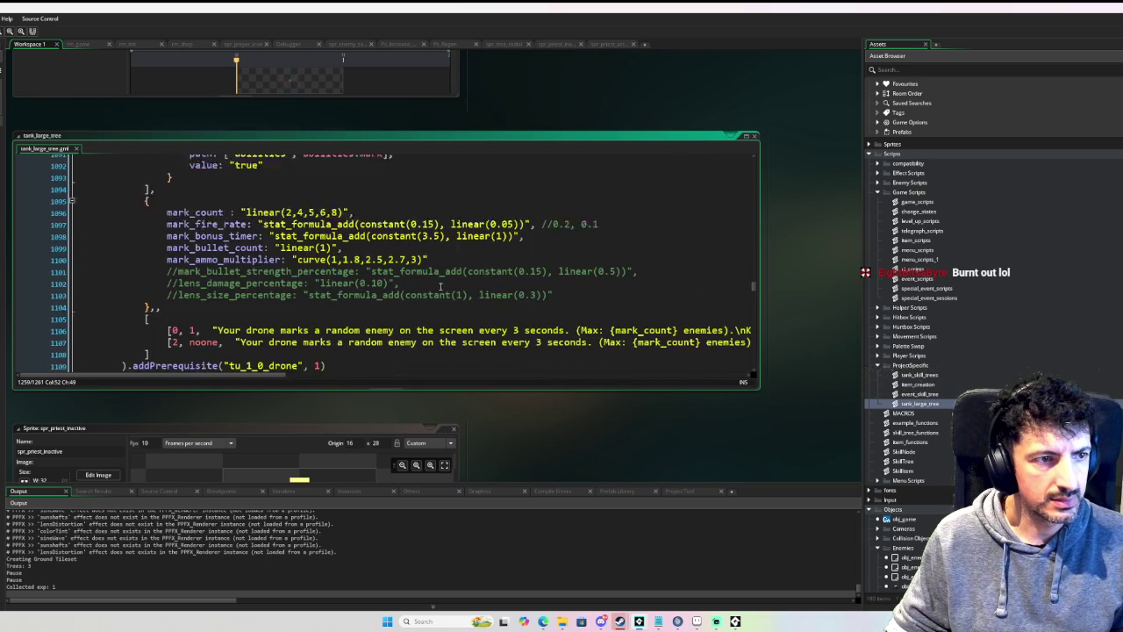
pyautogui.scroll(10, 443, 290)
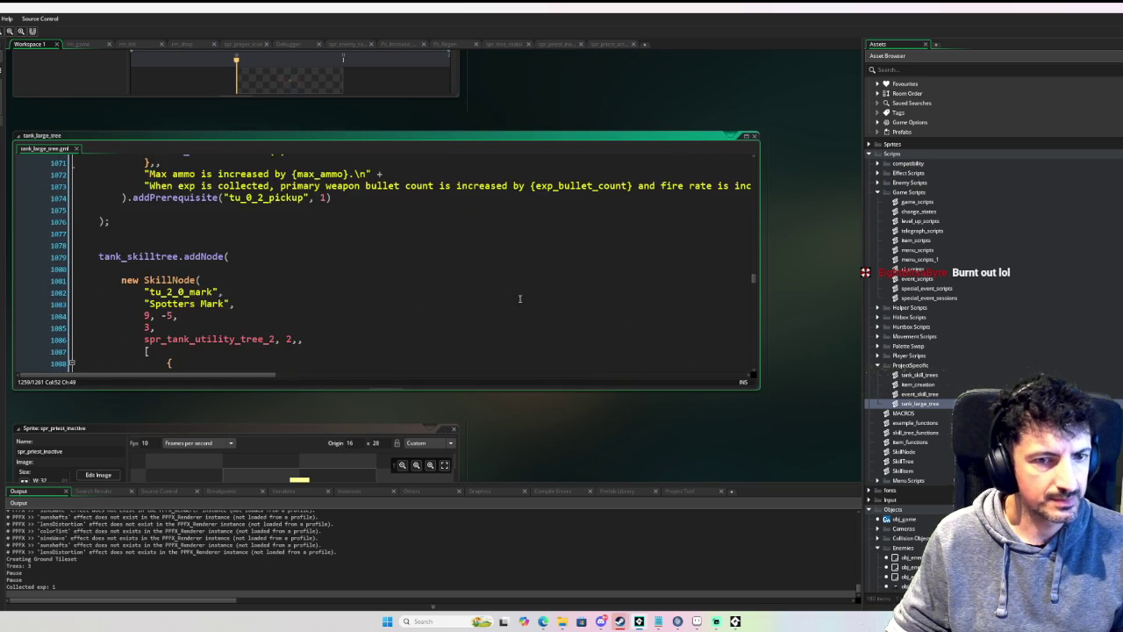
pyautogui.scroll(4, 659, 307)
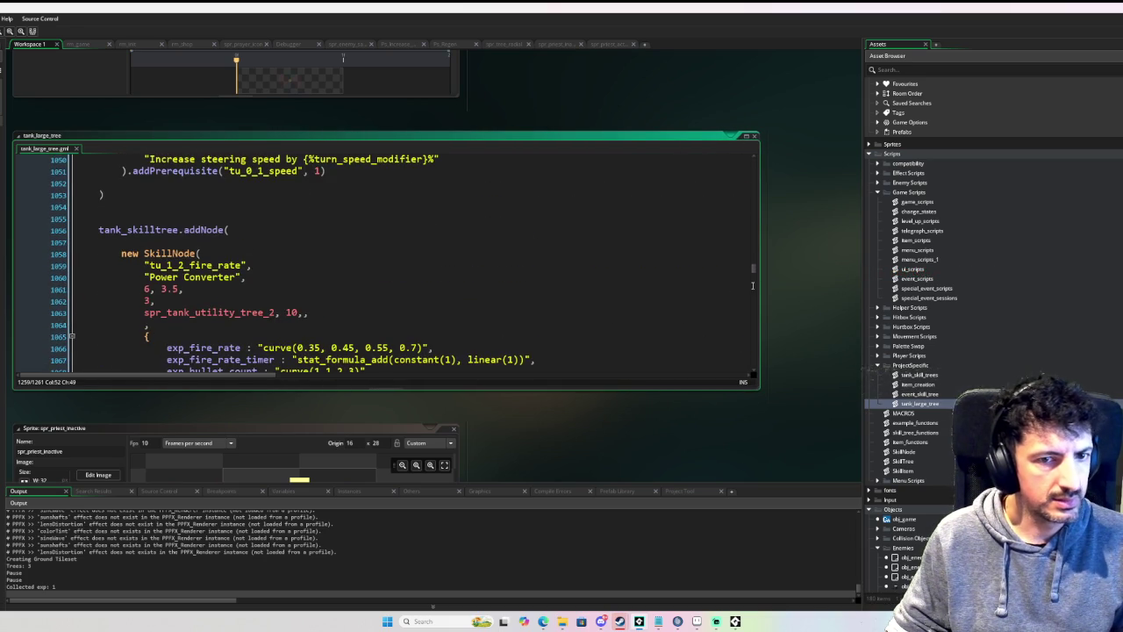
pyautogui.moveTo(752, 269); pyautogui.dragTo(744, 165)
pyautogui.scroll(8, 561, 211)
pyautogui.scroll(-8, 386, 254)
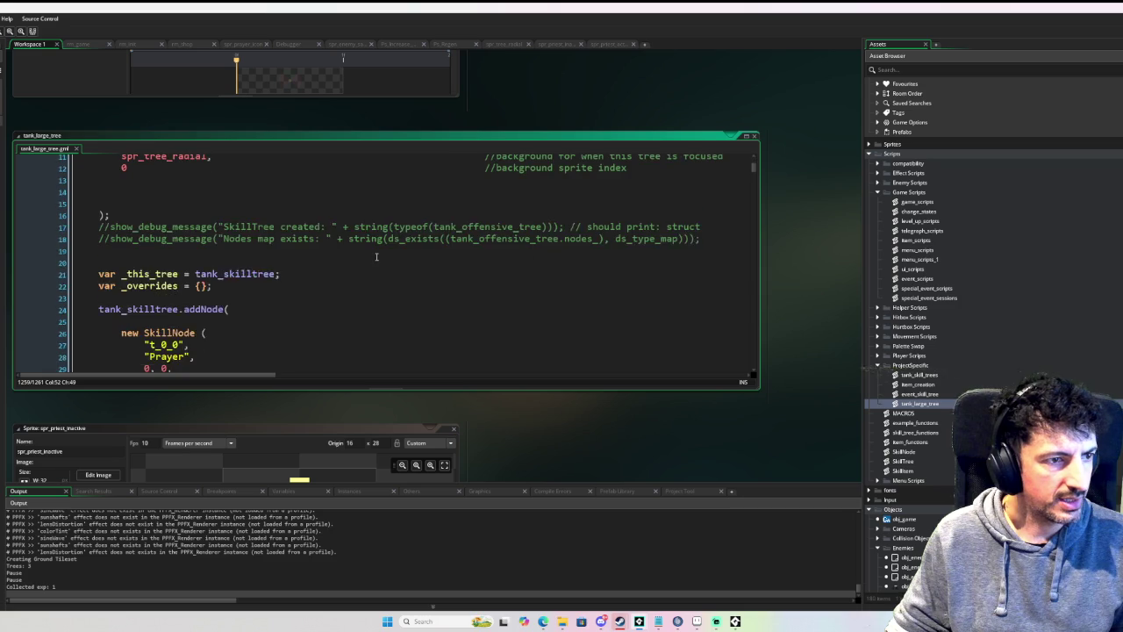
pyautogui.scroll(-2, 337, 279)
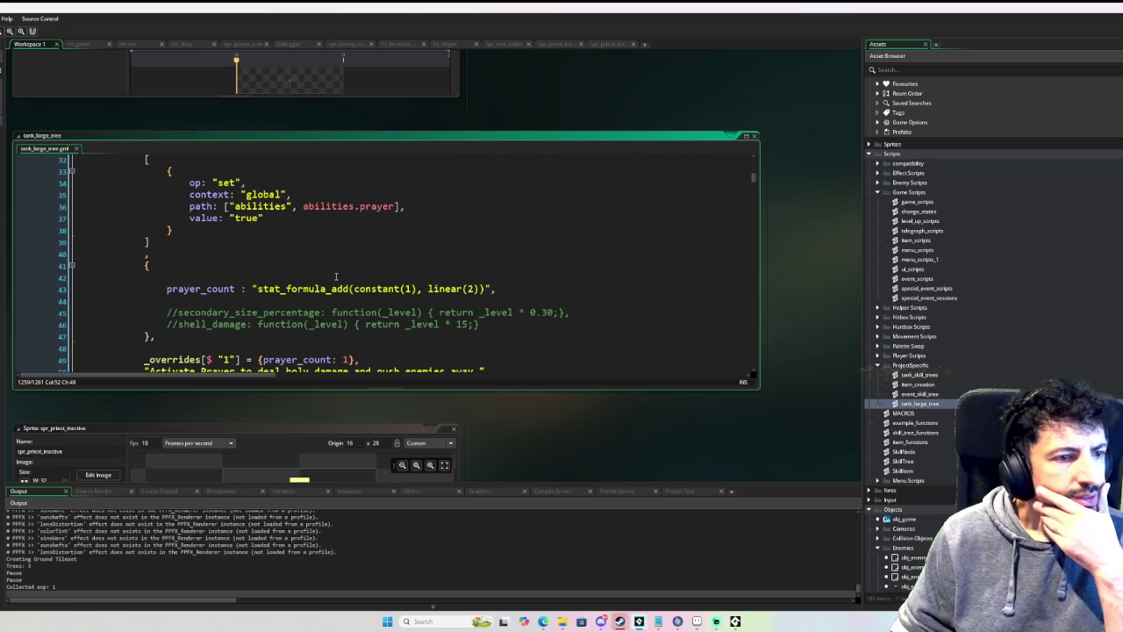
pyautogui.scroll(-1, 336, 276)
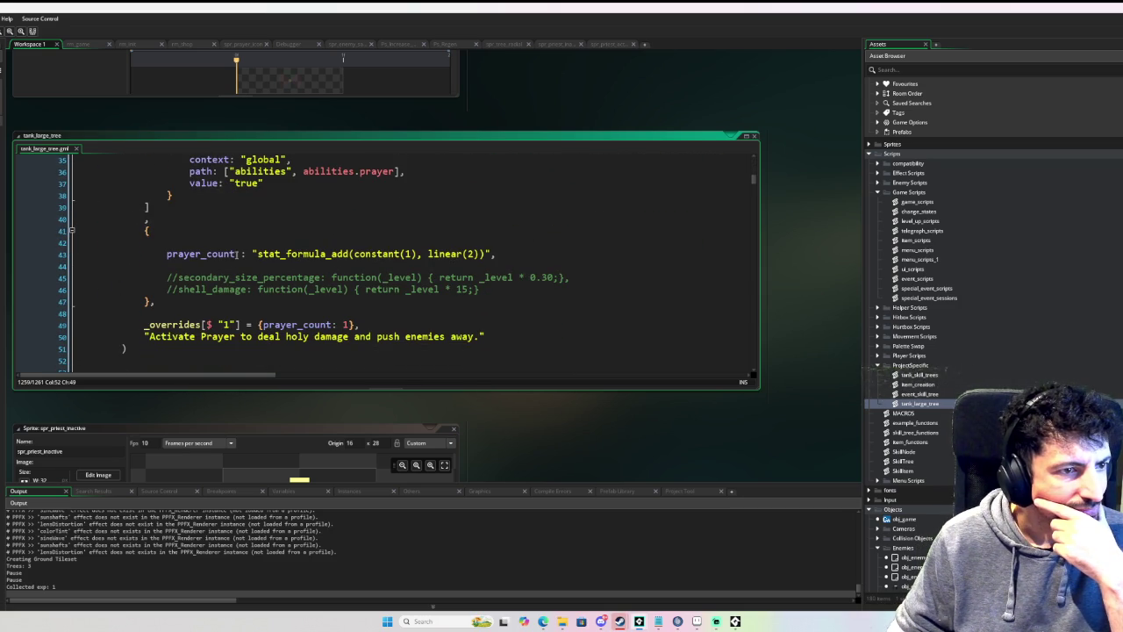
pyautogui.moveTo(250, 253); pyautogui.dragTo(508, 259)
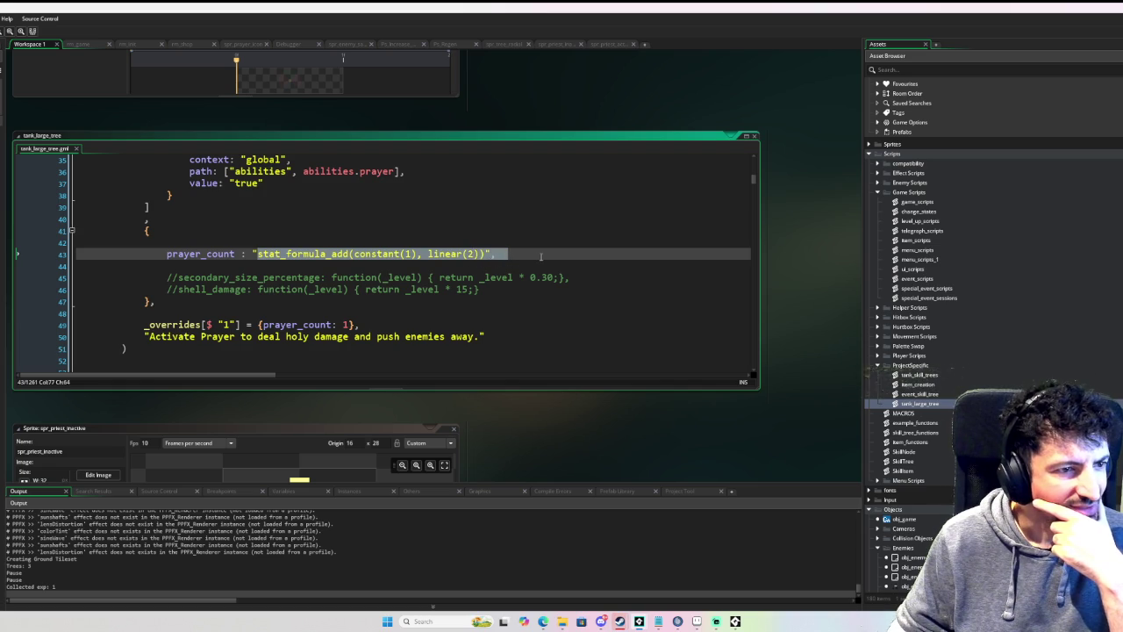
pyautogui.click(537, 257)
pyautogui.moveTo(146, 324); pyautogui.dragTo(391, 329)
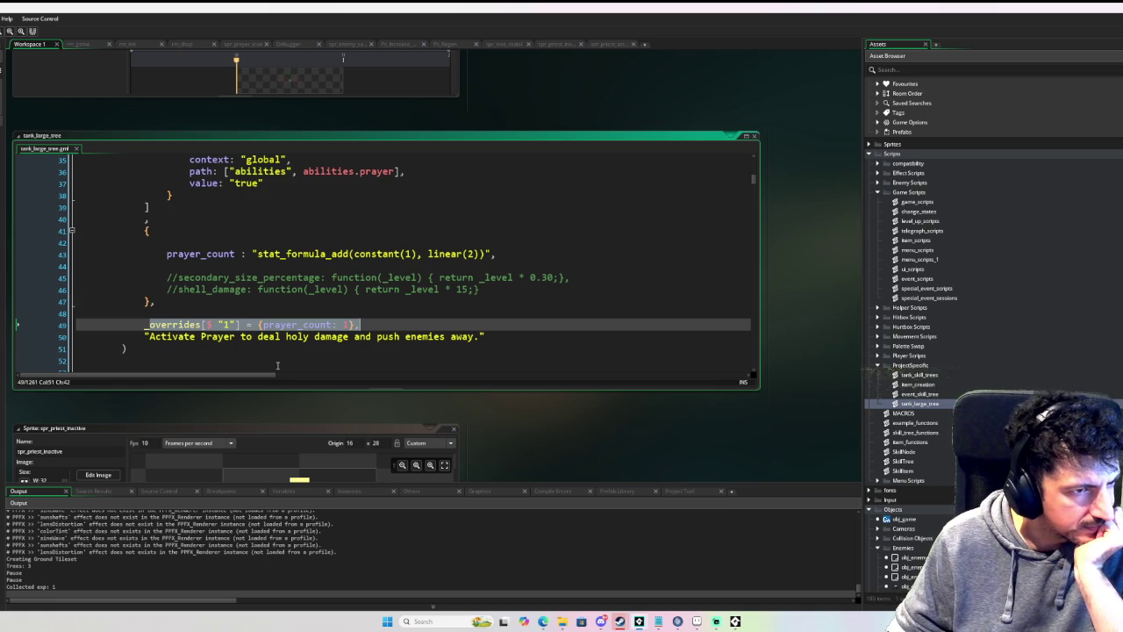
pyautogui.scroll(2, 289, 304)
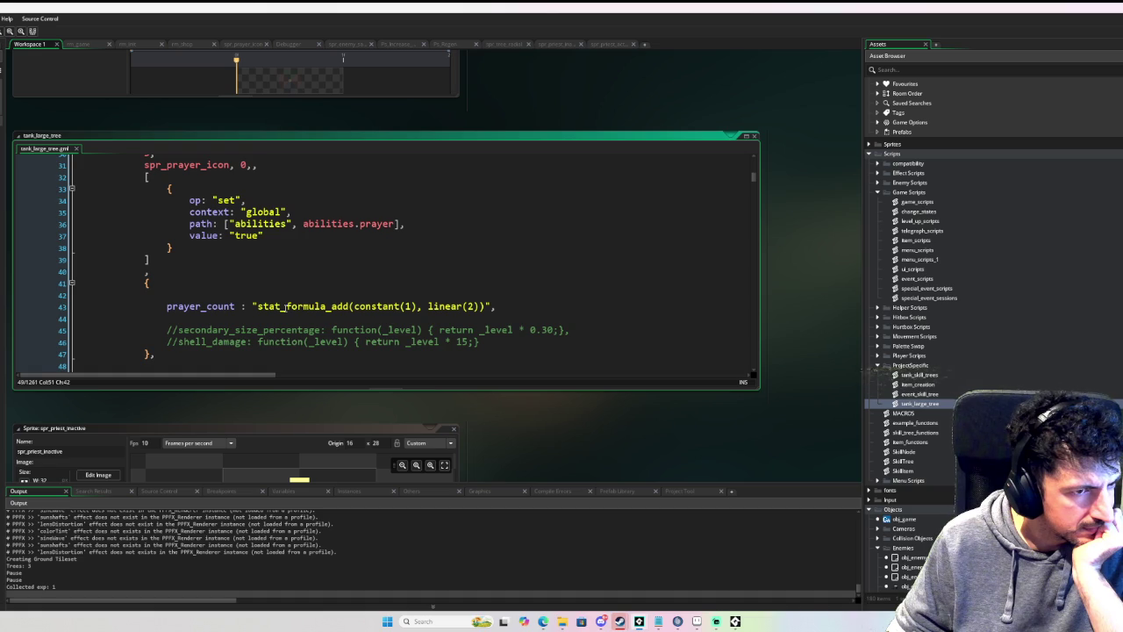
pyautogui.scroll(-1, 285, 306)
pyautogui.scroll(-1, 286, 307)
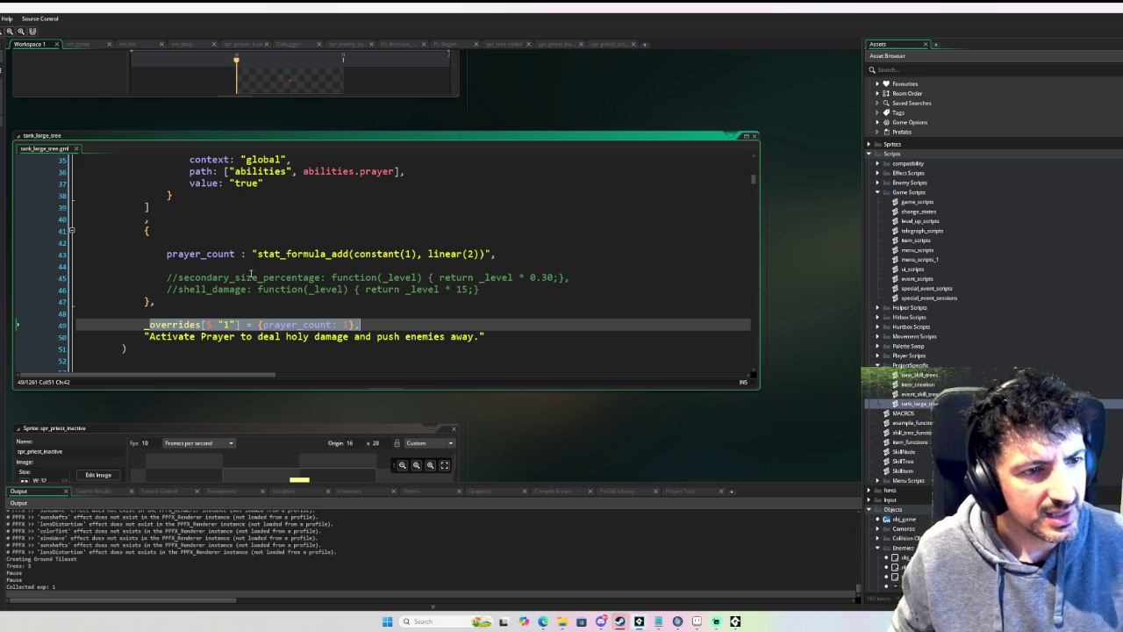
# Step: Search the script for linear_f and copy the linear_from(0.03, 2) call on line 92
pyautogui.doubleClick(451, 251)
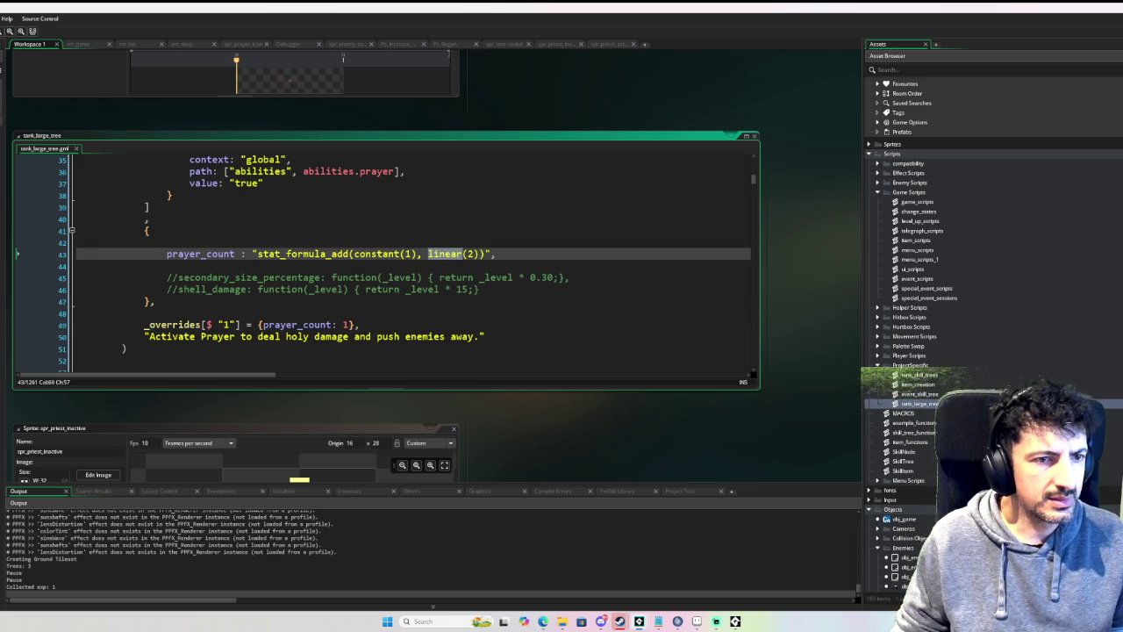
pyautogui.click(463, 255)
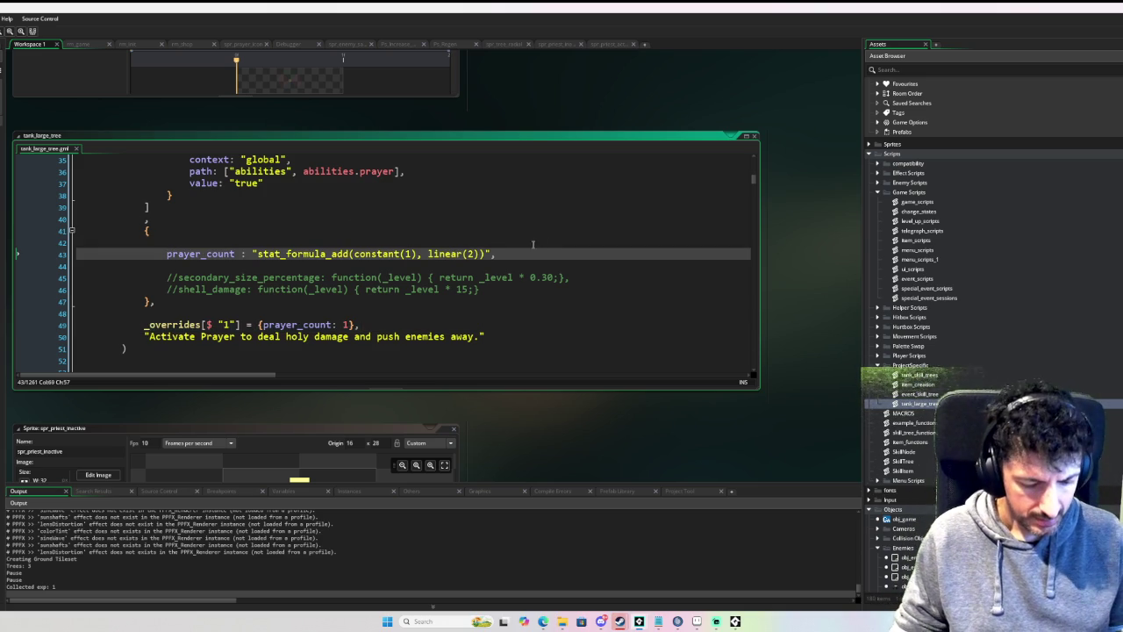
pyautogui.hotkey('ctrl', 'f')
pyautogui.write('linear_f')
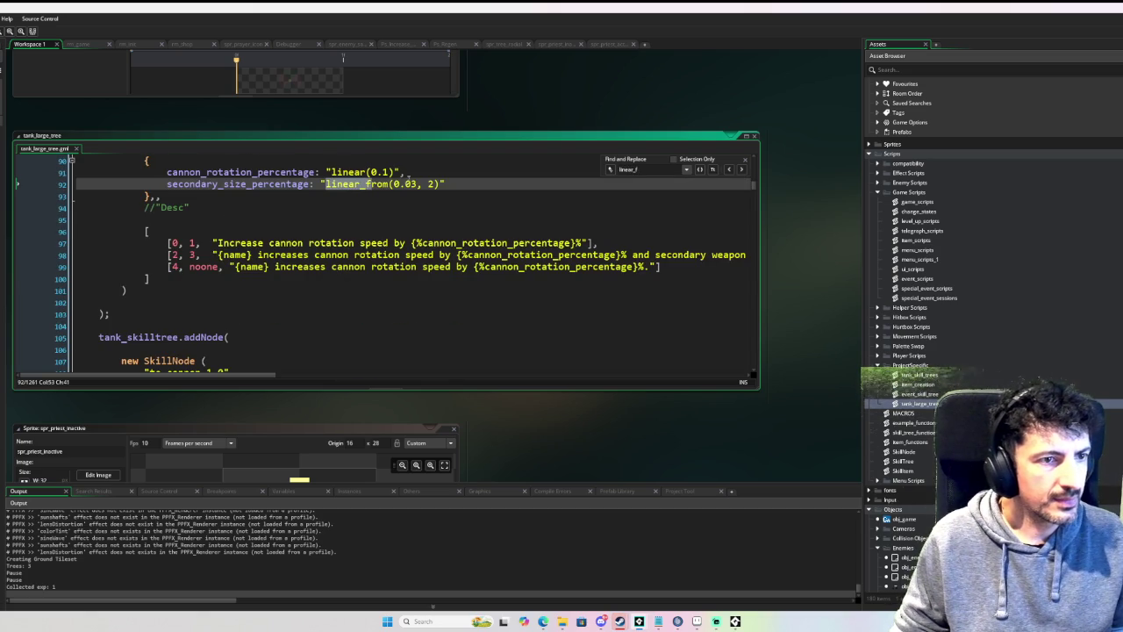
pyautogui.moveTo(440, 183); pyautogui.dragTo(327, 183)
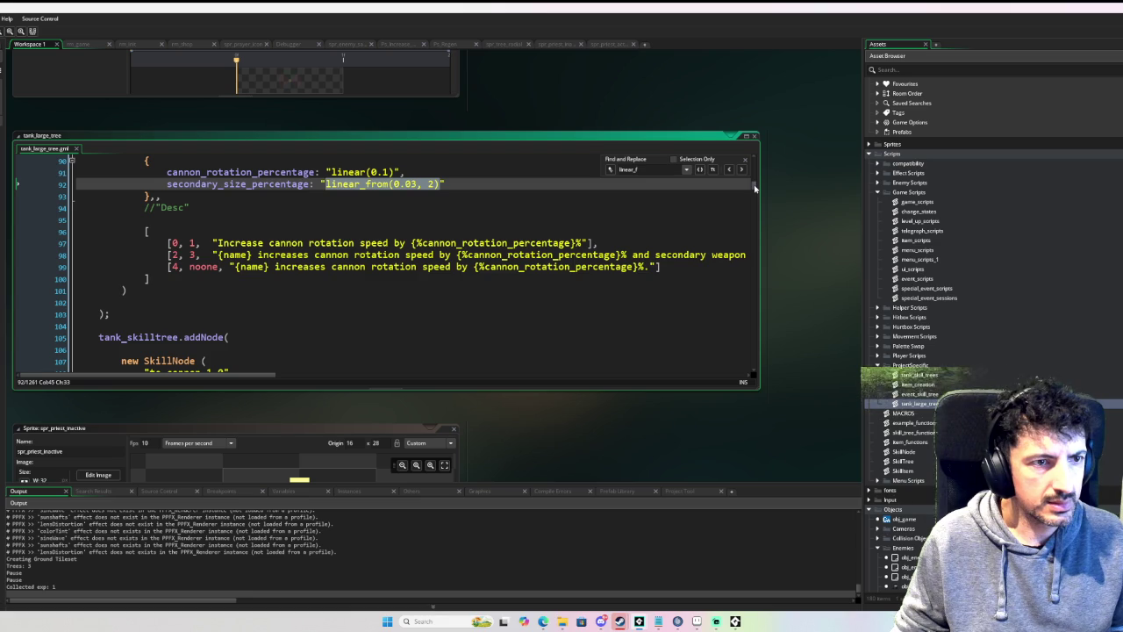
pyautogui.moveTo(754, 187); pyautogui.dragTo(753, 160)
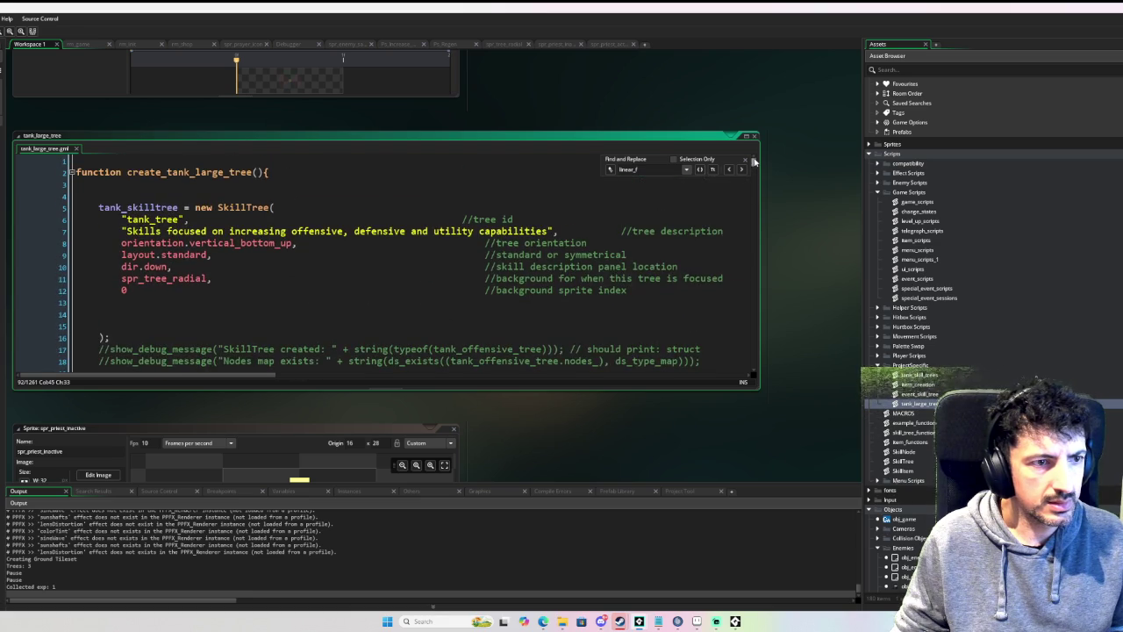
# Step: Replace linear(2) in the Prayer node's prayer_count formula with the copied linear_from(0.03, 2)
pyautogui.scroll(-10, 389, 237)
pyautogui.scroll(-1, 413, 250)
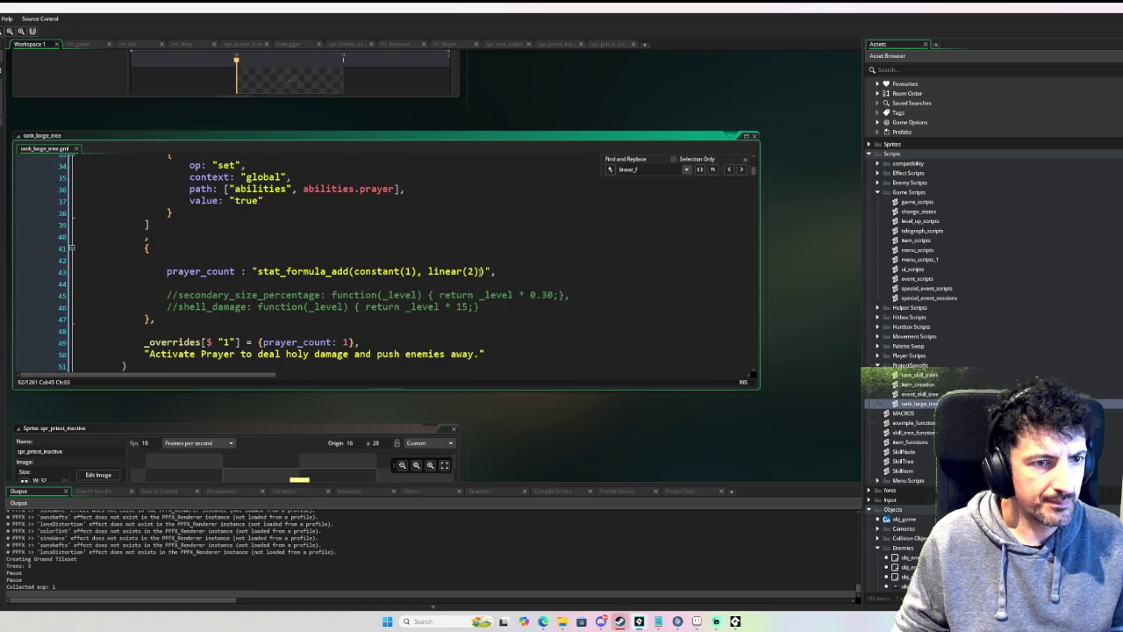
pyautogui.moveTo(428, 271); pyautogui.dragTo(495, 272)
pyautogui.write('linear_from(0.03, 2))",')
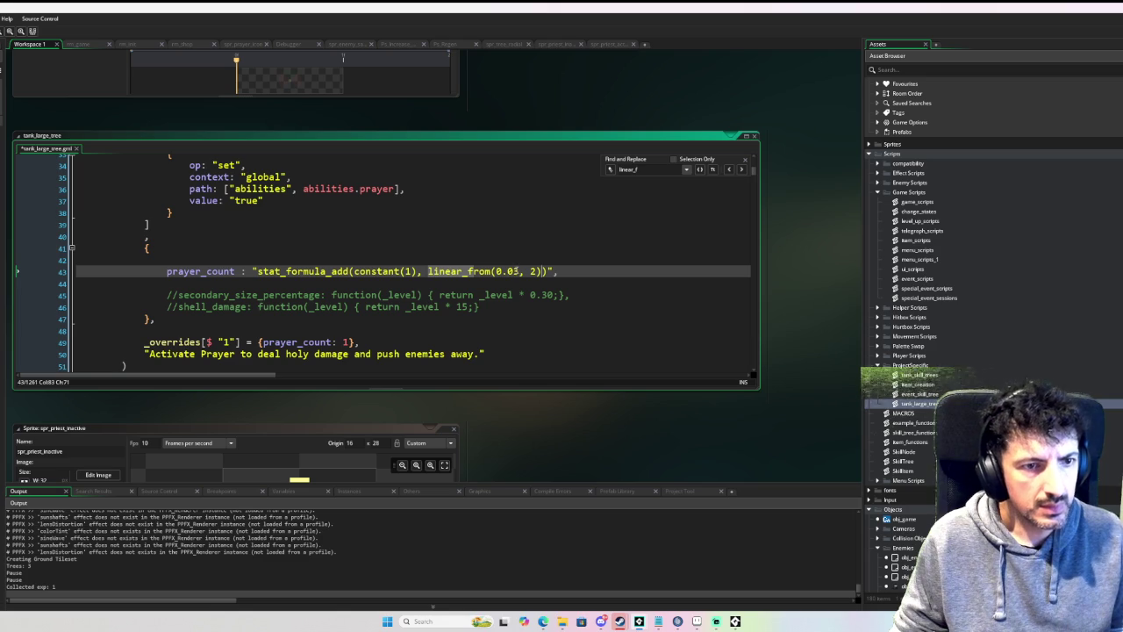
# Step: Change the first linear_from argument from 0.03 to 2, giving linear_from(2, 2)
pyautogui.doubleClick(505, 271)
pyautogui.moveTo(523, 271); pyautogui.dragTo(495, 271)
pyautogui.write('2')
pyautogui.click(588, 254)
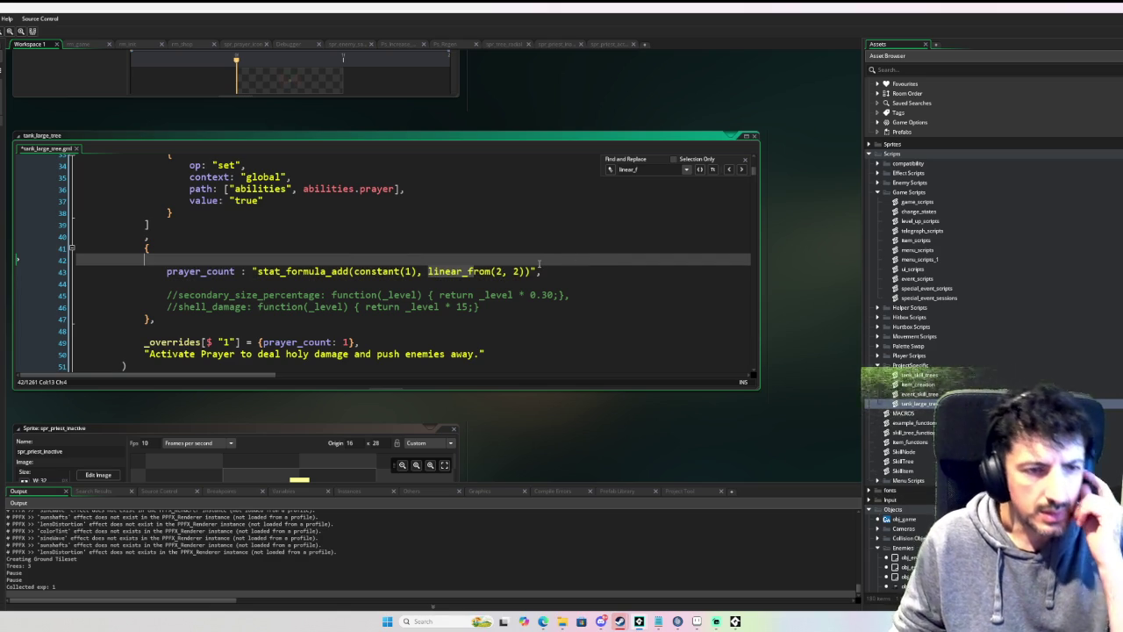
pyautogui.doubleClick(502, 271)
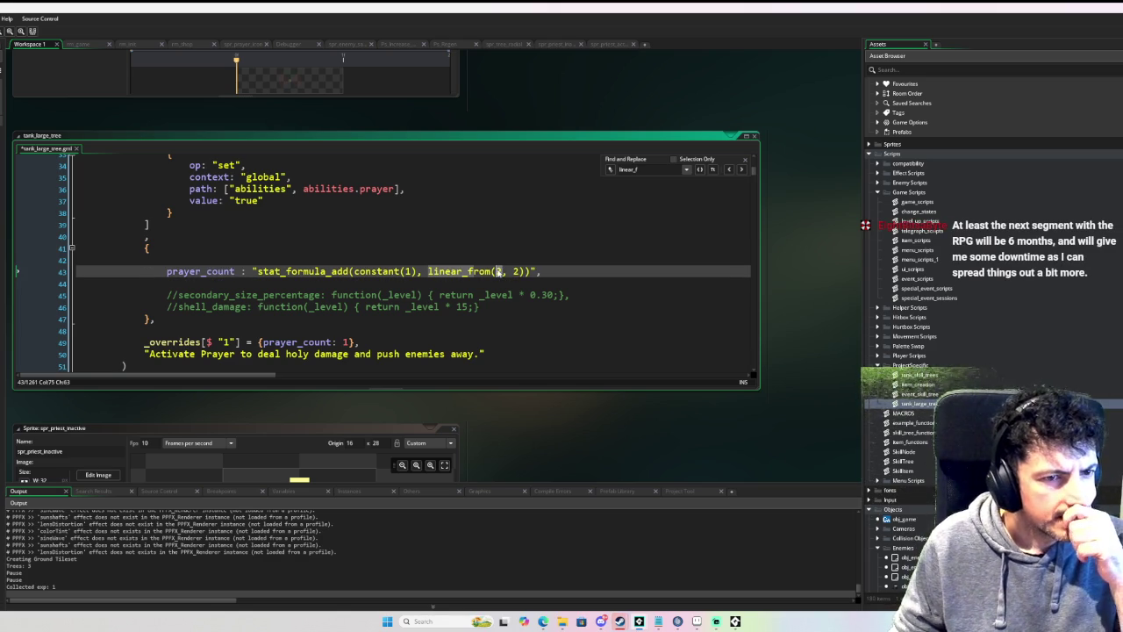
pyautogui.write('3')
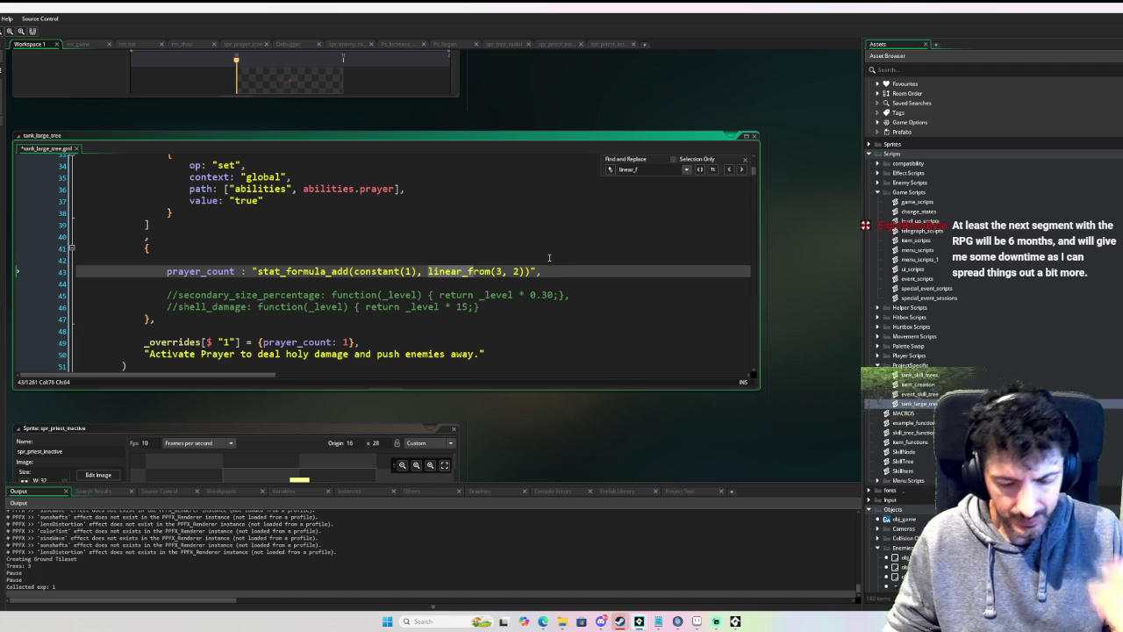
pyautogui.press('BackSpace')
pyautogui.write('2')
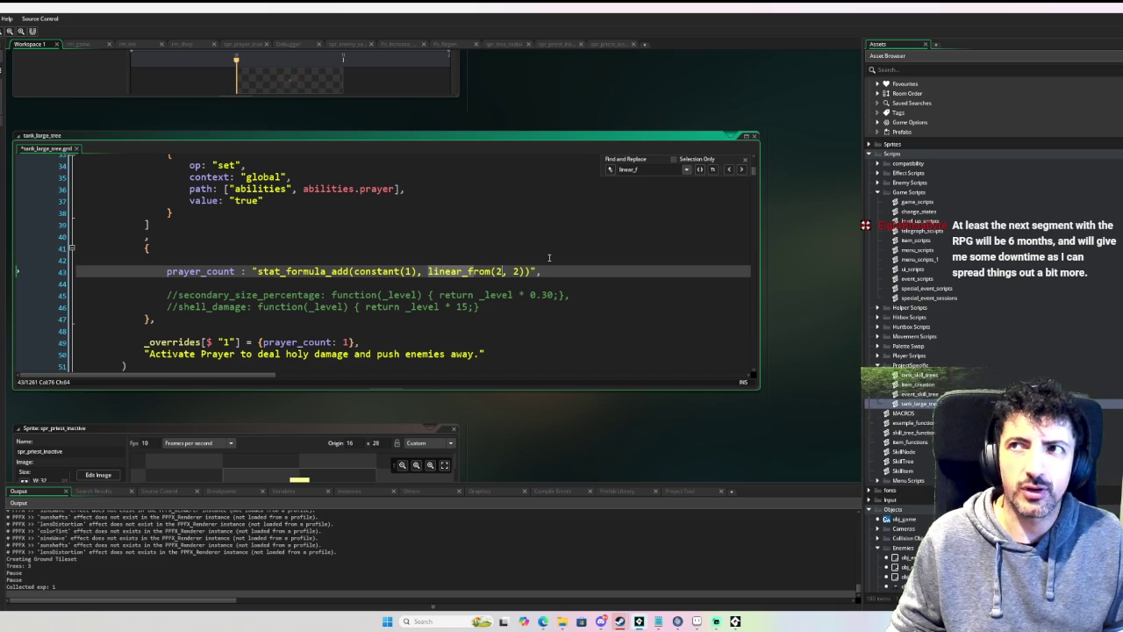
pyautogui.click(534, 245)
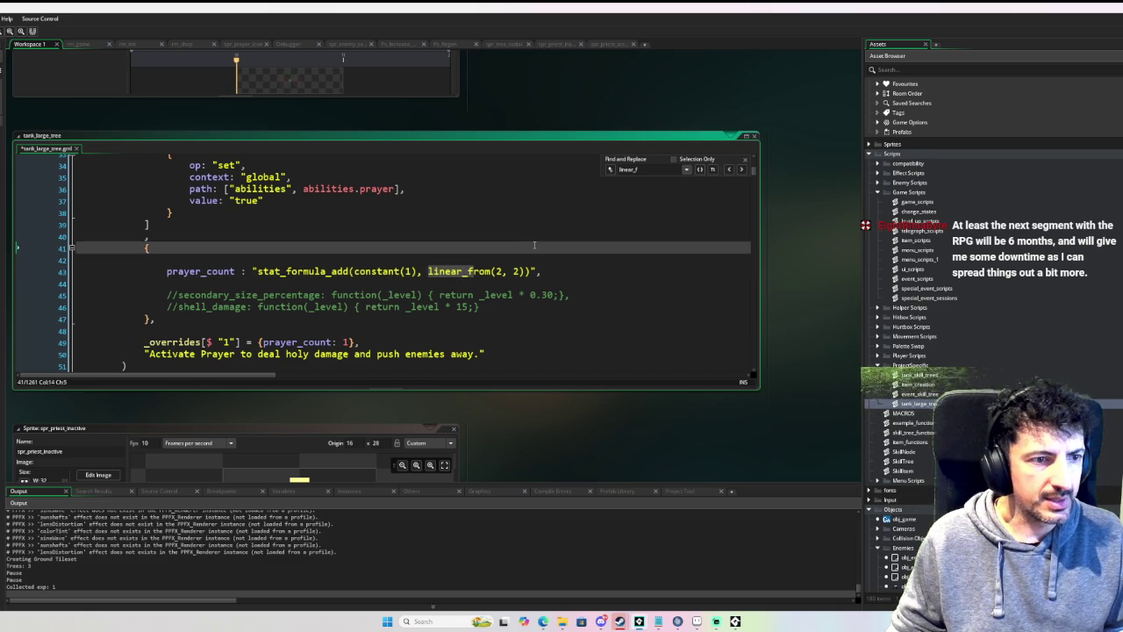
# Step: Comment out the level 1 _overrides prayer_count line with //, keeping its trailing comma on a separate line
pyautogui.click(141, 343)
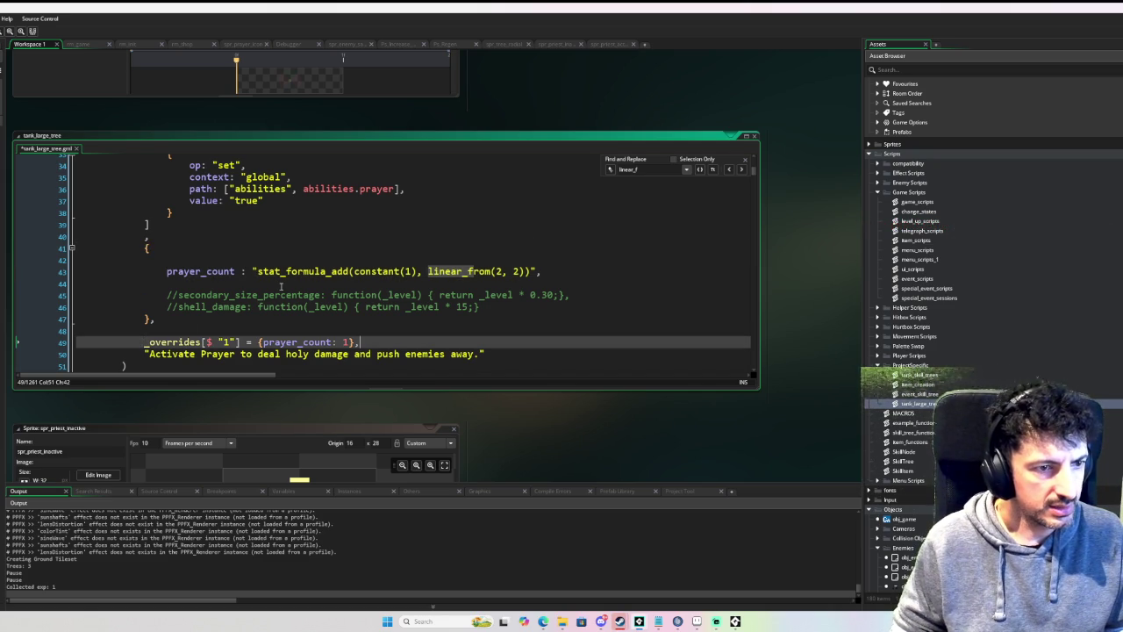
pyautogui.press('Left')
pyautogui.press('Return')
pyautogui.press('Up')
pyautogui.write('//')
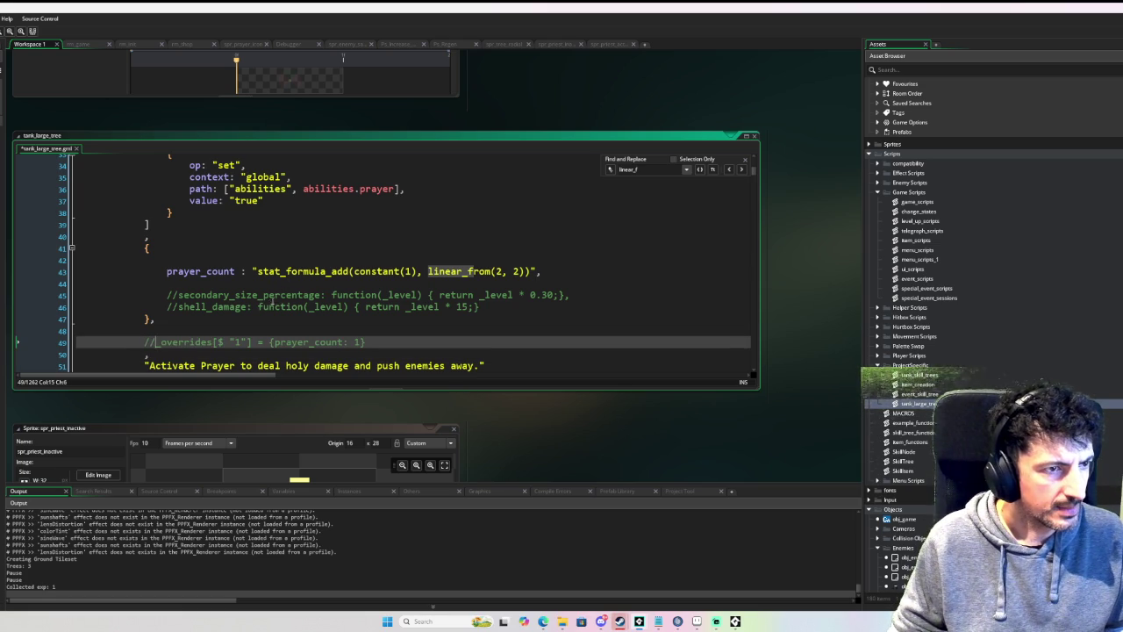
pyautogui.scroll(6, 294, 295)
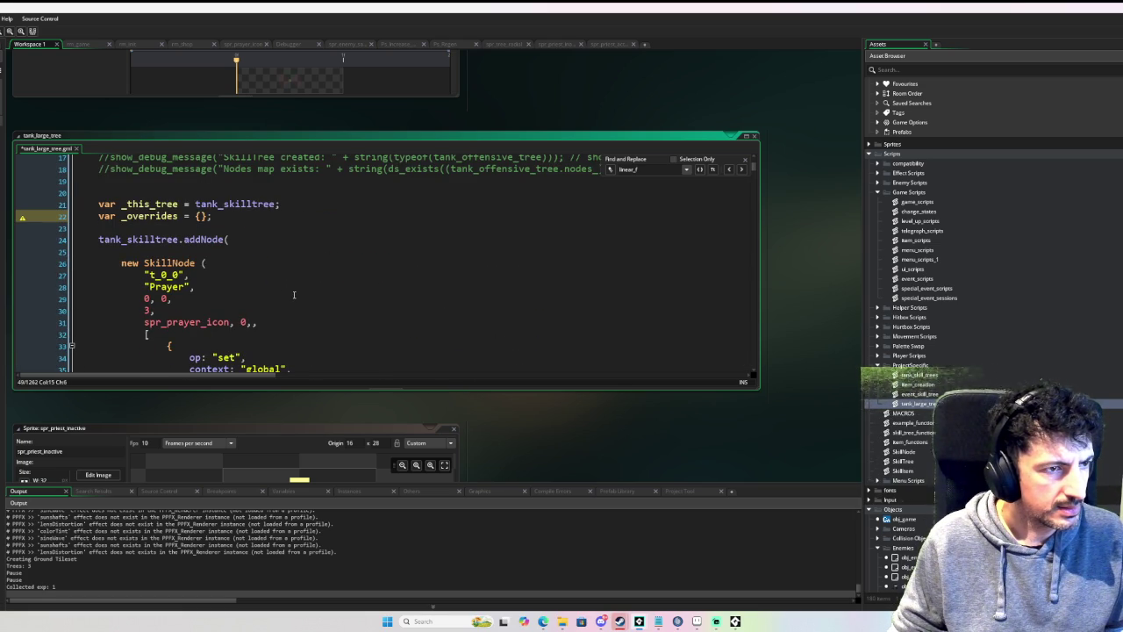
pyautogui.scroll(-7, 294, 294)
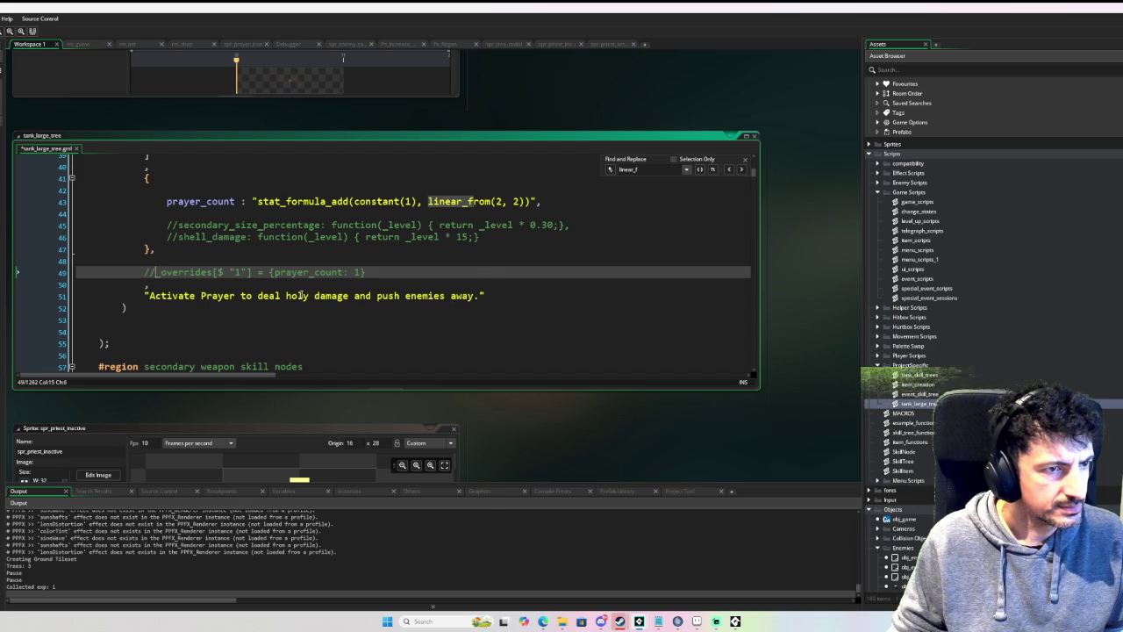
pyautogui.scroll(1, 301, 296)
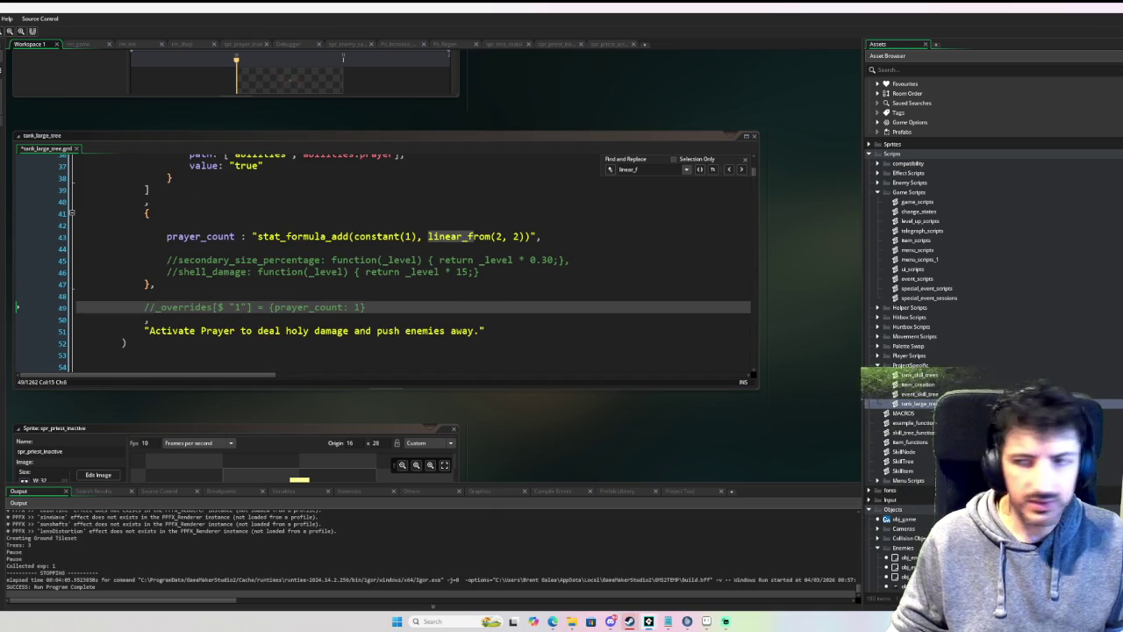
# Step: Build and launch Edge of Madness with F6, then switch the game window to fullscreen
pyautogui.press('F6')
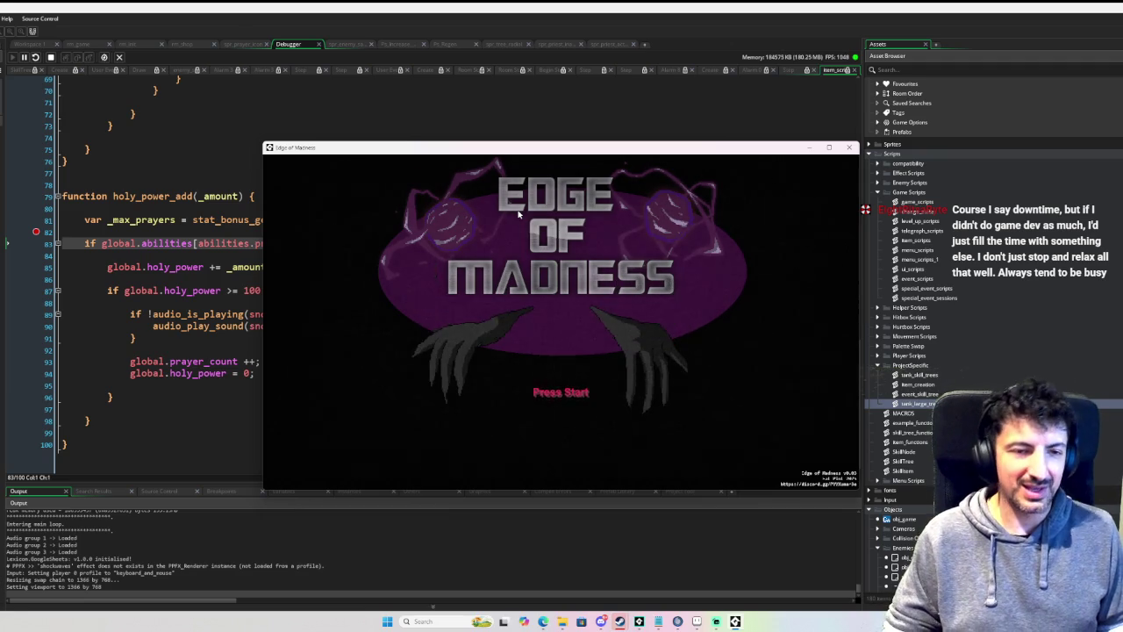
pyautogui.hotkey('alt', 'Return')
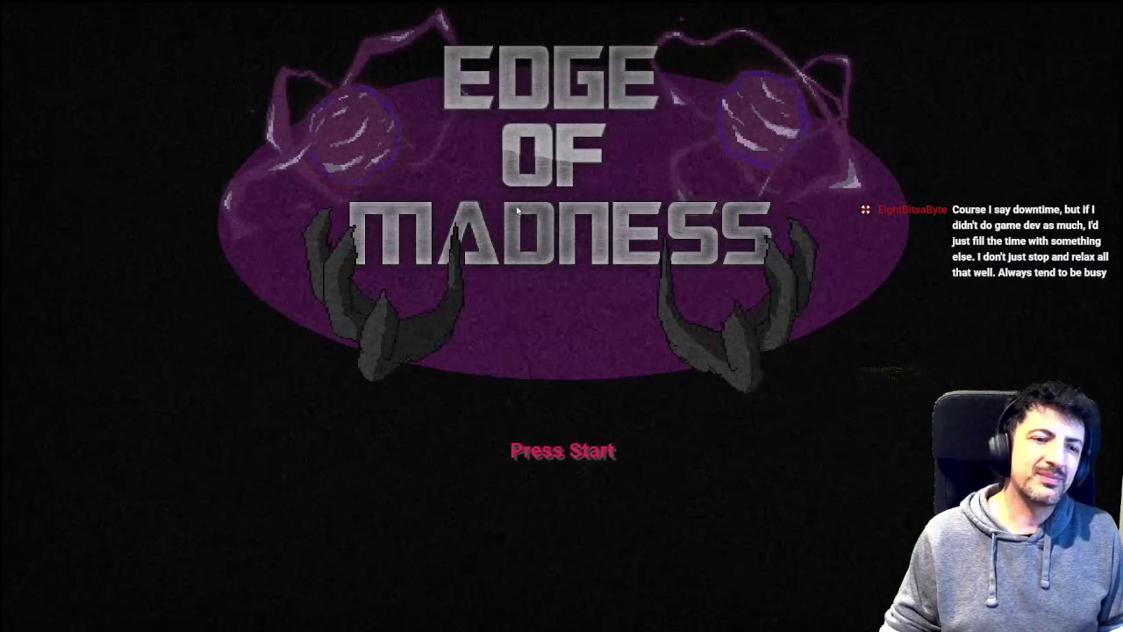
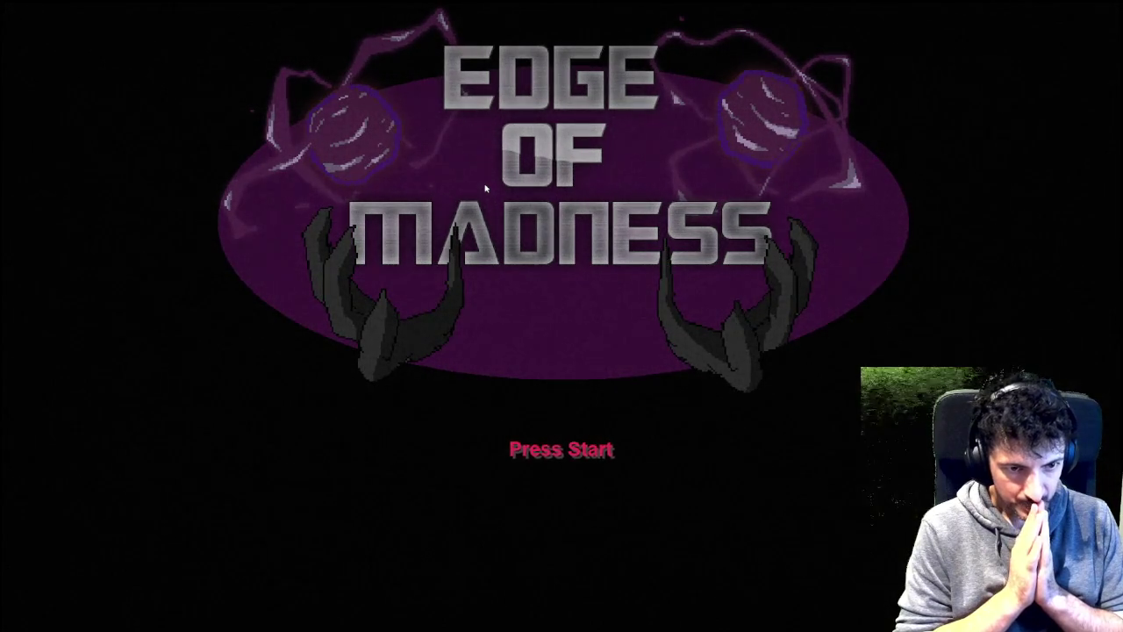
# Step: Quit the running game through its main menu's Exit option
pyautogui.press('Return')
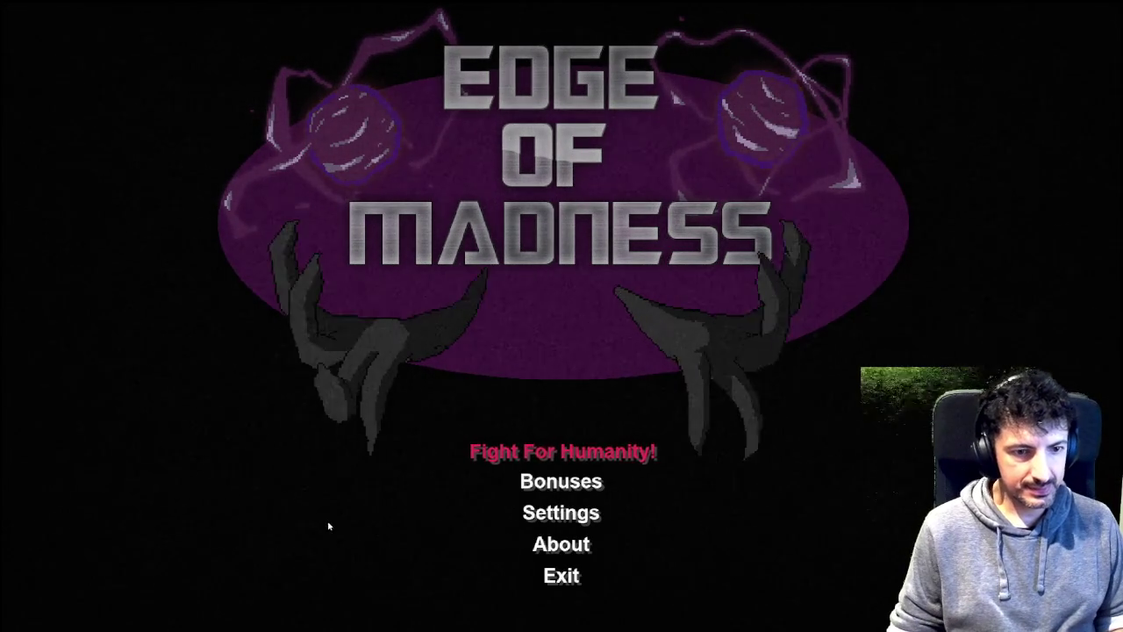
pyautogui.press('Down')
pyautogui.press('Down')
pyautogui.press('Down')
pyautogui.press('Return')
pyautogui.press('Down')
pyautogui.press('Return')
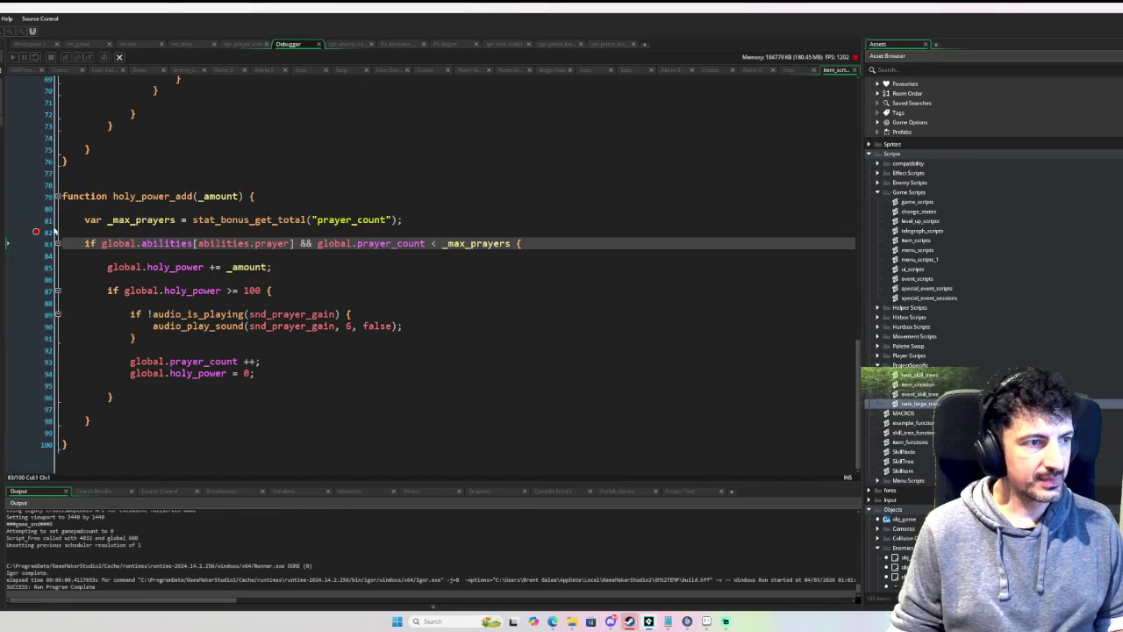
# Step: Open obj_sanity_orb, set a breakpoint on item_scripts line 82, and relaunch with F6 debugging
pyautogui.click(69, 232)
pyautogui.click(27, 43)
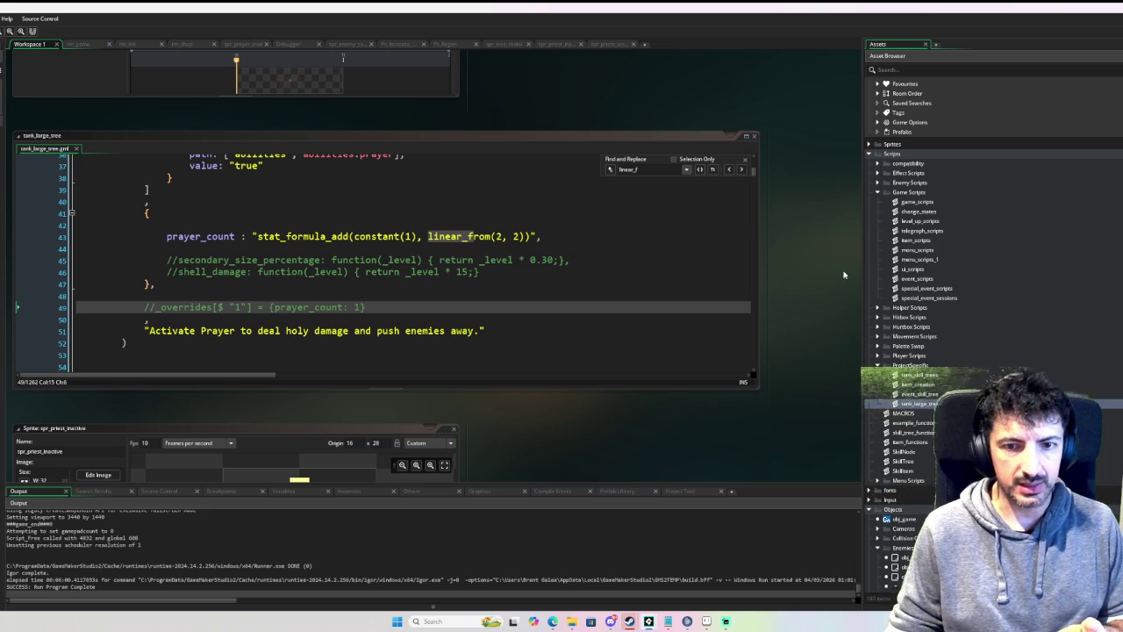
pyautogui.scroll(-10, 965, 263)
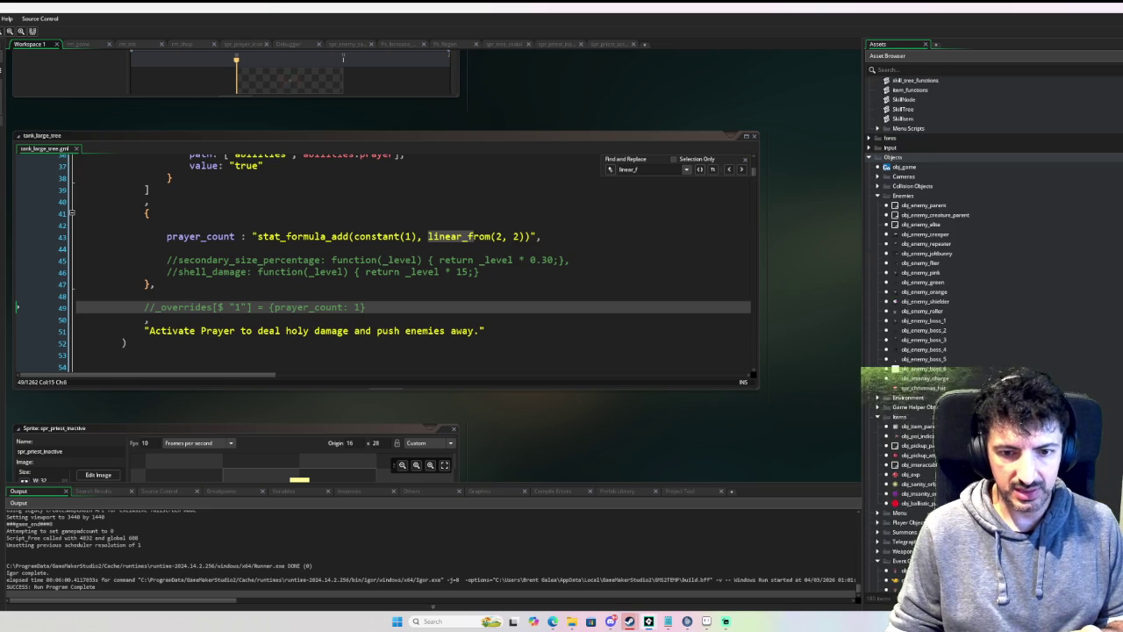
pyautogui.doubleClick(929, 483)
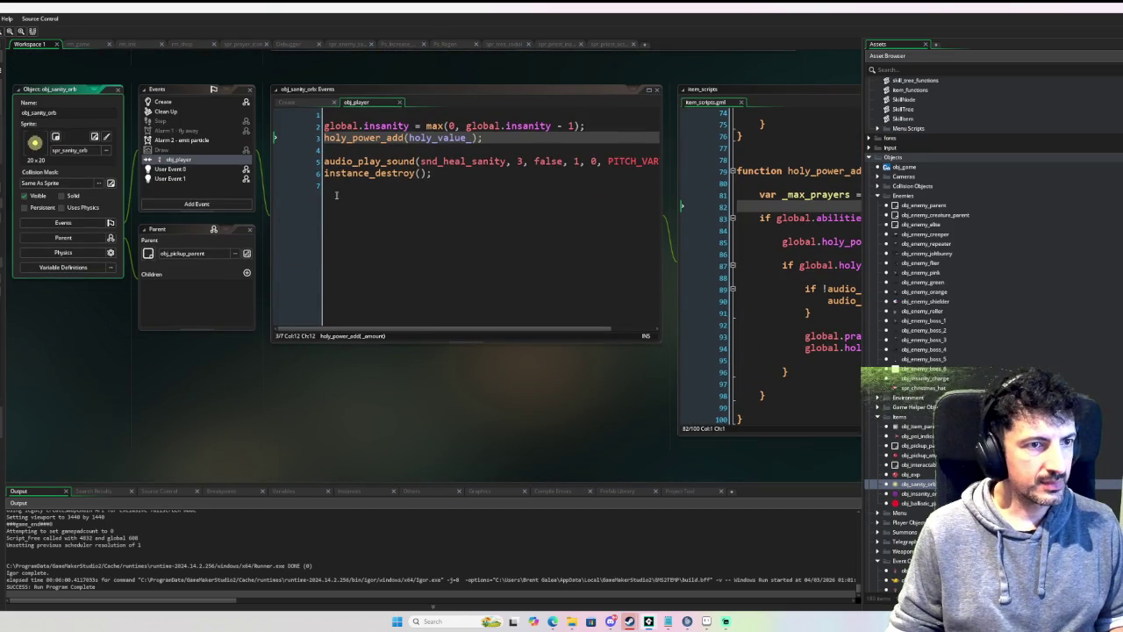
pyautogui.click(712, 195)
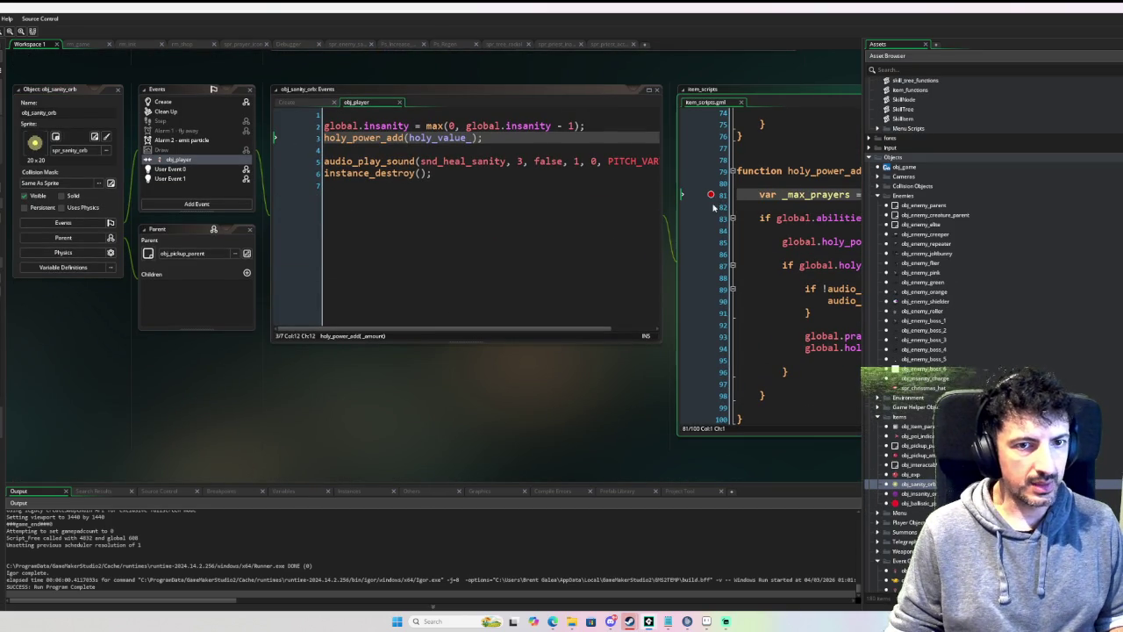
pyautogui.click(712, 206)
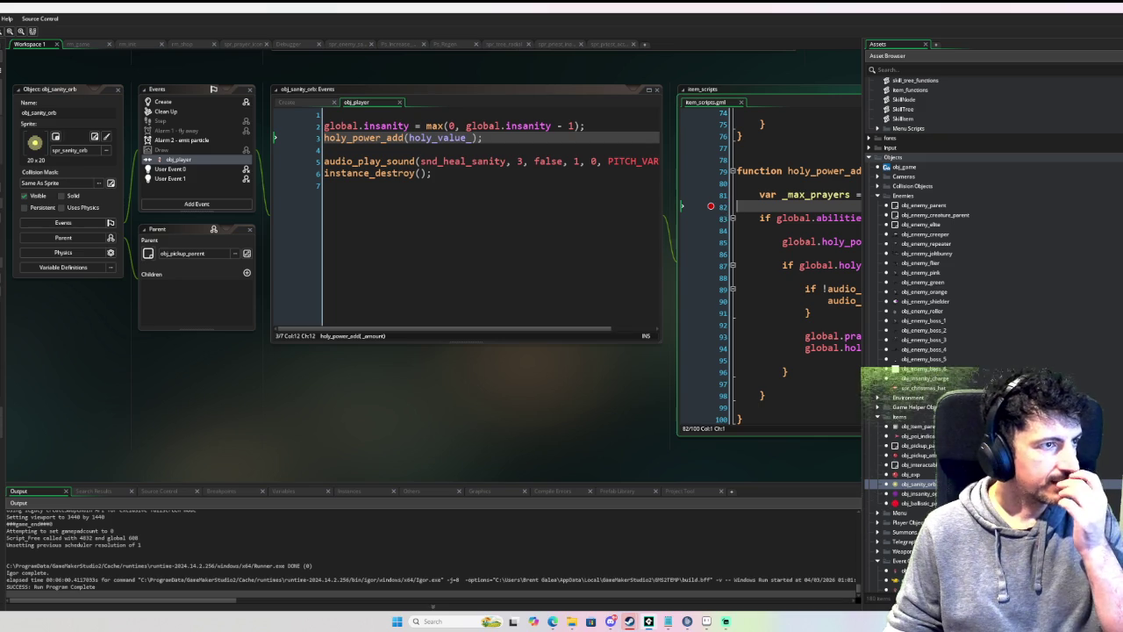
pyautogui.press('F6')
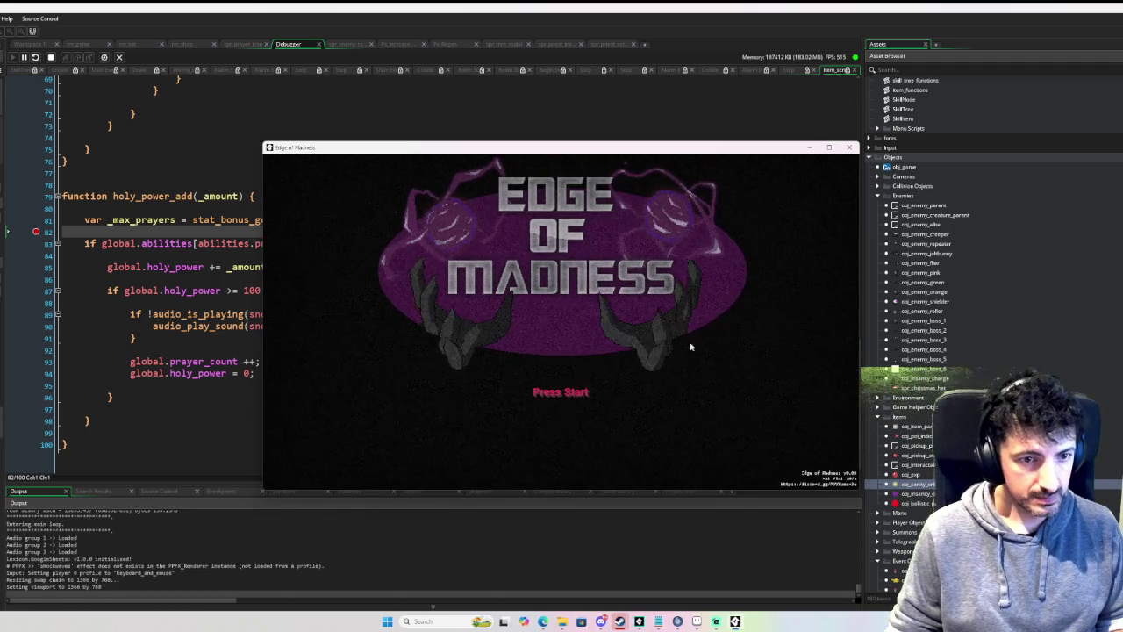
# Step: Go fullscreen, start a tank run, and upgrade Prayer to level 1
pyautogui.click(664, 211)
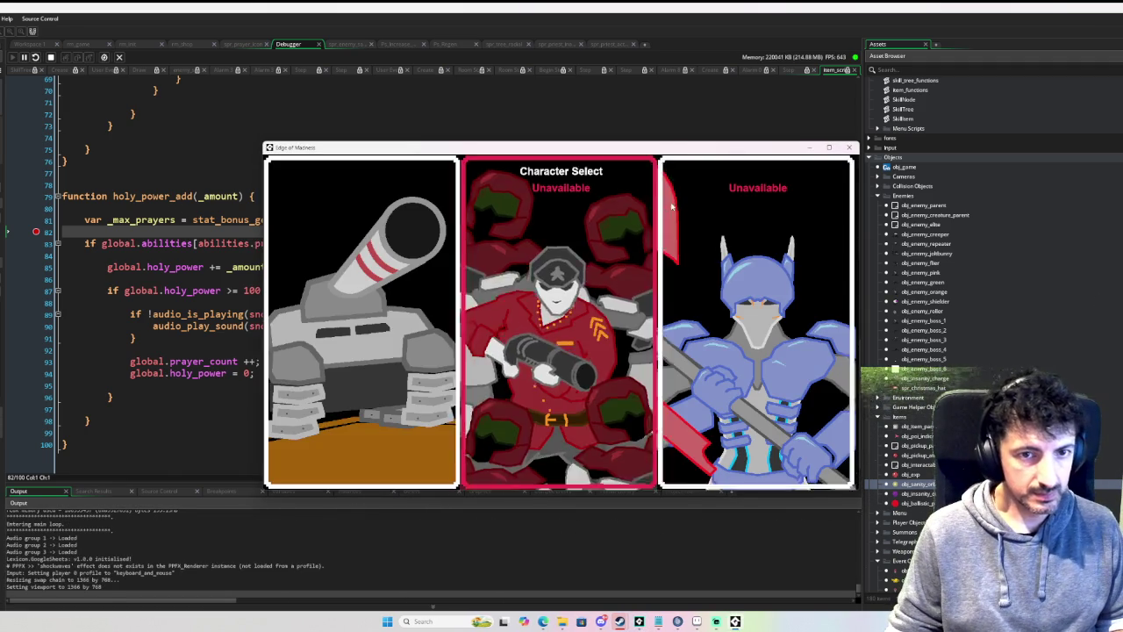
pyautogui.press('F11')
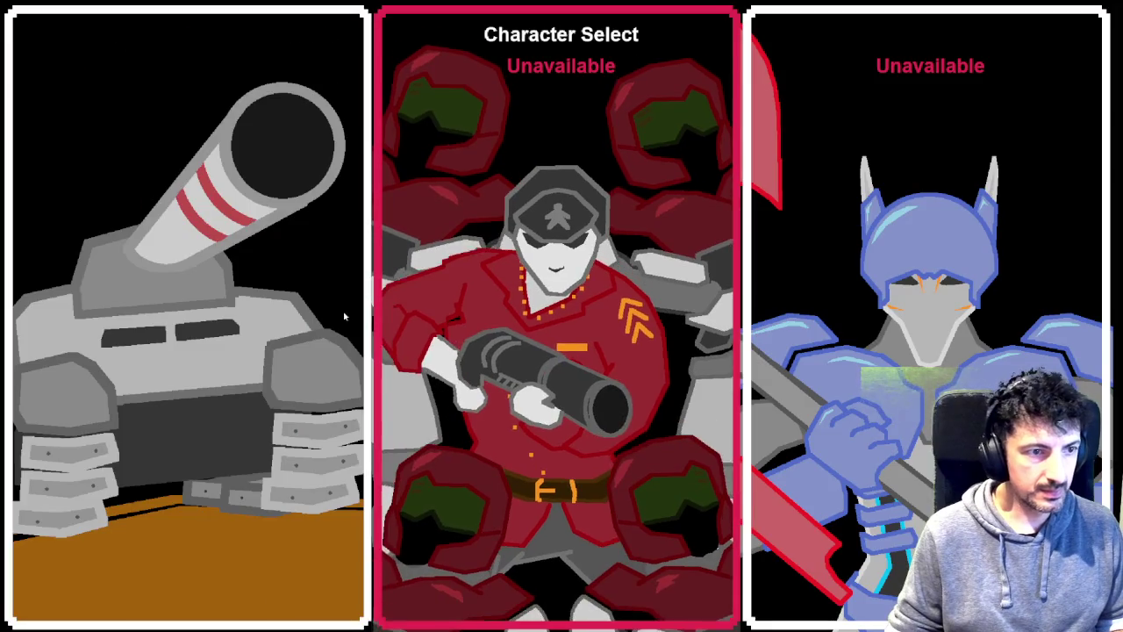
pyautogui.click(362, 316)
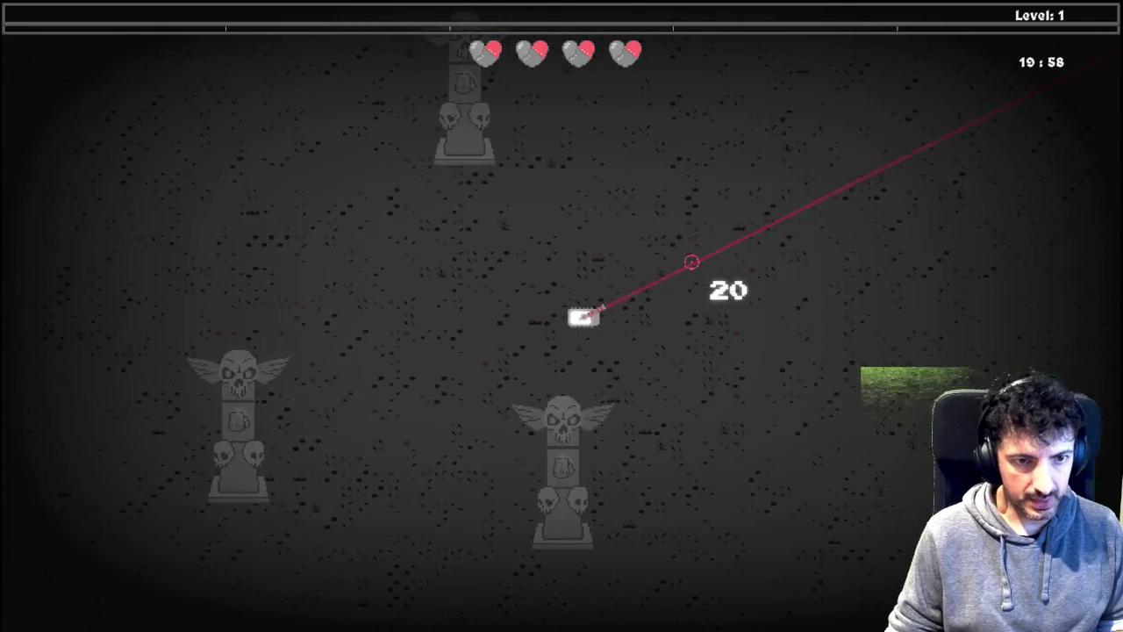
pyautogui.press('Tab')
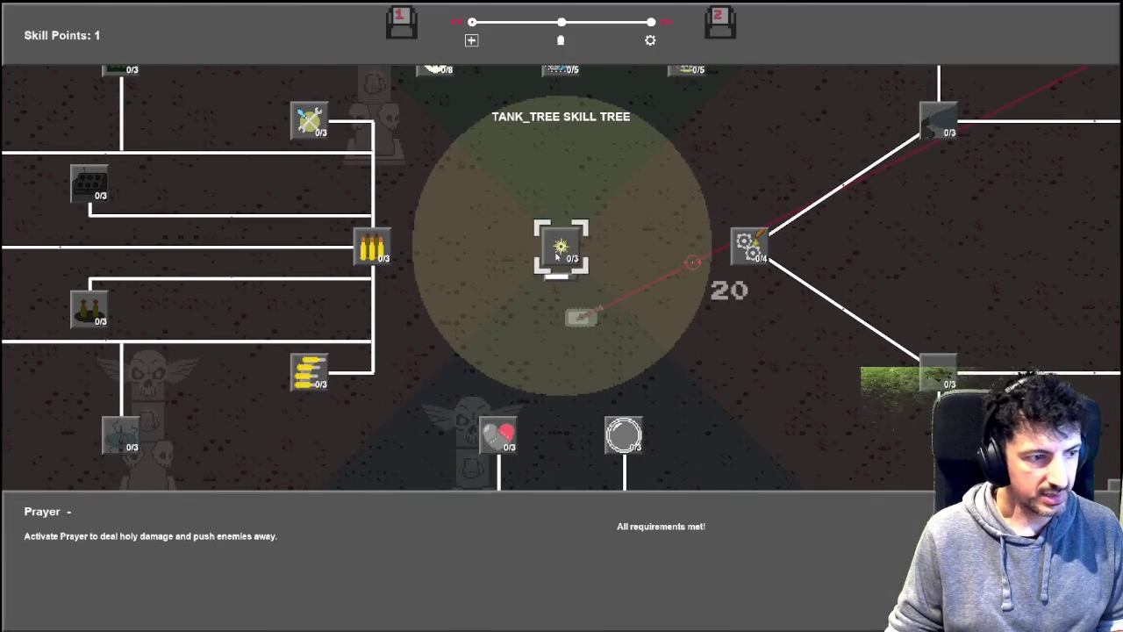
pyautogui.click(557, 253)
pyautogui.press('Tab')
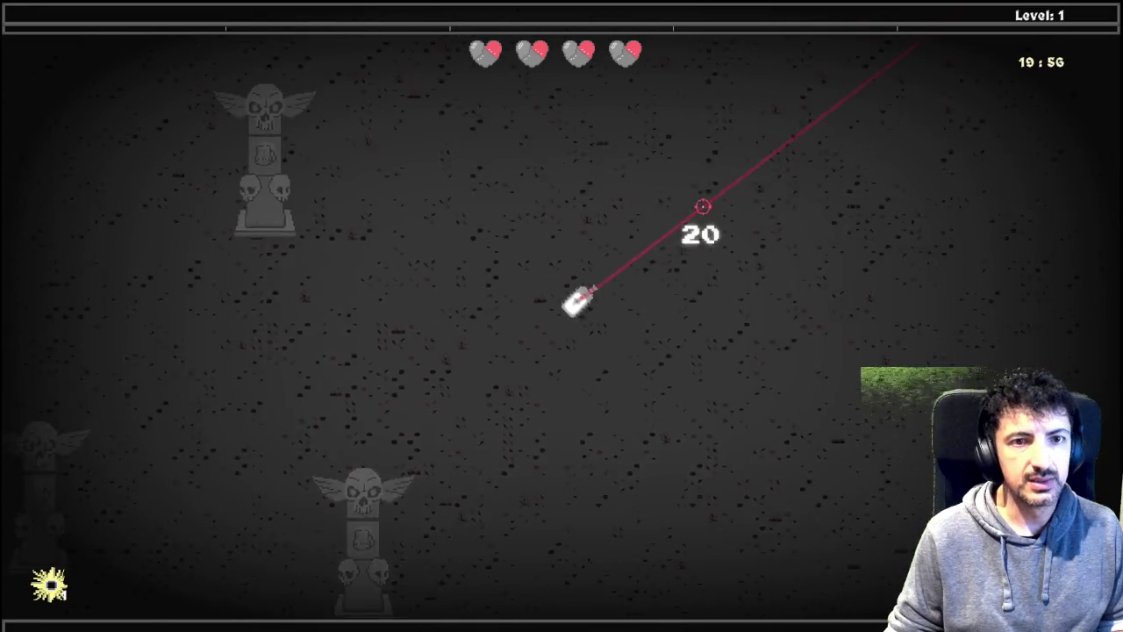
# Step: Drive the tank around Level 1 firing its laser, then reopen the tank skill tree
pyautogui.press('d')
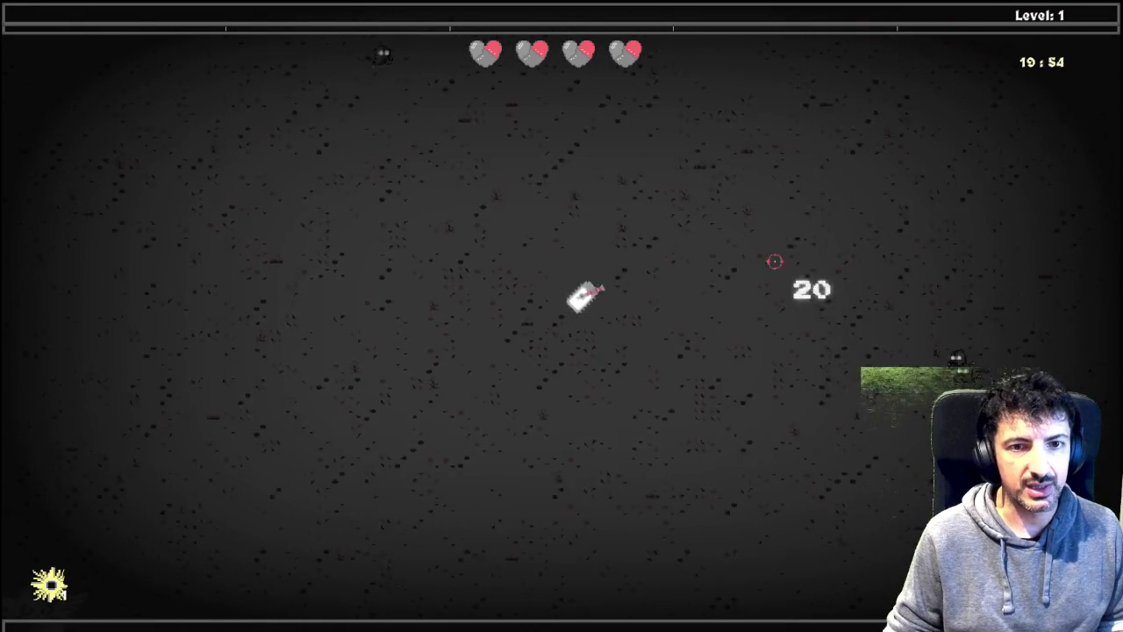
pyautogui.press('d')
pyautogui.press('w')
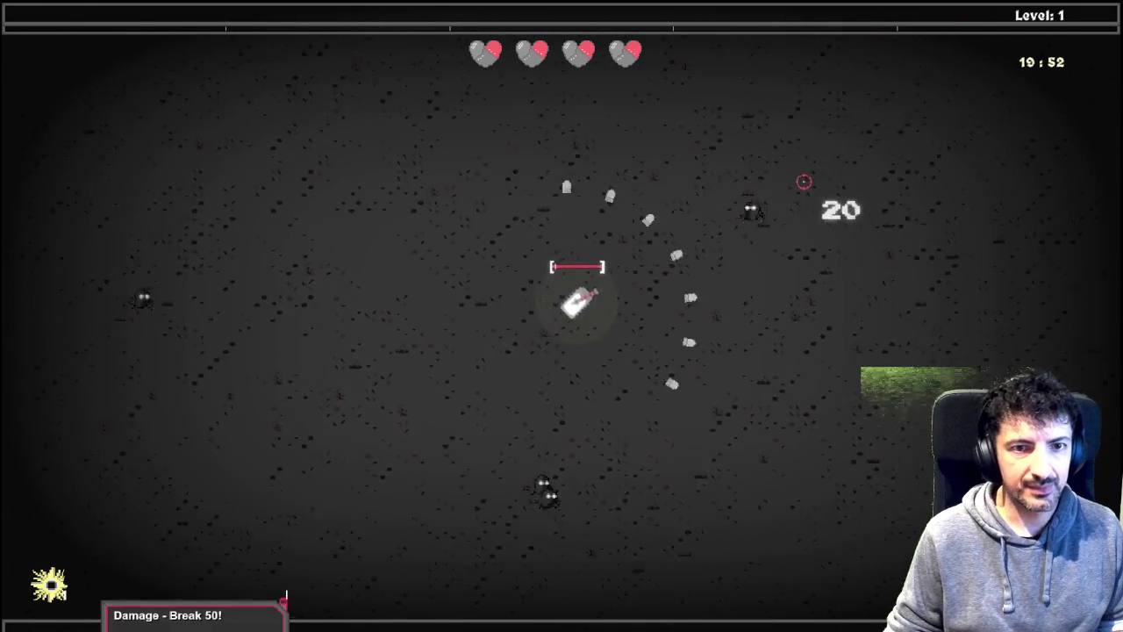
pyautogui.click(827, 222)
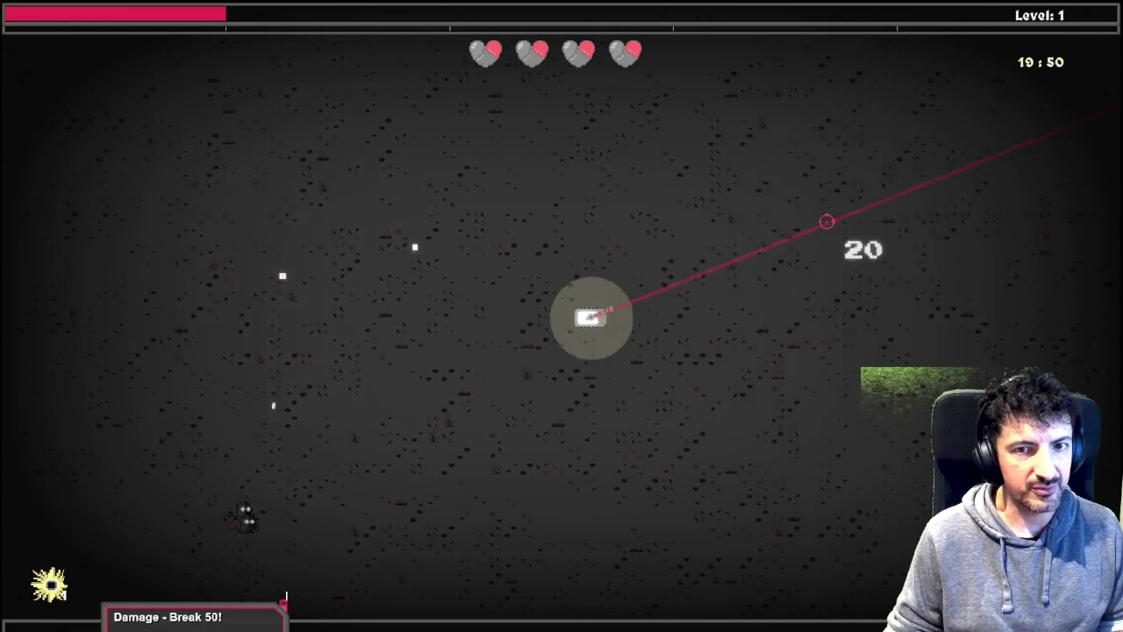
pyautogui.press('s')
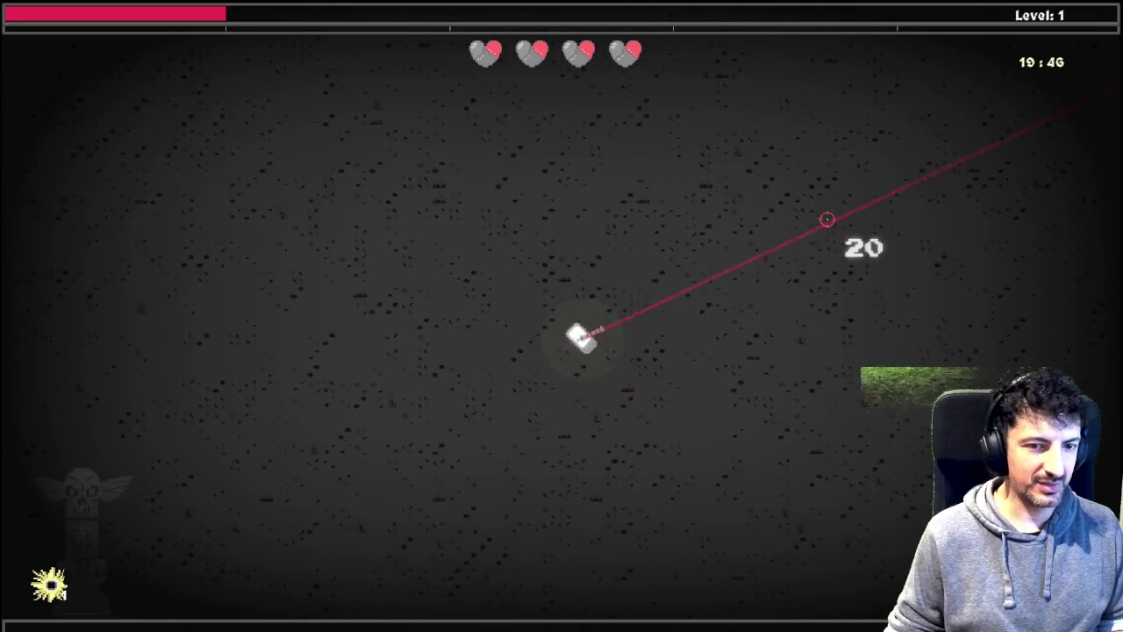
pyautogui.press('d')
pyautogui.press('w')
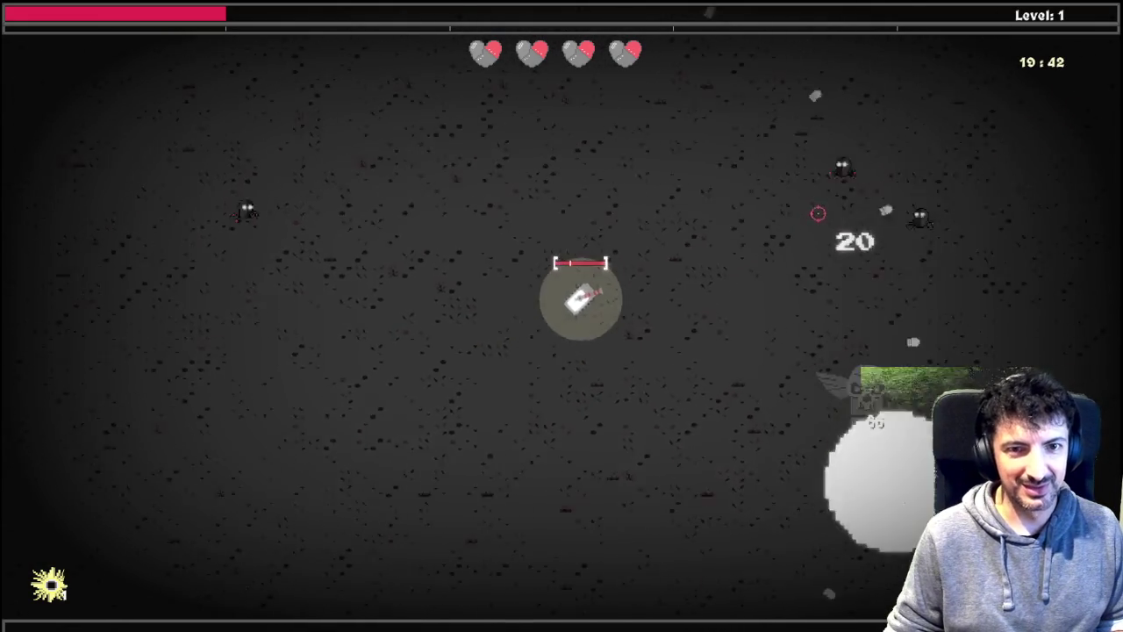
pyautogui.press('w')
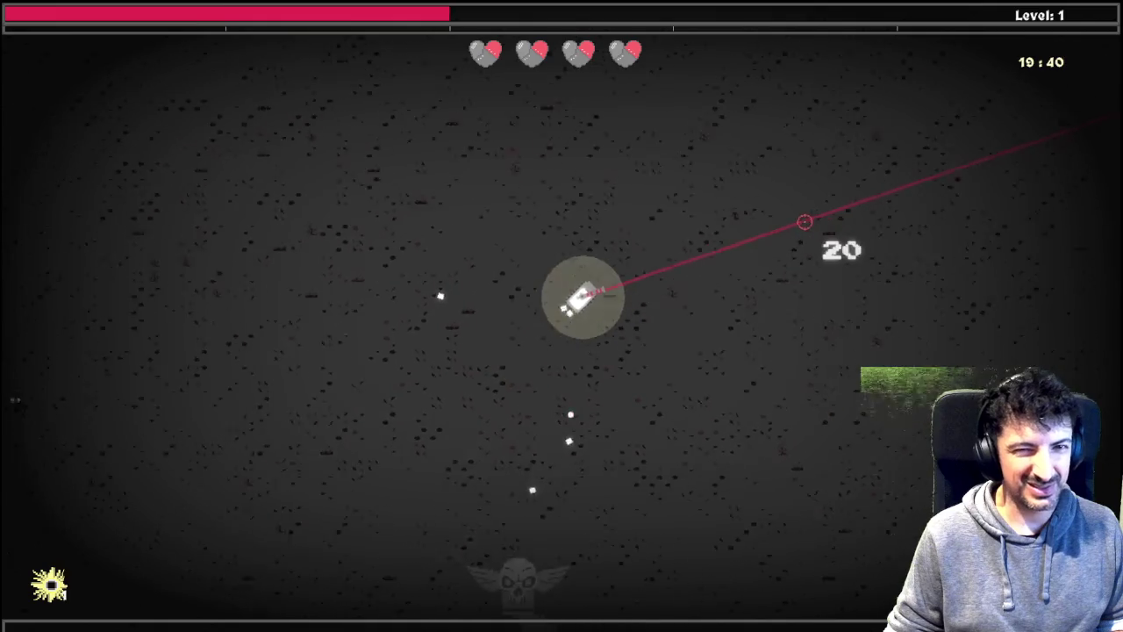
pyautogui.press('w')
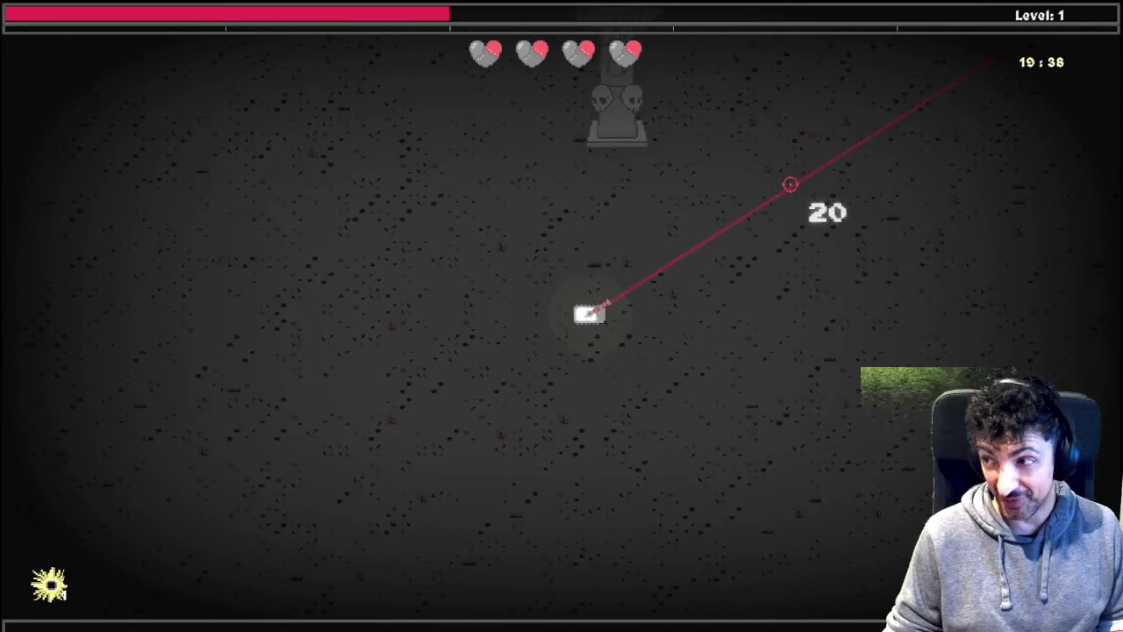
pyautogui.press('w')
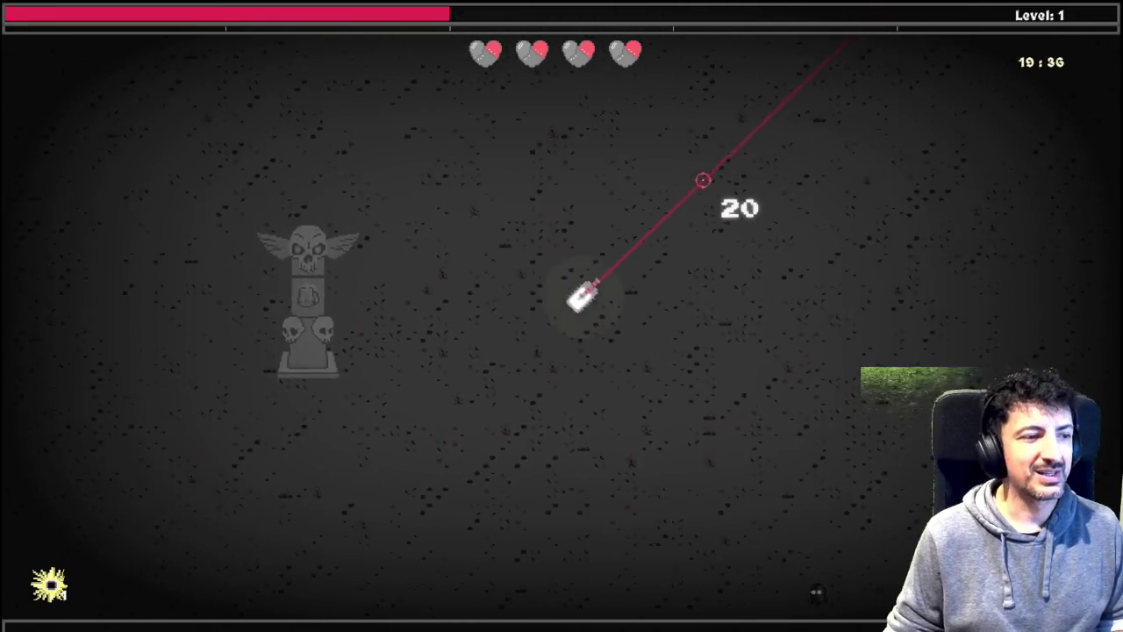
pyautogui.press('w')
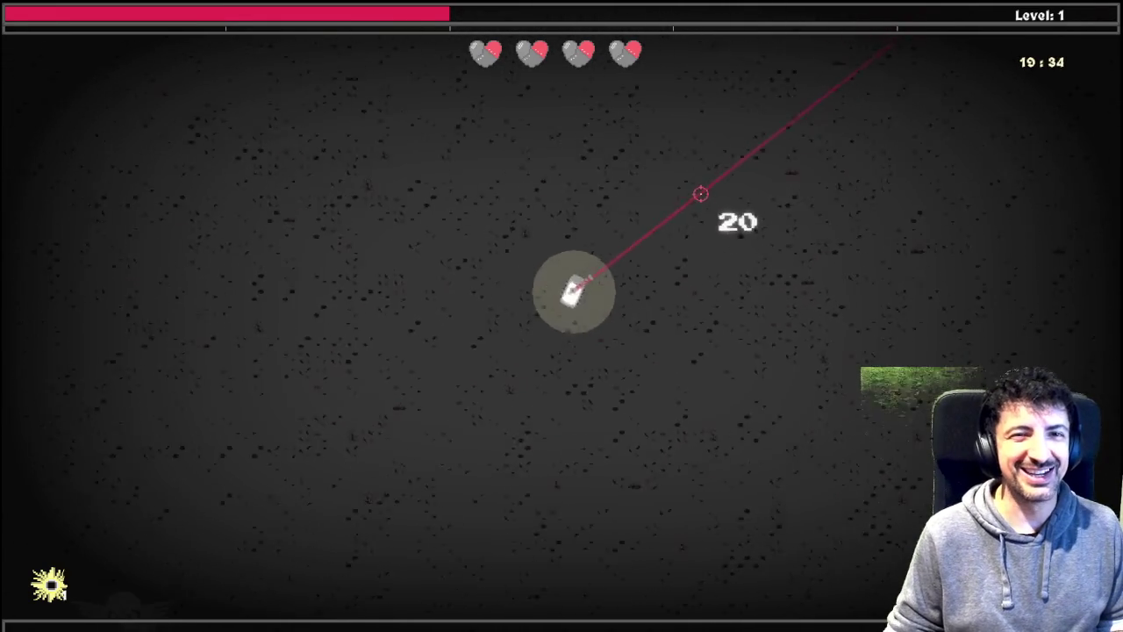
pyautogui.press('w')
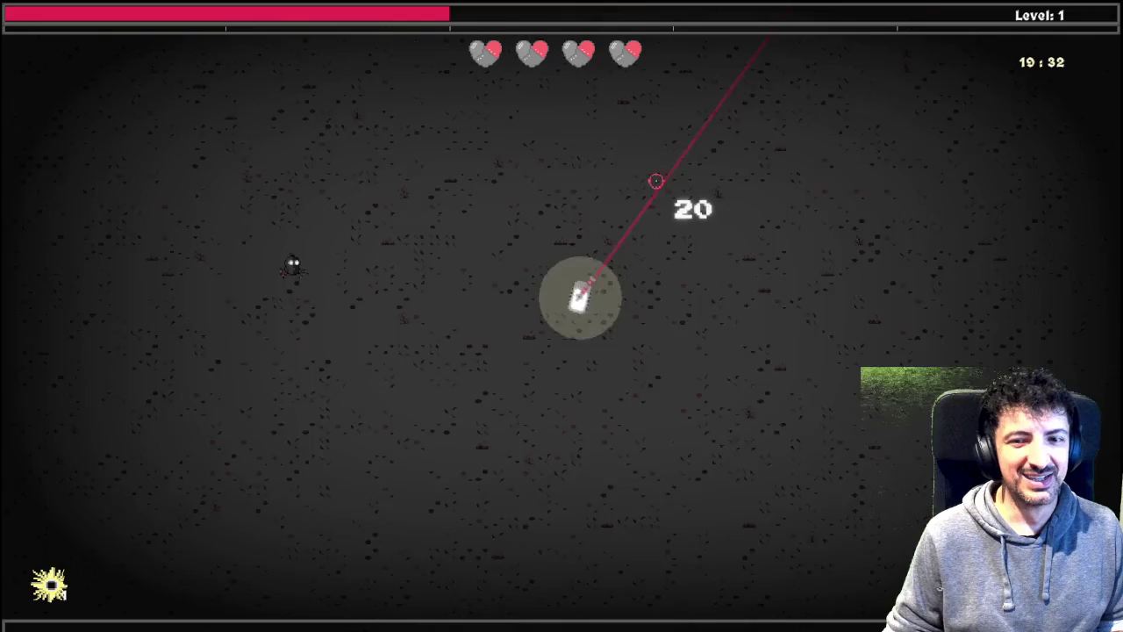
pyautogui.press('w')
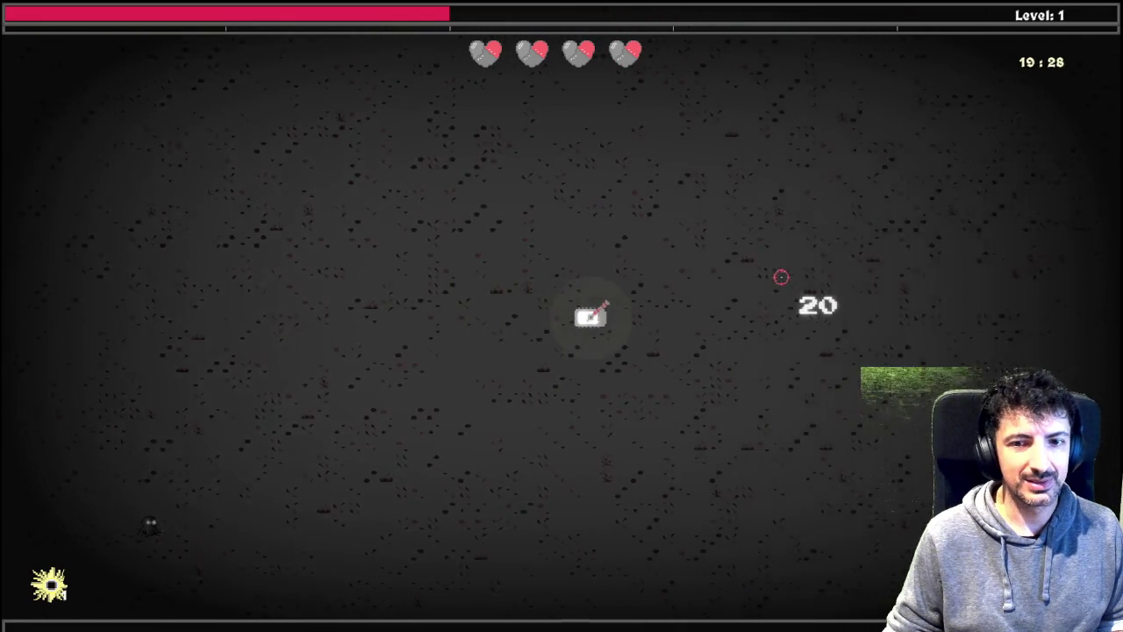
pyautogui.press('Tab')
# Step: Upgrade Godly Shield, Godly Speed and Premium Unleaded Fuel two levels each, then close the tree
pyautogui.moveTo(654, 423)
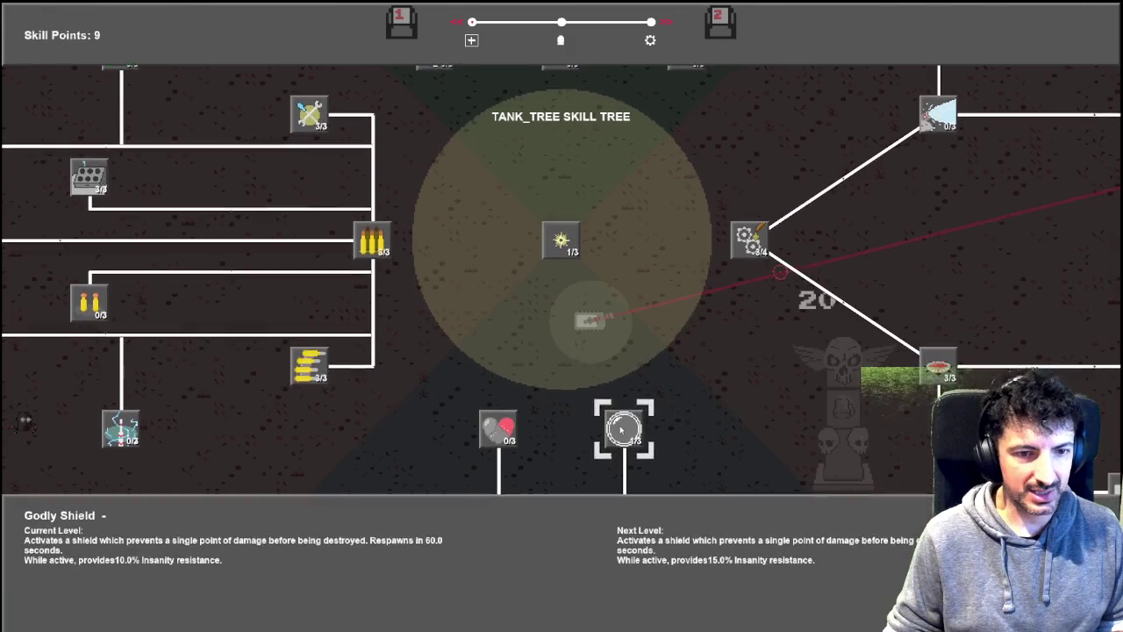
pyautogui.scroll(-3, 737, 409)
pyautogui.moveTo(737, 414); pyautogui.dragTo(701, 213)
pyautogui.click(642, 305)
pyautogui.click(641, 305)
pyautogui.click(687, 444)
pyautogui.click(687, 428)
pyautogui.moveTo(685, 389); pyautogui.dragTo(707, 530)
pyautogui.click(618, 154)
pyautogui.click(619, 155)
pyautogui.press('Escape')
# Step: Drive the shielded tank down past the angel statue until the debugger pauses in holy_power_add
pyautogui.press('d')
pyautogui.press('d')
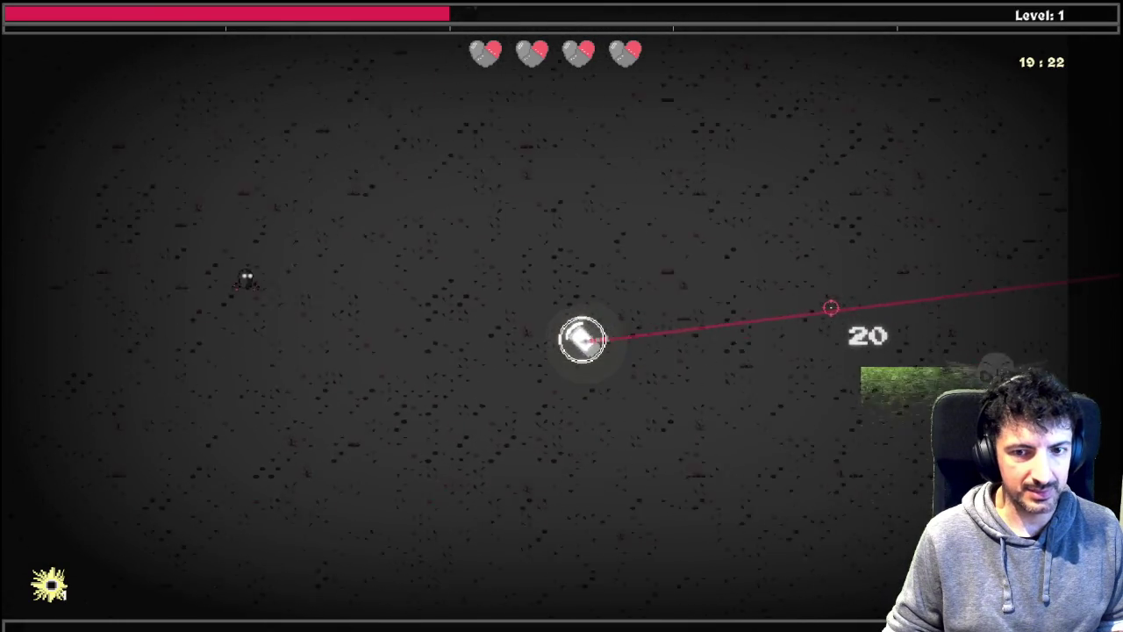
pyautogui.press('a')
pyautogui.press('s')
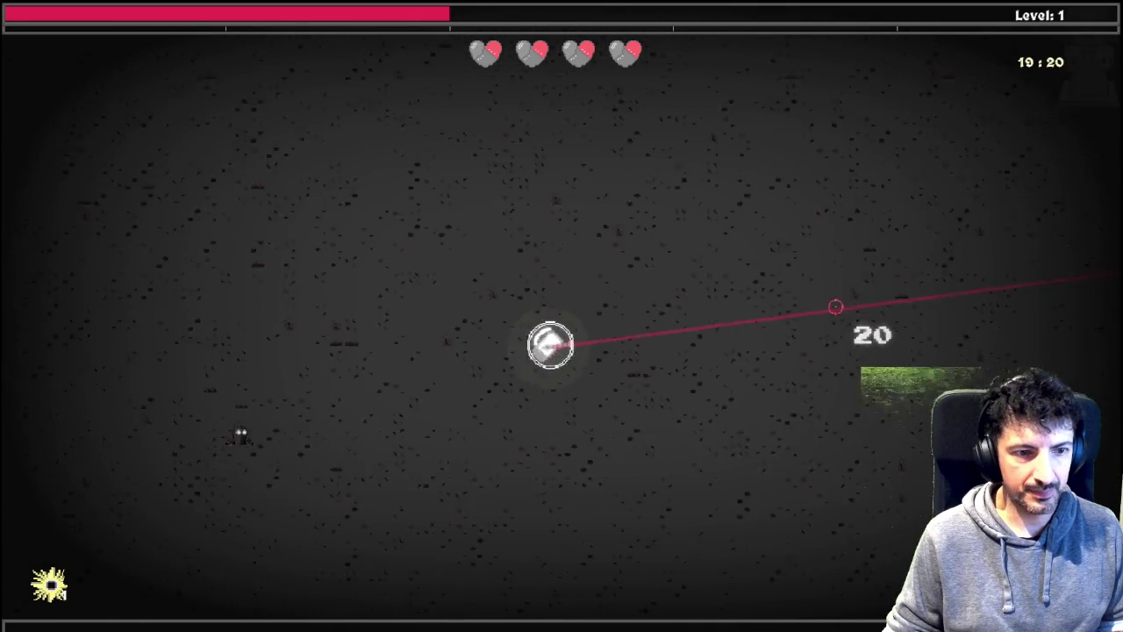
pyautogui.press('s')
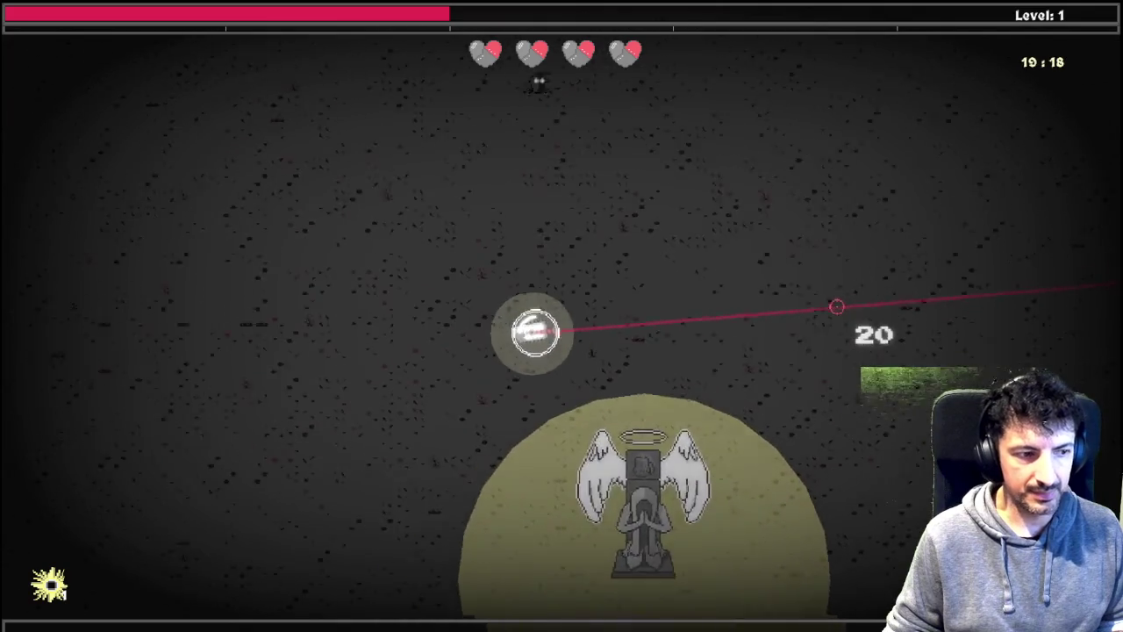
pyautogui.press('d')
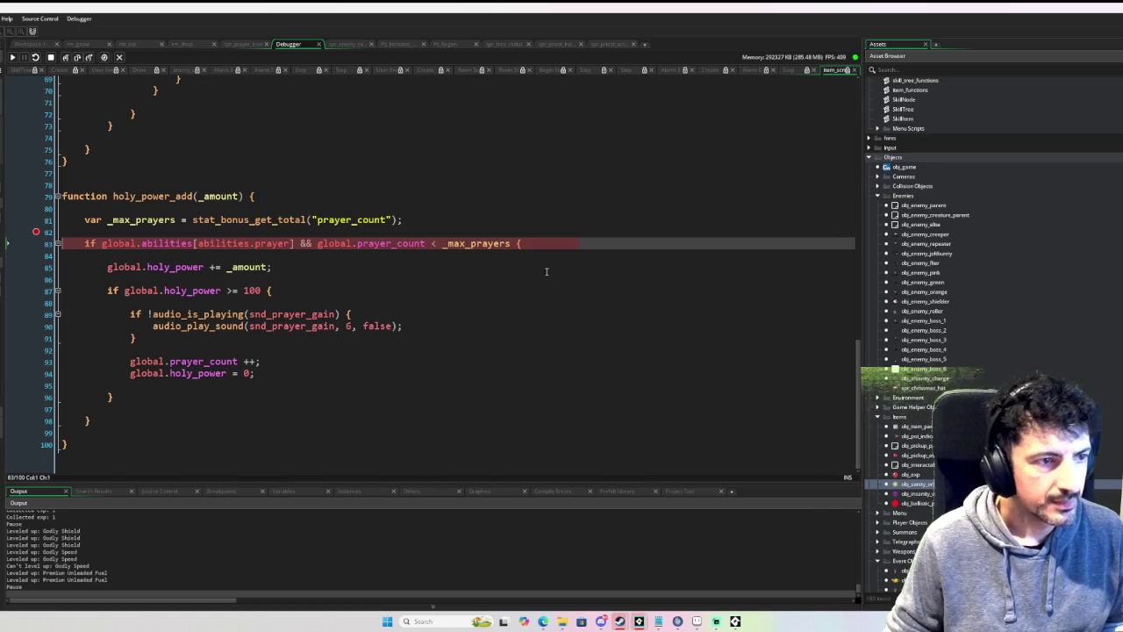
# Step: Inspect _max_prayers on line 82, resume the debugger, and bring the game window forward
pyautogui.press('super')
pyautogui.click(131, 221)
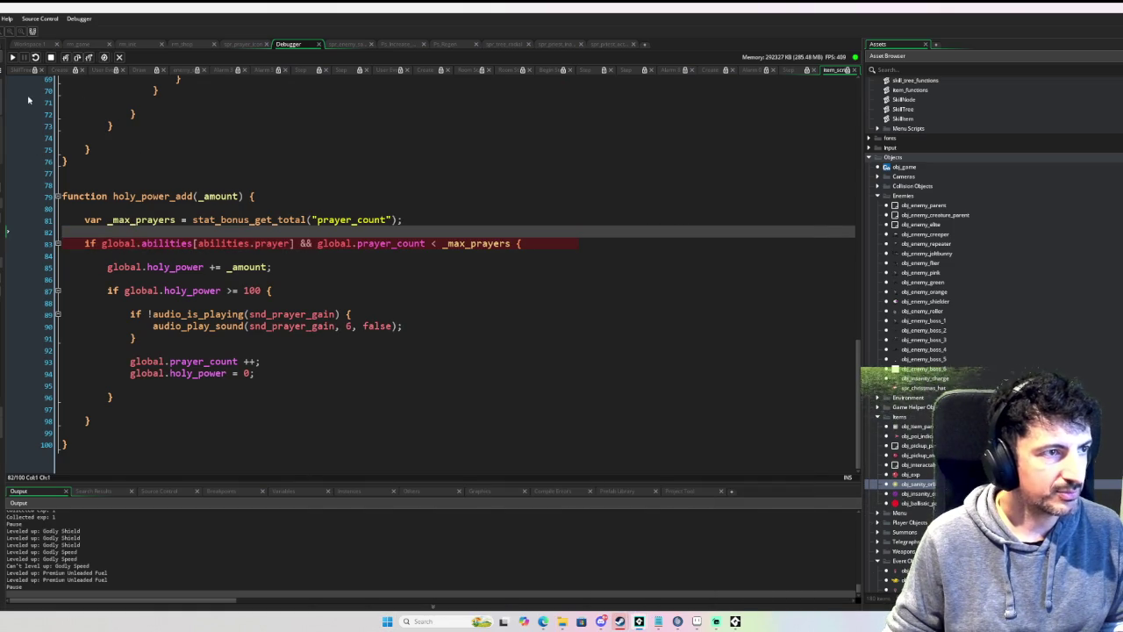
pyautogui.click(13, 58)
pyautogui.press('super+Tab')
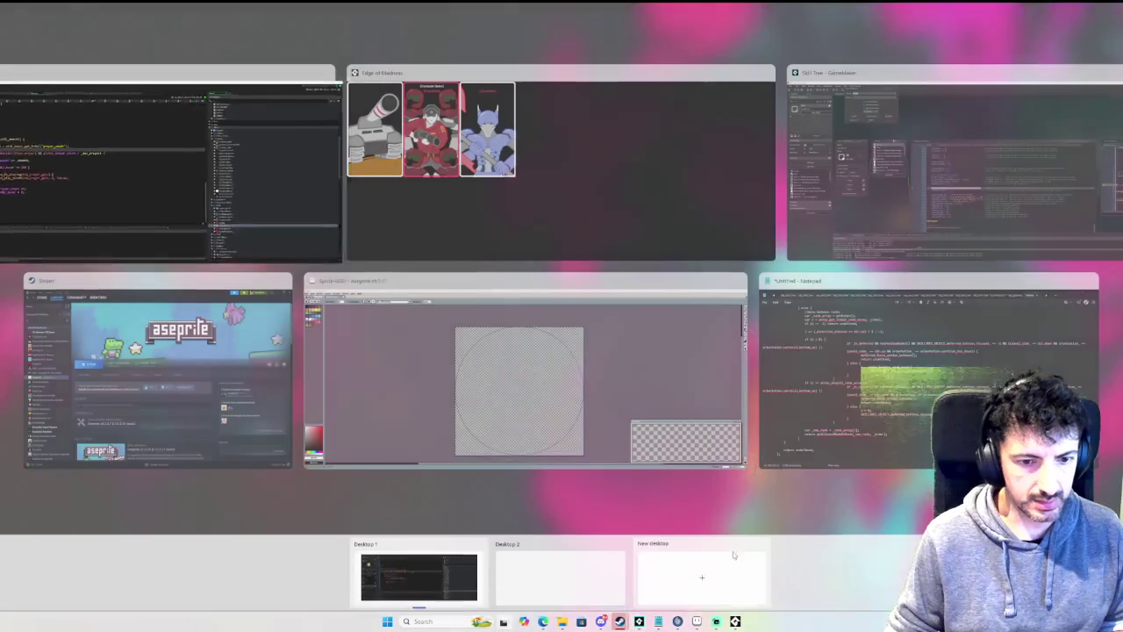
pyautogui.click(543, 224)
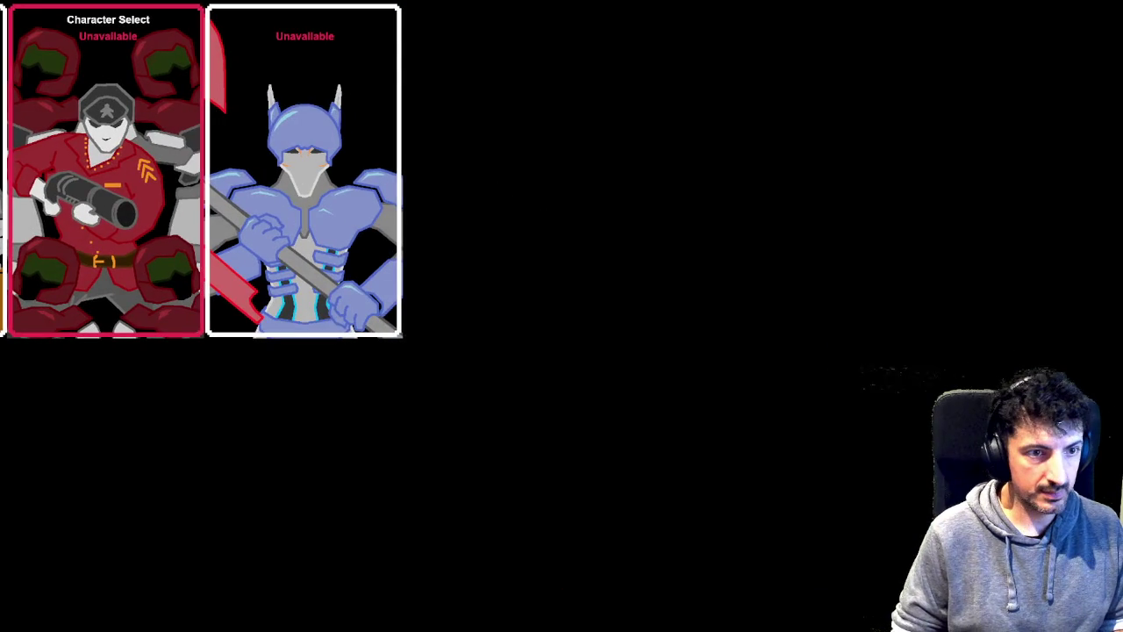
# Step: Spend another skill point on Prayer and return to play
pyautogui.press('Tab')
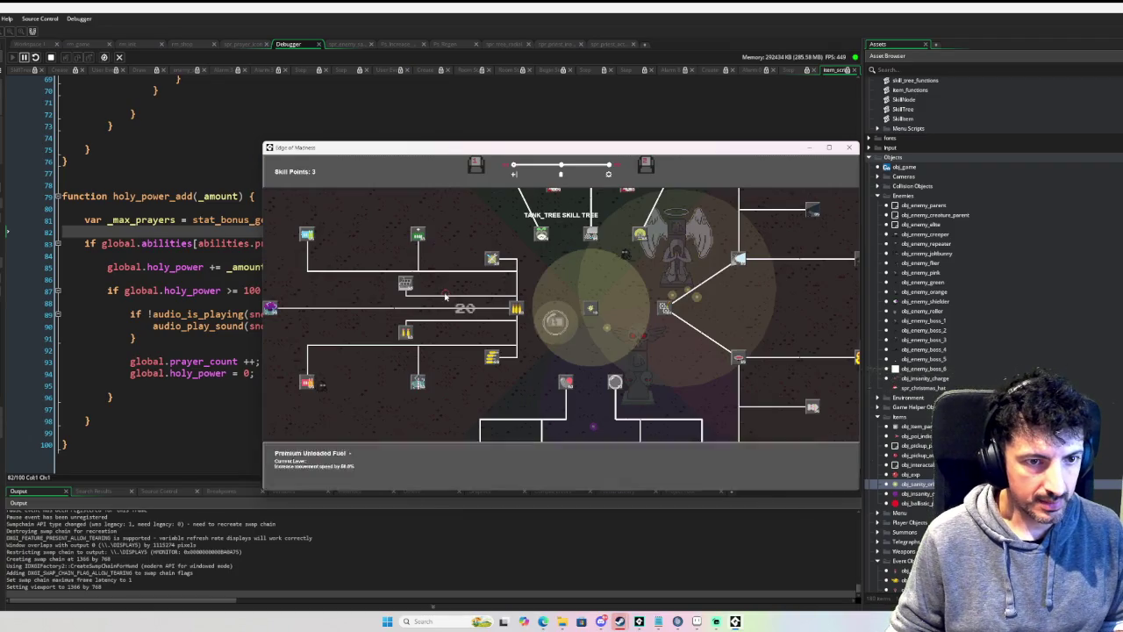
pyautogui.click(591, 307)
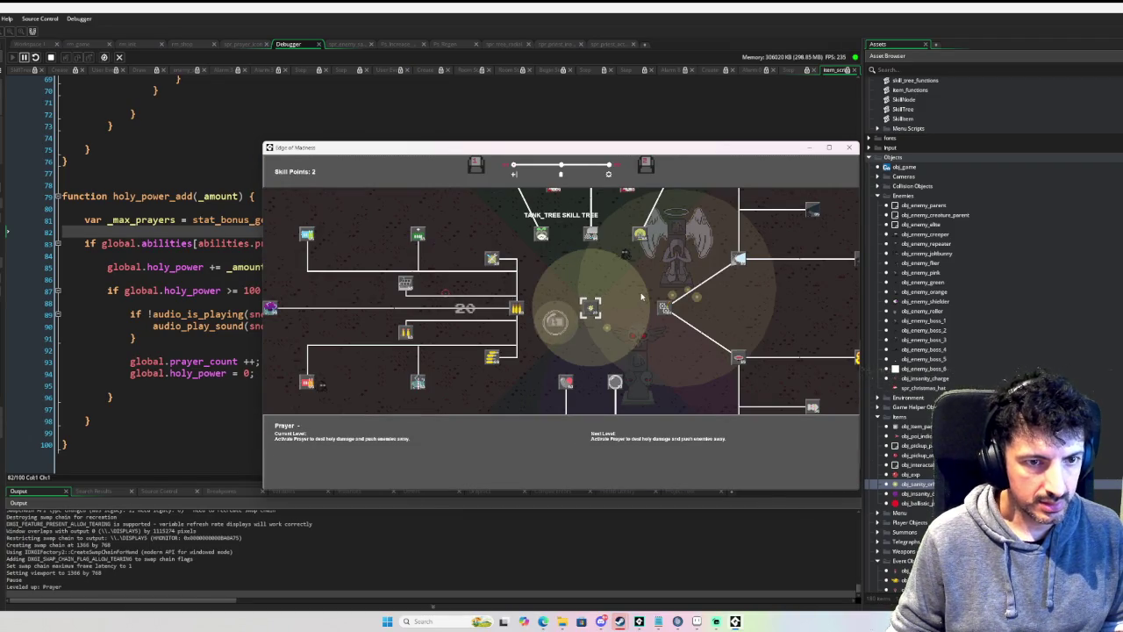
pyautogui.click(41, 230)
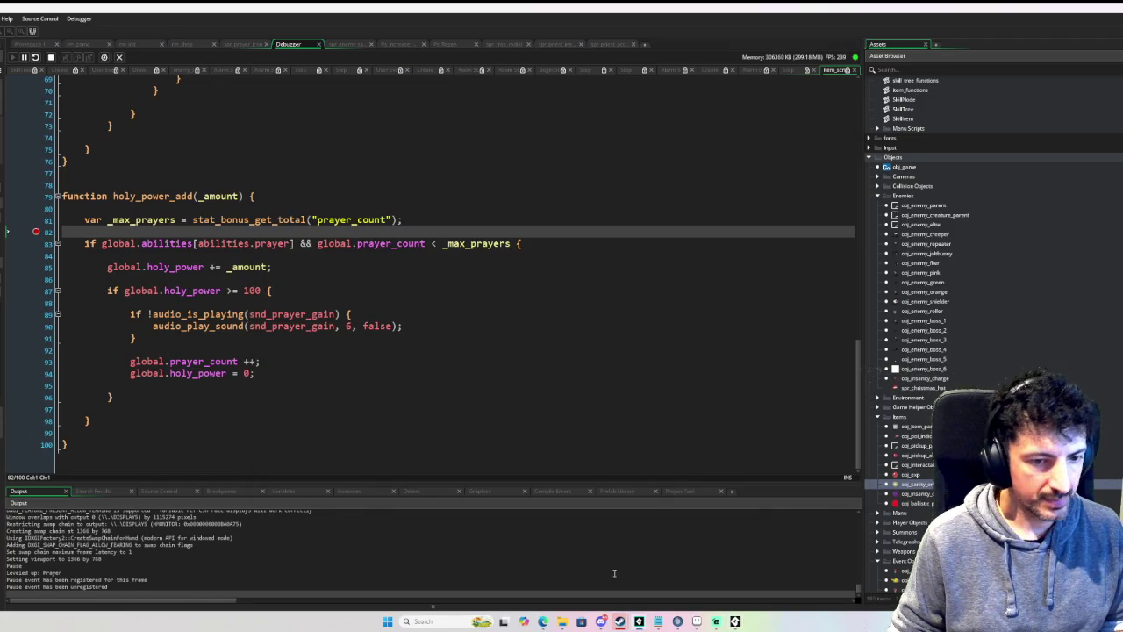
pyautogui.hotkey('alt', 'Tab')
pyautogui.press('Tab')
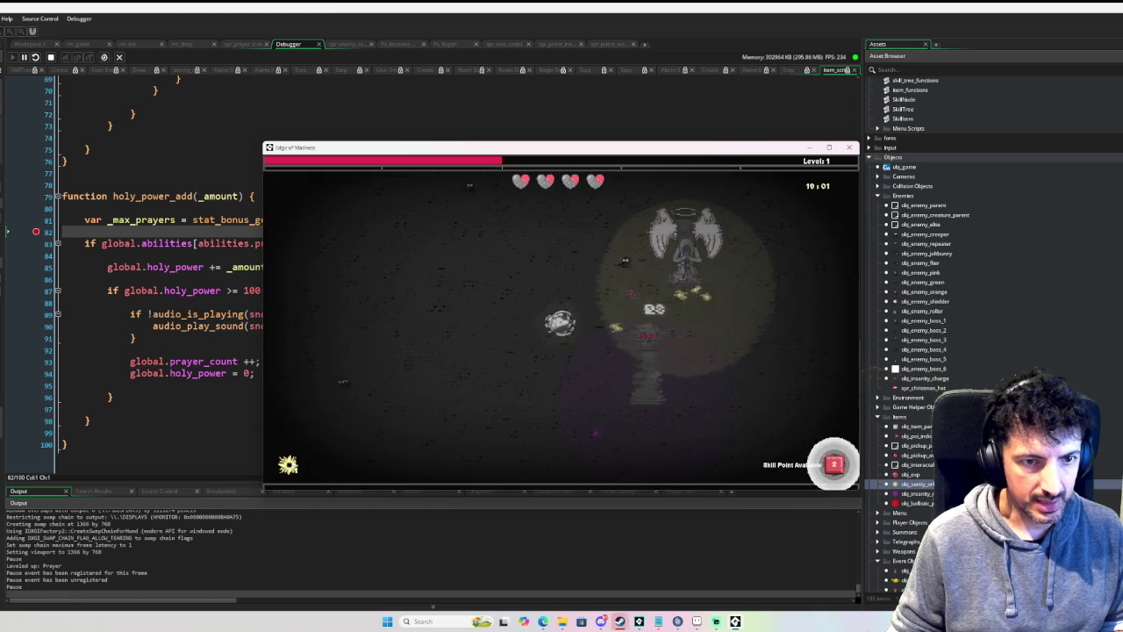
pyautogui.press('d')
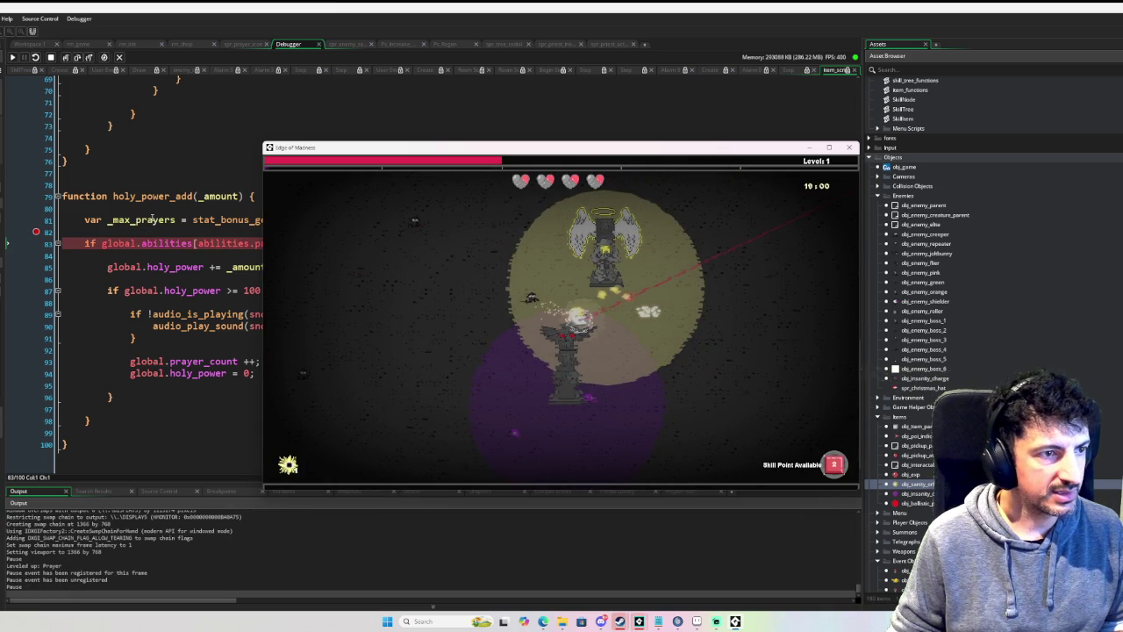
# Step: Remove the line 82 breakpoint, resume, and steer the tank around the enemies
pyautogui.click(35, 235)
pyautogui.click(12, 57)
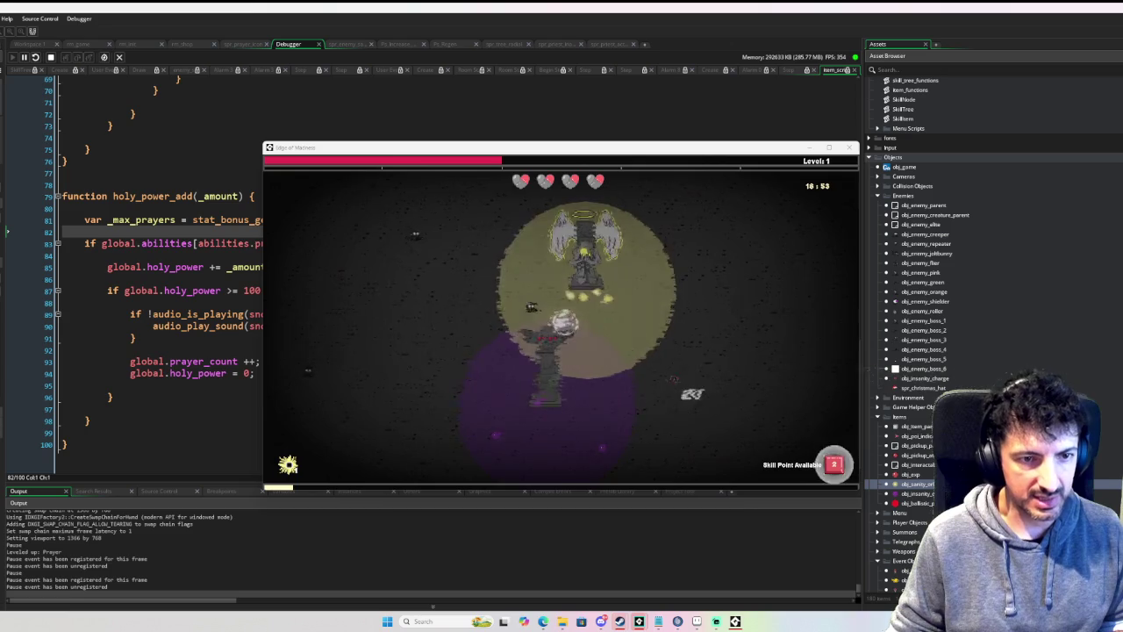
pyautogui.press('s')
pyautogui.press('d')
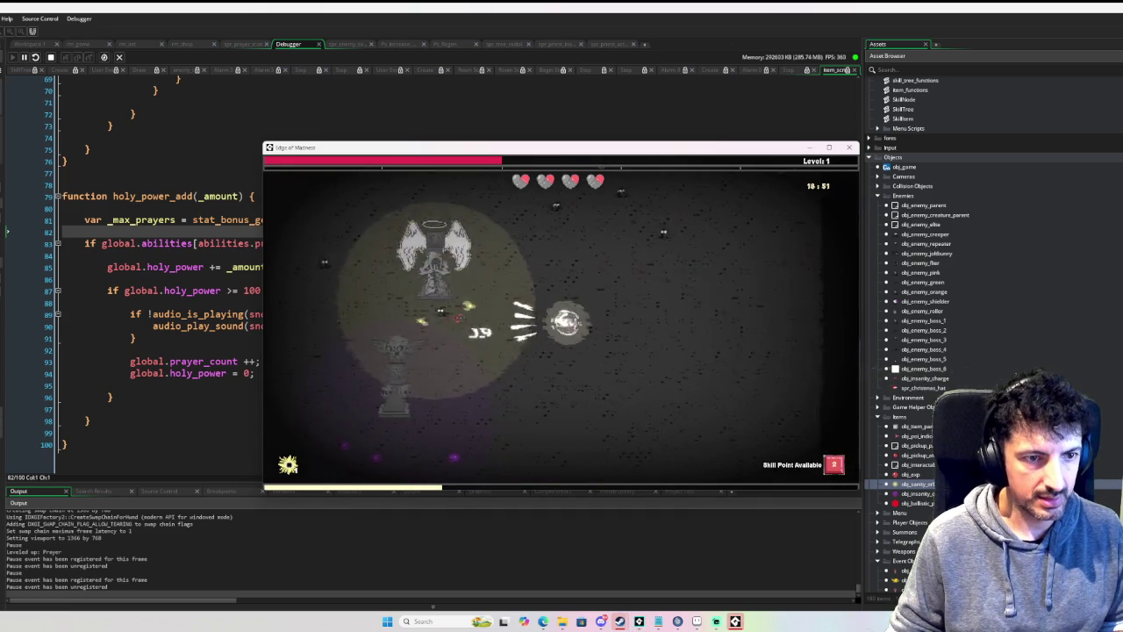
pyautogui.press('w')
pyautogui.press('a')
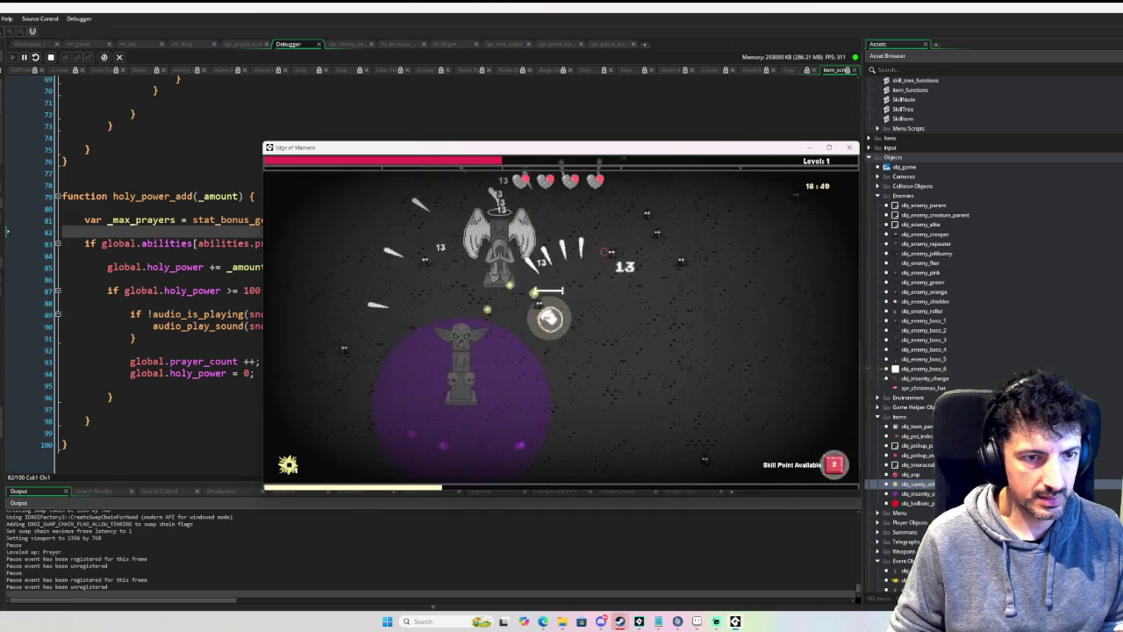
pyautogui.press('w')
pyautogui.press('s')
pyautogui.press('d')
# Step: Trigger Prayer ('Fear does not exist!'), reach Level 2, and close the game window
pyautogui.press('space')
pyautogui.press('w')
pyautogui.press('d')
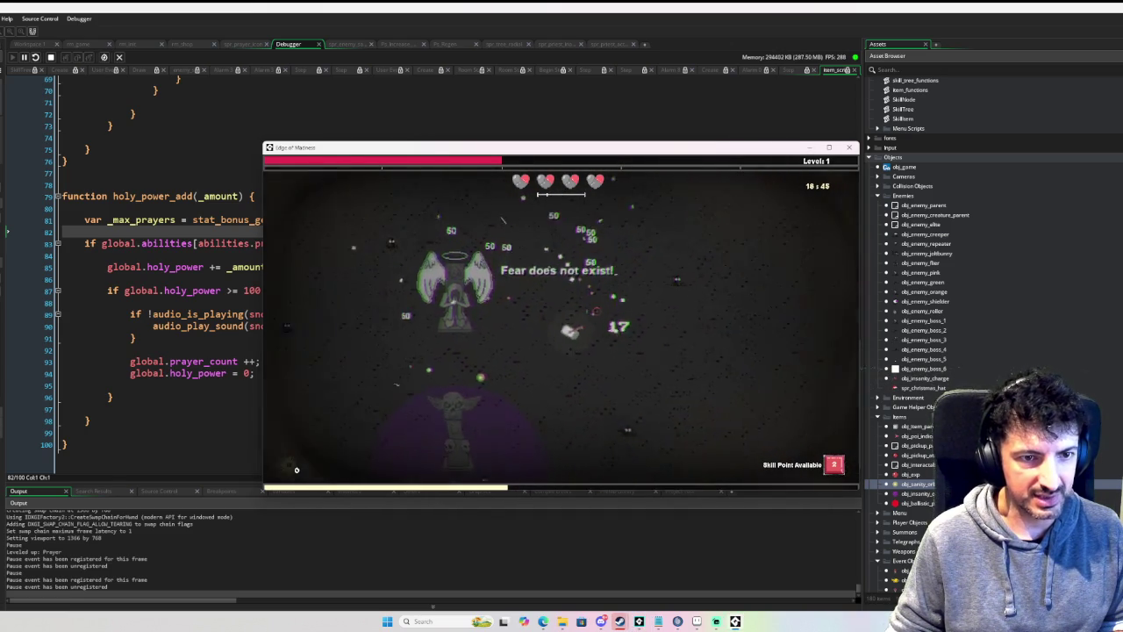
pyautogui.press('w')
pyautogui.press('a')
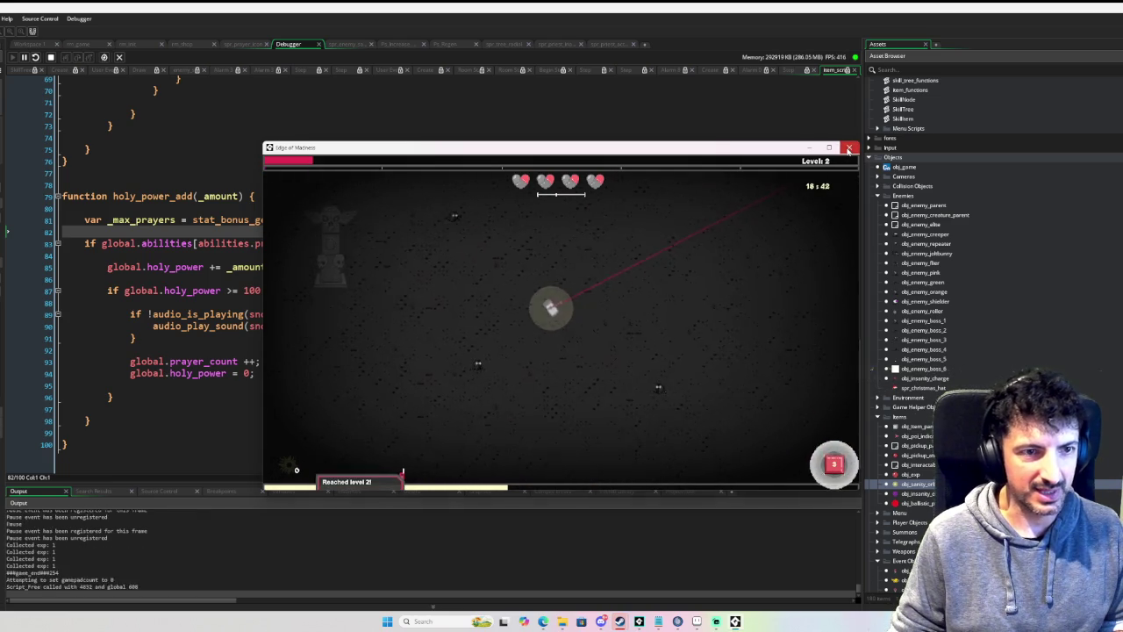
pyautogui.click(846, 146)
# Step: Show obj_sanity_orb's Create event in Workspace 1, scroll up to obj_event_ship's User Event 2, and open Search & Replace
pyautogui.click(21, 44)
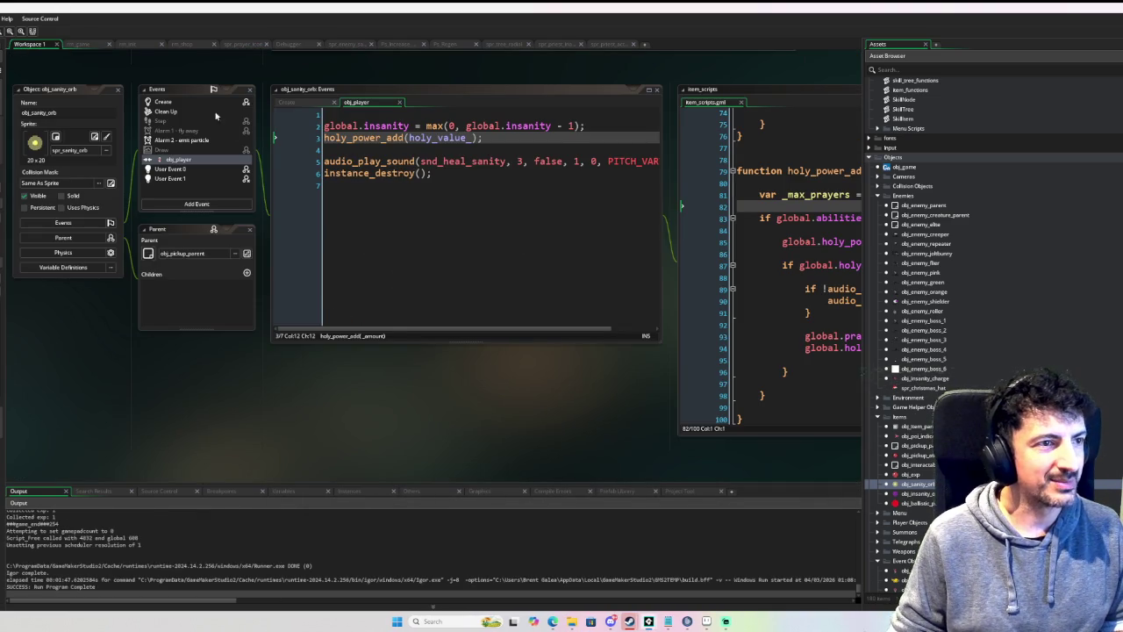
pyautogui.click(187, 105)
pyautogui.scroll(-10, 948, 330)
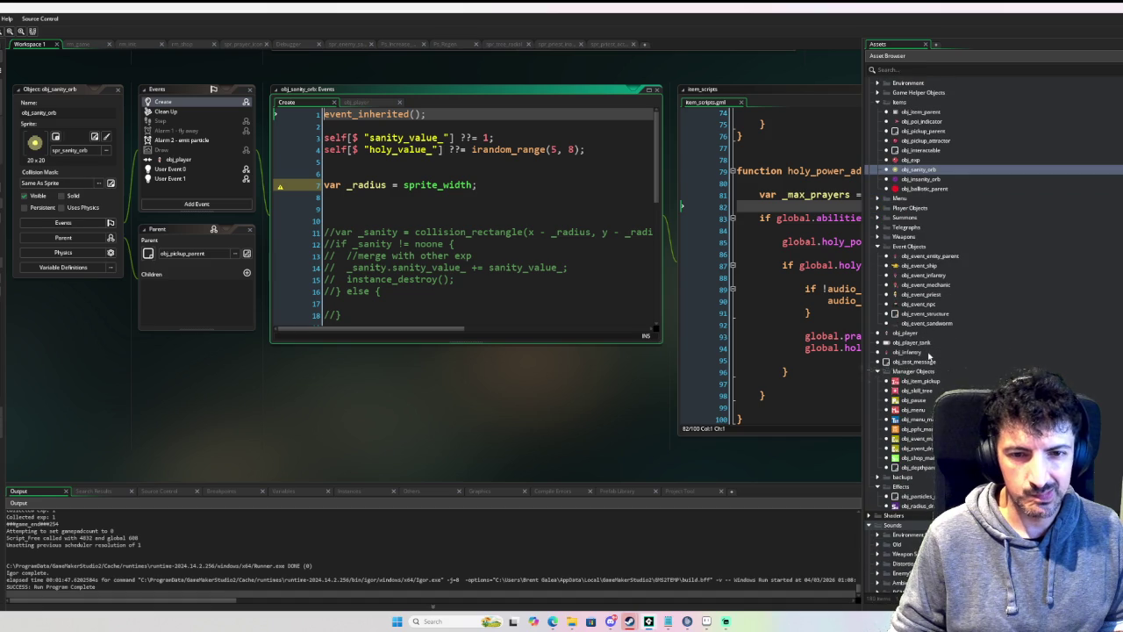
pyautogui.scroll(-7, 928, 356)
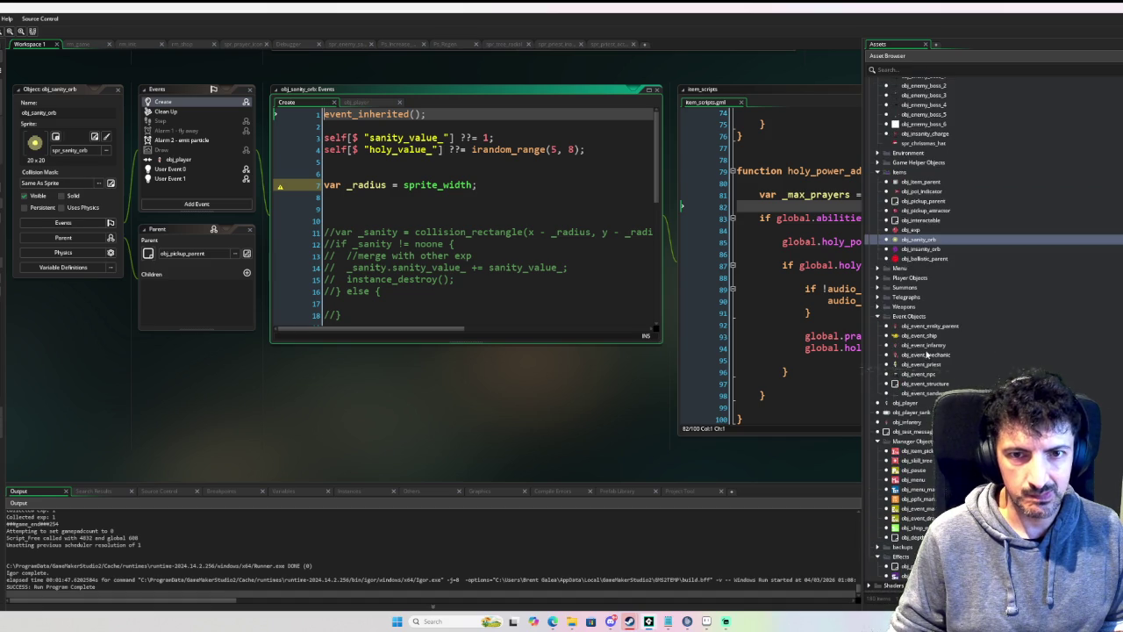
pyautogui.scroll(-9, 927, 382)
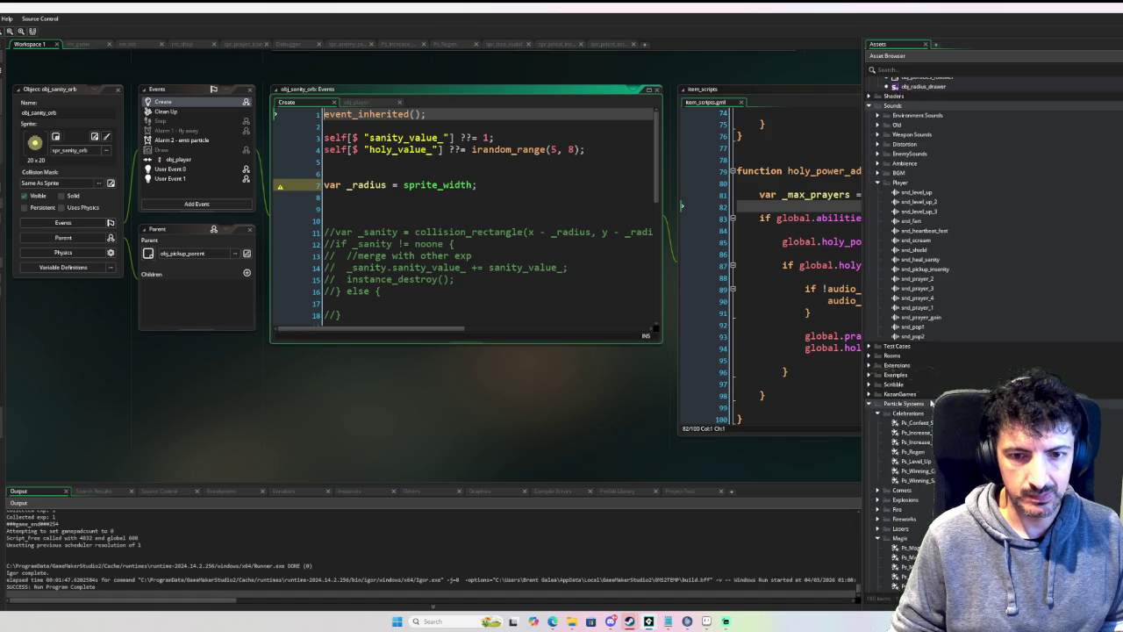
pyautogui.scroll(3, 200, 379)
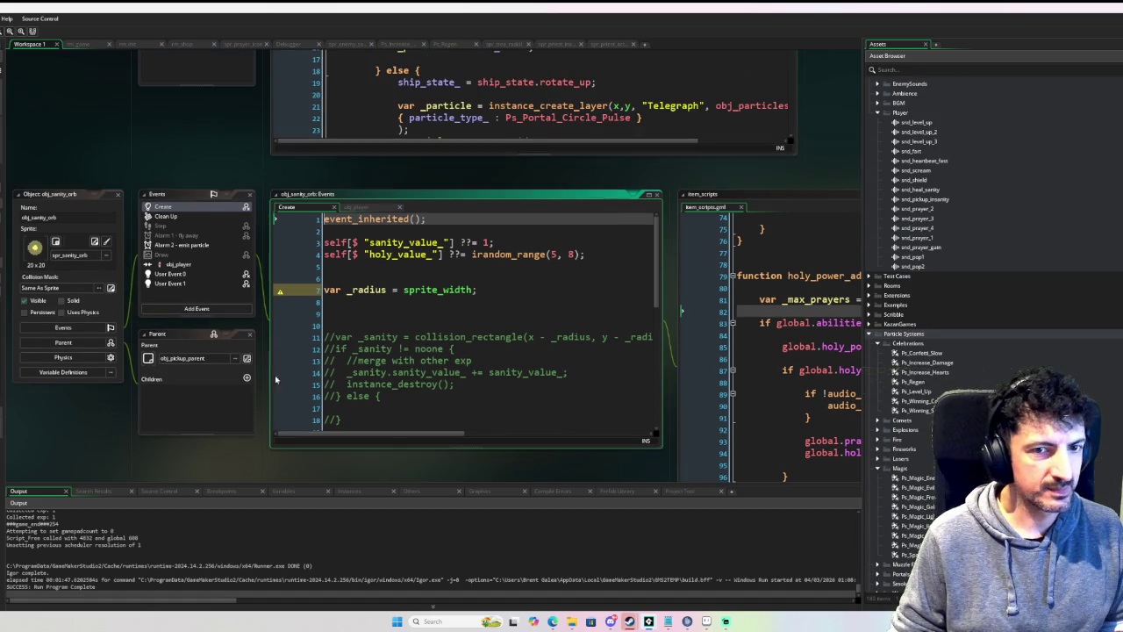
pyautogui.scroll(3, 688, 297)
pyautogui.scroll(6, 835, 210)
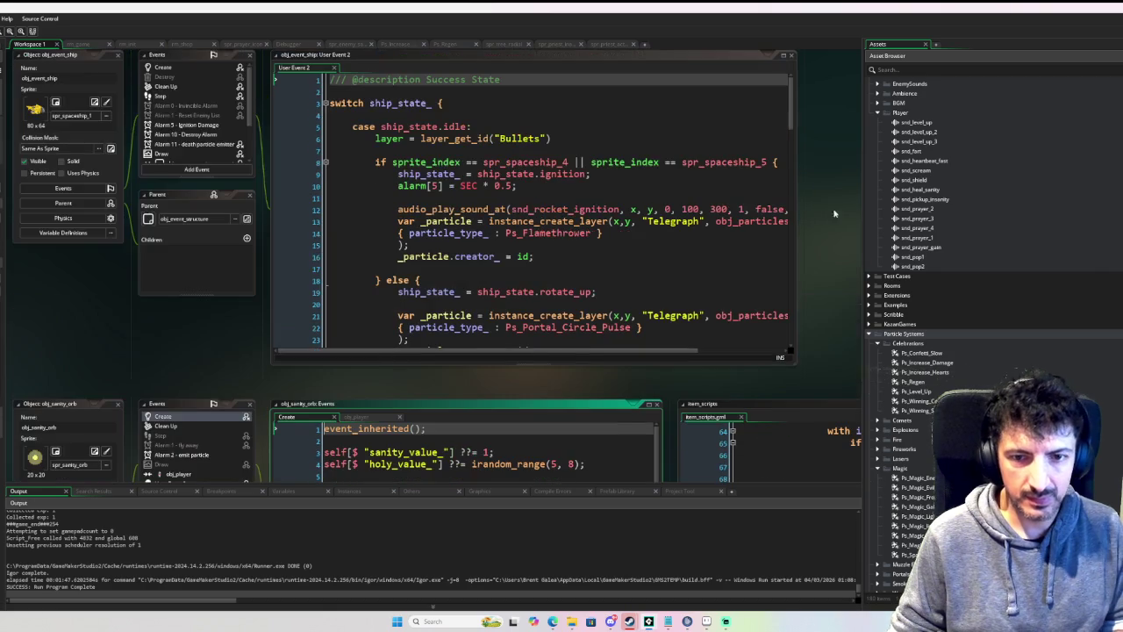
pyautogui.hotkey('ctrl', 'shift', 'f')
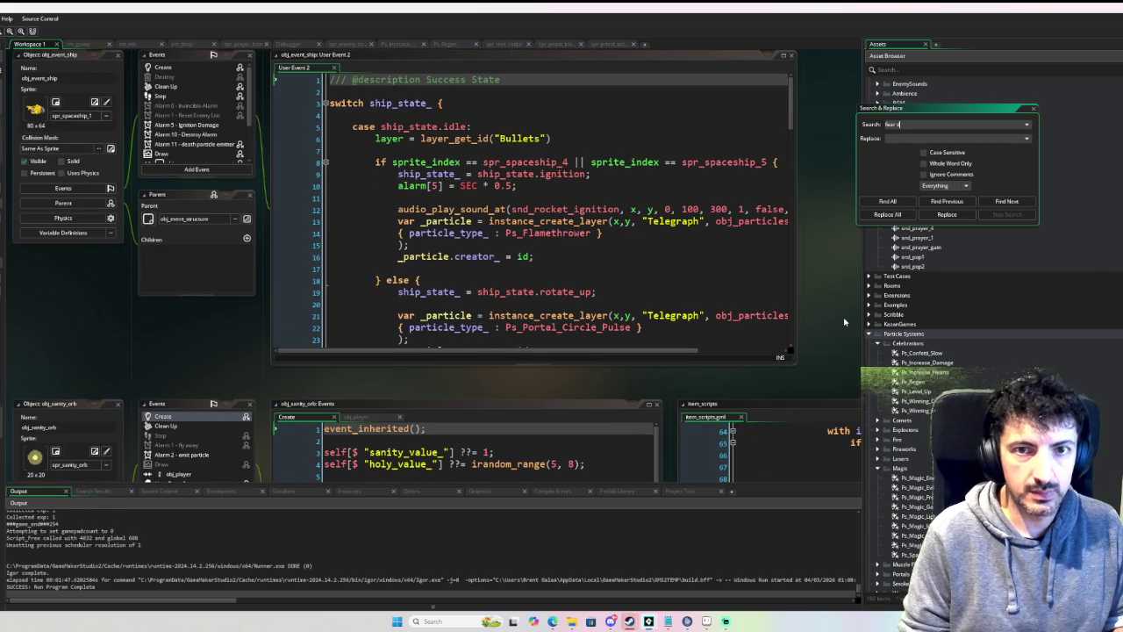
# Step: Search the project and jump to the 'Fear does not exist!' line in prayer_scripts
pyautogui.press('Return')
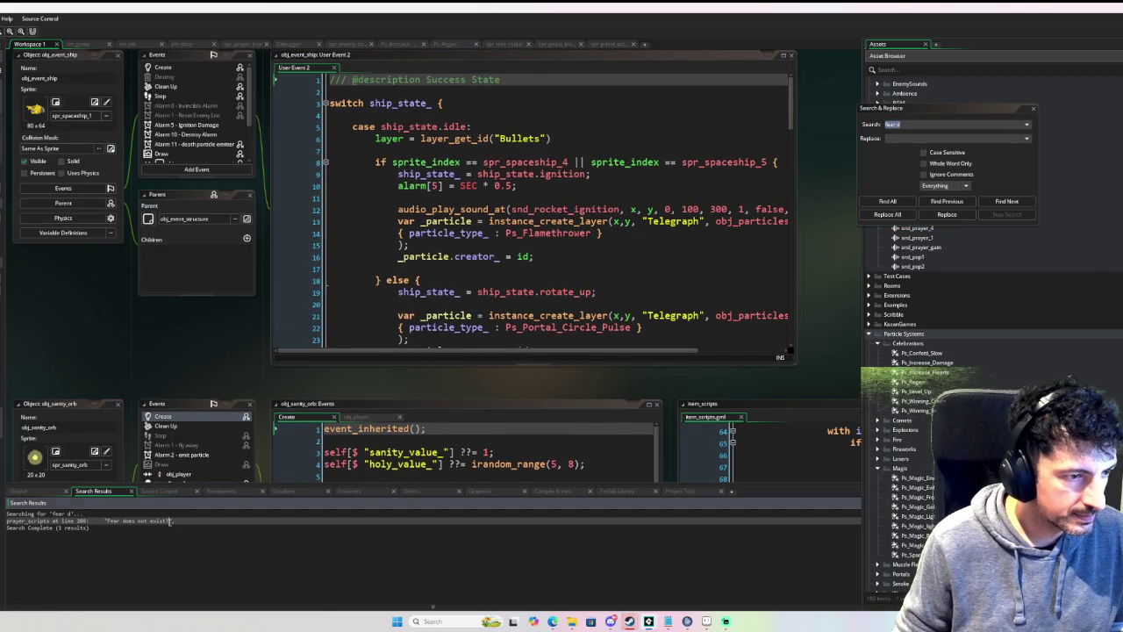
pyautogui.doubleClick(171, 521)
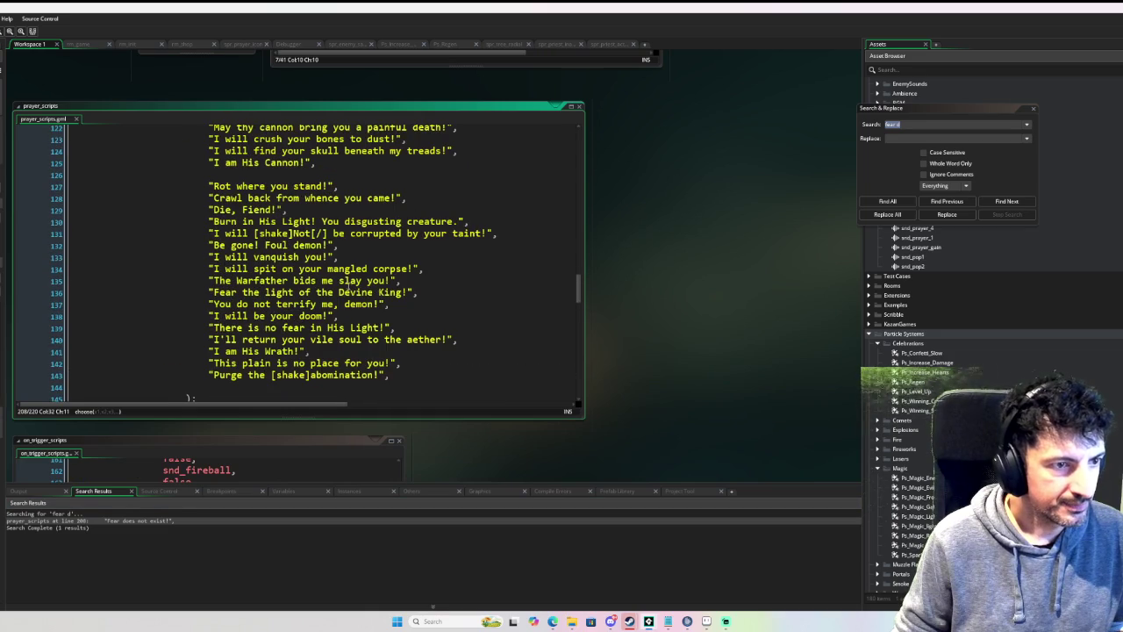
pyautogui.scroll(-8, 392, 293)
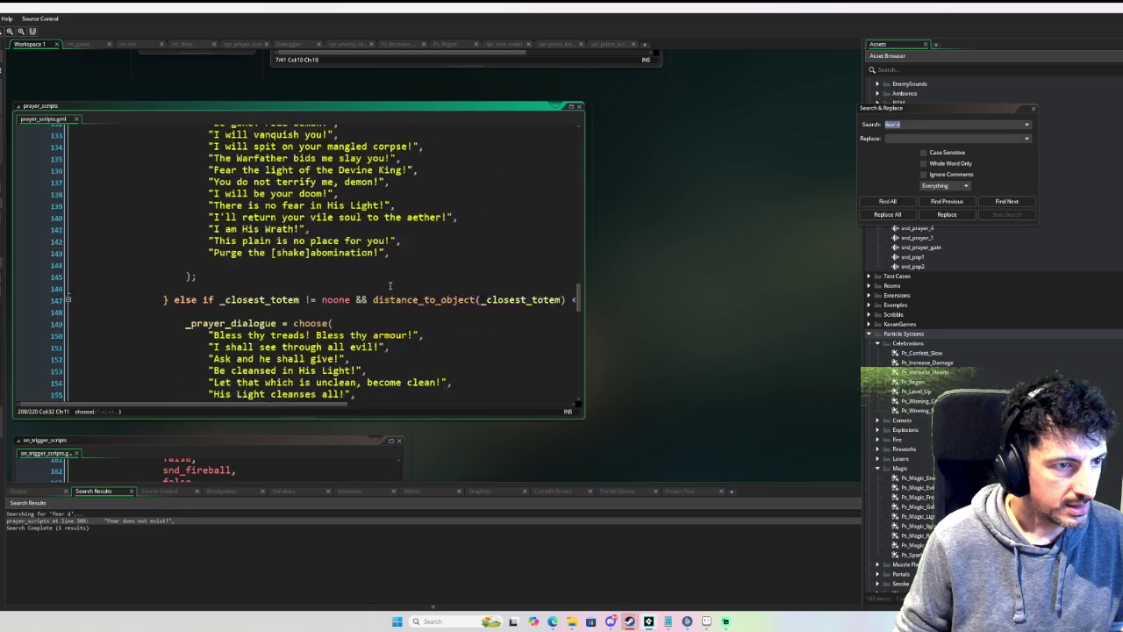
pyautogui.scroll(-2, 392, 292)
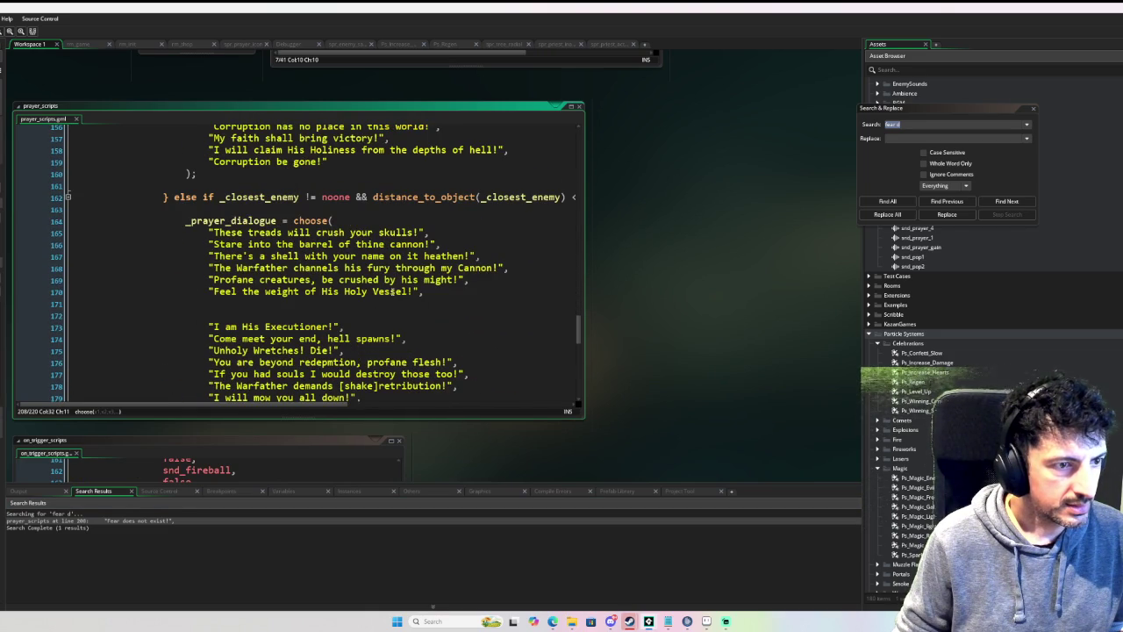
pyautogui.scroll(3, 392, 292)
pyautogui.scroll(5, 391, 294)
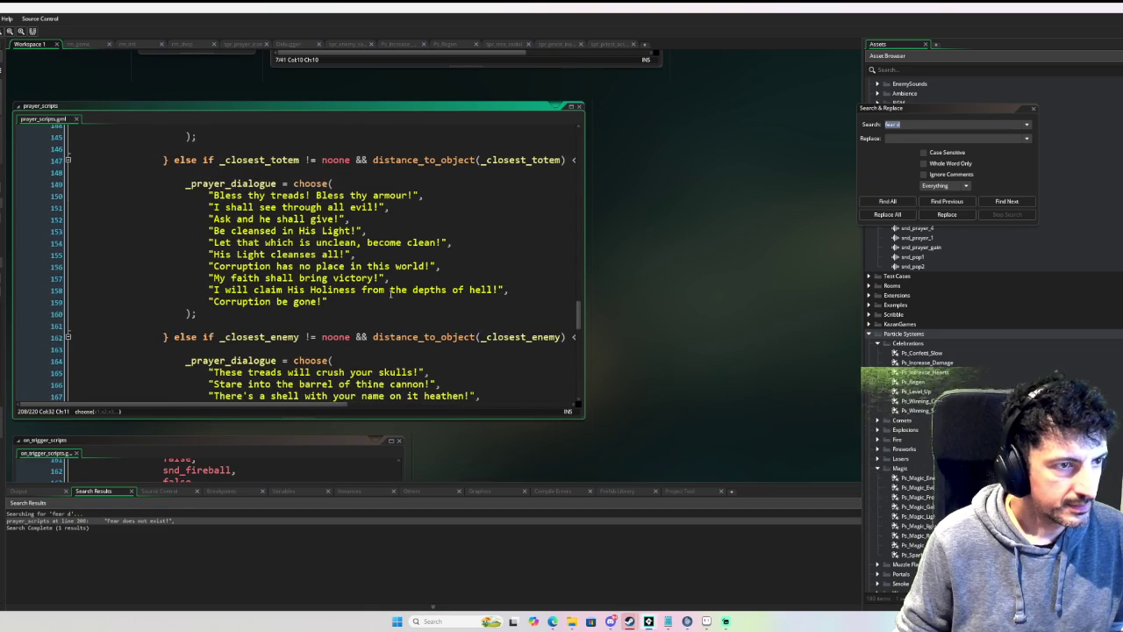
pyautogui.scroll(2, 352, 239)
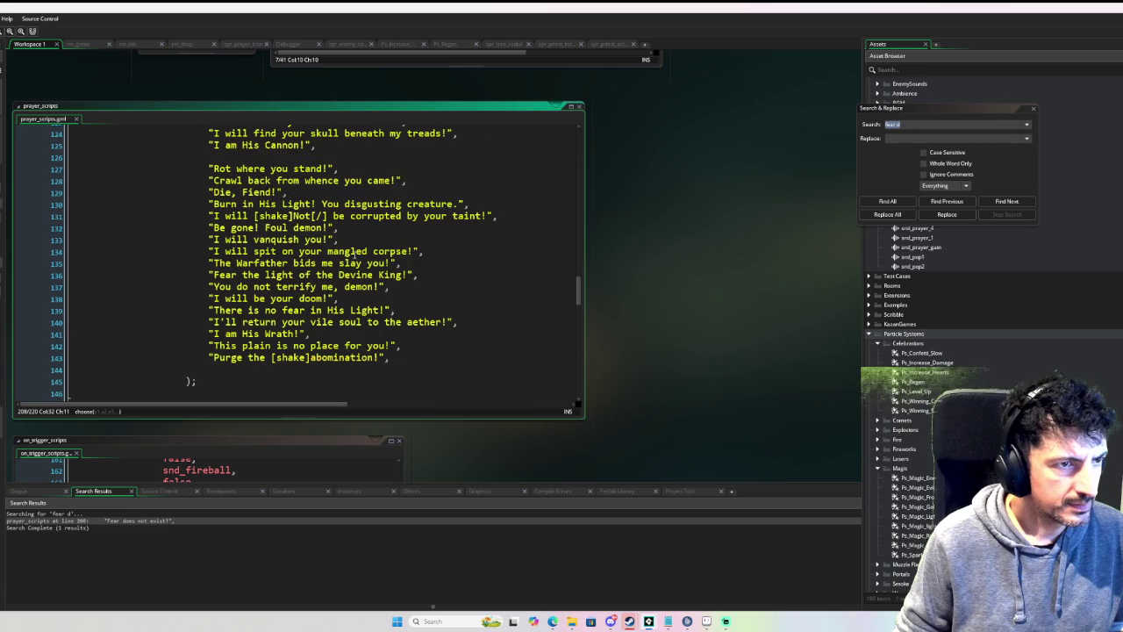
pyautogui.scroll(2, 357, 265)
pyautogui.scroll(-15, 357, 267)
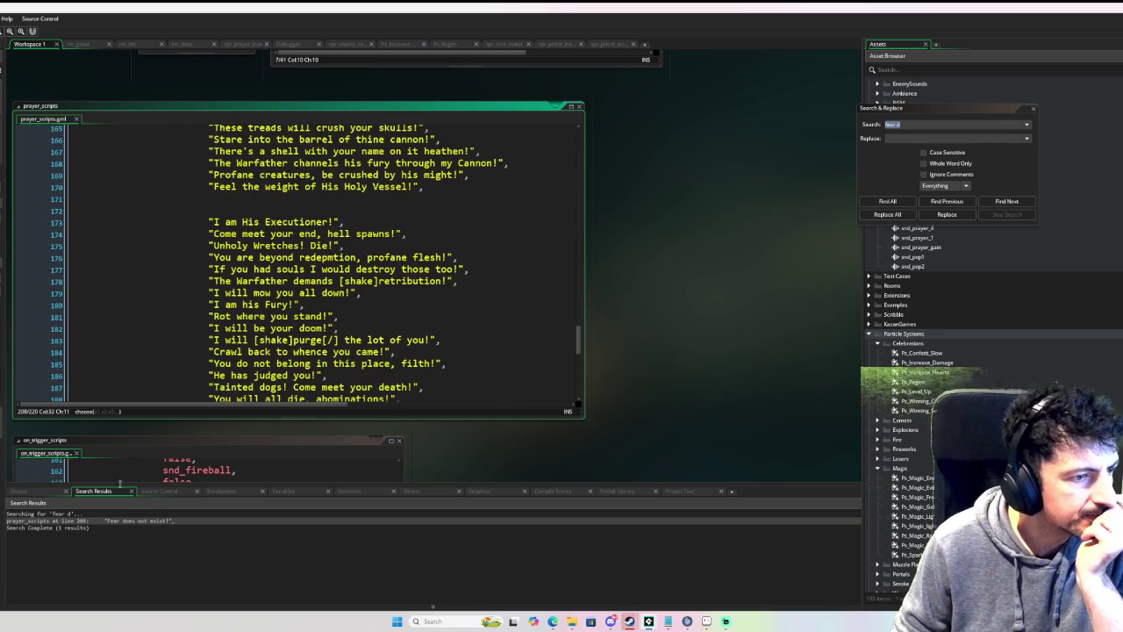
pyautogui.scroll(-10, 358, 235)
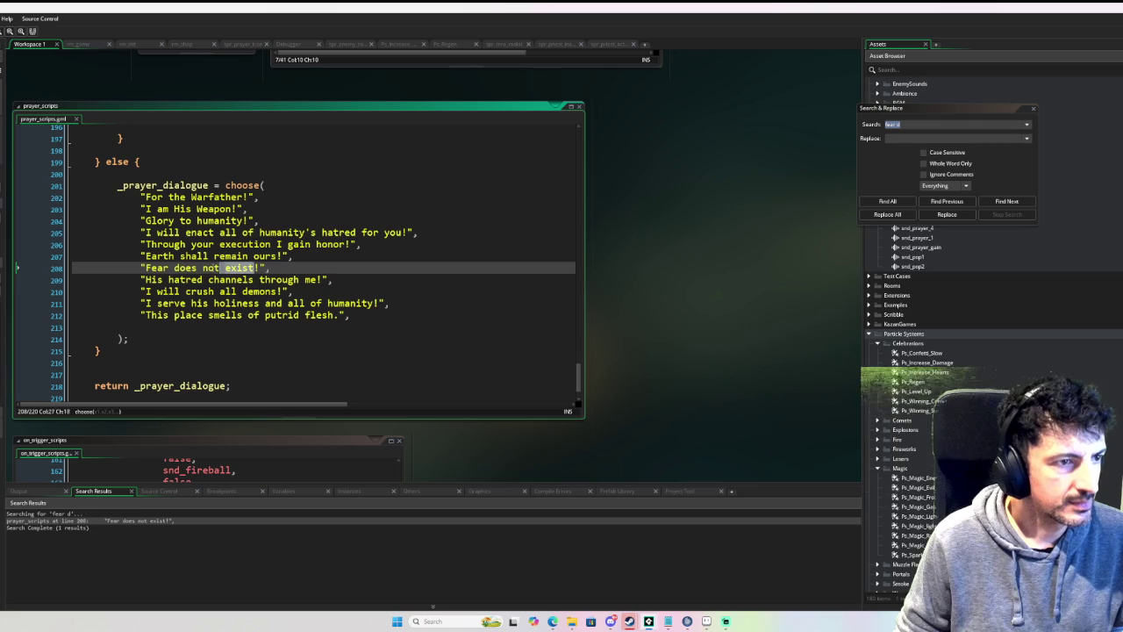
# Step: Change line 208's text to 'I know no fear!' and close the prayer_scripts editor
pyautogui.moveTo(225, 268); pyautogui.dragTo(148, 269)
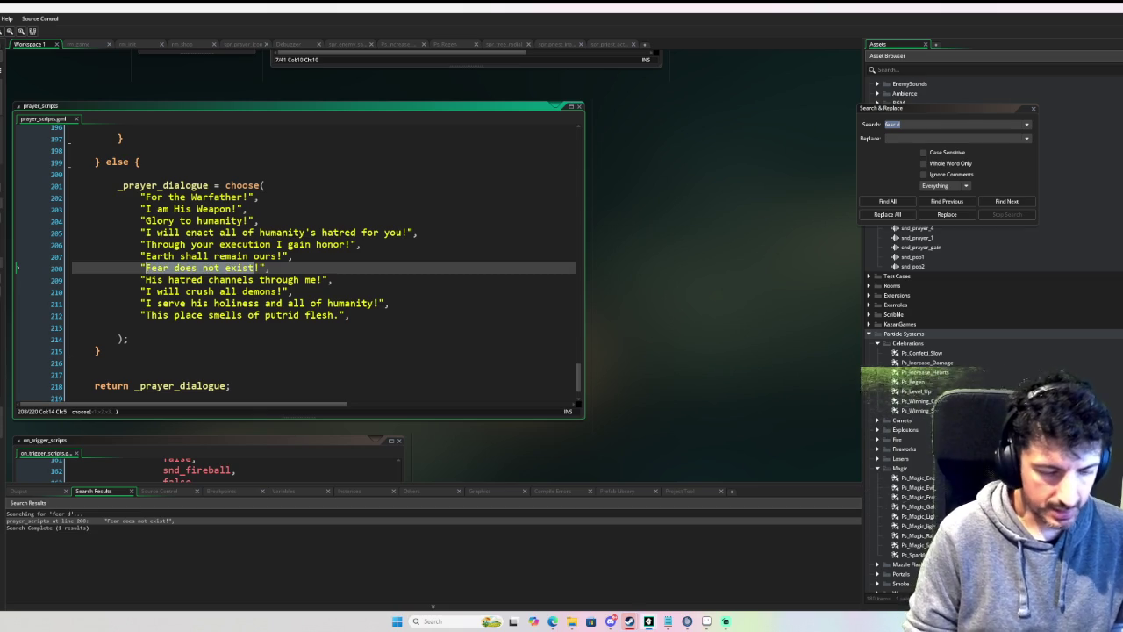
pyautogui.write('I know no fear')
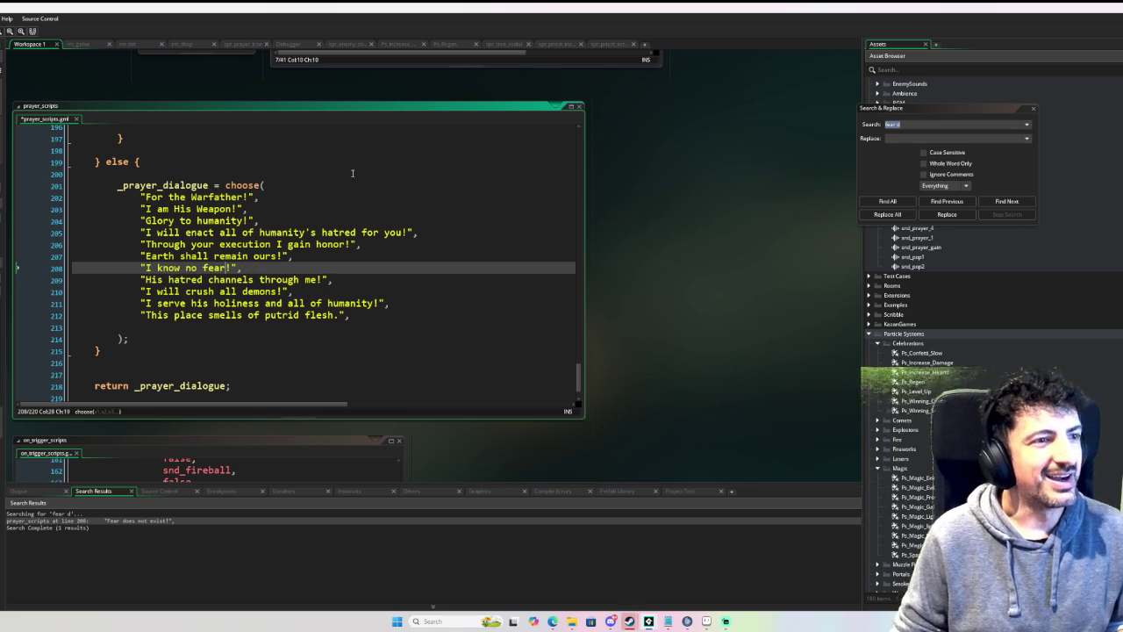
pyautogui.click(640, 147)
pyautogui.rightClick(671, 193)
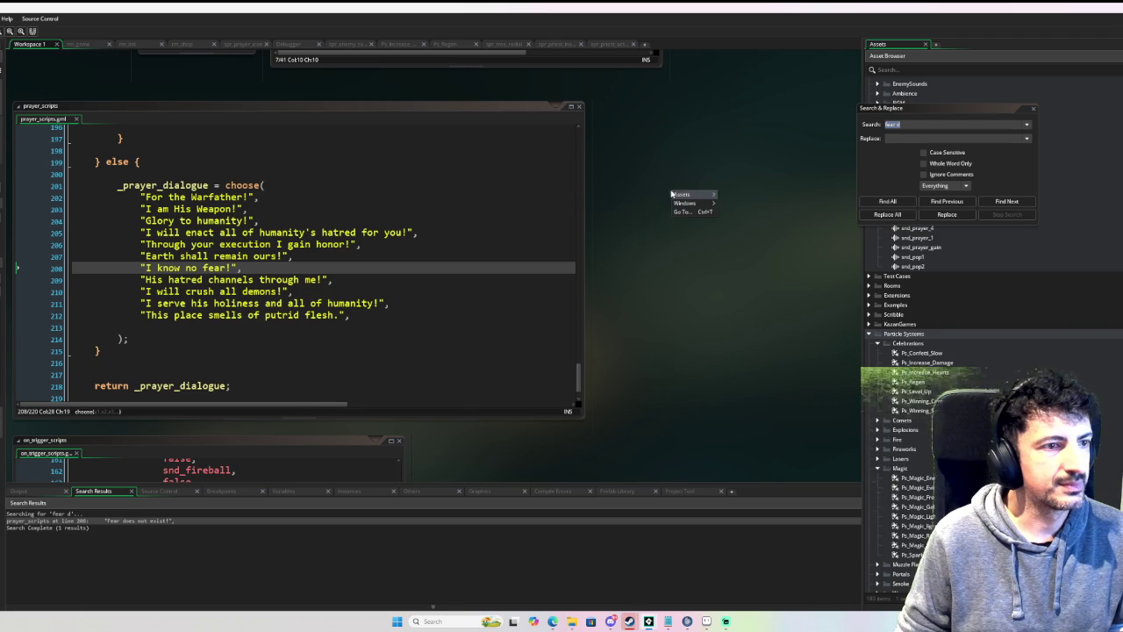
pyautogui.click(451, 209)
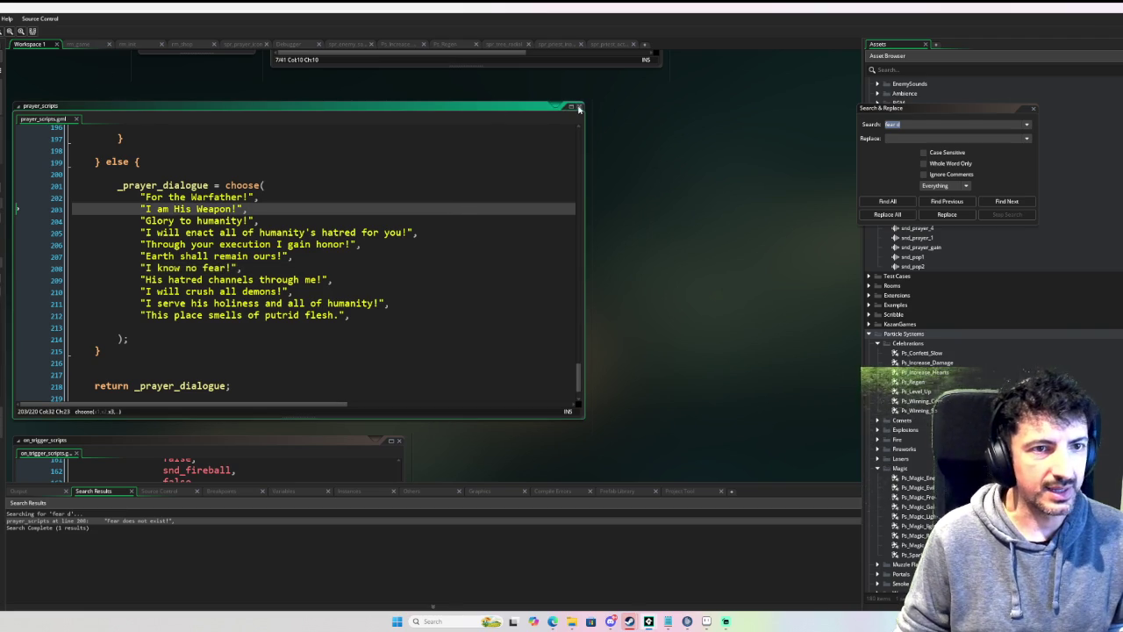
pyautogui.click(578, 109)
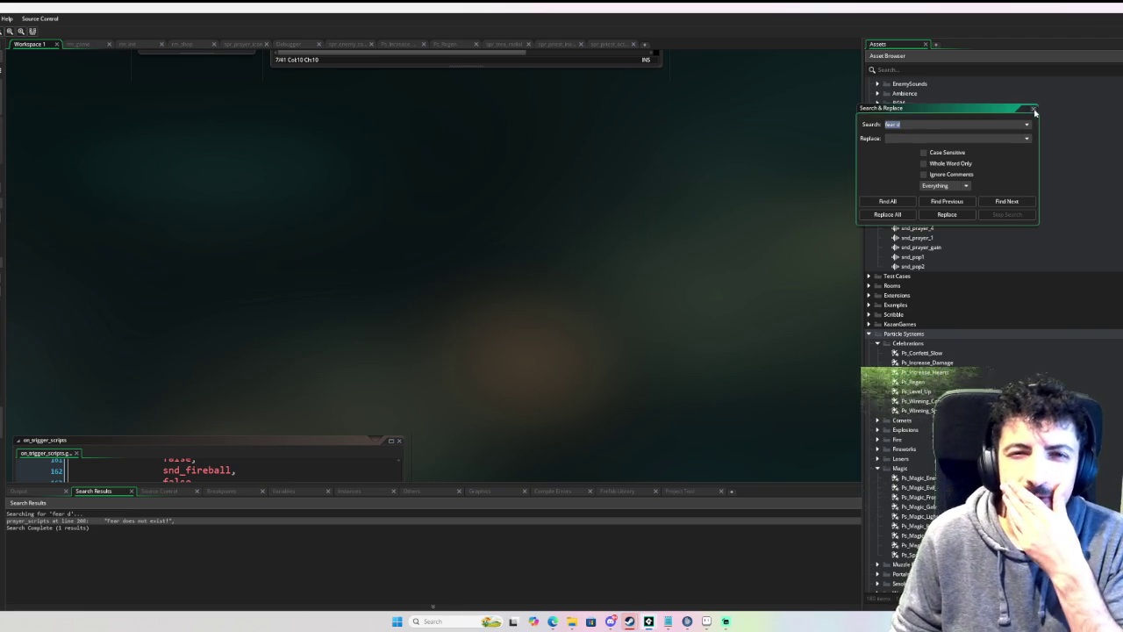
# Step: Close Search & Replace and move the Notepad notes window to the screen centre
pyautogui.click(1033, 109)
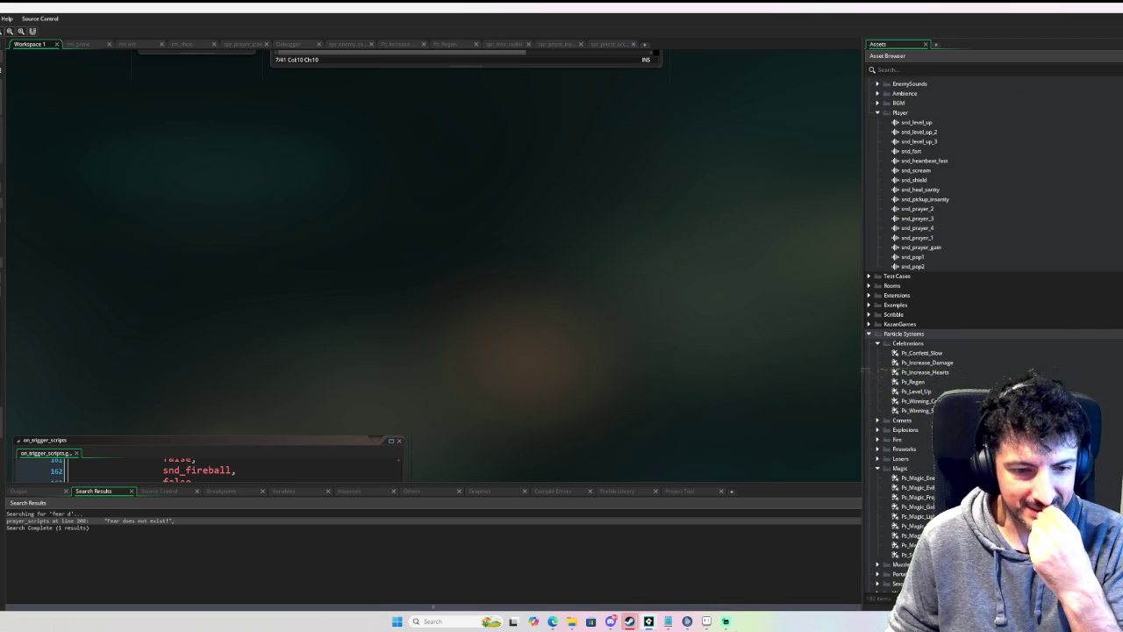
pyautogui.moveTo(668, 620)
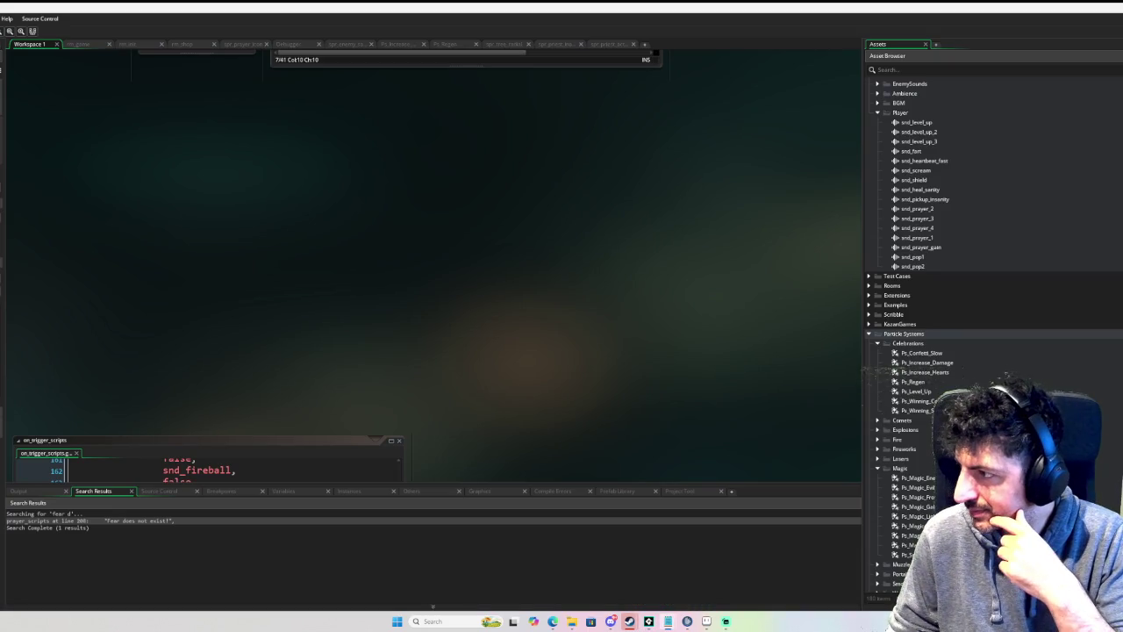
pyautogui.moveTo(1122, 205)
pyautogui.mouseDown()
pyautogui.moveTo(783, 210)
pyautogui.moveTo(358, 172)
pyautogui.moveTo(433, 159)
pyautogui.moveTo(435, 175)
pyautogui.mouseUp()
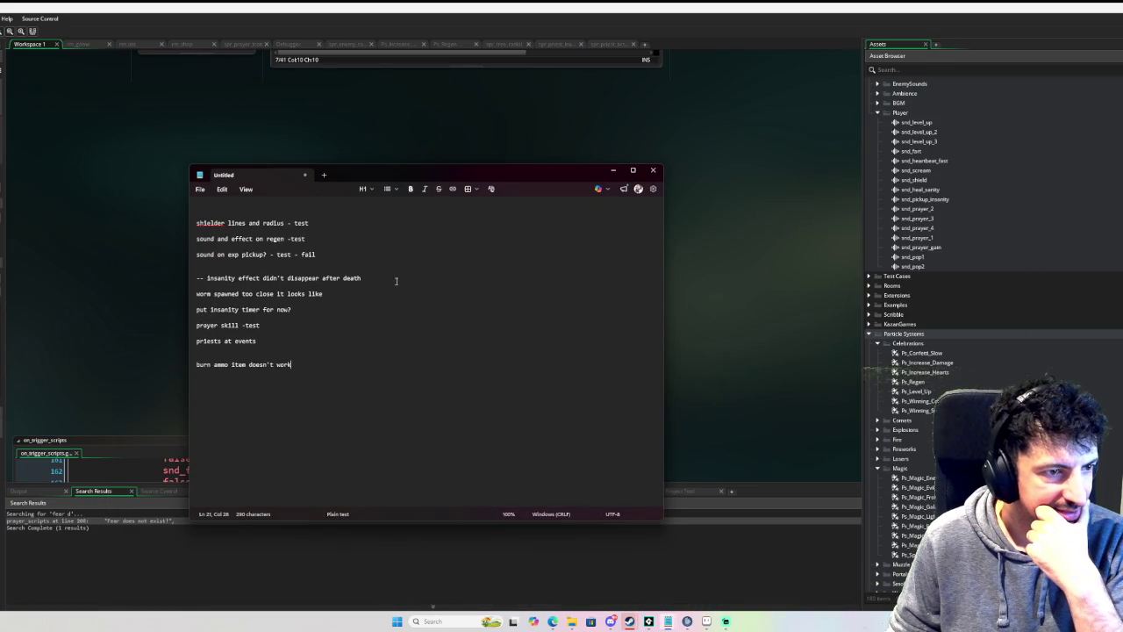
# Step: Delete the worm spawning, prayer skill, priests at events, exp pickup sound and shielder notes, then minimize
pyautogui.tripleClick(366, 295)
pyautogui.press('BackSpace')
pyautogui.press('BackSpace')
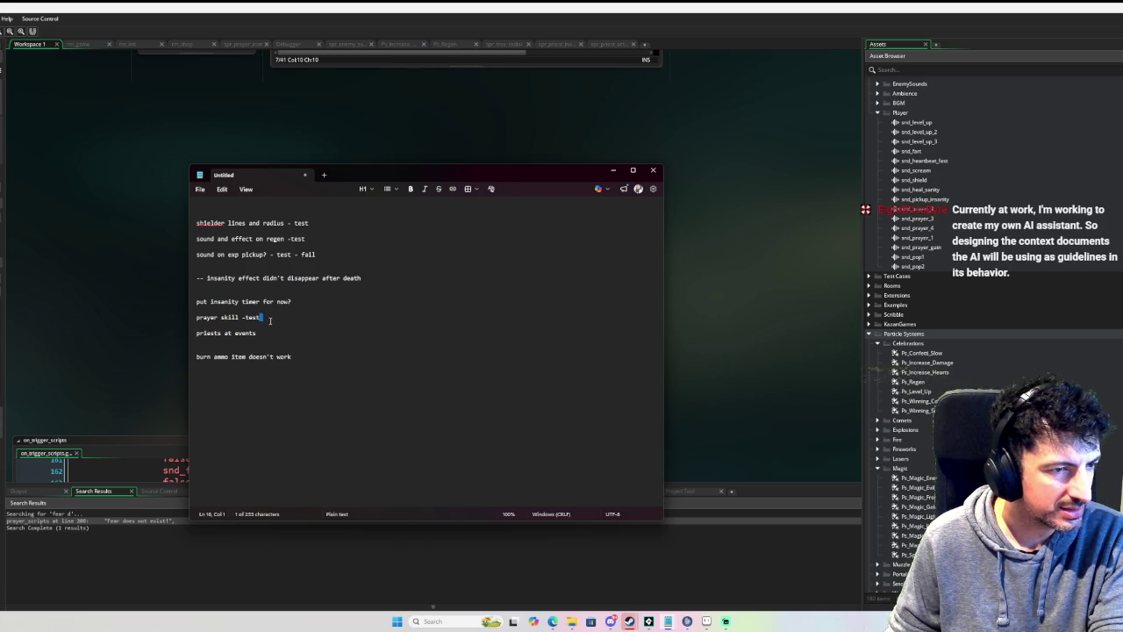
pyautogui.moveTo(275, 321); pyautogui.dragTo(195, 318)
pyautogui.press('BackSpace')
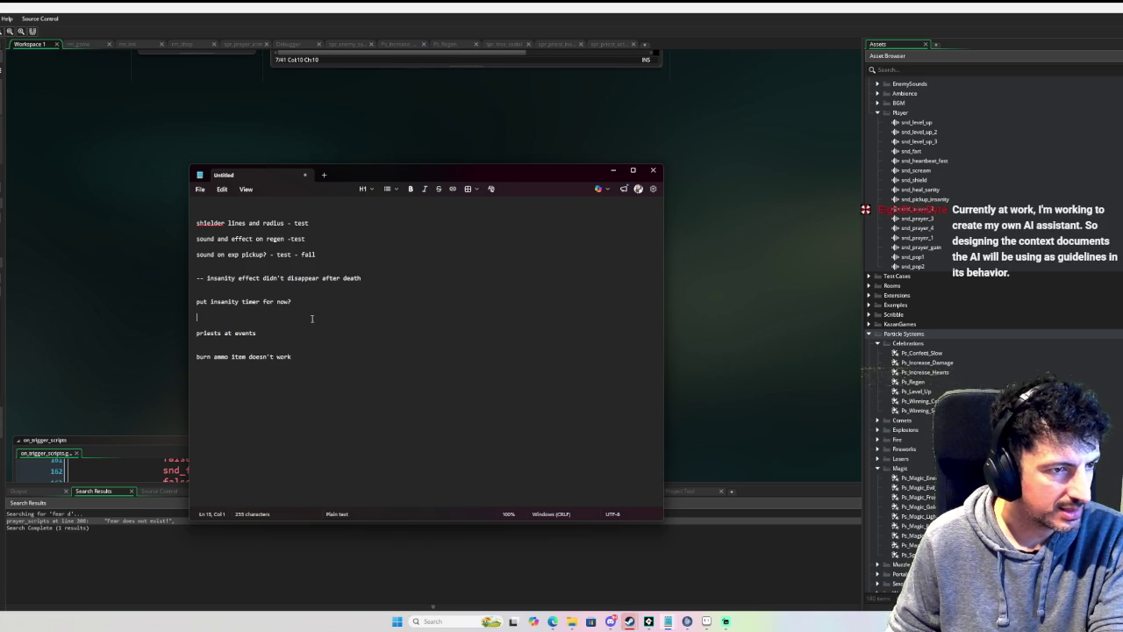
pyautogui.moveTo(274, 325); pyautogui.dragTo(195, 324)
pyautogui.press('BackSpace')
pyautogui.press('BackSpace')
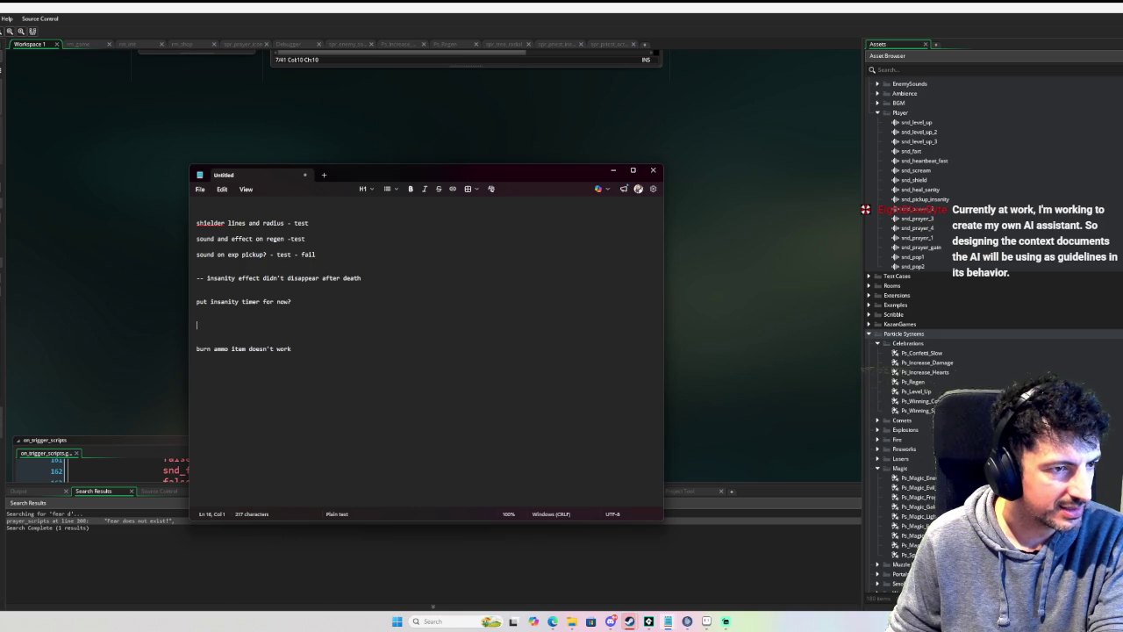
pyautogui.moveTo(333, 253); pyautogui.dragTo(195, 254)
pyautogui.press('BackSpace')
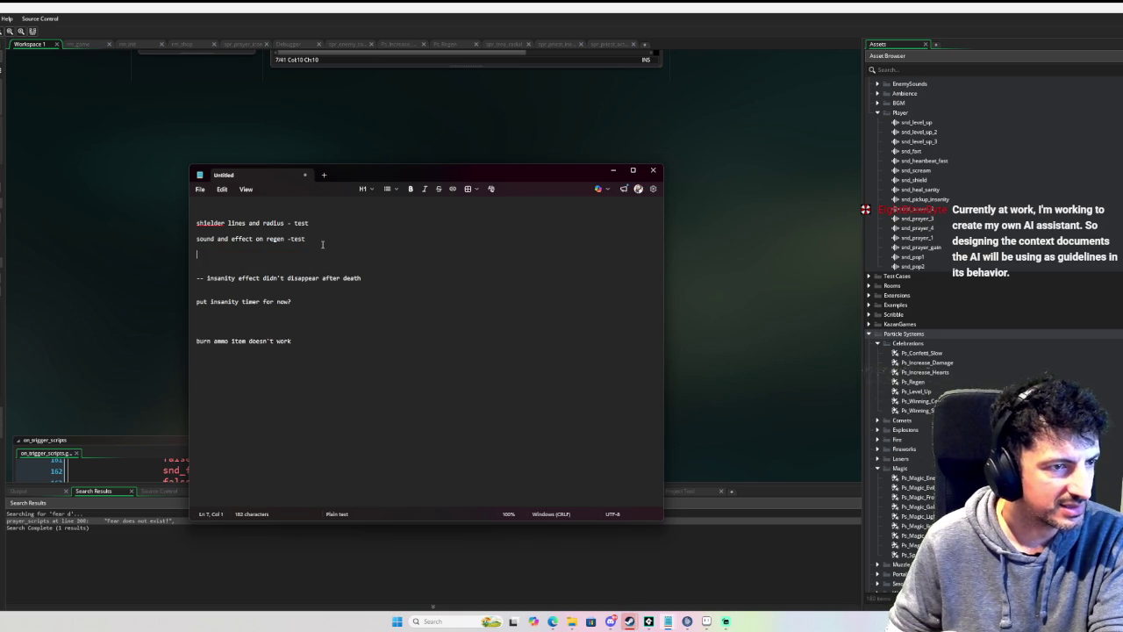
pyautogui.moveTo(318, 223); pyautogui.dragTo(320, 205)
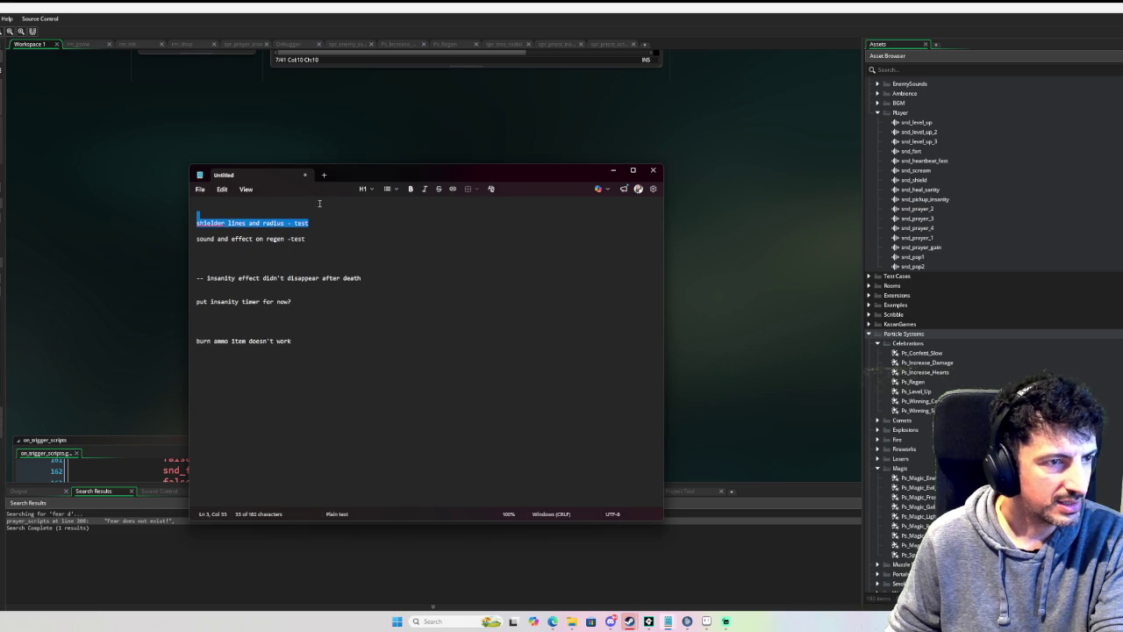
pyautogui.press('BackSpace')
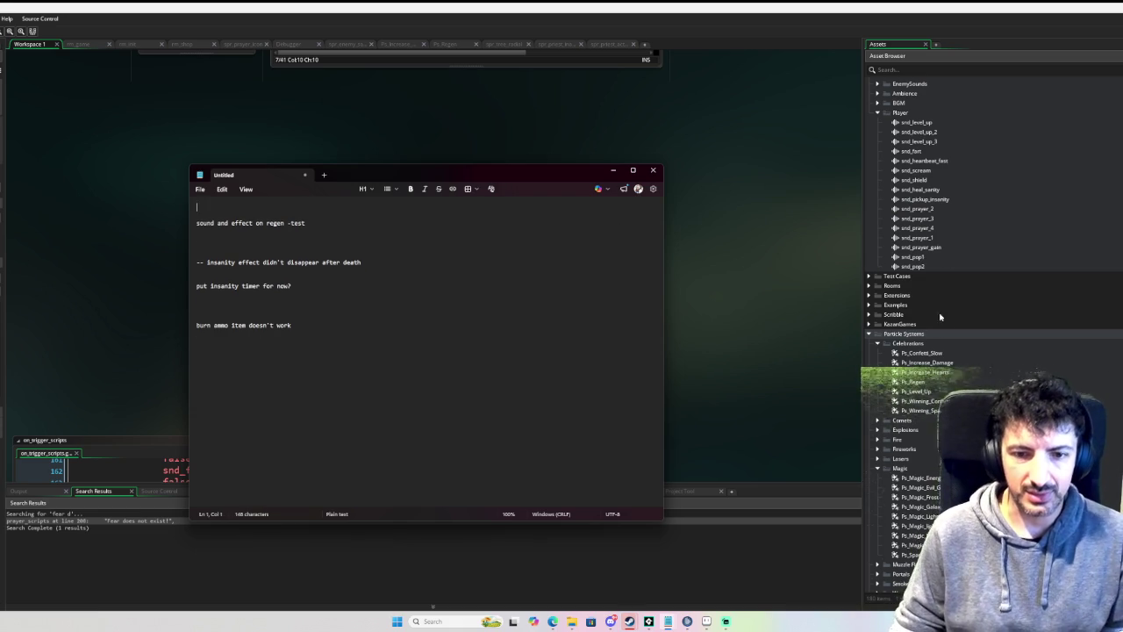
pyautogui.scroll(-5, 940, 317)
pyautogui.click(611, 171)
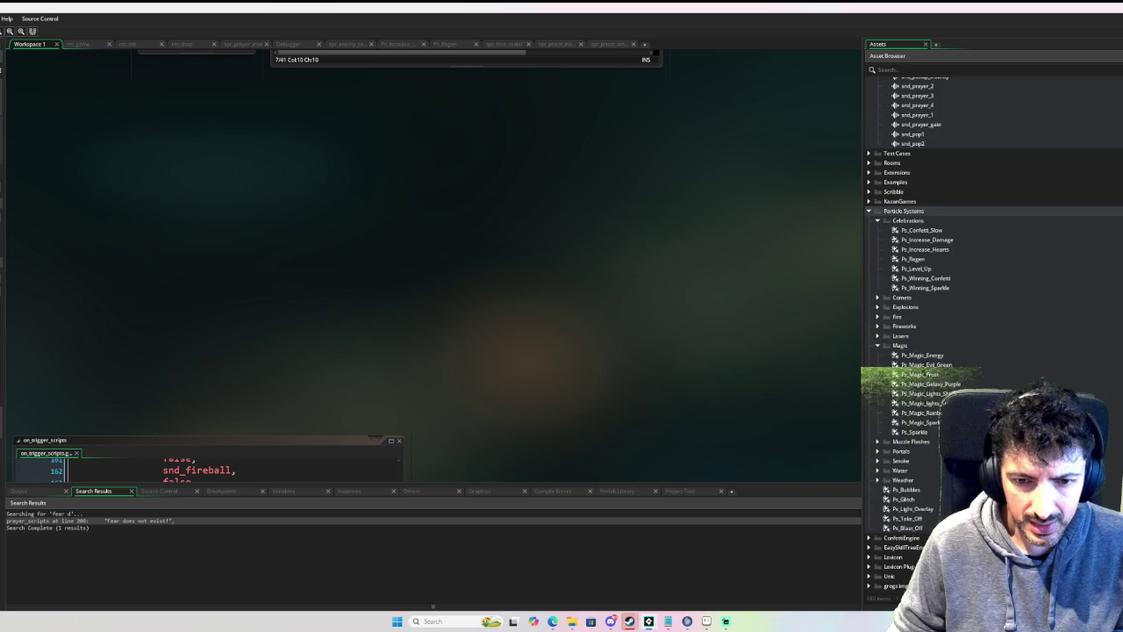
pyautogui.scroll(4, 992, 334)
pyautogui.scroll(-3, 991, 333)
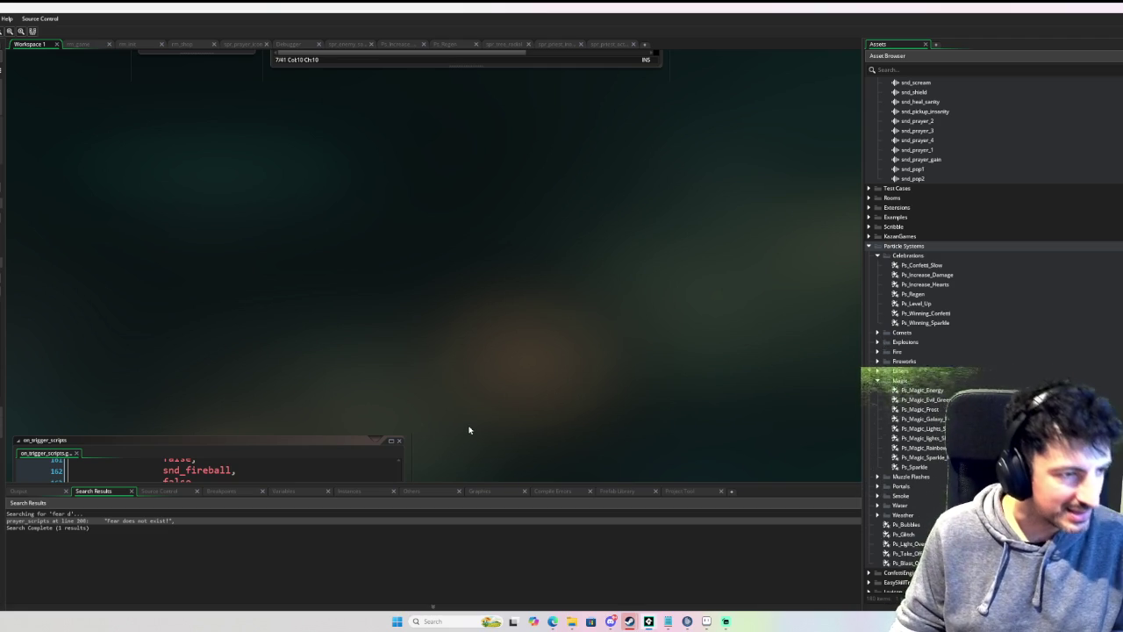
pyautogui.rightClick(644, 259)
# Step: Shrink the on_trigger_scripts editor and collapse the change_states window
pyautogui.click(518, 314)
pyautogui.scroll(5, 529, 275)
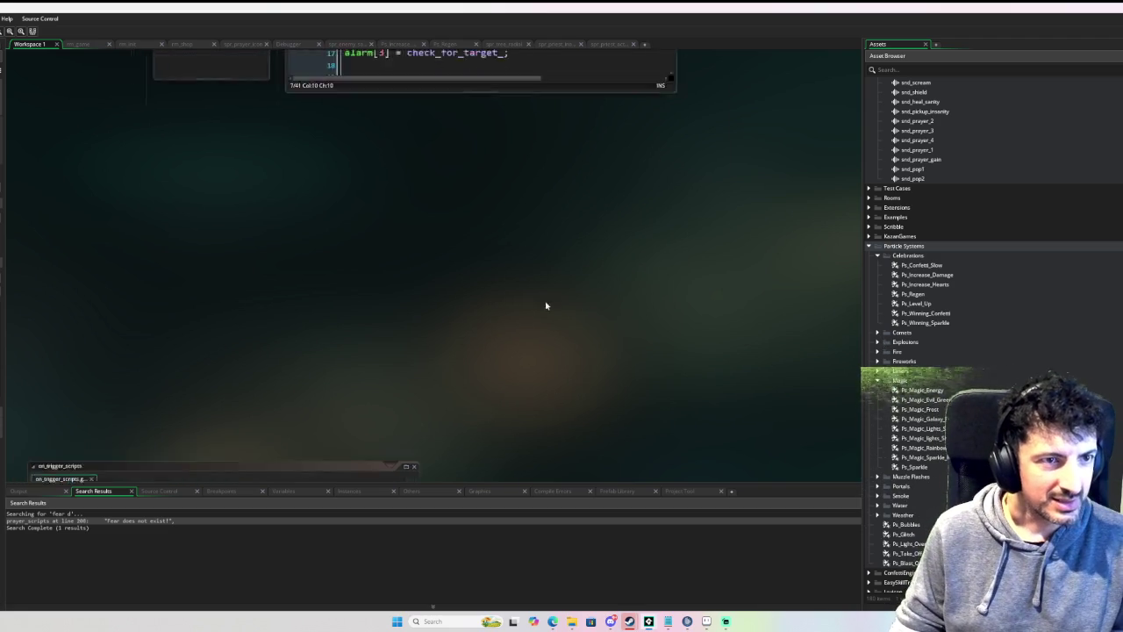
pyautogui.scroll(-10, 425, 387)
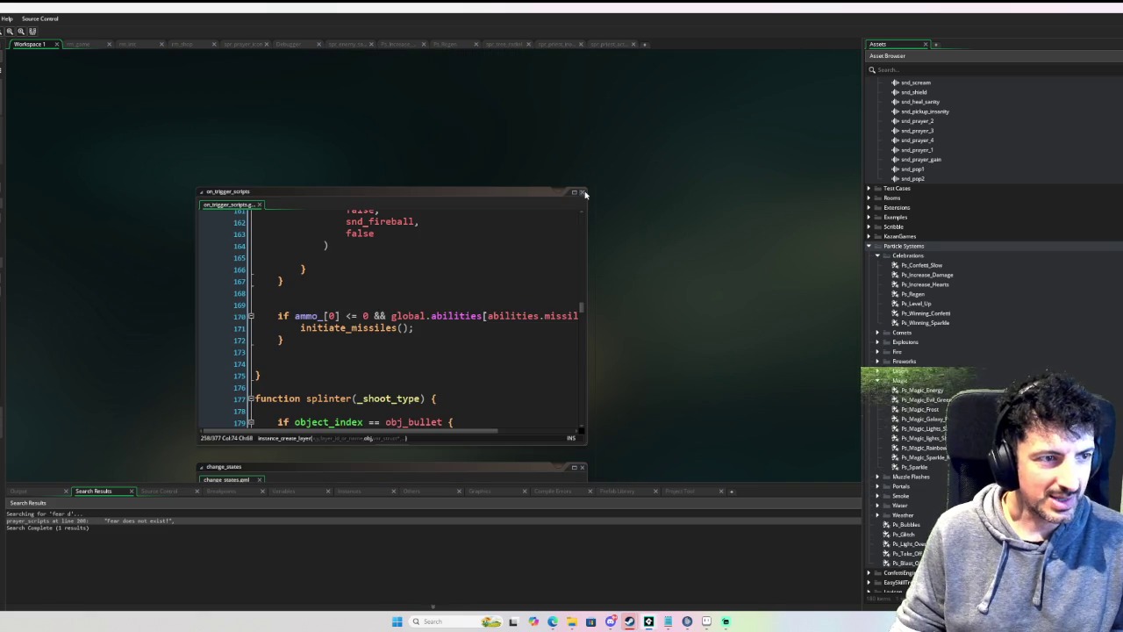
pyautogui.scroll(-3, 646, 246)
pyautogui.scroll(2, 625, 252)
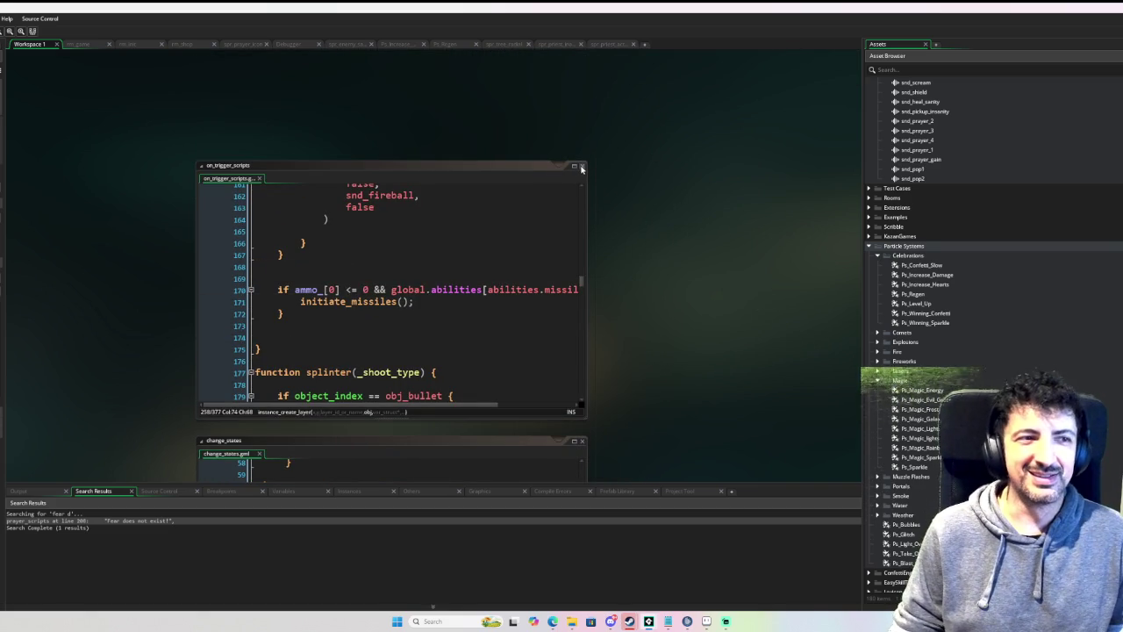
pyautogui.moveTo(585, 412); pyautogui.dragTo(588, 234)
pyautogui.scroll(-3, 606, 316)
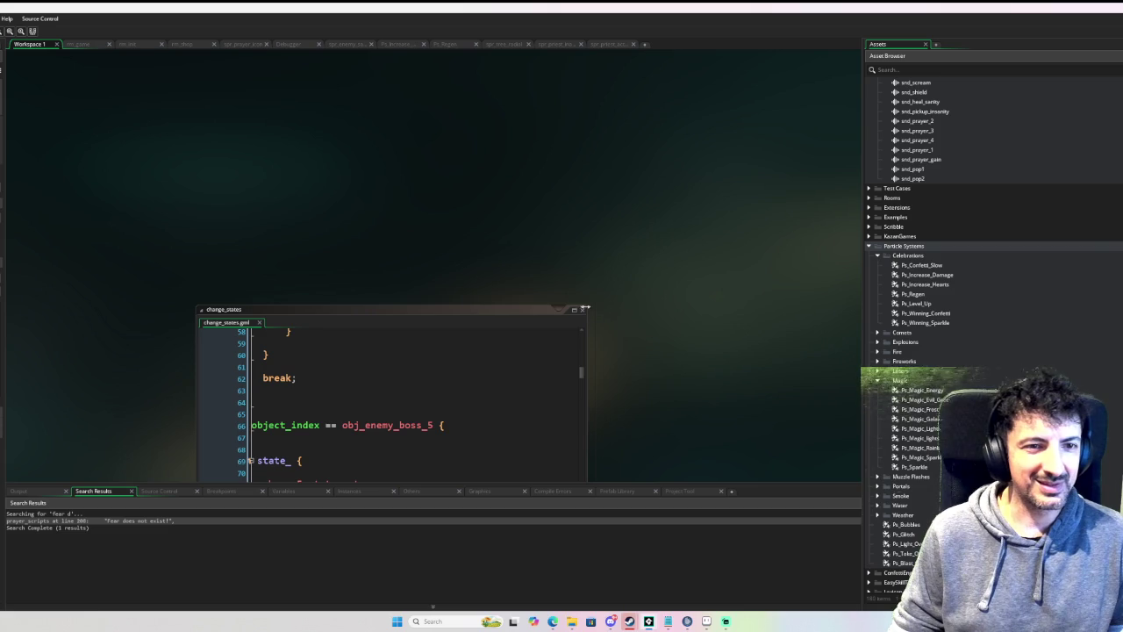
pyautogui.doubleClick(577, 308)
pyautogui.scroll(-5, 642, 305)
pyautogui.scroll(-3, 641, 305)
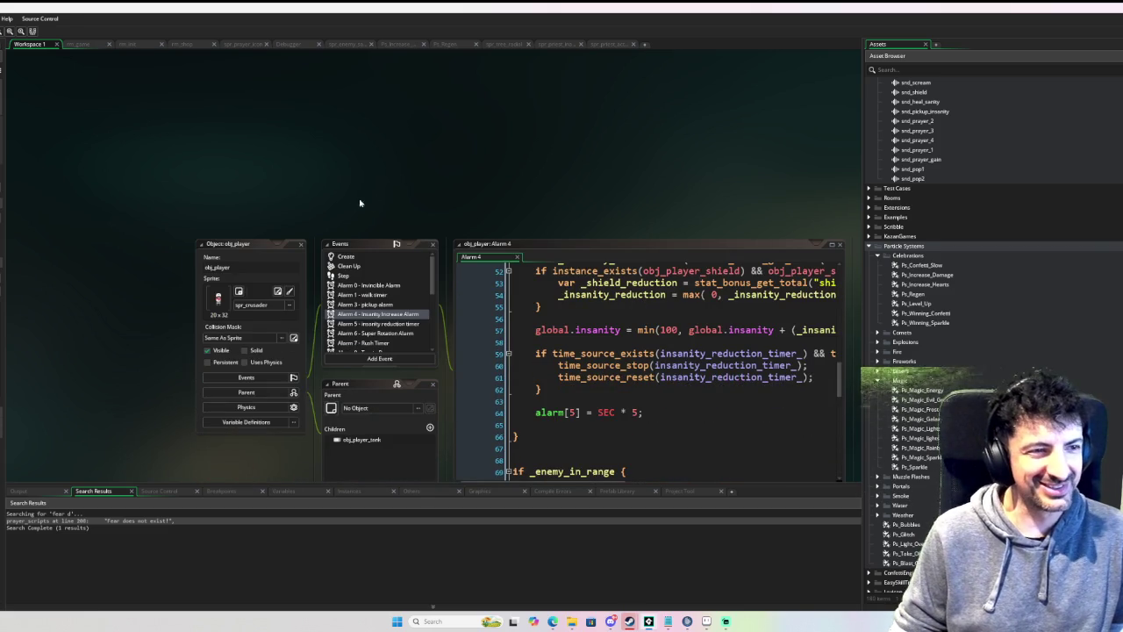
pyautogui.scroll(-2, 309, 223)
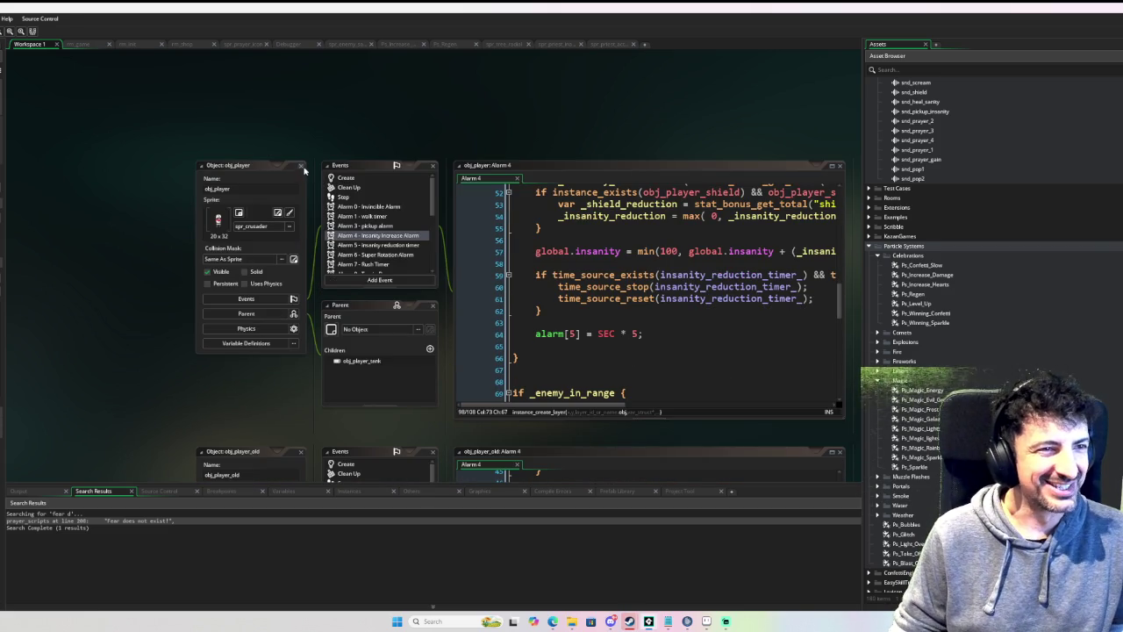
pyautogui.scroll(-5, 309, 221)
pyautogui.scroll(-8, 307, 281)
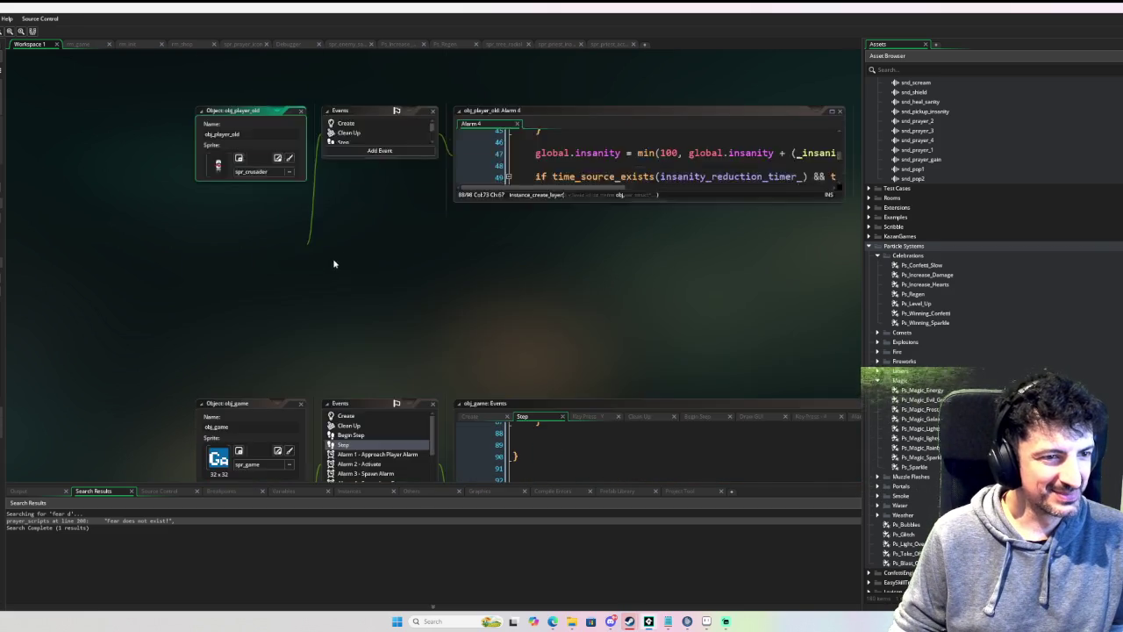
pyautogui.scroll(-5, 303, 252)
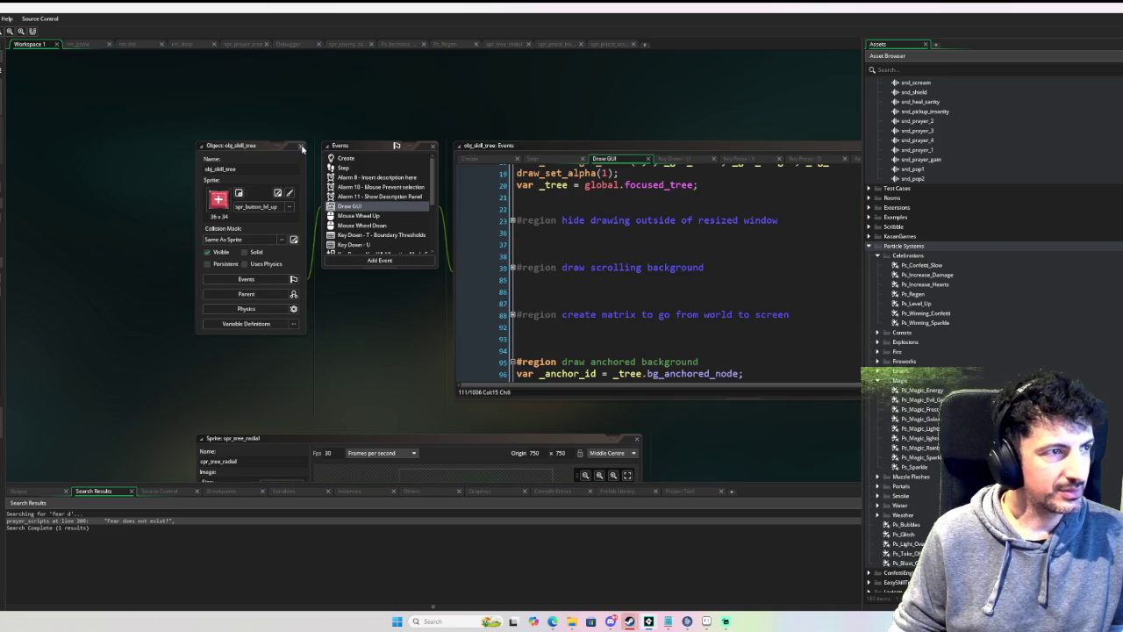
# Step: Close the obj_skill_tree windows and the tank_large_tree code editor
pyautogui.click(301, 146)
pyautogui.rightClick(273, 171)
pyautogui.moveTo(301, 181)
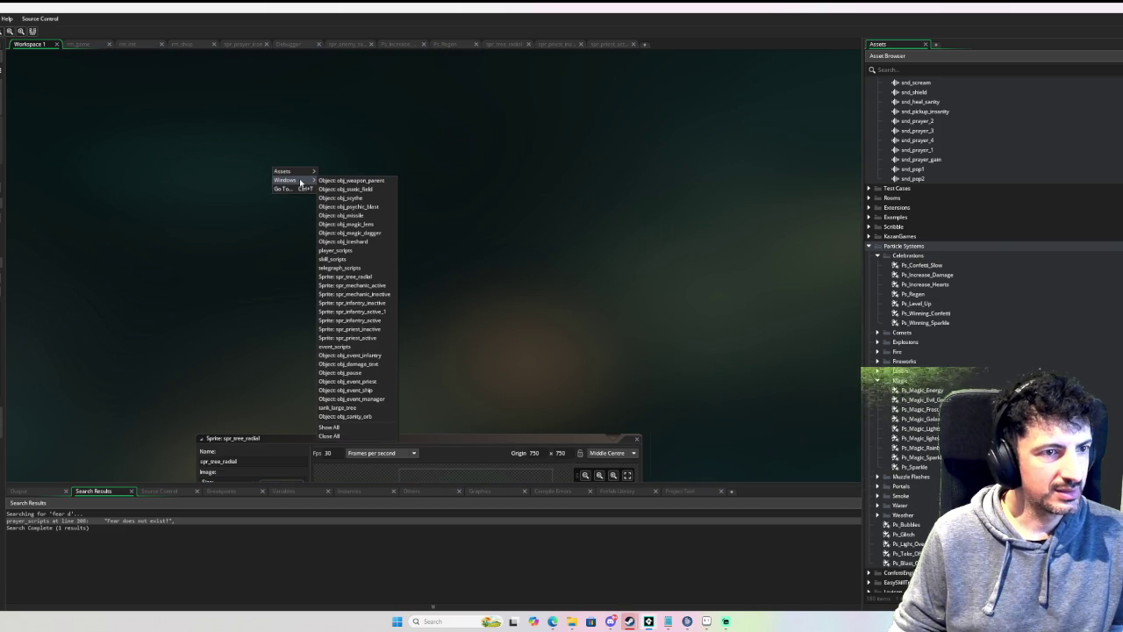
pyautogui.click(345, 276)
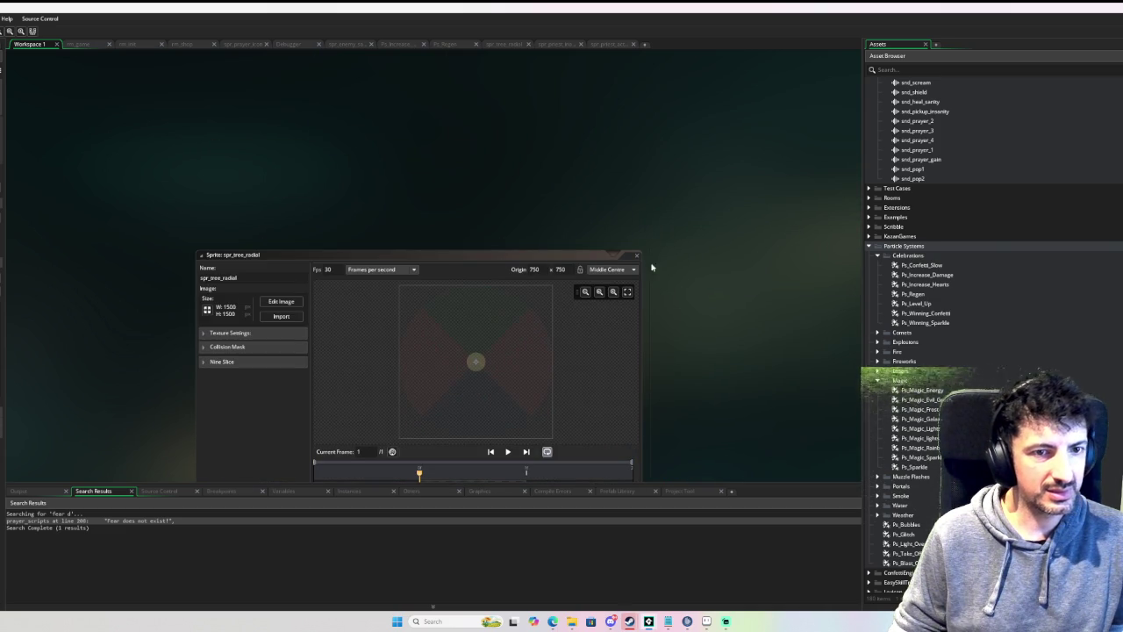
pyautogui.scroll(-5, 656, 278)
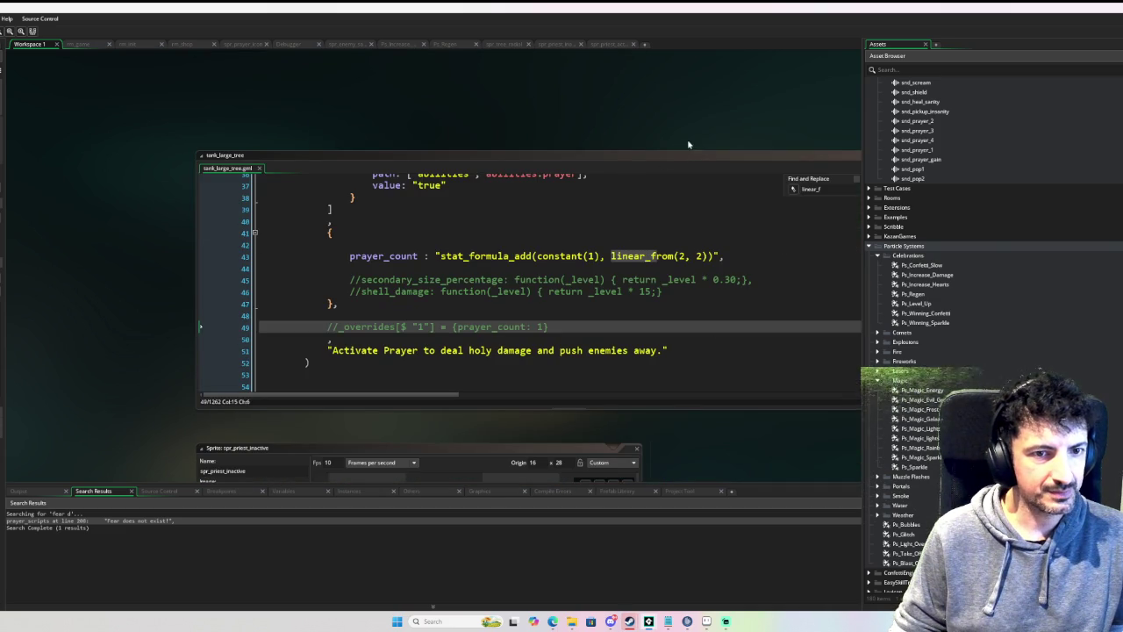
pyautogui.hscroll(4, 527, 123)
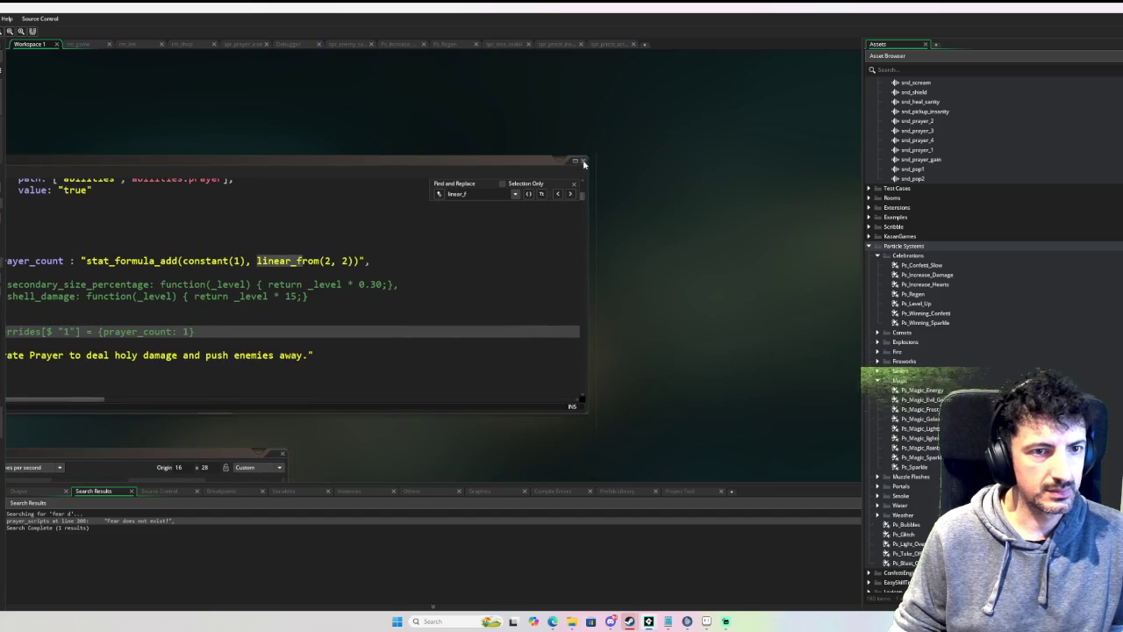
pyautogui.click(583, 164)
pyautogui.scroll(-2, 577, 175)
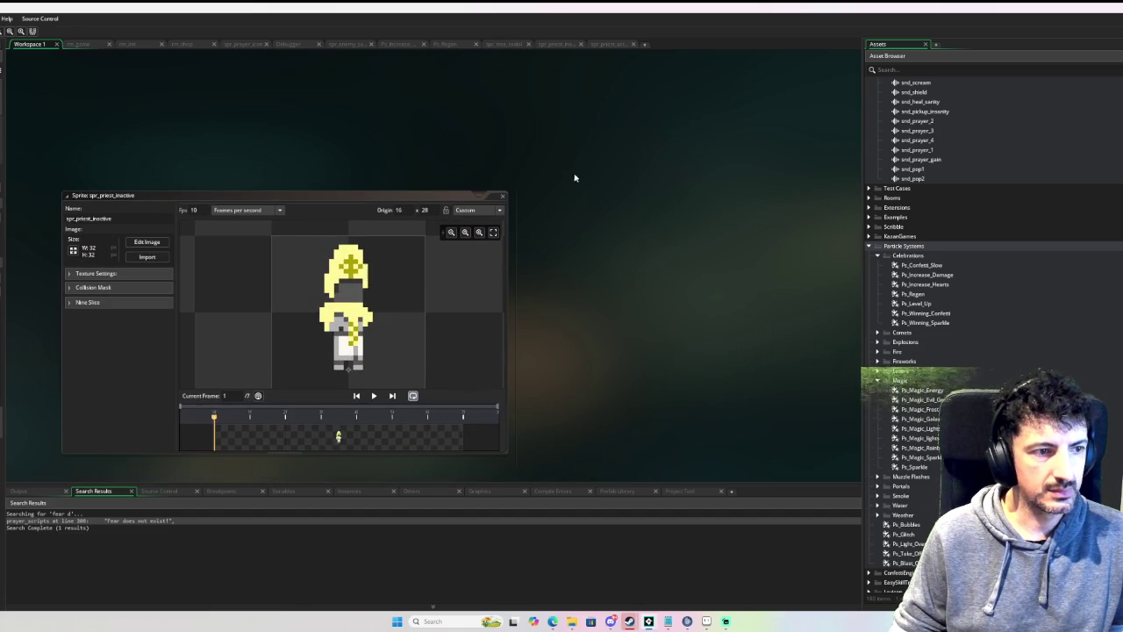
# Step: Close the active and inactive sprite editors for the priest, infantry and mechanic units
pyautogui.click(502, 196)
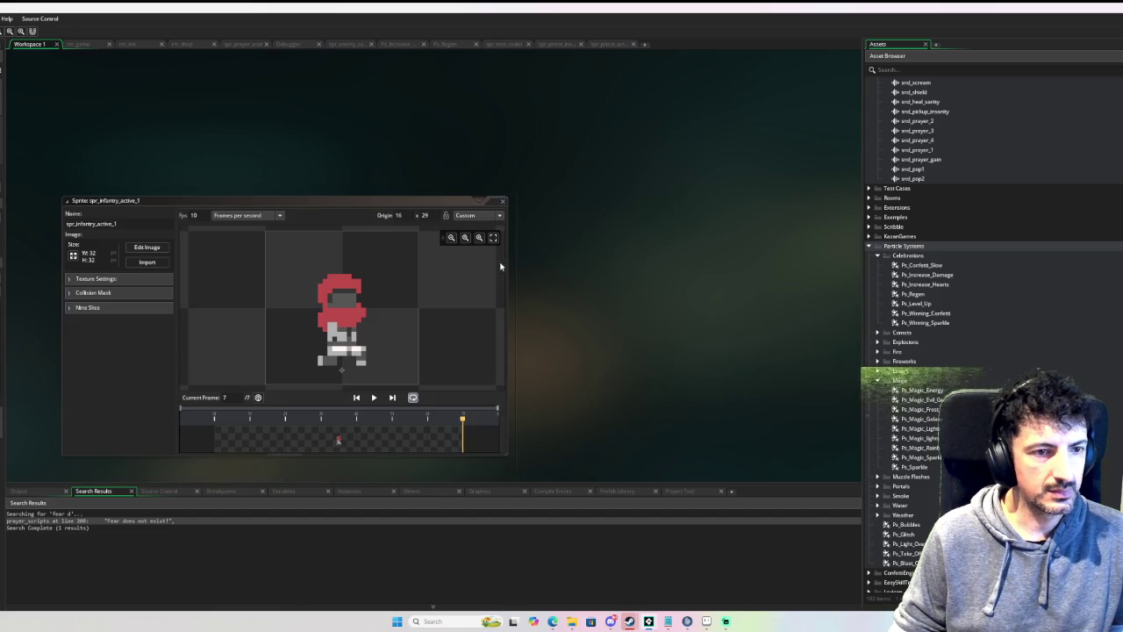
pyautogui.click(502, 201)
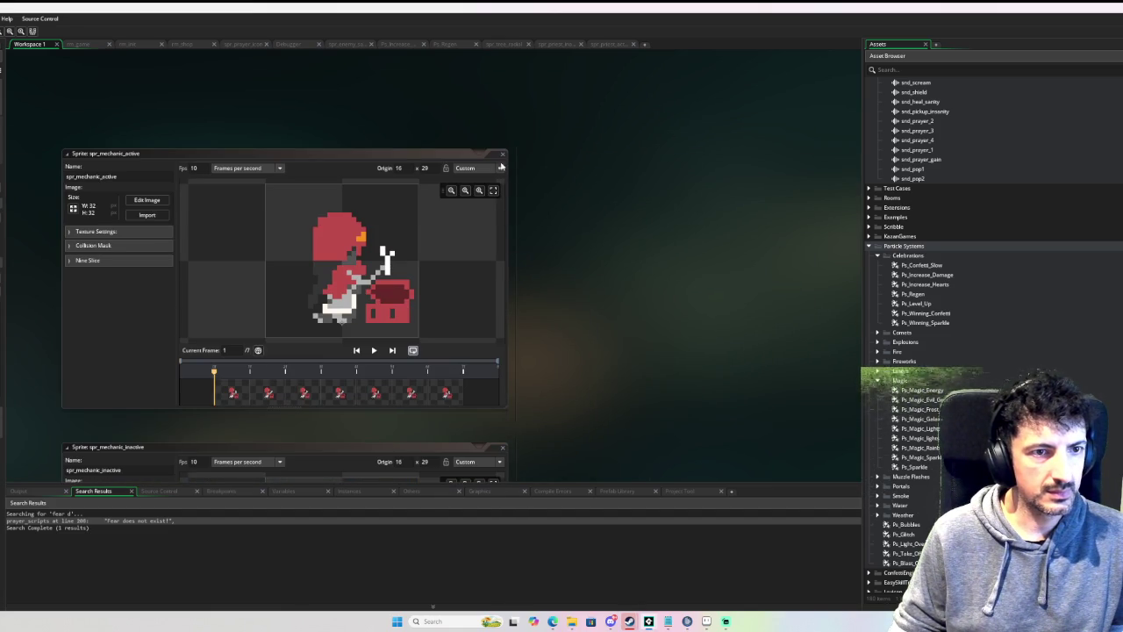
pyautogui.click(502, 153)
pyautogui.scroll(-2, 527, 250)
pyautogui.click(502, 261)
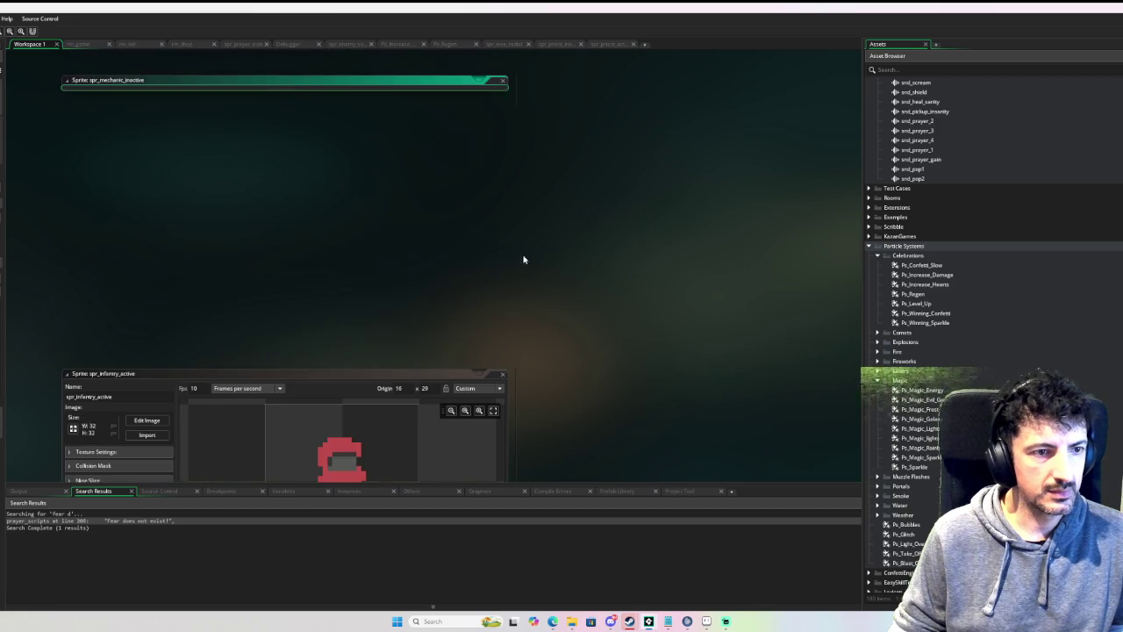
pyautogui.scroll(-2, 525, 255)
pyautogui.click(501, 217)
pyautogui.scroll(-2, 506, 261)
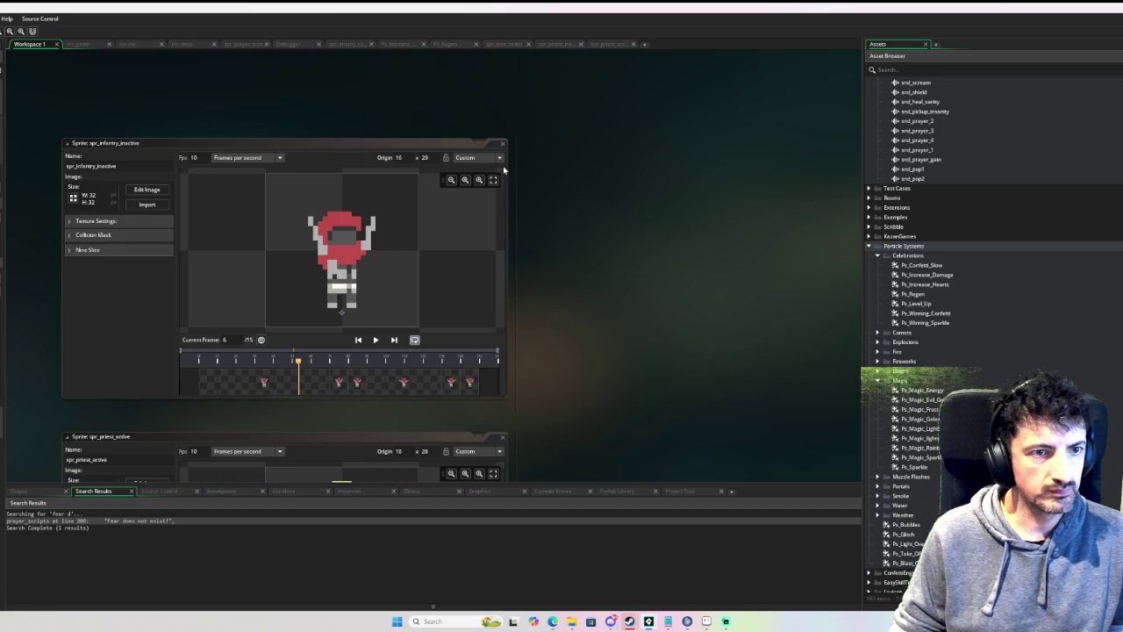
pyautogui.click(502, 142)
pyautogui.scroll(-2, 526, 254)
pyautogui.click(502, 252)
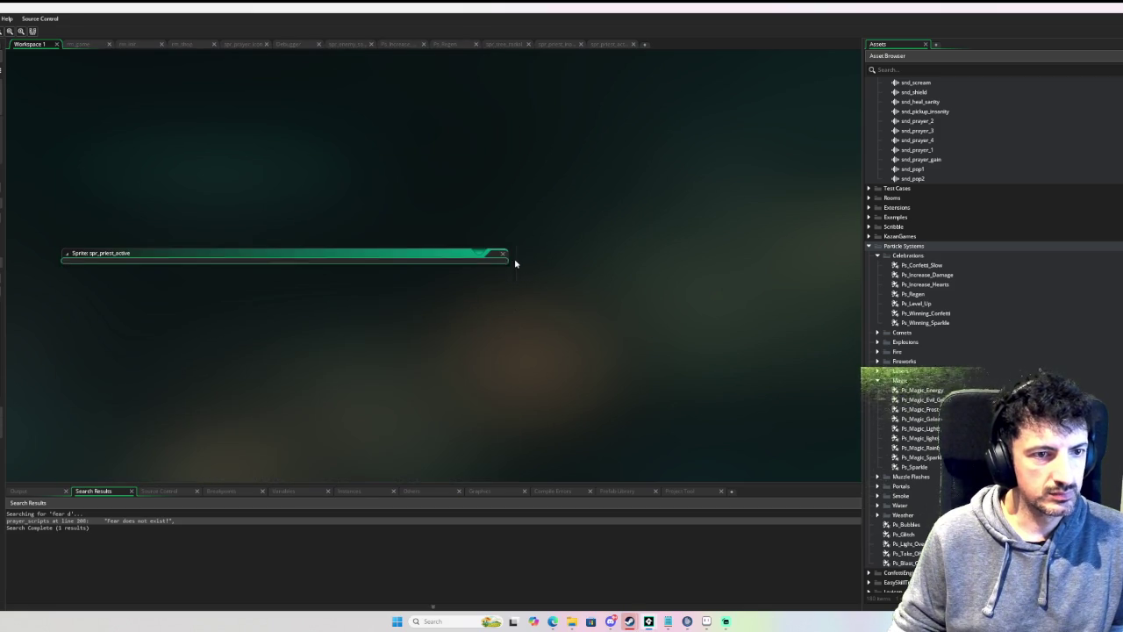
pyautogui.scroll(-2, 503, 264)
pyautogui.scroll(-2, 503, 269)
# Step: Close obj_event_infantry, obj_pause, obj_event_priest, event_scripts, obj_event_manager, obj_damage_text and obj_sanity_orb
pyautogui.click(167, 206)
pyautogui.scroll(-1, 175, 175)
pyautogui.click(167, 158)
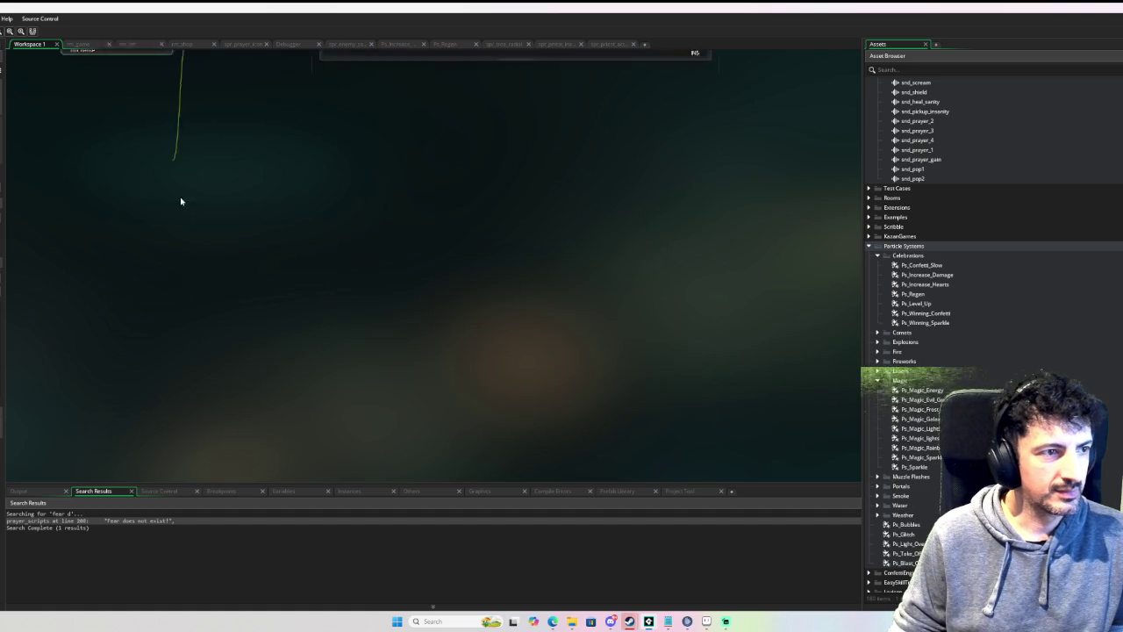
pyautogui.scroll(3, 178, 220)
pyautogui.scroll(-2, 189, 245)
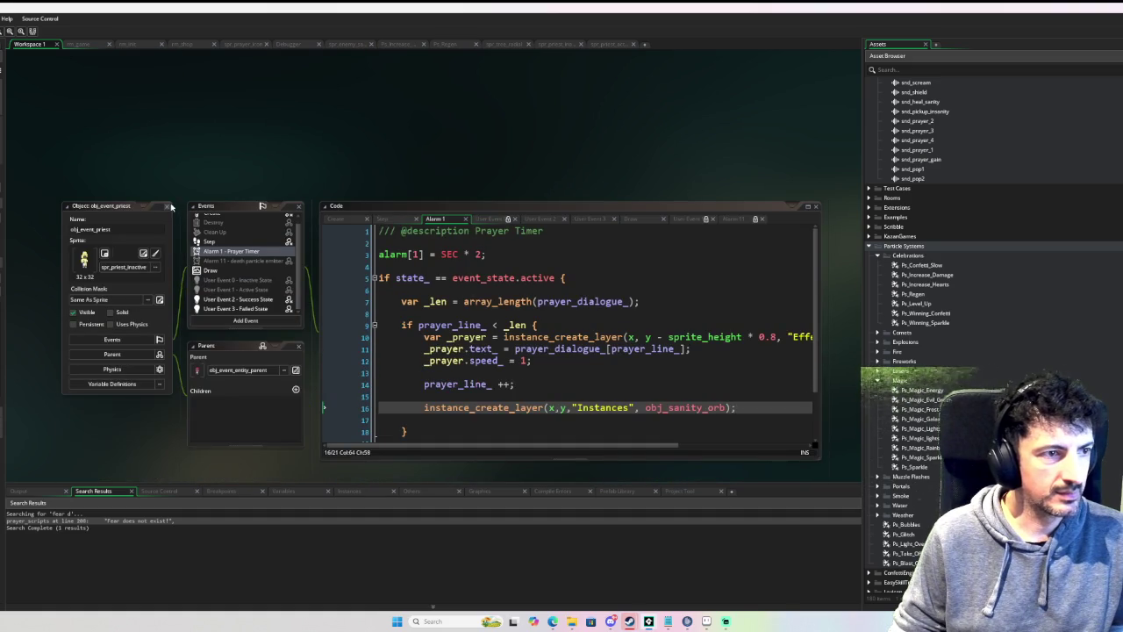
pyautogui.click(167, 207)
pyautogui.scroll(-2, 188, 237)
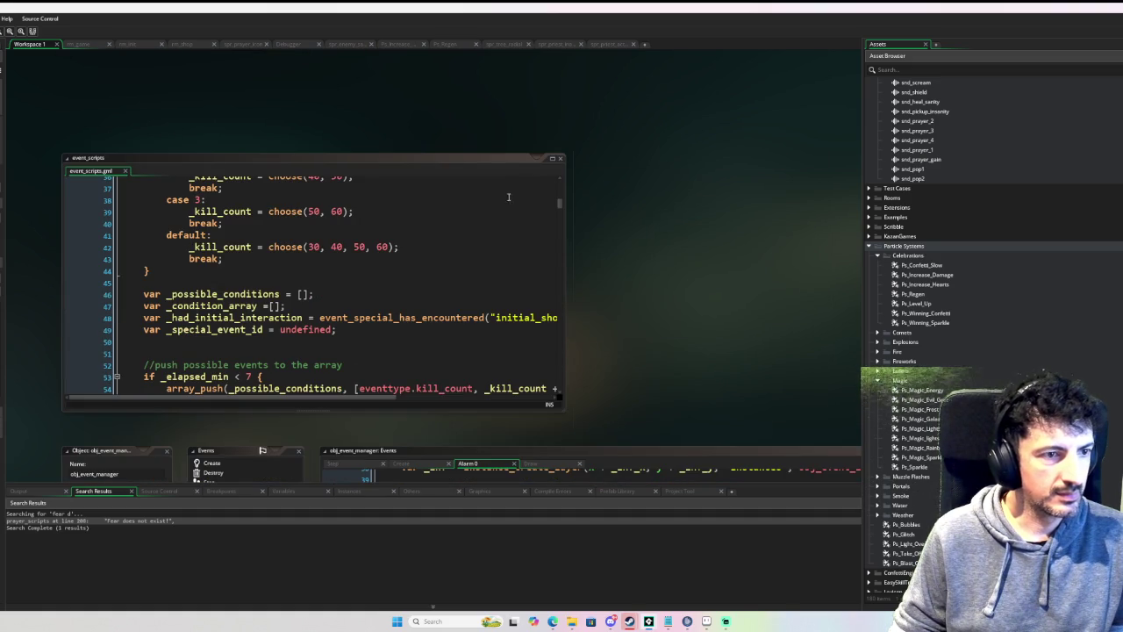
pyautogui.click(560, 158)
pyautogui.scroll(2, 127, 297)
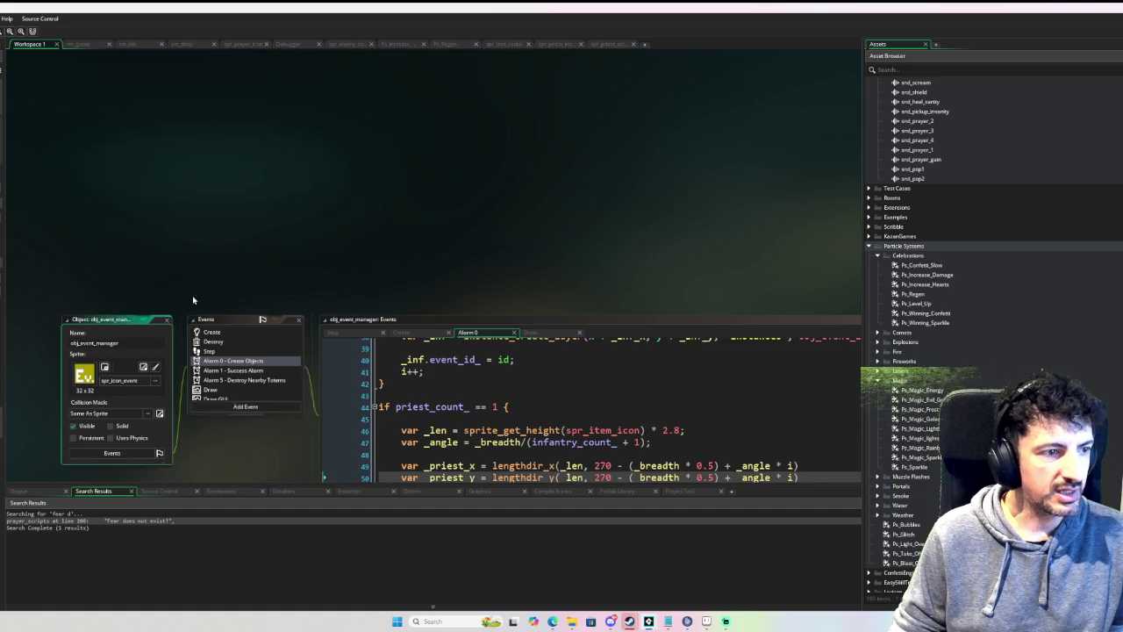
pyautogui.click(167, 319)
pyautogui.click(167, 274)
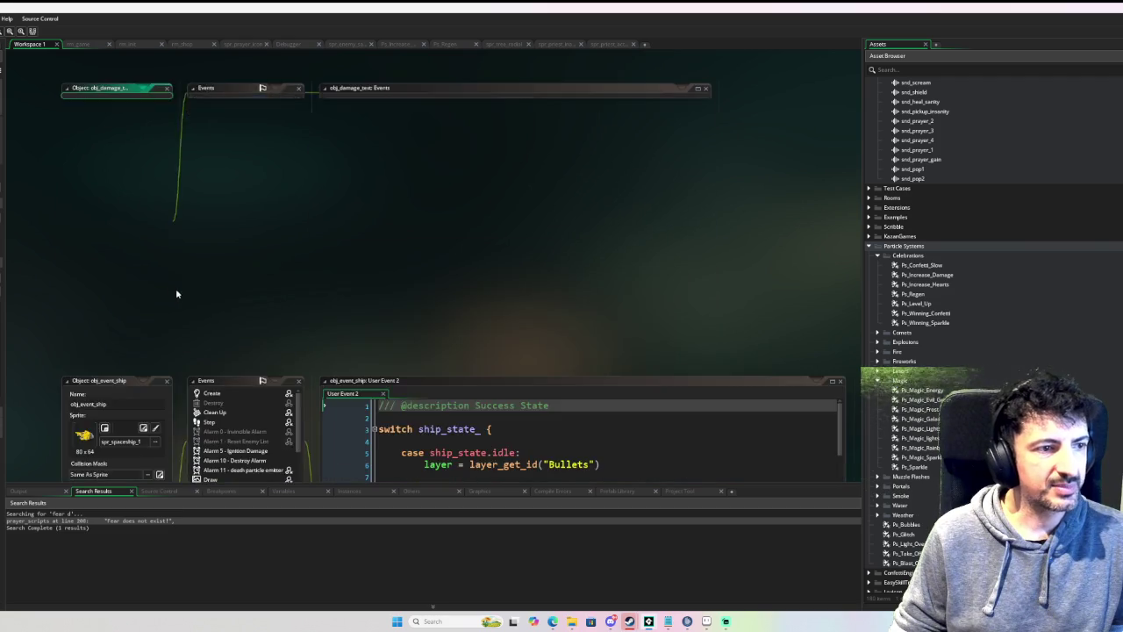
pyautogui.scroll(-3, 175, 291)
pyautogui.scroll(-2, 197, 296)
pyautogui.scroll(-2, 197, 297)
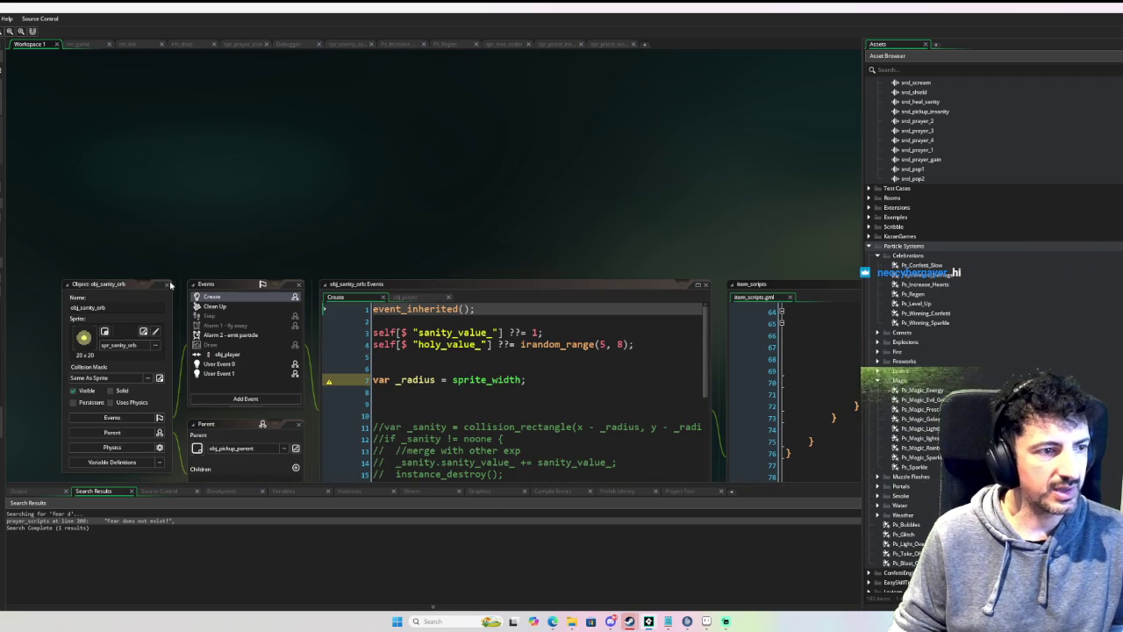
pyautogui.click(166, 283)
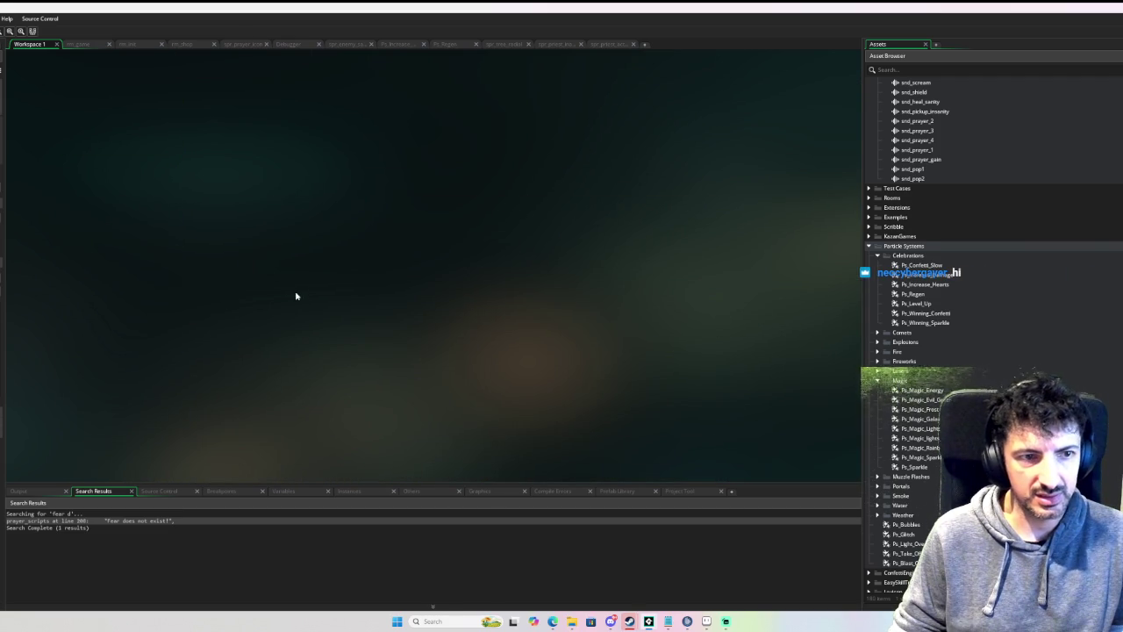
pyautogui.rightClick(249, 232)
# Step: Show all remaining windows and pan to obj_missile, whose Create code sets damage_ = 8
pyautogui.moveTo(252, 245)
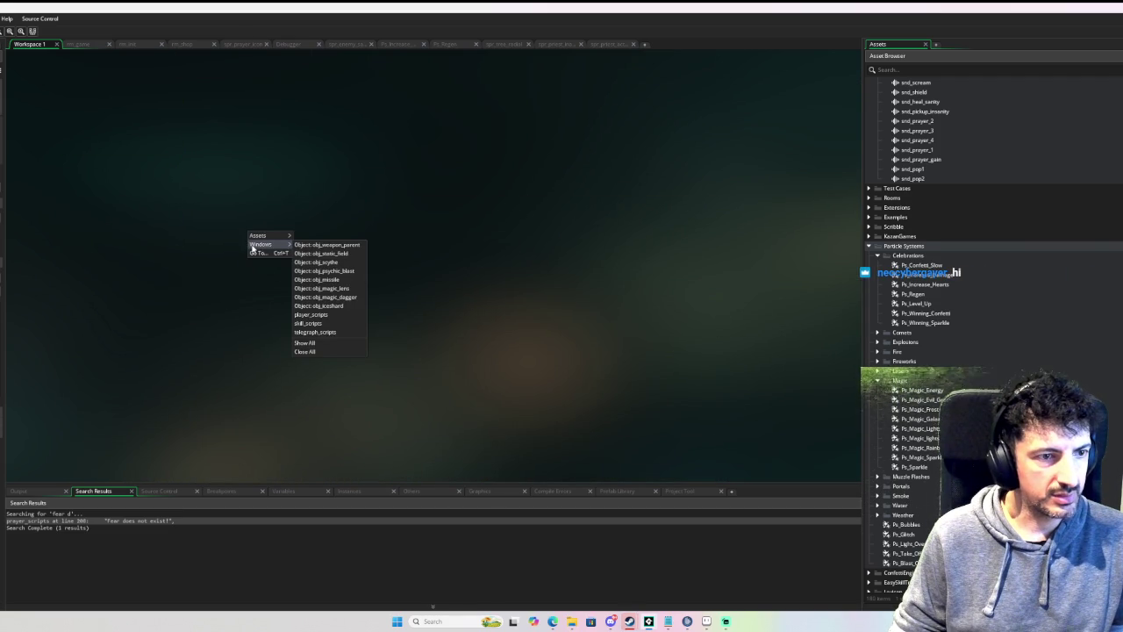
pyautogui.click(297, 343)
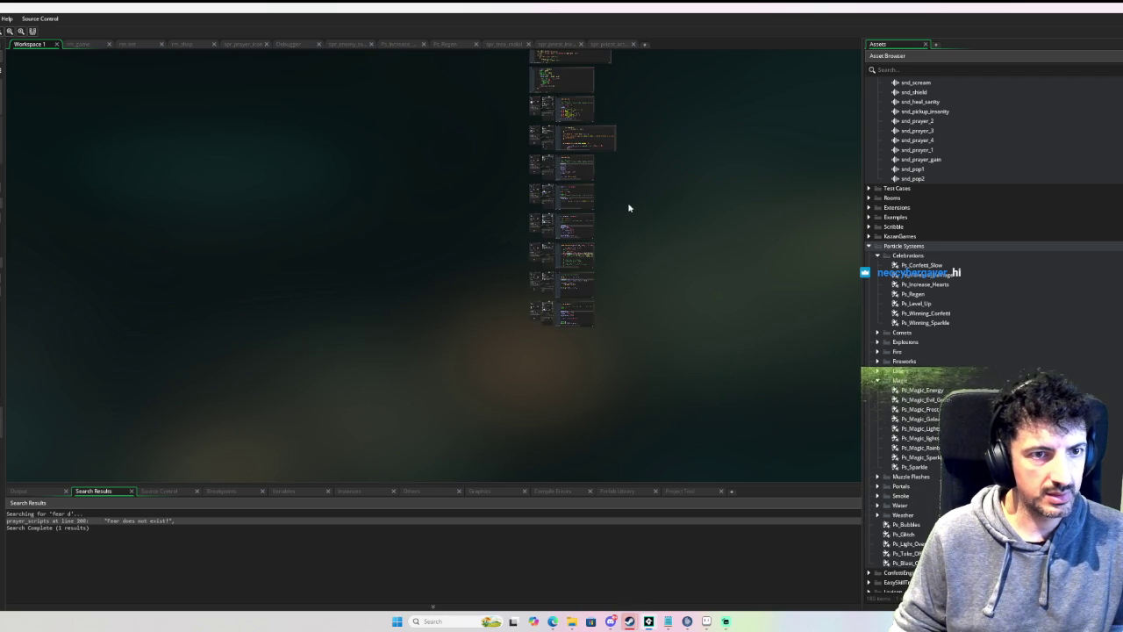
pyautogui.scroll(-3, 413, 276)
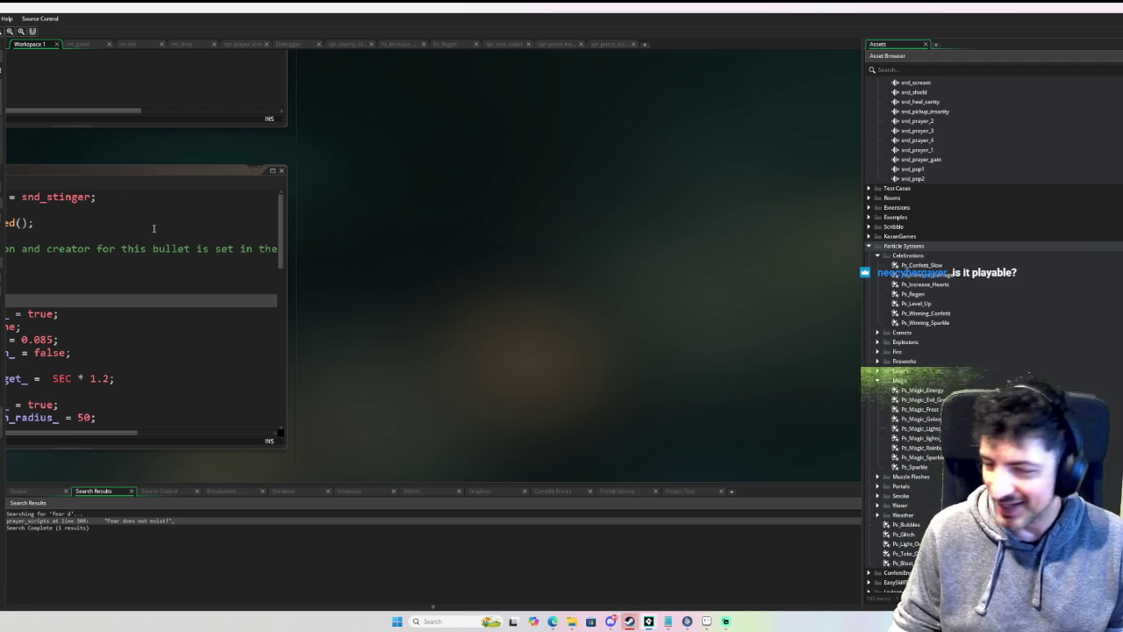
pyautogui.moveTo(305, 155); pyautogui.dragTo(687, 172)
pyautogui.moveTo(334, 170)
pyautogui.mouseDown()
pyautogui.moveTo(492, 168)
pyautogui.moveTo(341, 154)
pyautogui.mouseUp()
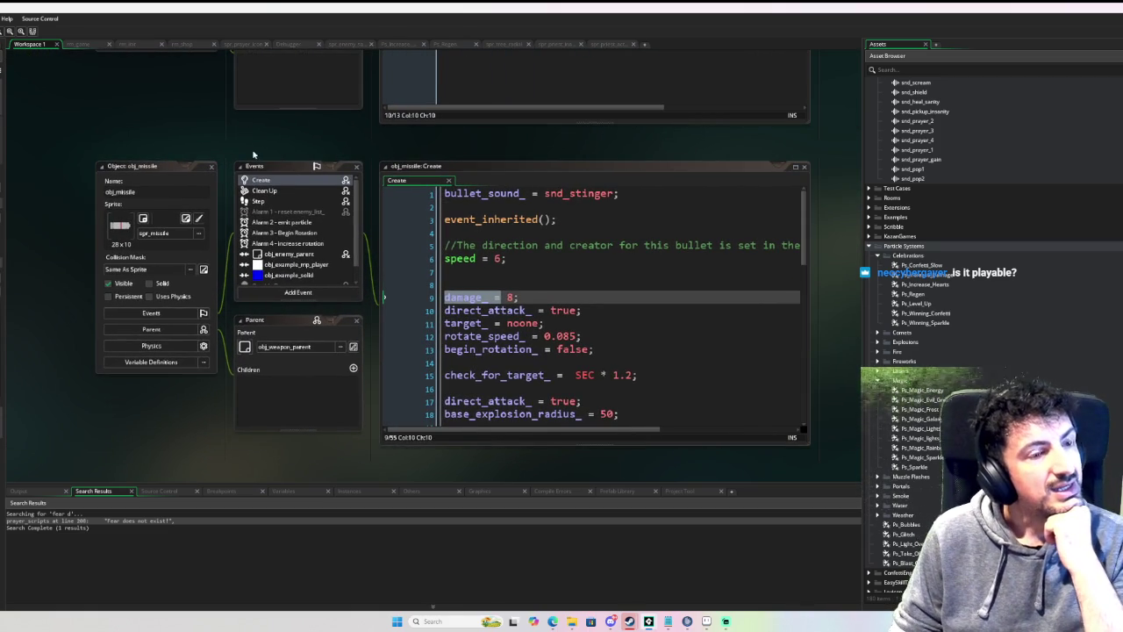
# Step: Close obj_iceshard, obj_missile, obj_psychic_blast, obj_scythe, obj_weapon_parent and obj_static_field windows
pyautogui.scroll(5, 253, 154)
pyautogui.scroll(2, 221, 197)
pyautogui.scroll(-7, 221, 197)
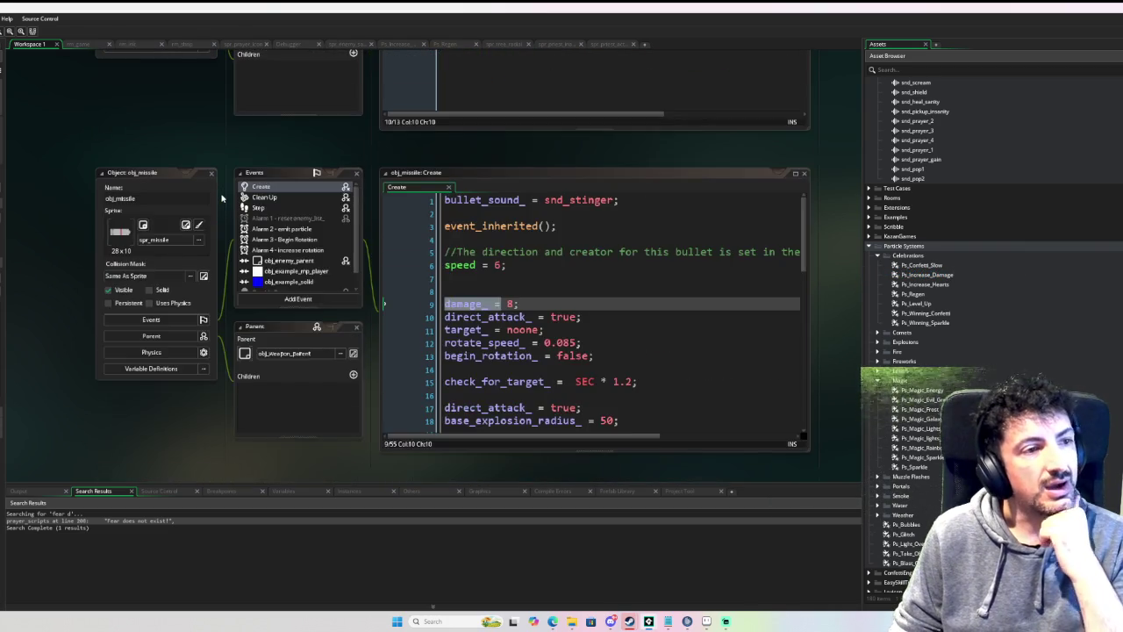
pyautogui.scroll(-7, 221, 197)
pyautogui.scroll(1, 222, 197)
pyautogui.scroll(2, 221, 196)
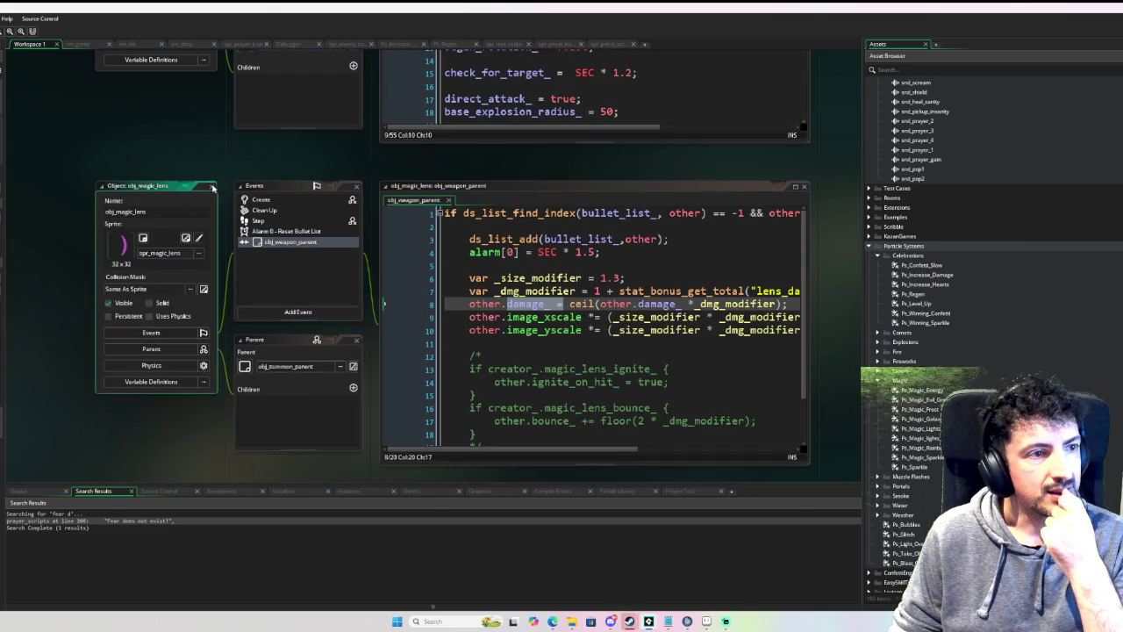
pyautogui.scroll(-5, 216, 199)
pyautogui.scroll(-4, 219, 176)
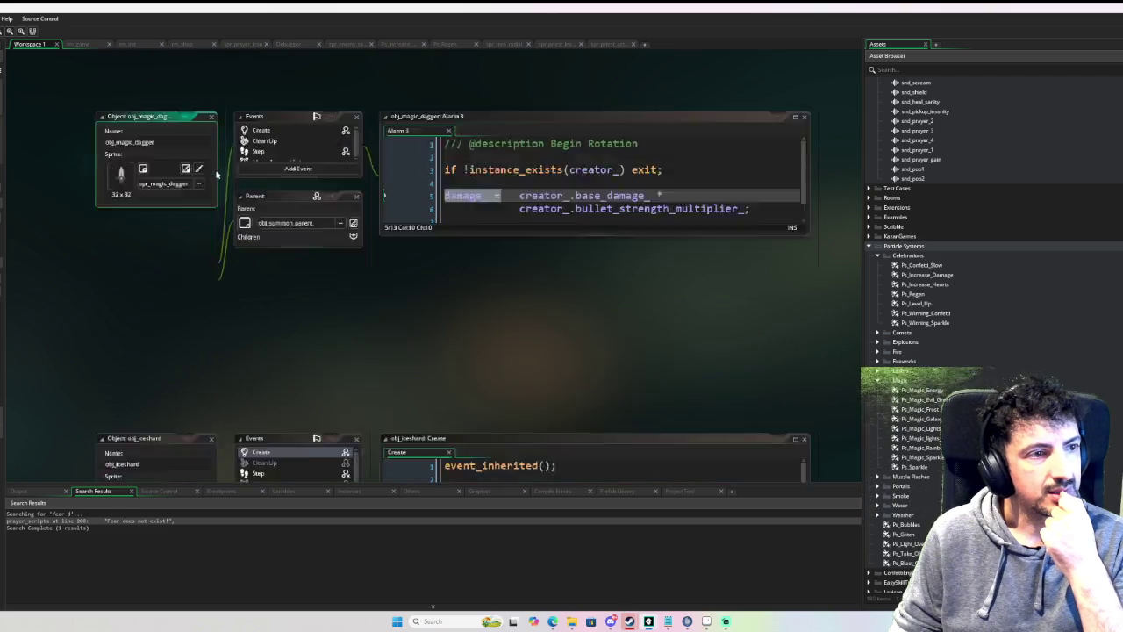
pyautogui.click(212, 178)
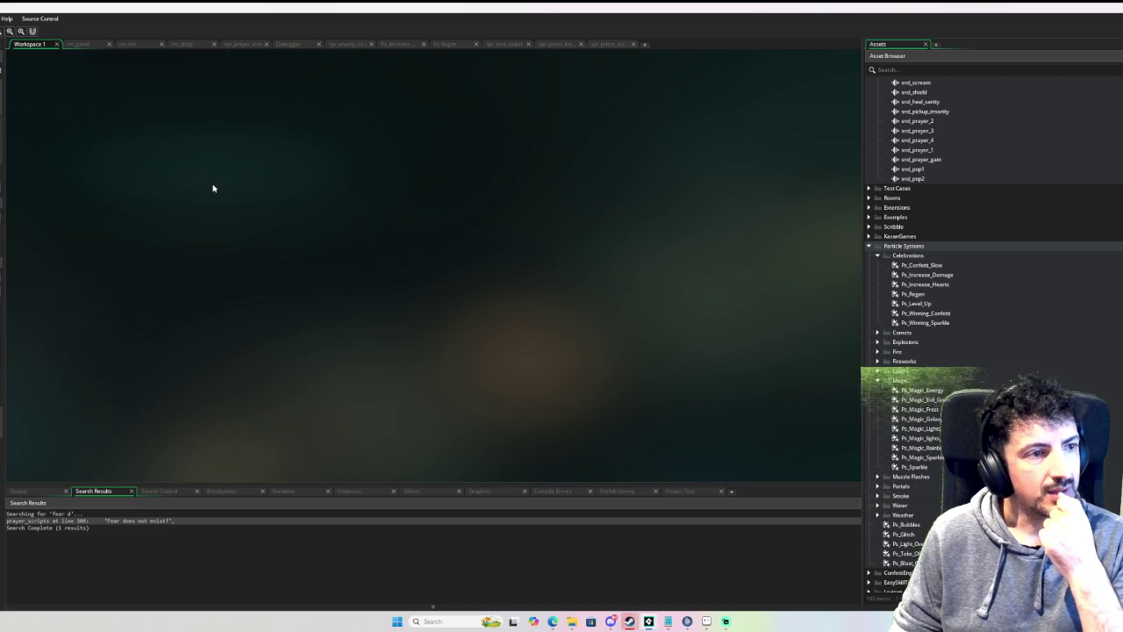
pyautogui.scroll(5, 219, 209)
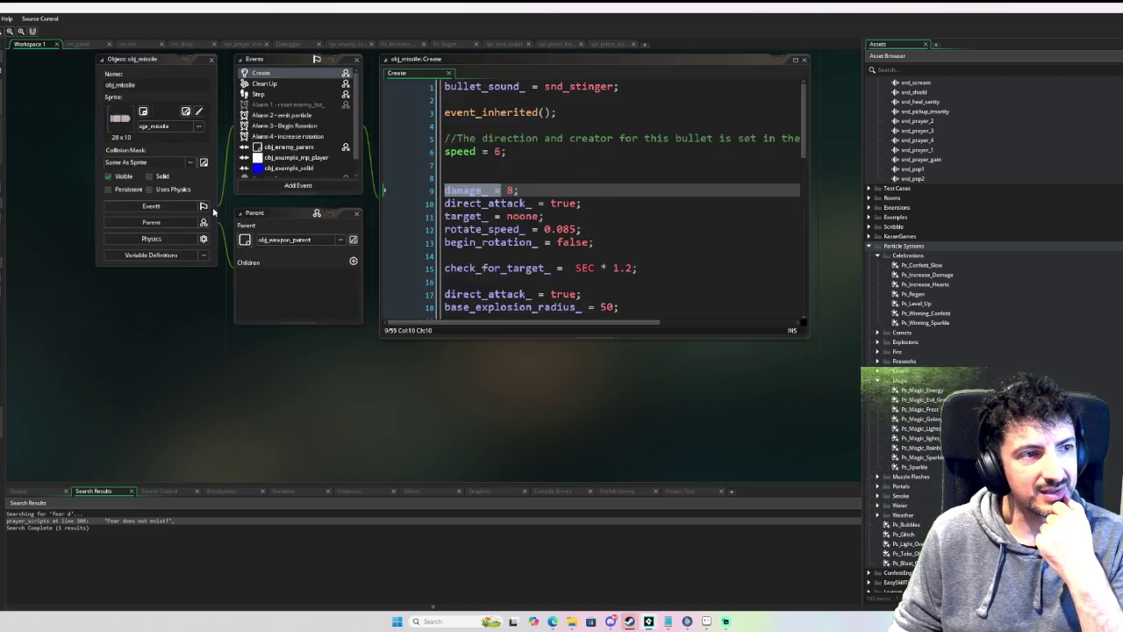
pyautogui.click(214, 243)
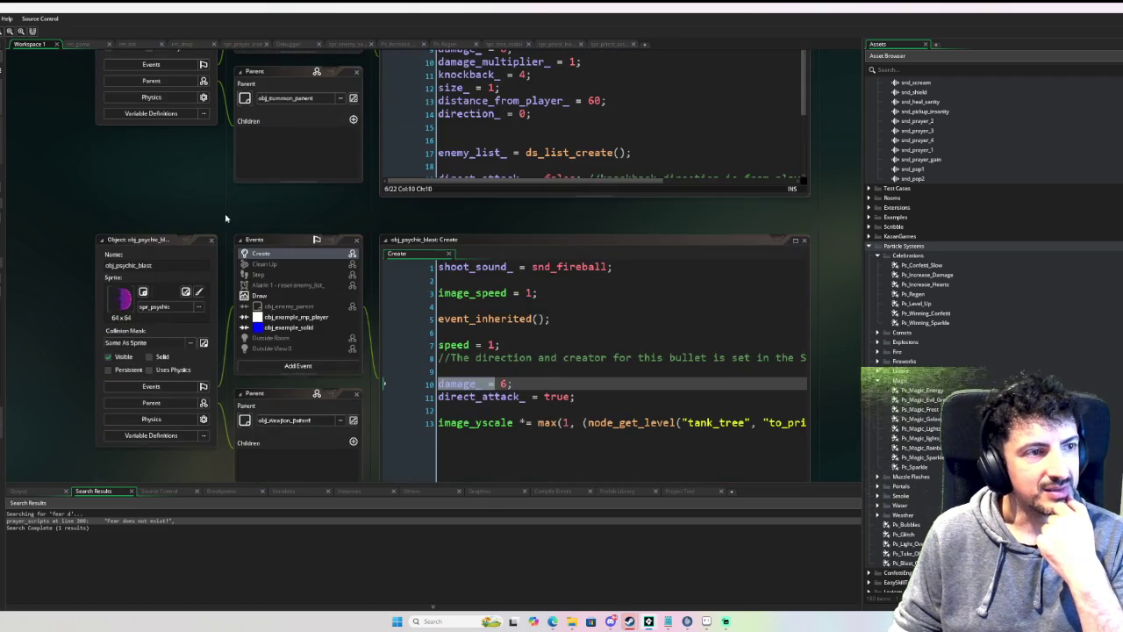
pyautogui.click(213, 239)
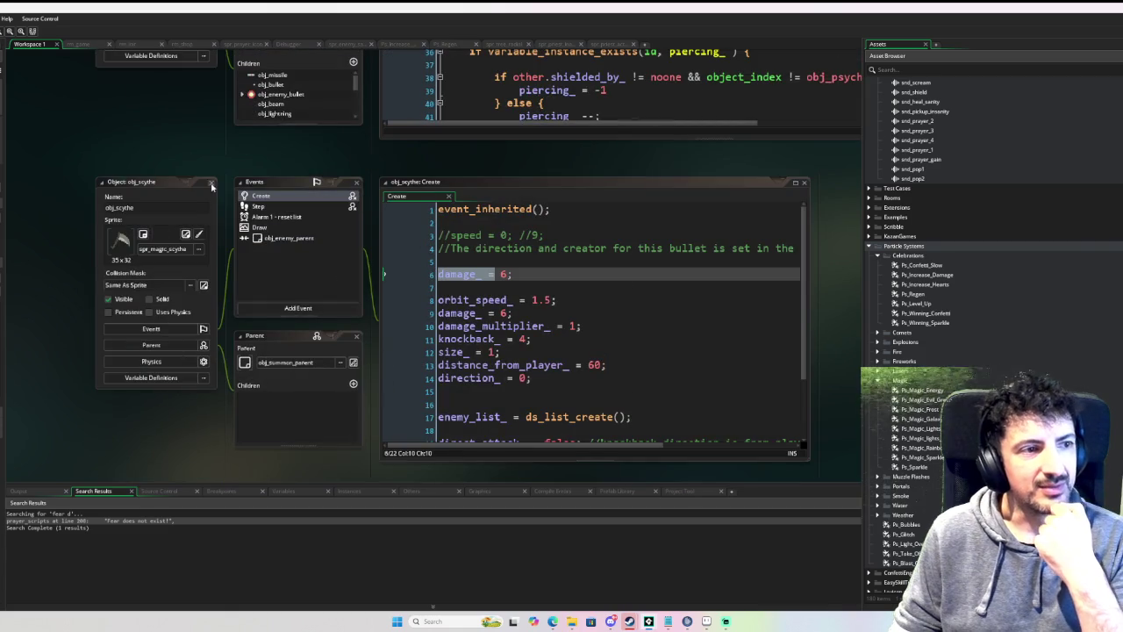
pyautogui.click(212, 183)
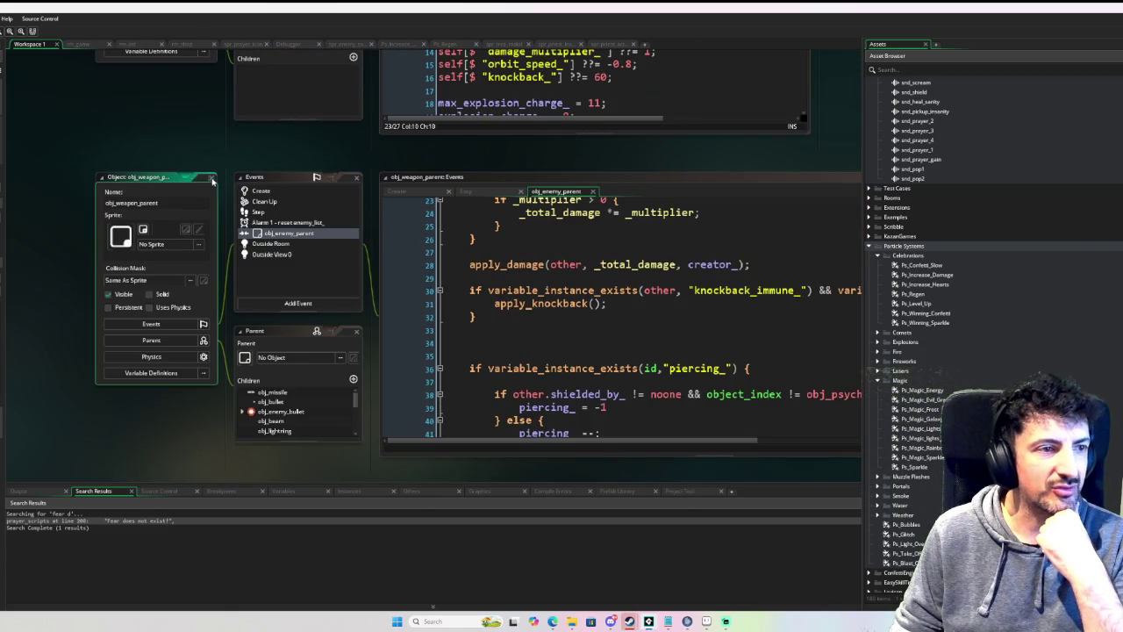
pyautogui.click(210, 178)
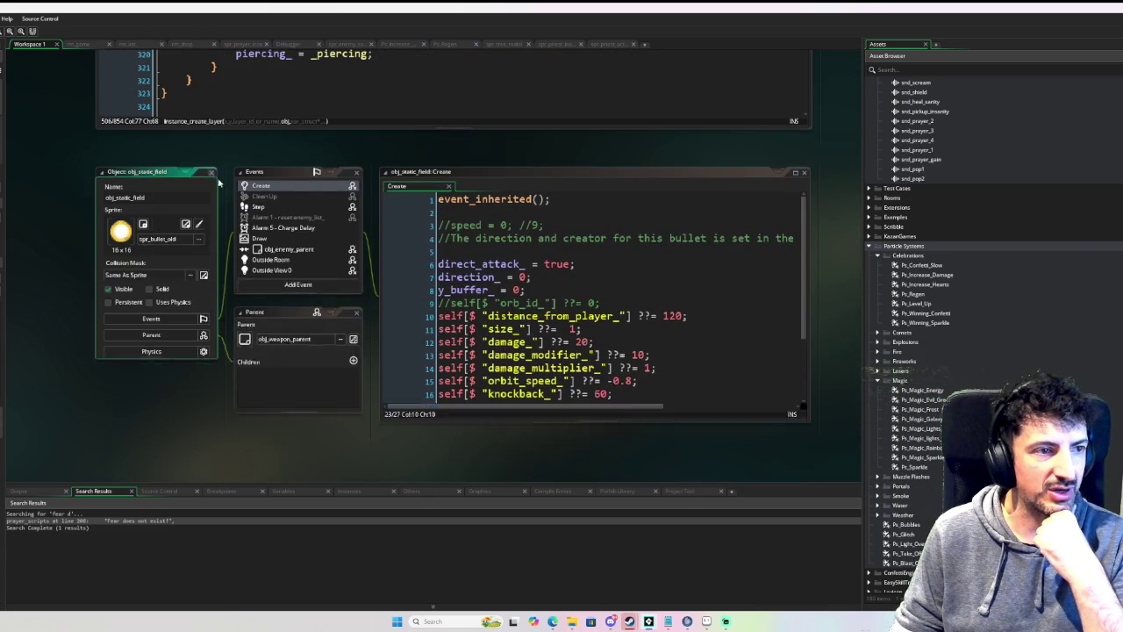
pyautogui.click(212, 173)
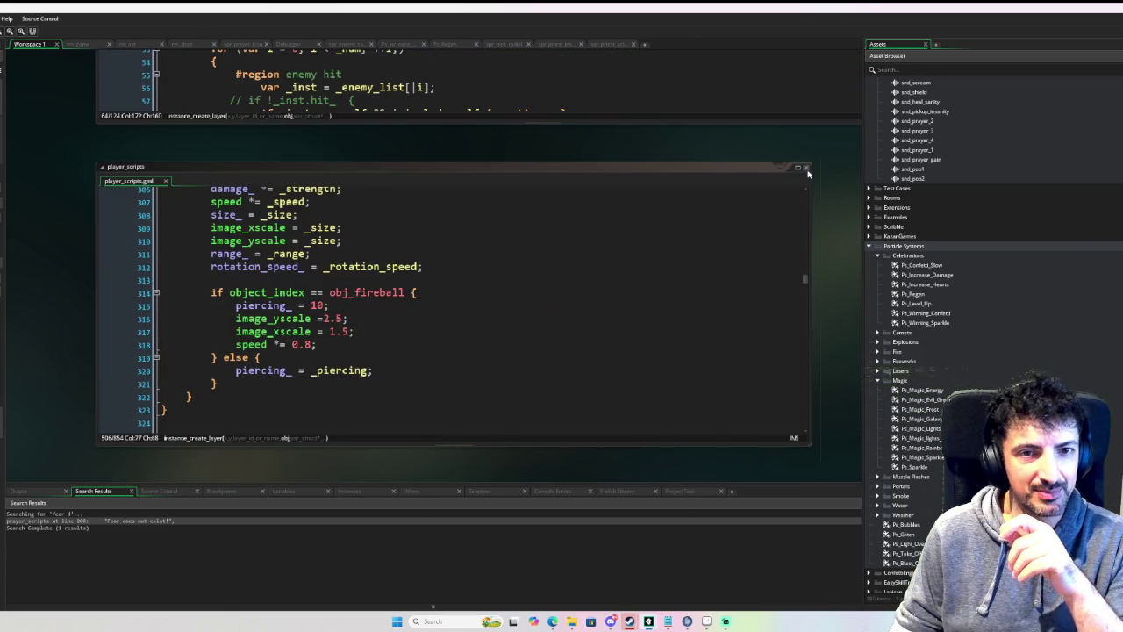
# Step: Close the player_scripts, telegraph_scripts and skill_scripts code editors
pyautogui.click(806, 167)
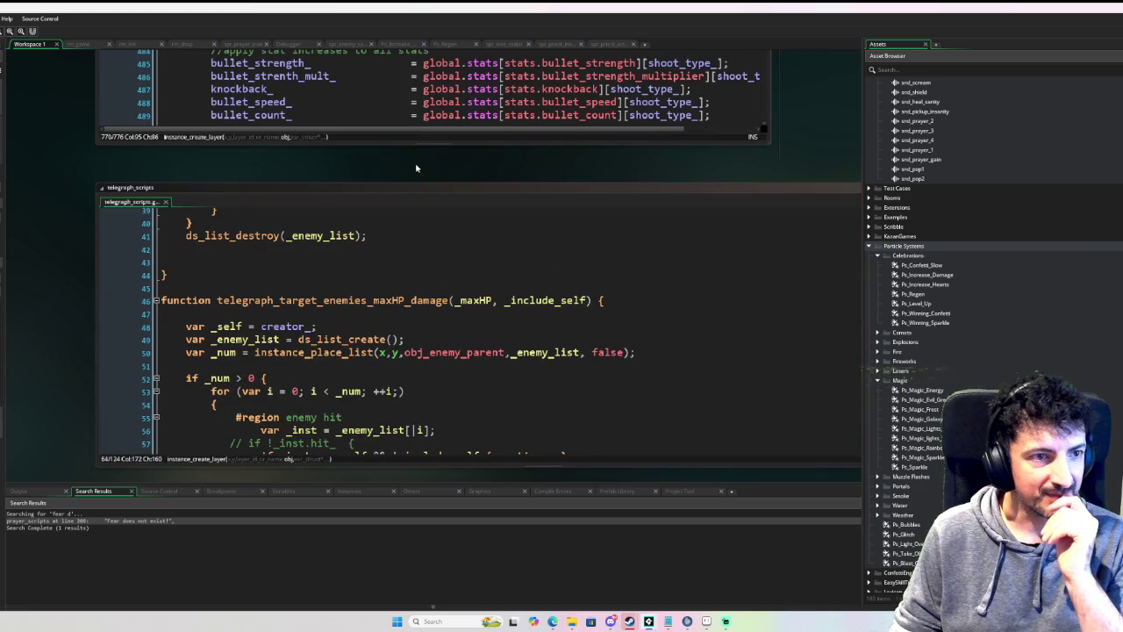
pyautogui.moveTo(410, 168); pyautogui.dragTo(188, 173)
pyautogui.click(758, 193)
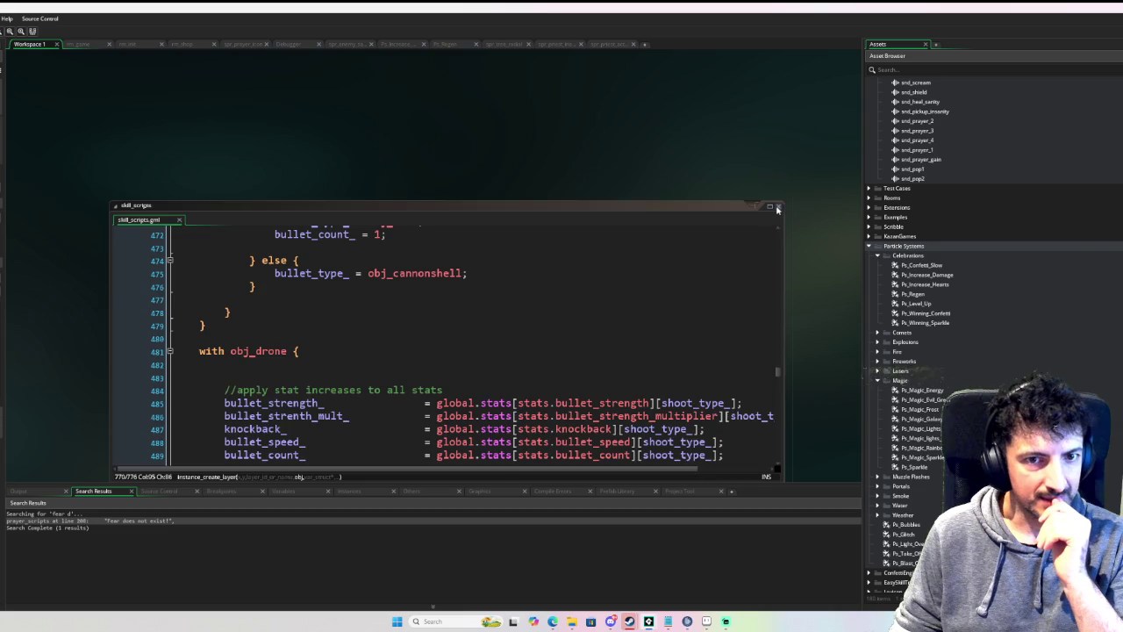
pyautogui.click(773, 215)
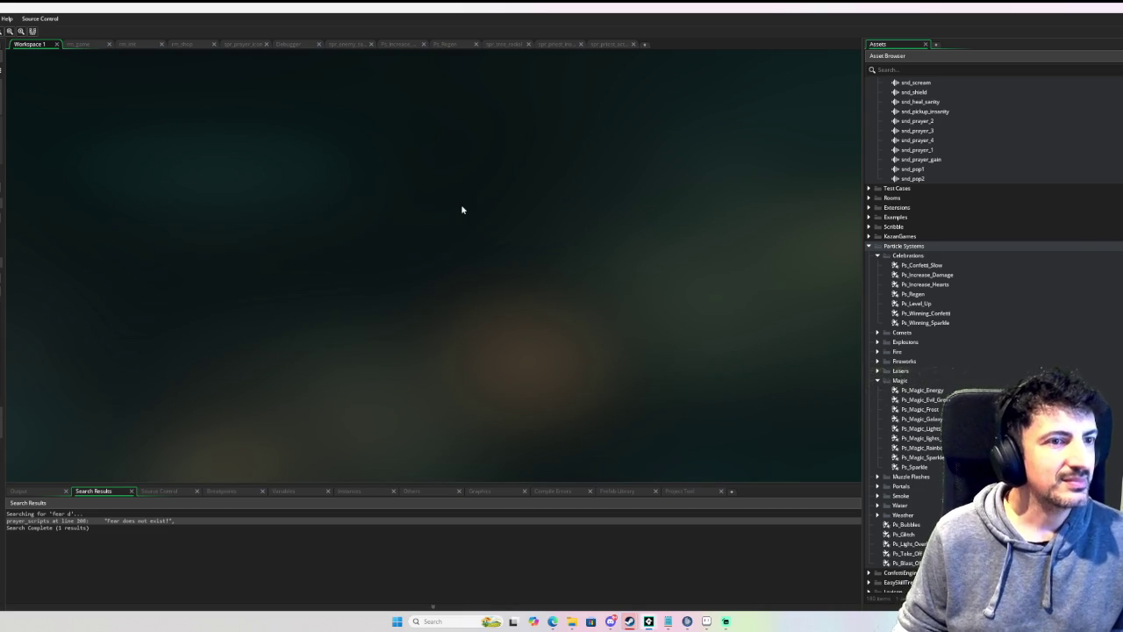
# Step: Close the extra room editor tabs, the spr_prayer sprite and other leftover editors
pyautogui.click(132, 46)
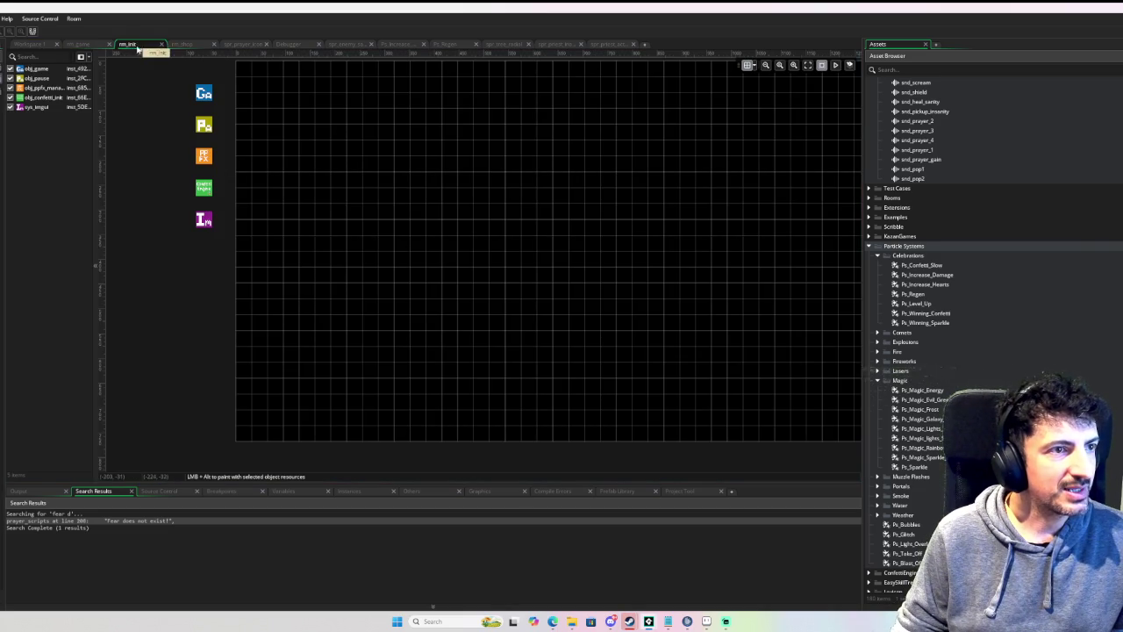
pyautogui.click(182, 45)
pyautogui.click(251, 46)
pyautogui.click(280, 45)
pyautogui.click(263, 46)
pyautogui.click(266, 44)
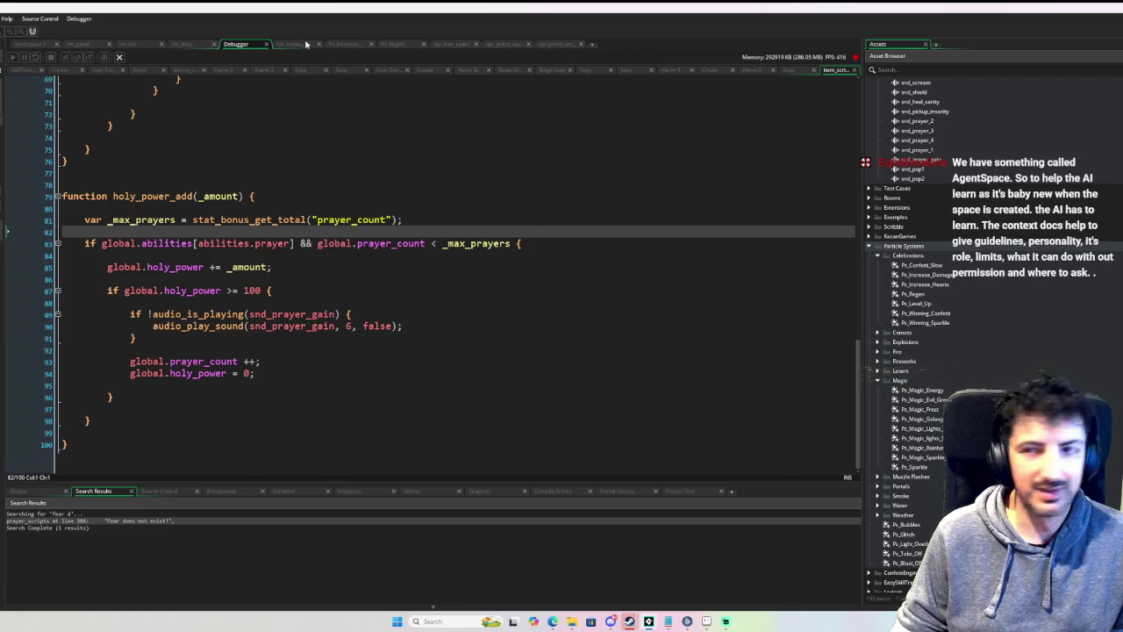
pyautogui.click(304, 45)
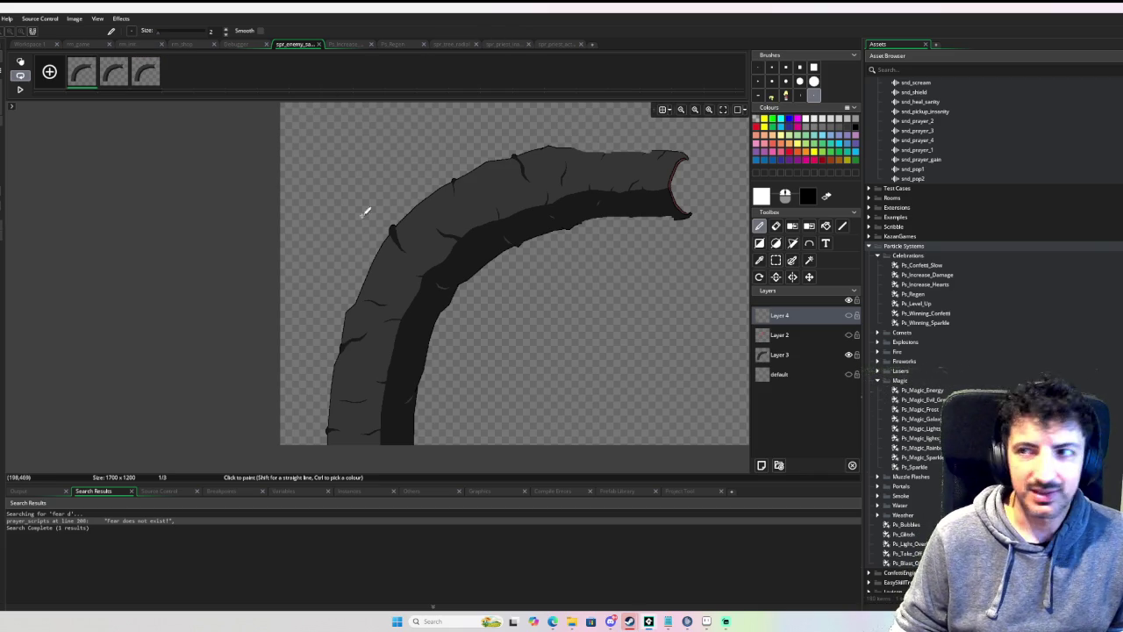
# Step: Close the sandworm sprite editor and the Ps_Increase and Ps_Regen particle editors
pyautogui.click(320, 44)
pyautogui.click(311, 46)
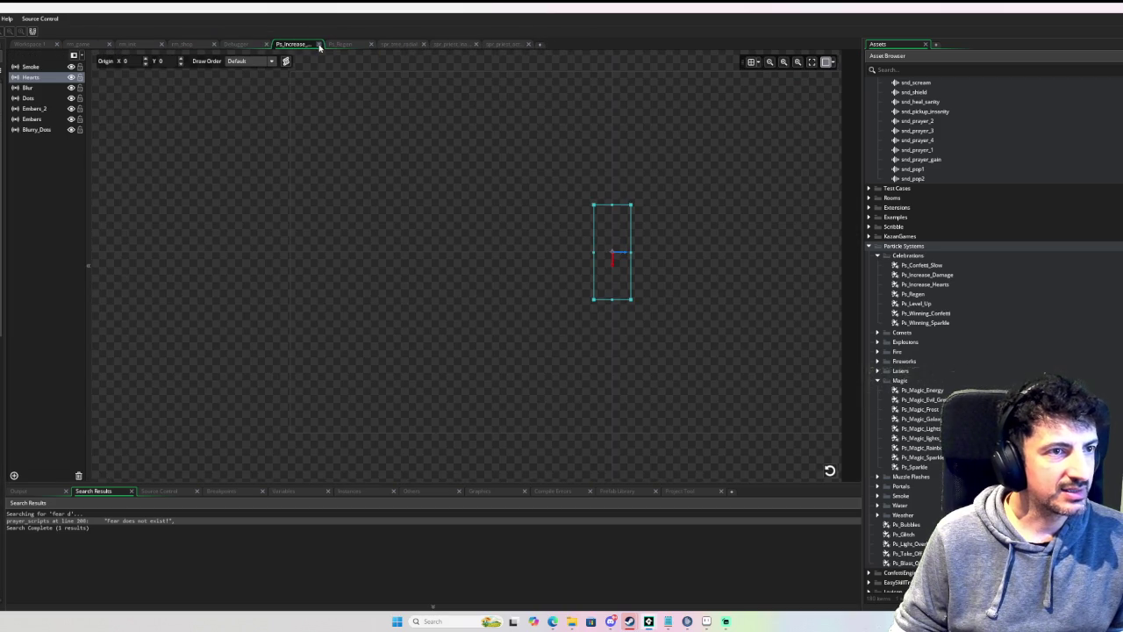
pyautogui.click(319, 45)
pyautogui.click(294, 44)
pyautogui.click(318, 43)
pyautogui.click(298, 43)
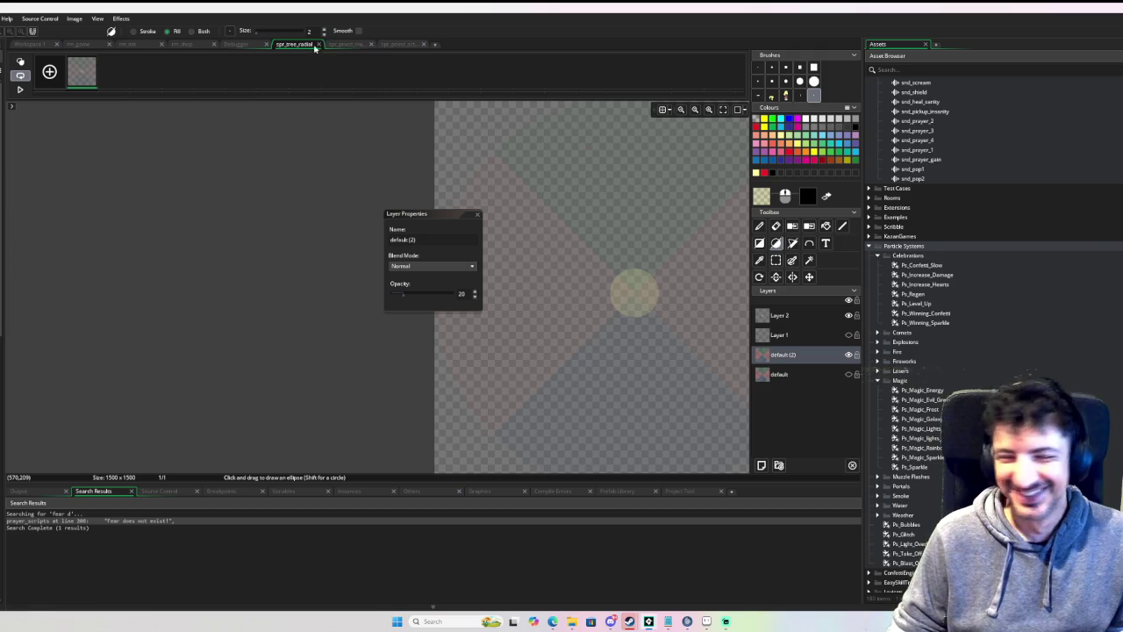
# Step: Close spr_tree_radial and the priest sprite editors including spr_priest_active, returning to Workspace 1
pyautogui.click(319, 44)
pyautogui.click(303, 44)
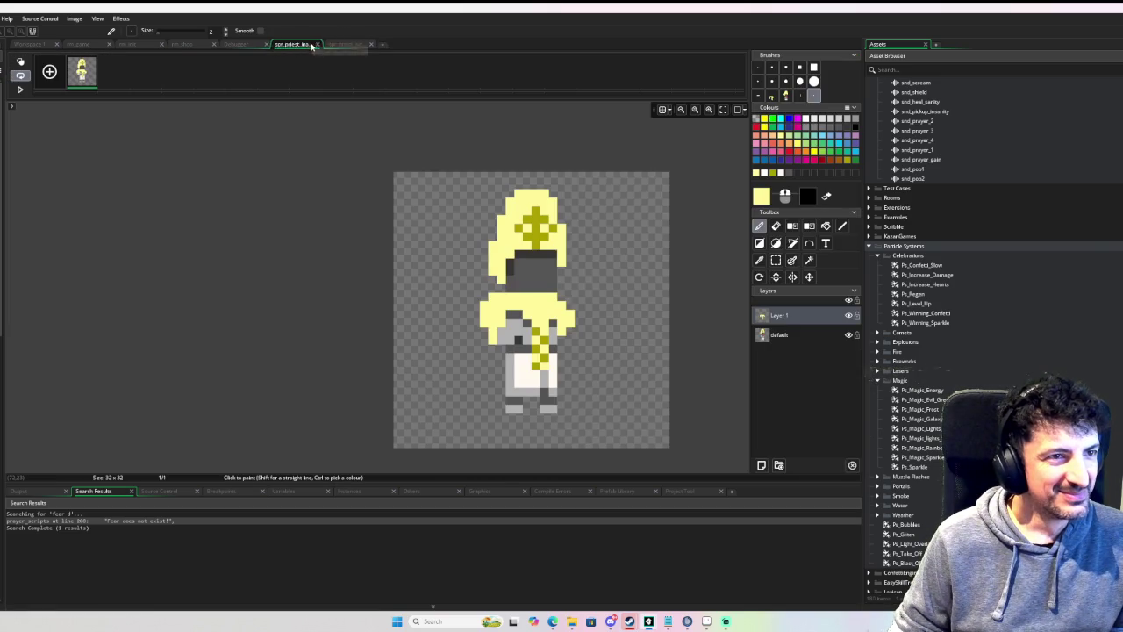
pyautogui.click(321, 43)
pyautogui.click(314, 44)
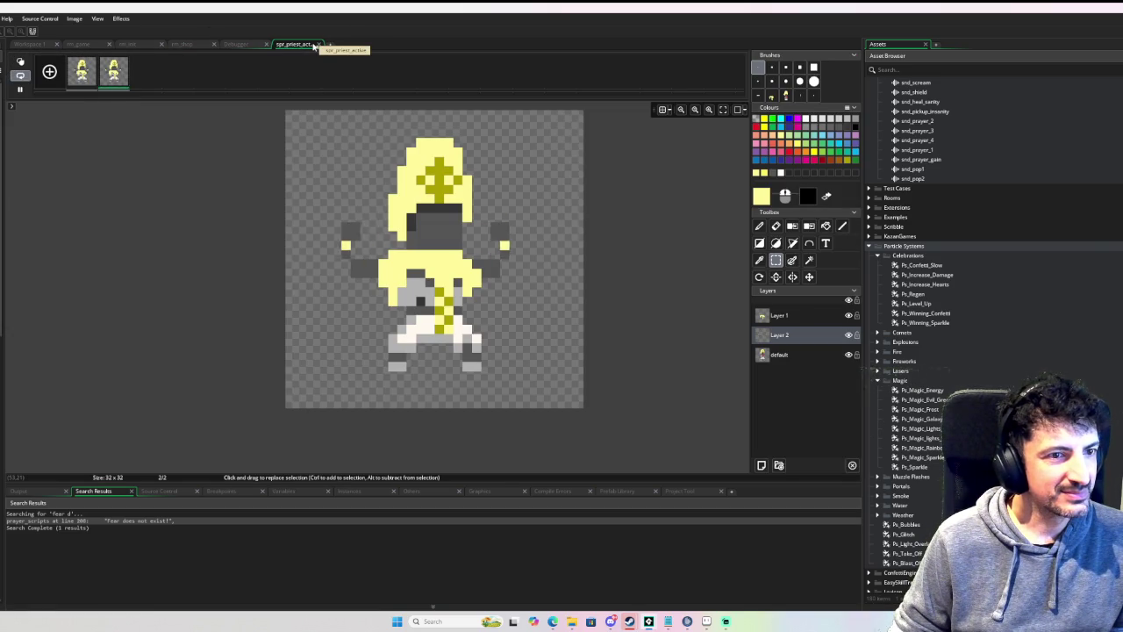
pyautogui.scroll(2, 381, 201)
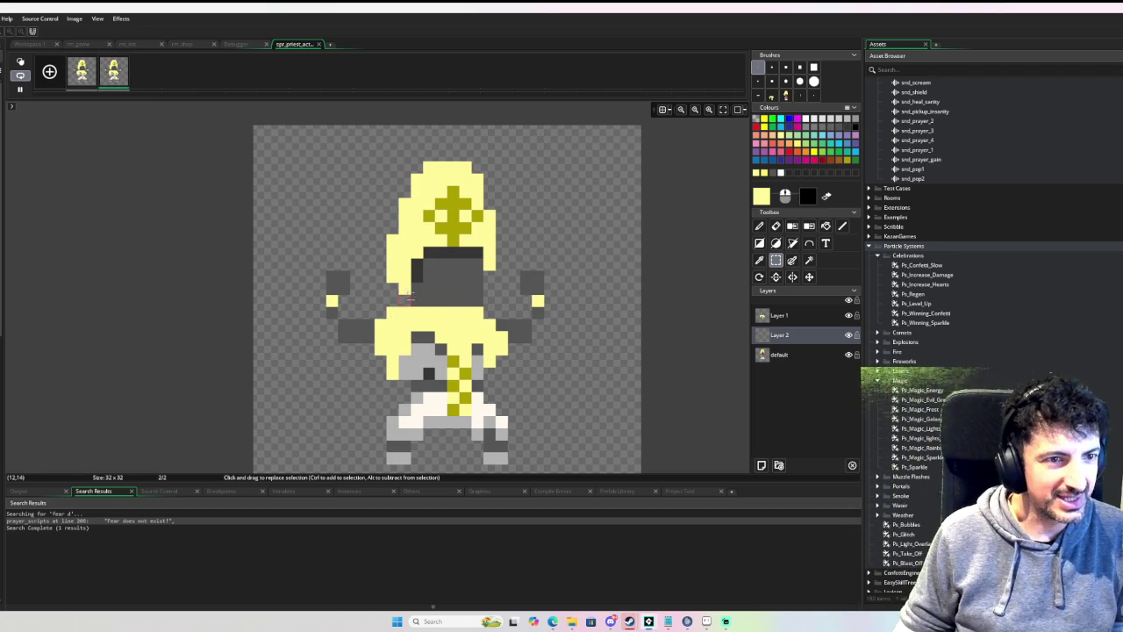
pyautogui.click(319, 45)
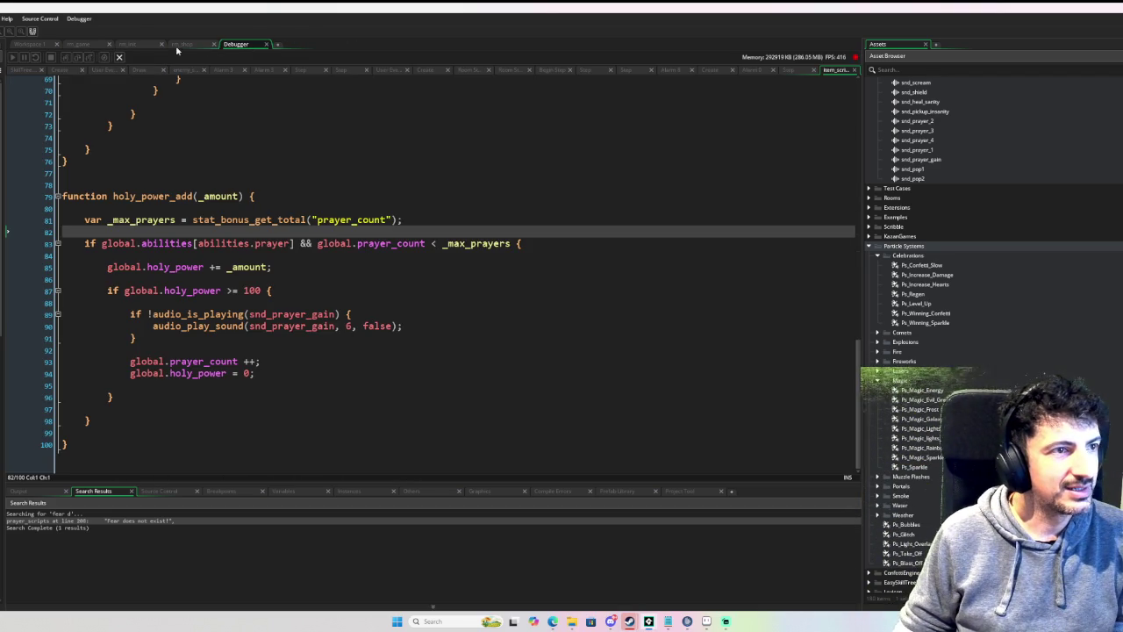
pyautogui.click(35, 44)
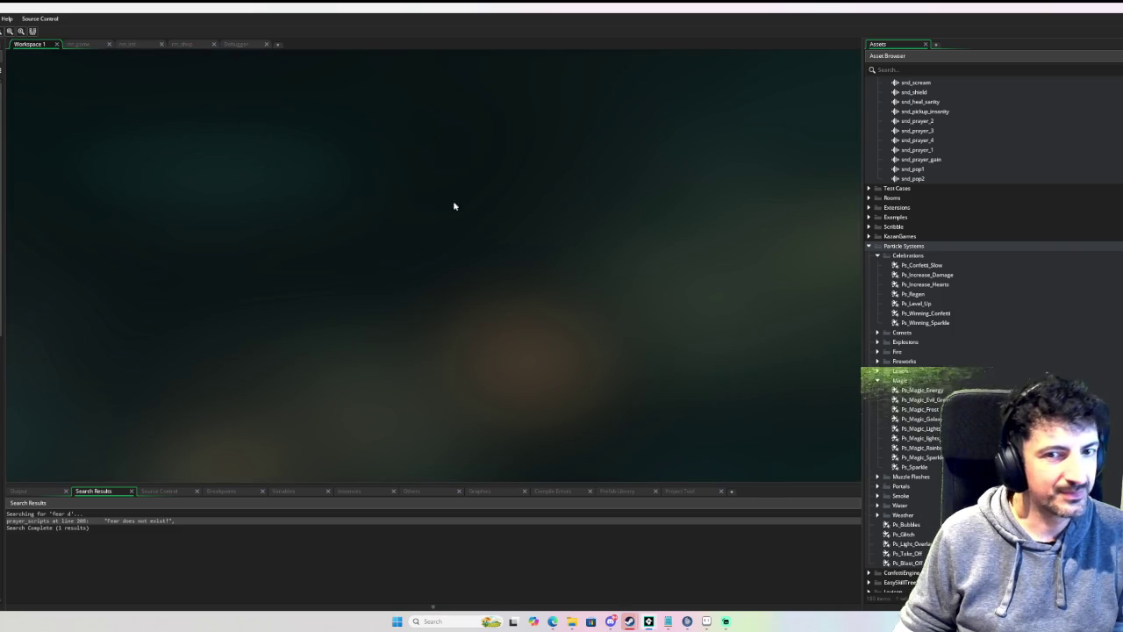
# Step: Collapse the Celebrations, Magic, Player and Manager Objects asset folders
pyautogui.click(874, 258)
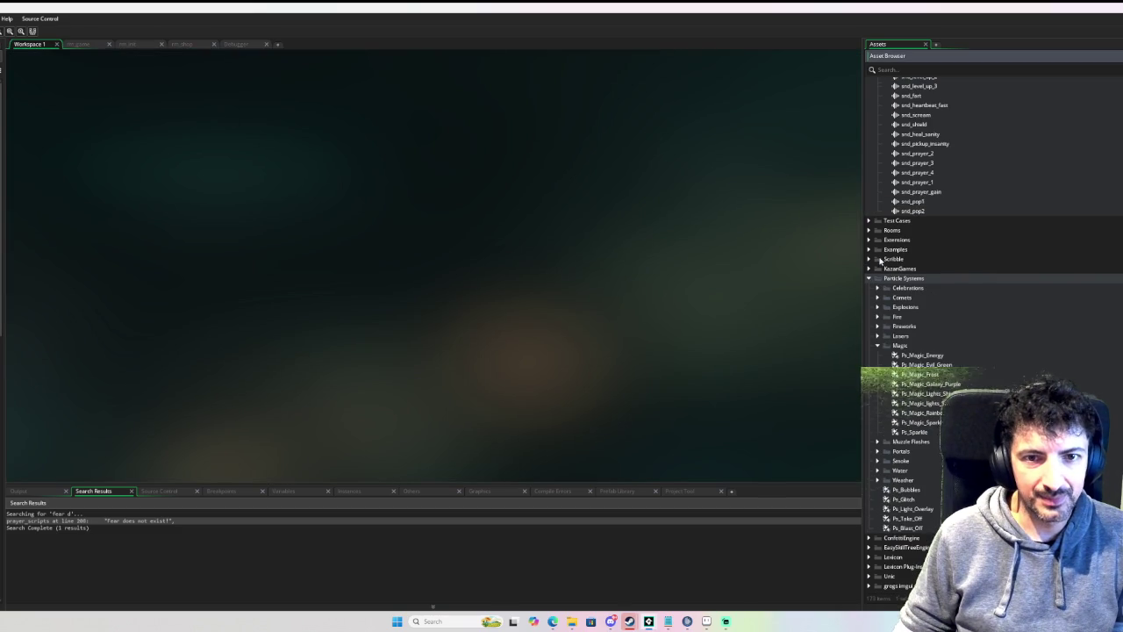
pyautogui.click(876, 346)
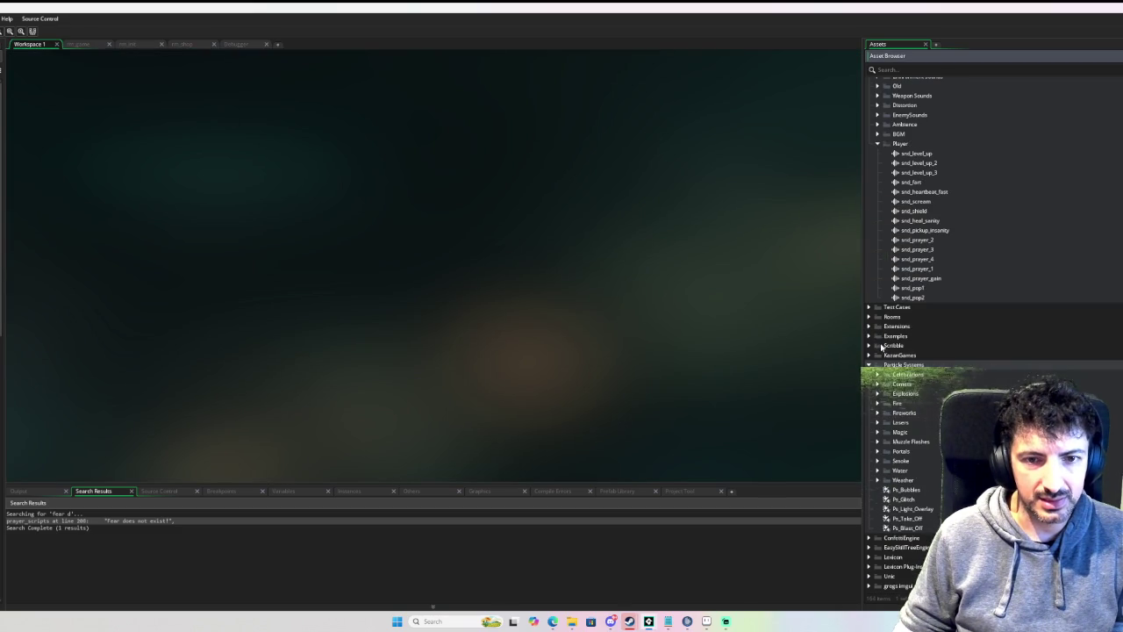
pyautogui.click(878, 143)
pyautogui.scroll(5, 886, 175)
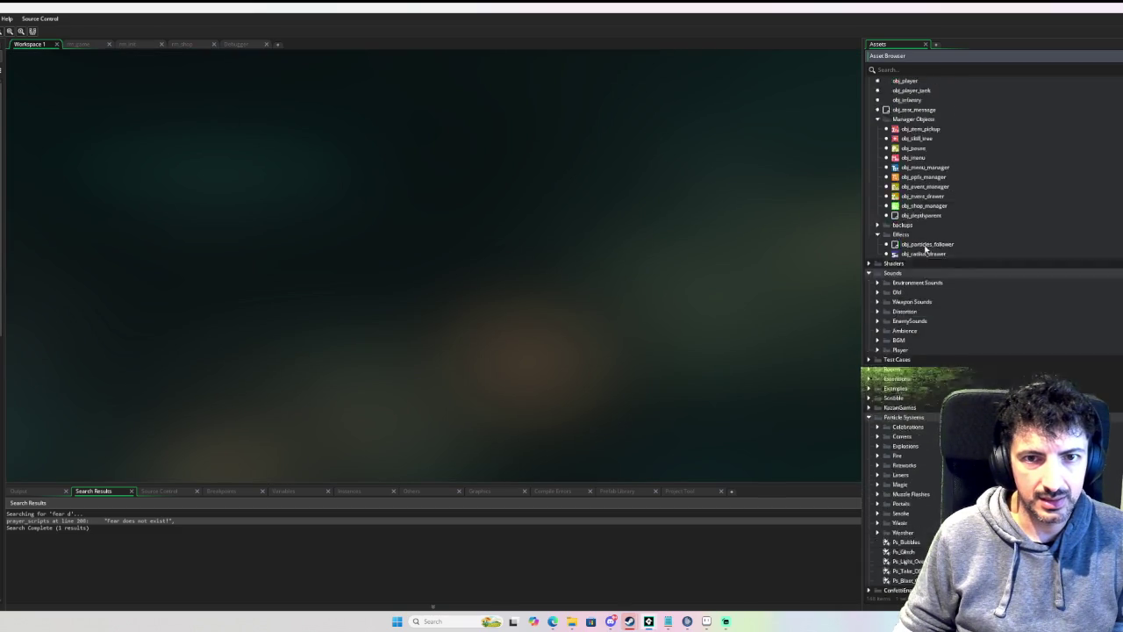
pyautogui.click(878, 243)
pyautogui.scroll(2, 912, 248)
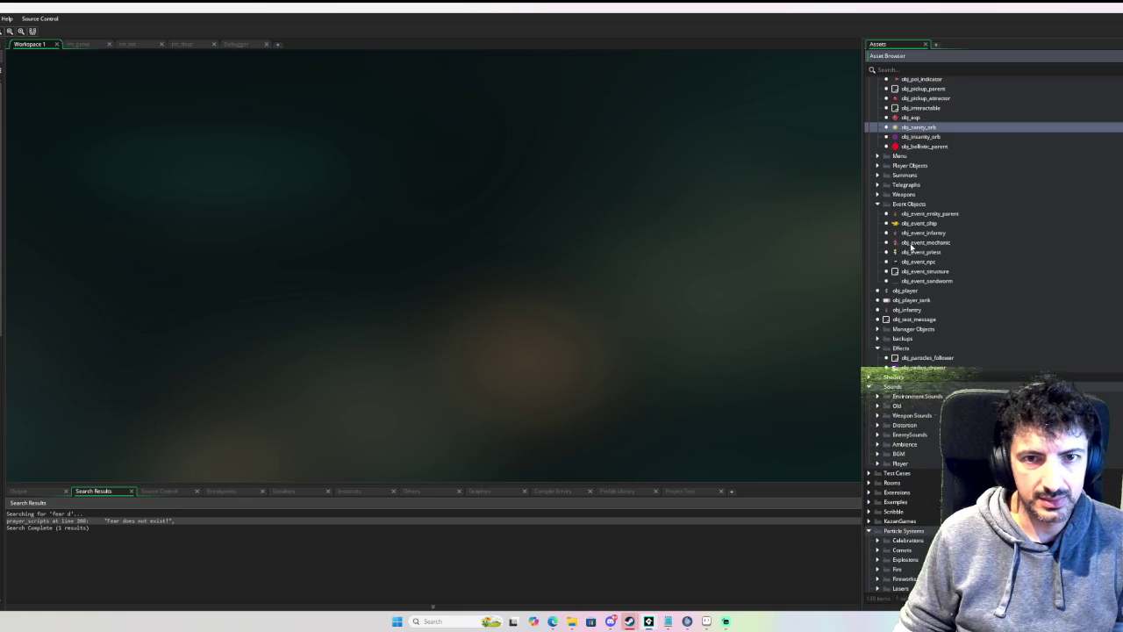
# Step: Collapse the Event Objects and Items folders, leaving Enemies expanded
pyautogui.click(876, 204)
pyautogui.scroll(4, 877, 219)
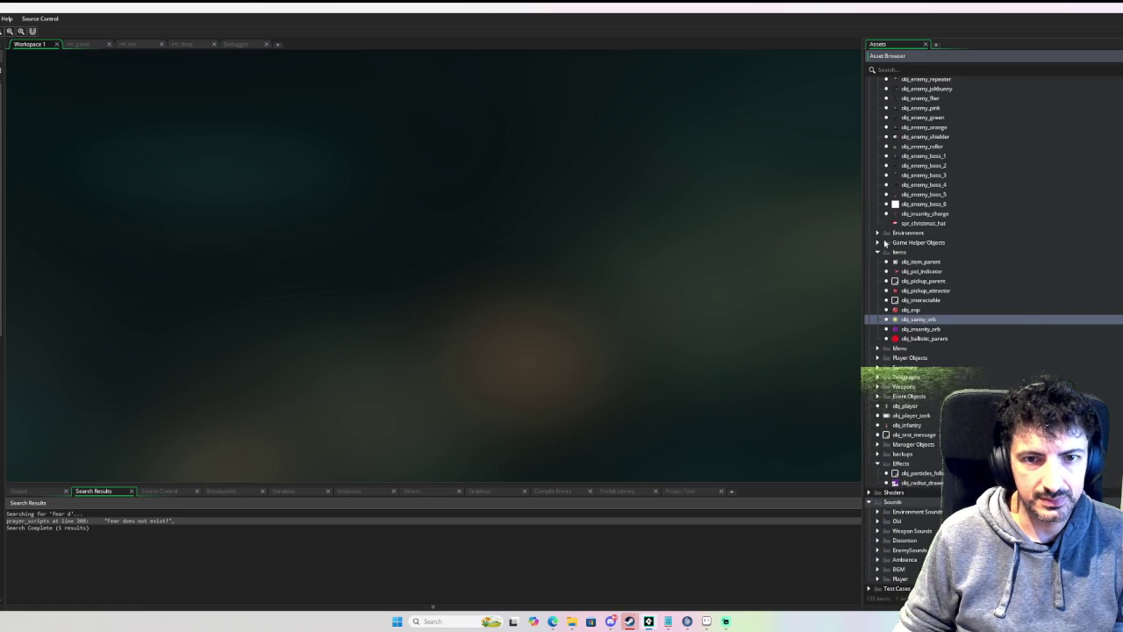
pyautogui.click(878, 254)
pyautogui.scroll(4, 886, 241)
pyautogui.click(877, 225)
pyautogui.scroll(2, 913, 290)
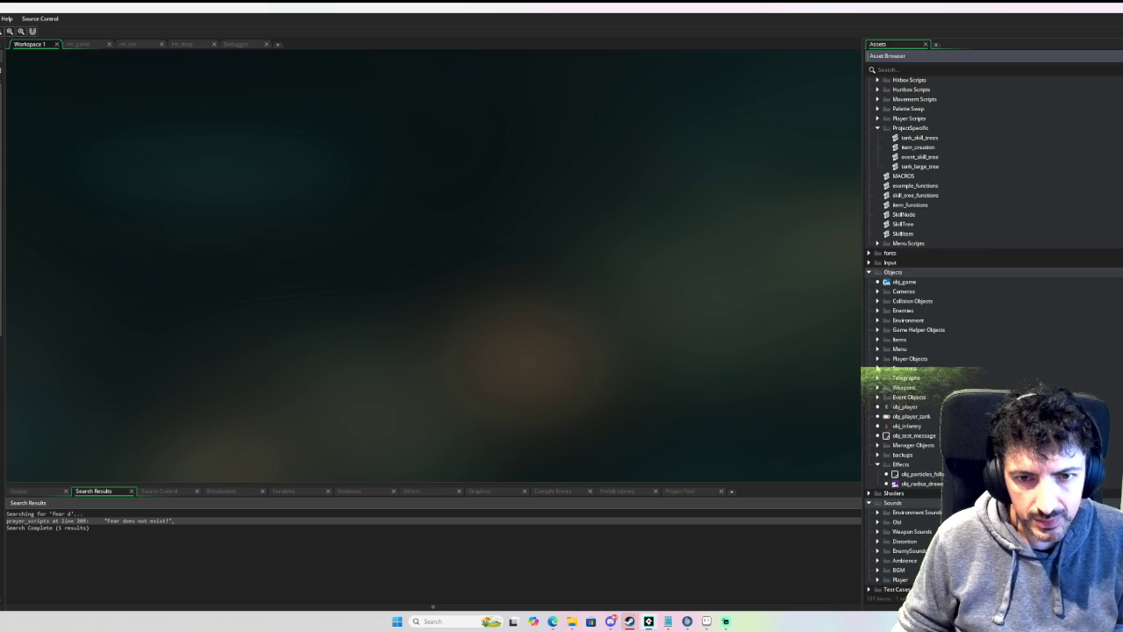
pyautogui.click(878, 311)
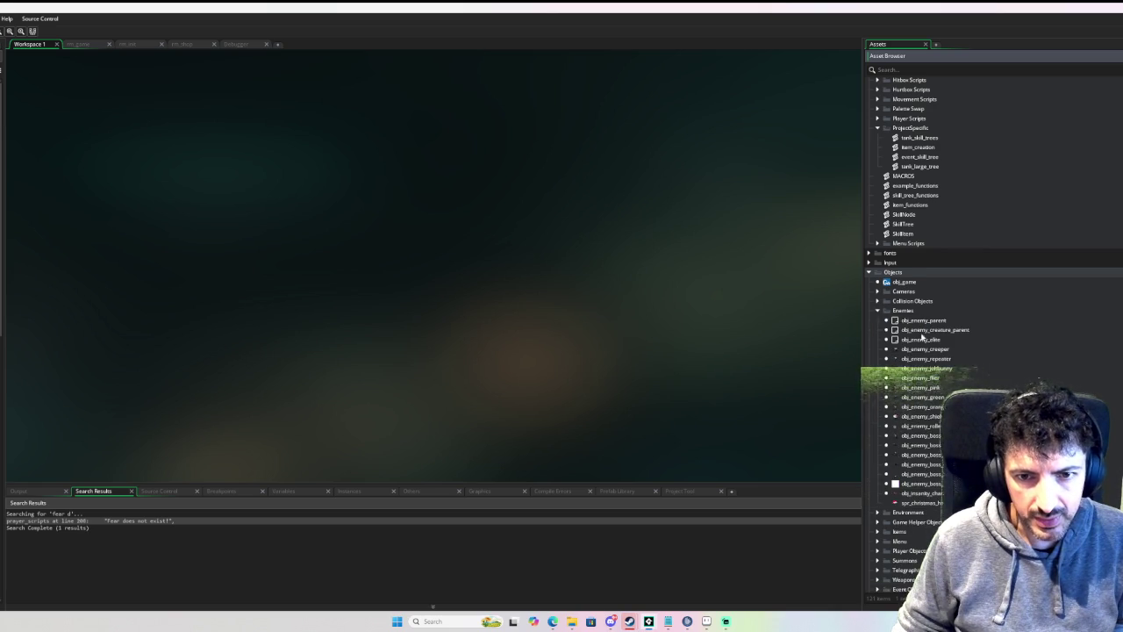
pyautogui.scroll(-2, 934, 378)
# Step: Open obj_enemy_boss_3 and obj_enemy_boss_6, viewing boss 6's Alarm and Create event code
pyautogui.doubleClick(937, 368)
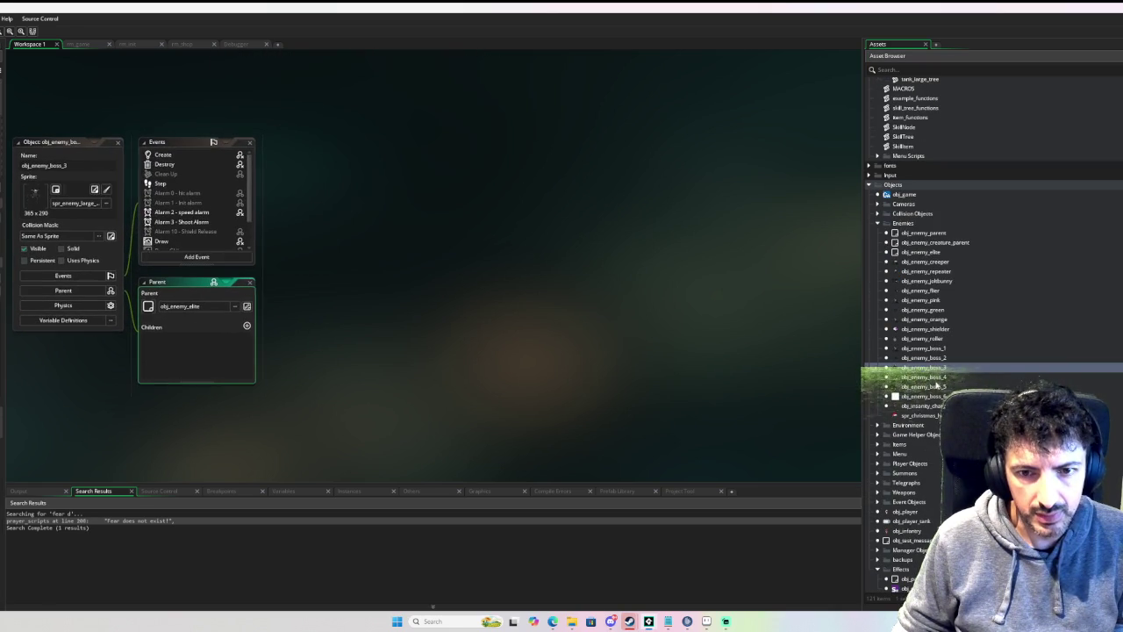
pyautogui.doubleClick(932, 397)
pyautogui.doubleClick(162, 369)
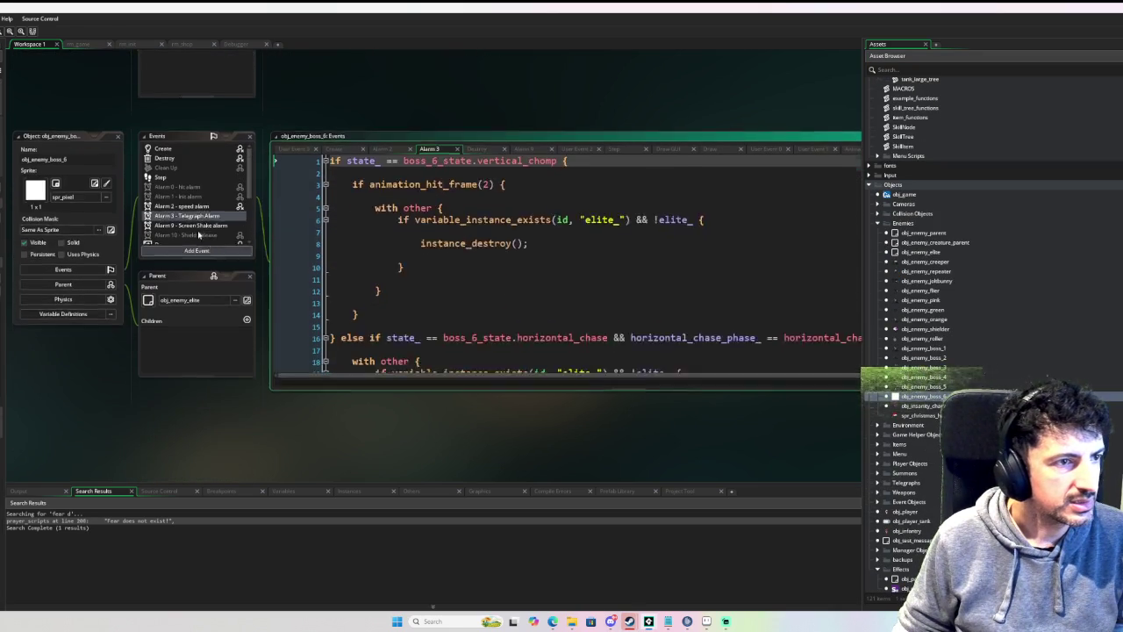
pyautogui.click(186, 215)
pyautogui.click(163, 147)
pyautogui.scroll(-10, 463, 249)
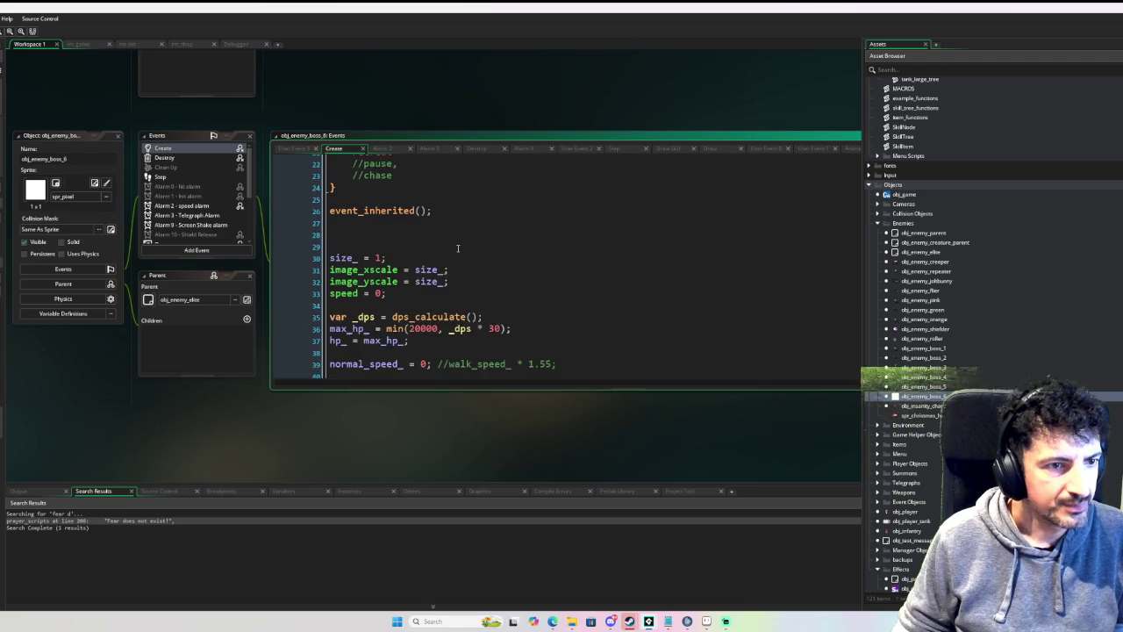
pyautogui.scroll(5, 290, 117)
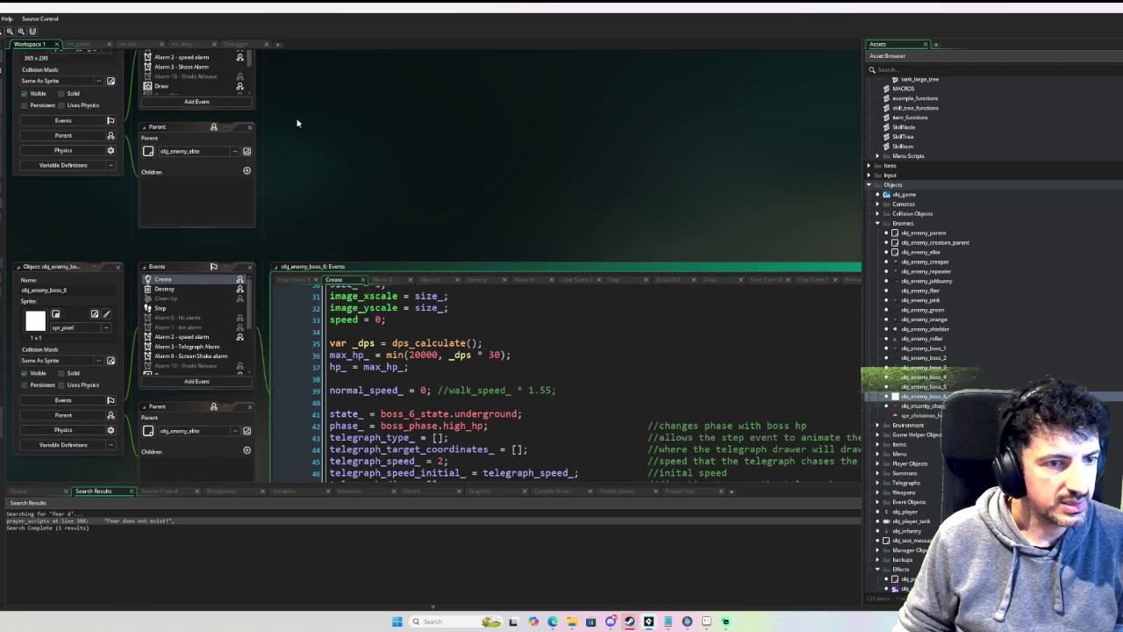
# Step: Open obj_enemy_boss_3's Create event code and read through it
pyautogui.click(211, 164)
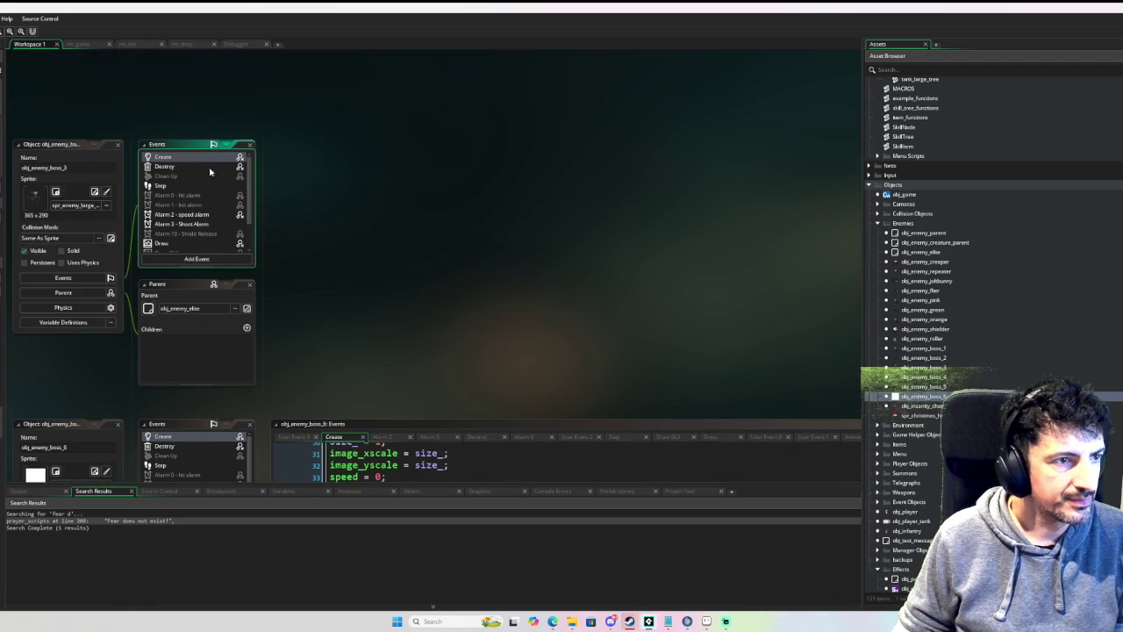
pyautogui.doubleClick(212, 161)
pyautogui.scroll(-5, 467, 227)
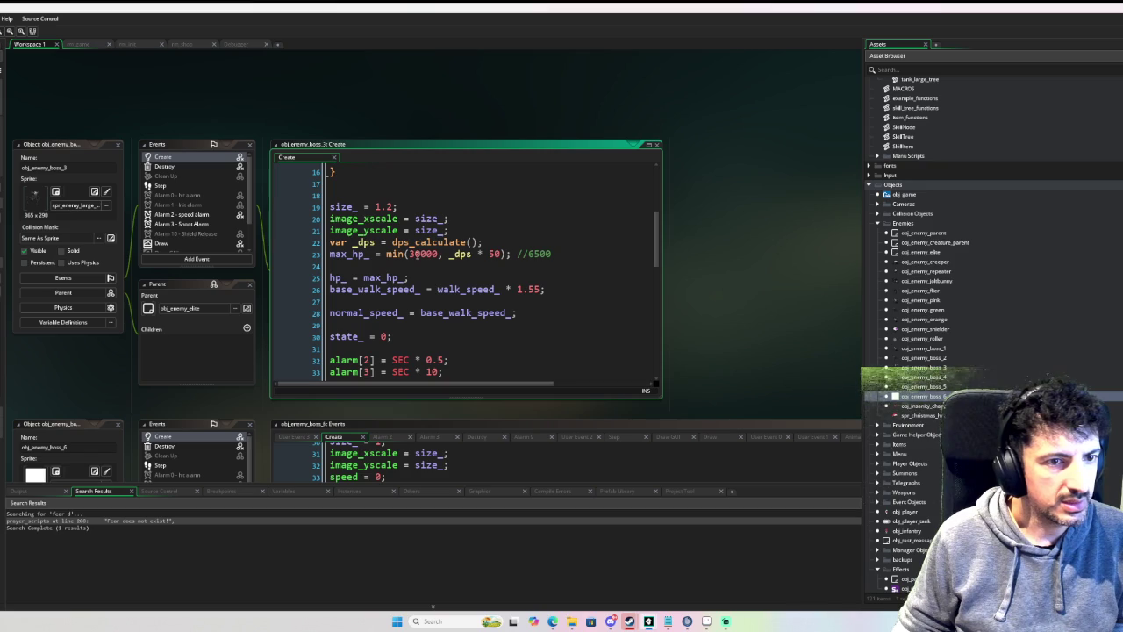
pyautogui.scroll(-3, 736, 250)
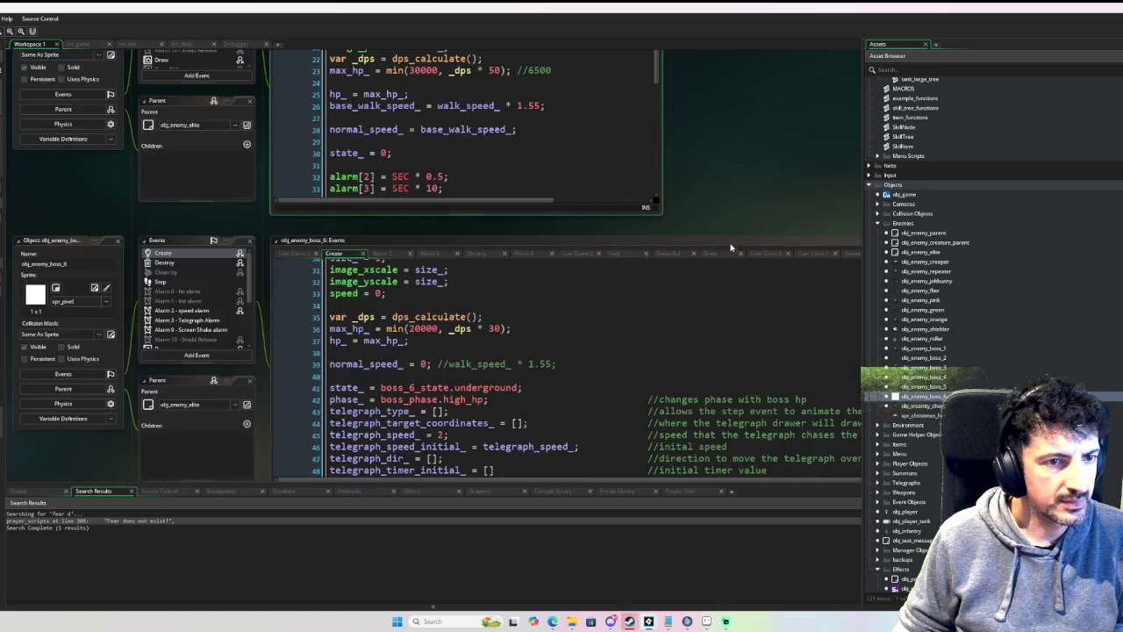
pyautogui.scroll(-3, 737, 230)
pyautogui.scroll(3, 295, 301)
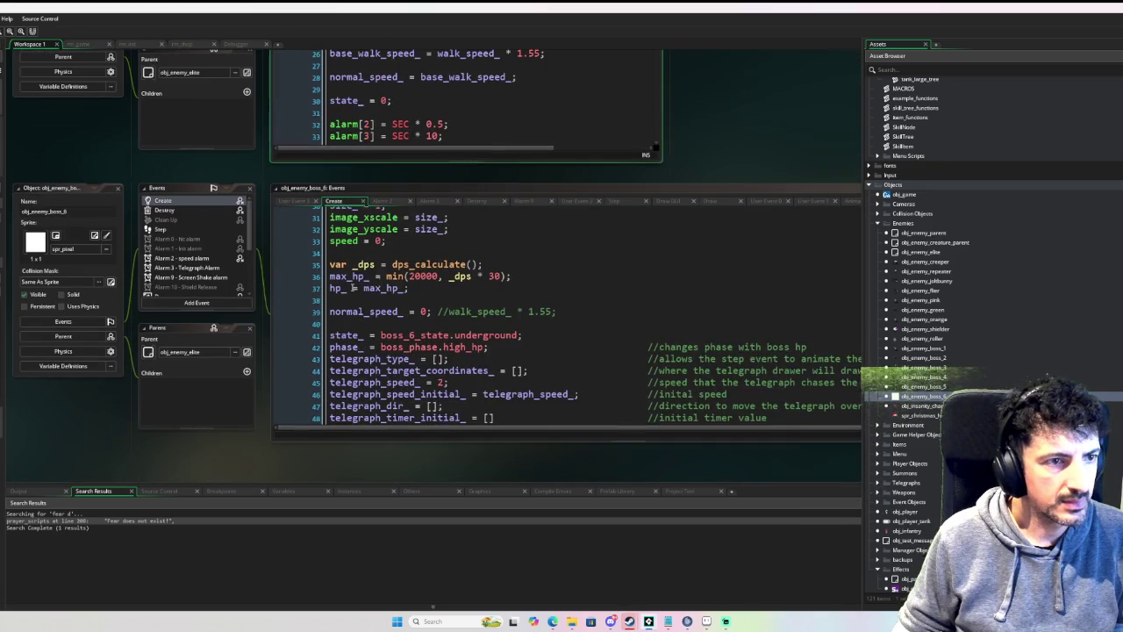
# Step: Review boss 6's Create code with max_hp_ = min(20000, _dps * 30), then close the obj_enemy_boss_3 windows
pyautogui.click(493, 286)
pyautogui.scroll(9, 493, 284)
pyautogui.scroll(2, 494, 284)
pyautogui.scroll(-10, 518, 276)
pyautogui.scroll(2, 703, 102)
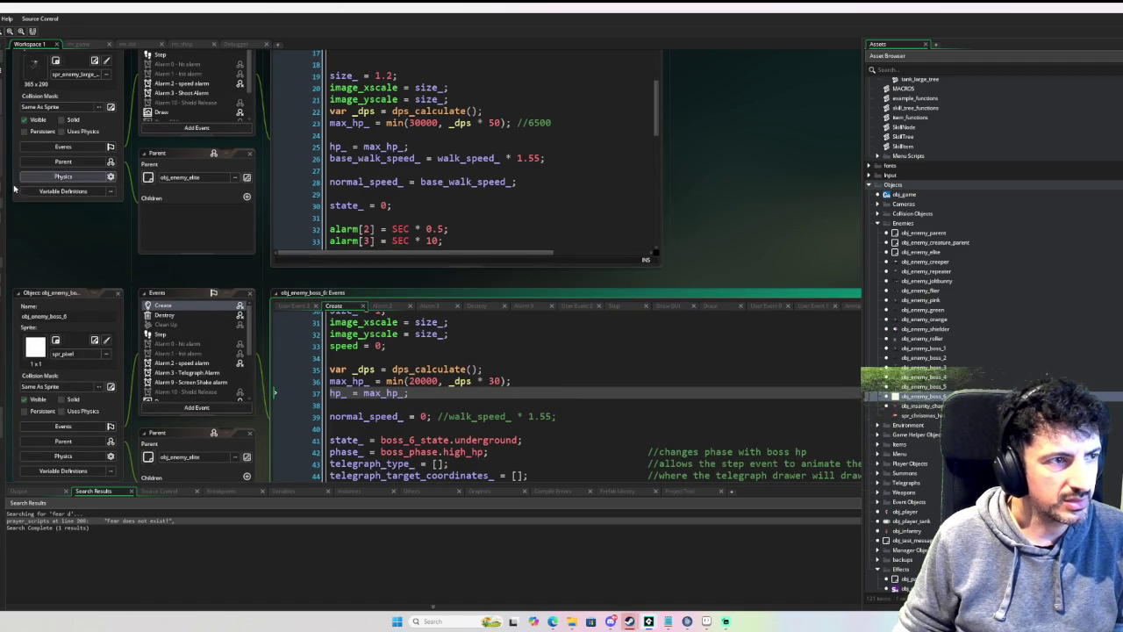
pyautogui.moveTo(54, 232); pyautogui.dragTo(163, 260)
pyautogui.scroll(1, 170, 261)
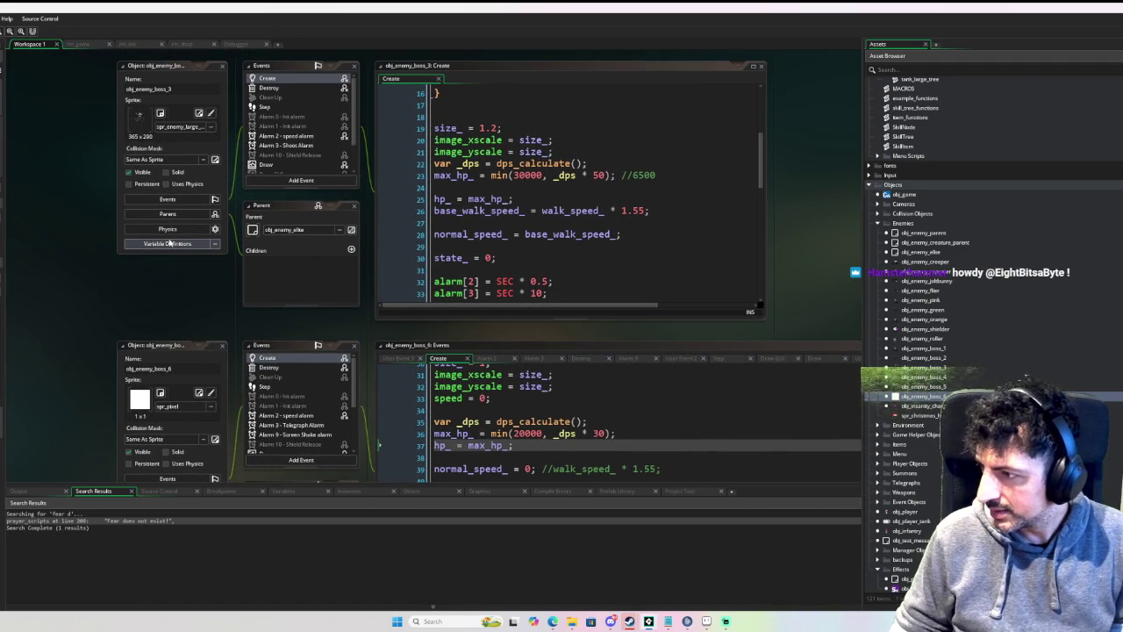
pyautogui.click(169, 242)
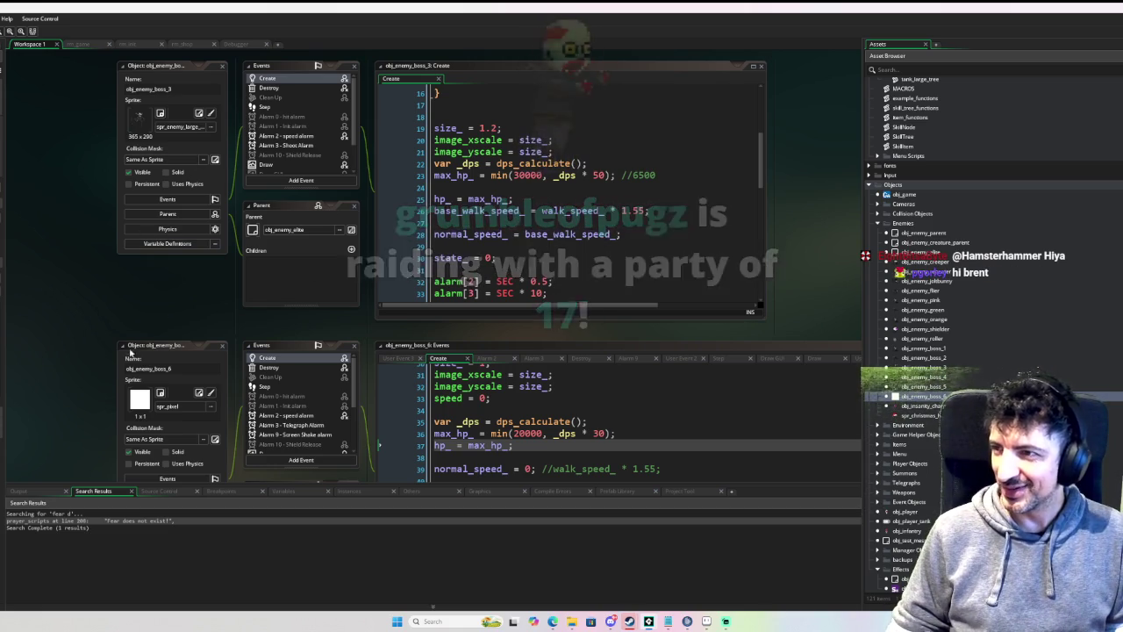
pyautogui.scroll(2, 130, 338)
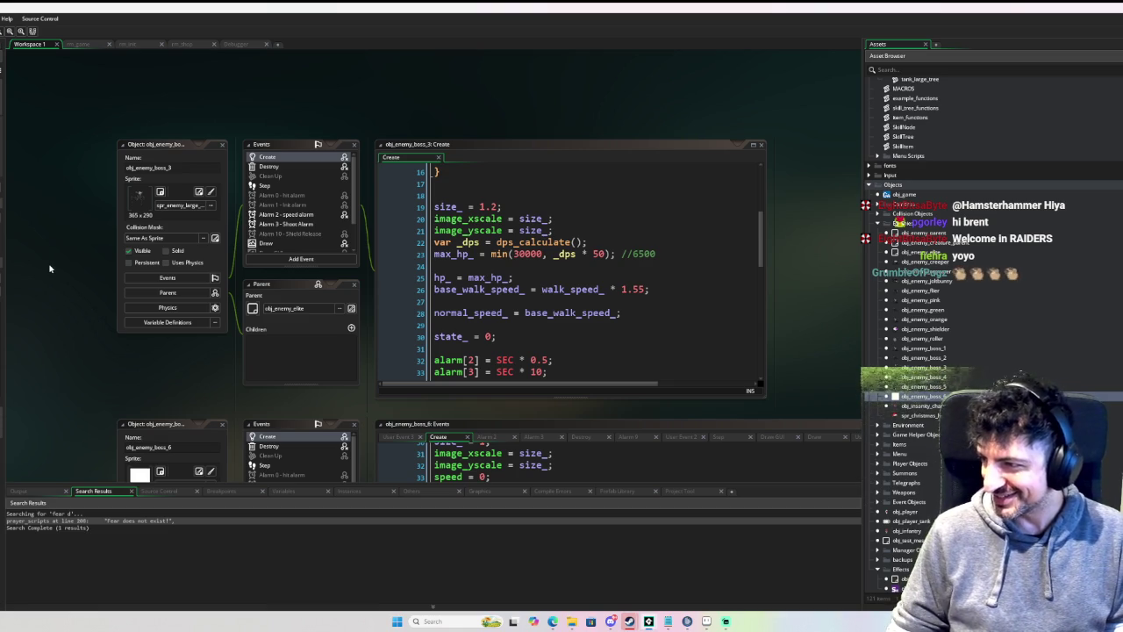
pyautogui.scroll(-1, 106, 268)
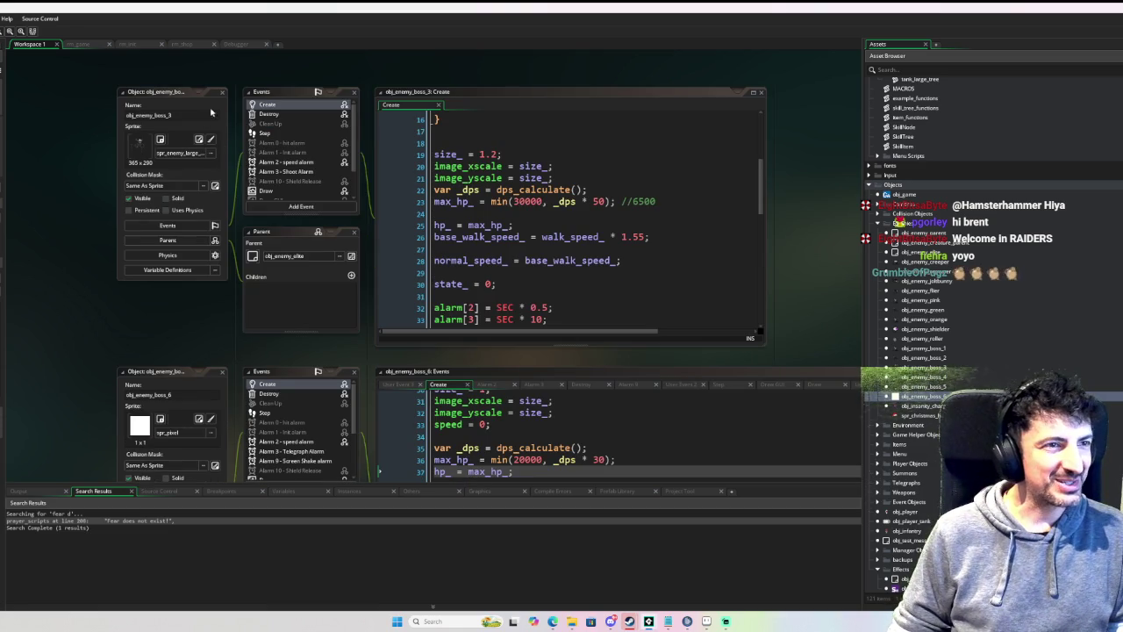
pyautogui.click(222, 91)
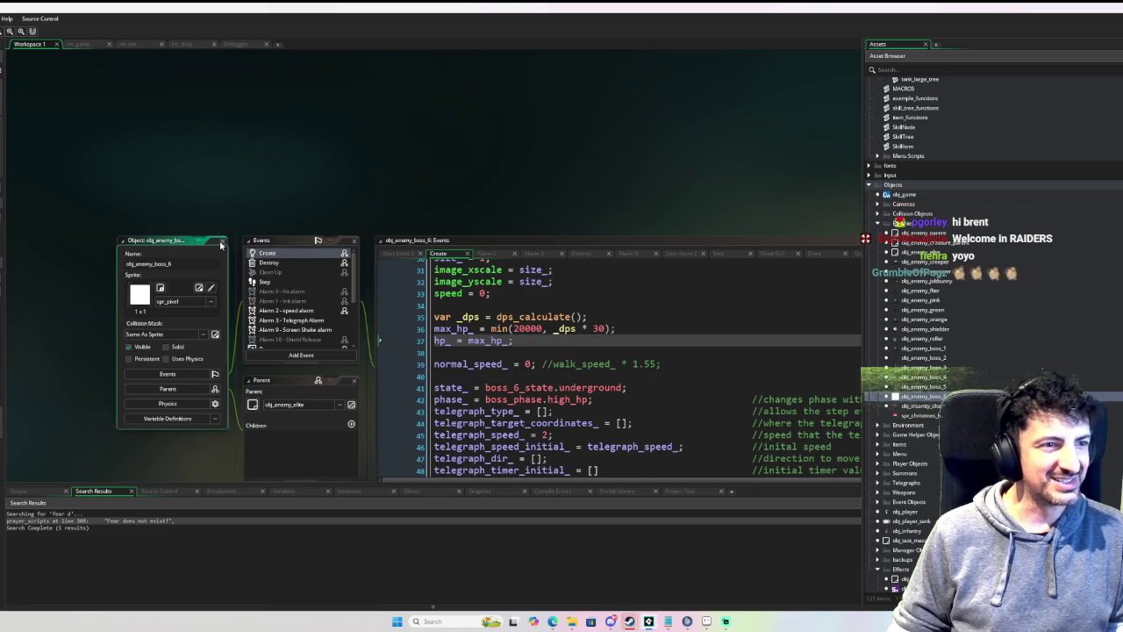
# Step: Close the obj_enemy_boss_6 windows and collapse the Enemies asset folder
pyautogui.click(222, 241)
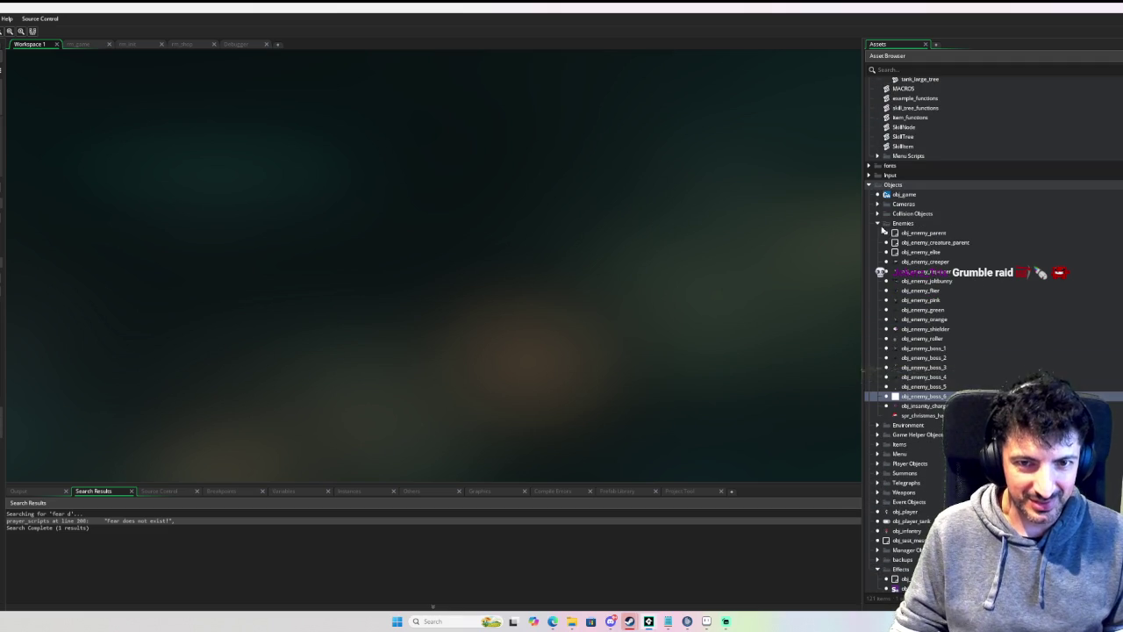
pyautogui.click(878, 224)
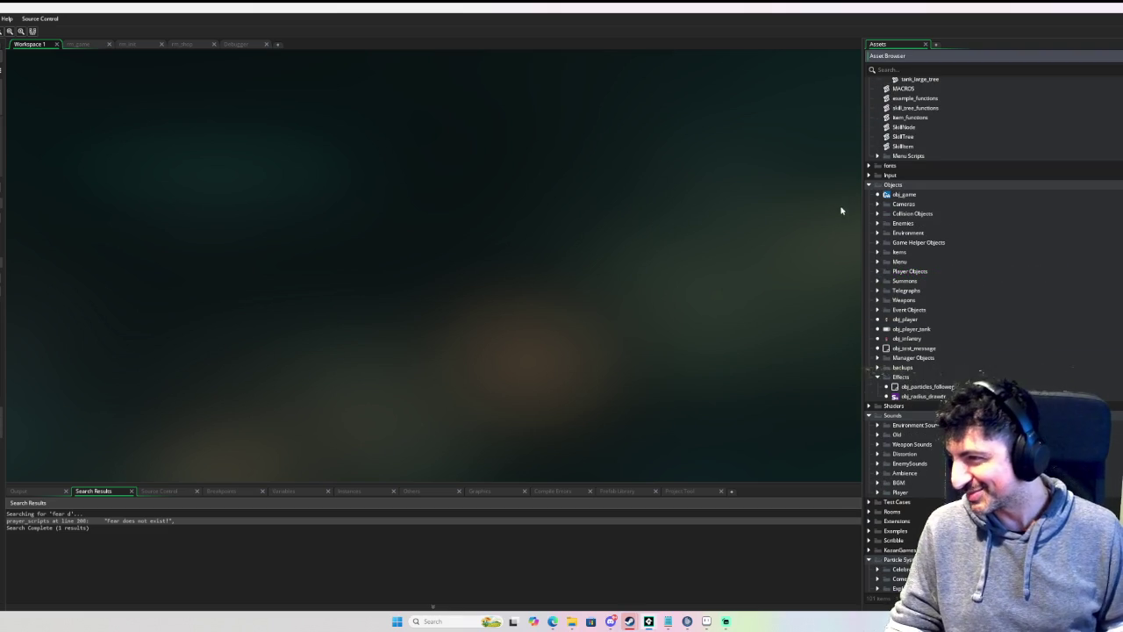
# Step: Open the rm_game room, pan around its view, then build and run the game in debug (F6), fullscreen
pyautogui.click(79, 45)
pyautogui.scroll(-5, 562, 152)
pyautogui.moveTo(571, 150); pyautogui.dragTo(210, 184)
pyautogui.moveTo(511, 150); pyautogui.dragTo(454, 167)
pyautogui.scroll(-2, 454, 168)
pyautogui.scroll(-1, 441, 160)
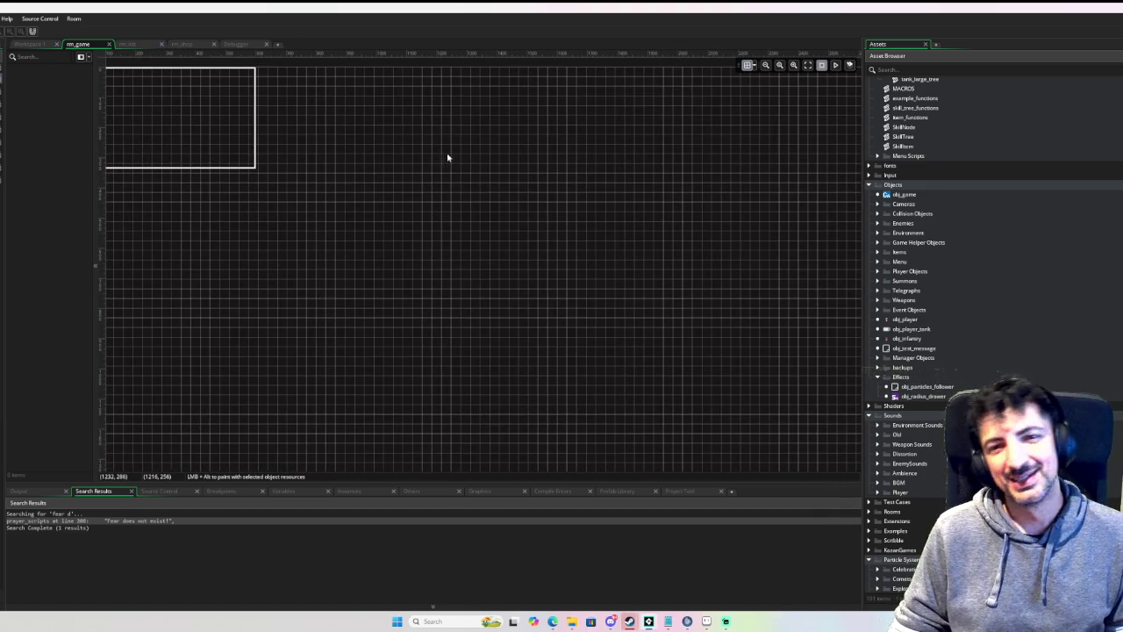
pyautogui.press('F6')
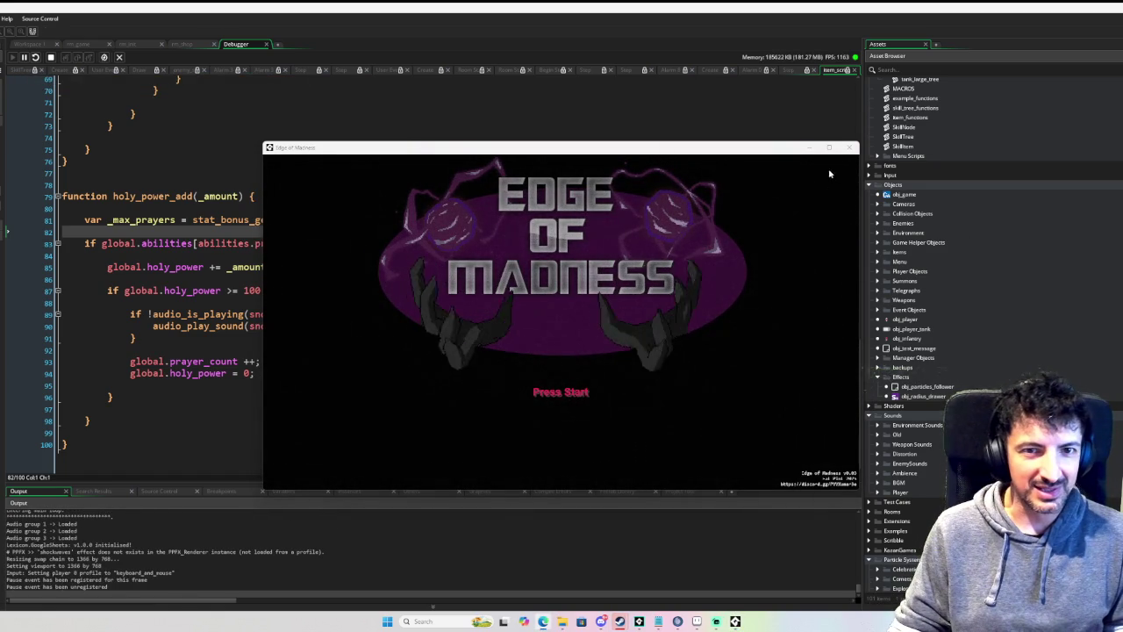
pyautogui.click(831, 147)
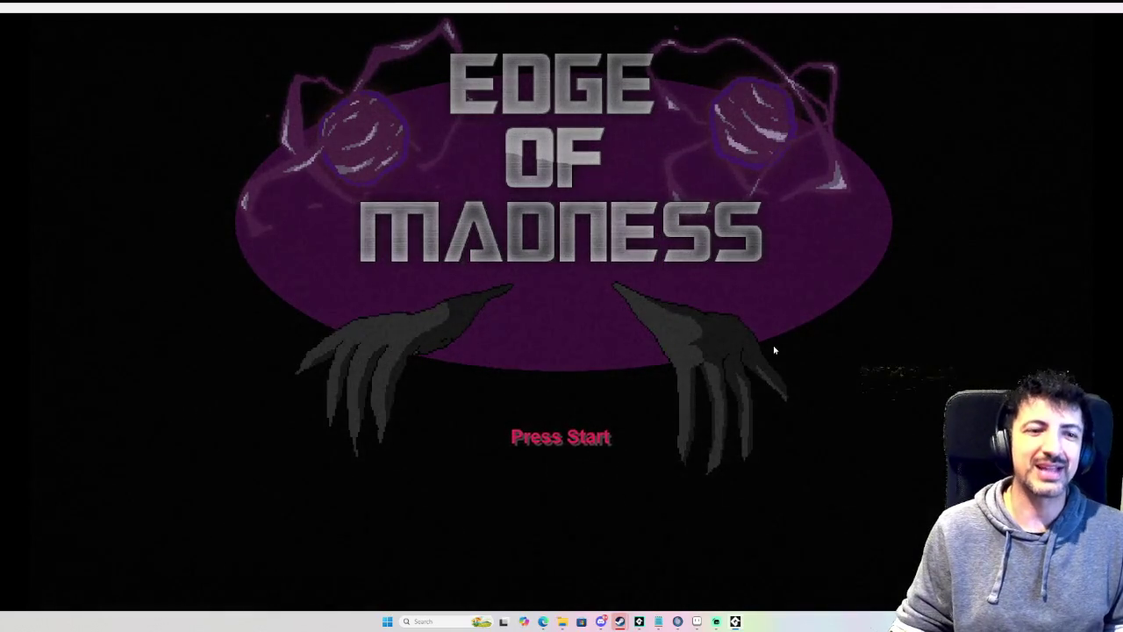
# Step: Get past the title screen, browse Character Select, and start a run with the tank
pyautogui.press('Return')
pyautogui.press('Return')
pyautogui.press('Left')
pyautogui.press('Left')
pyautogui.press('Left')
pyautogui.press('Right')
pyautogui.press('Right')
pyautogui.press('Left')
pyautogui.press('Right')
pyautogui.press('Left')
pyautogui.press('Left')
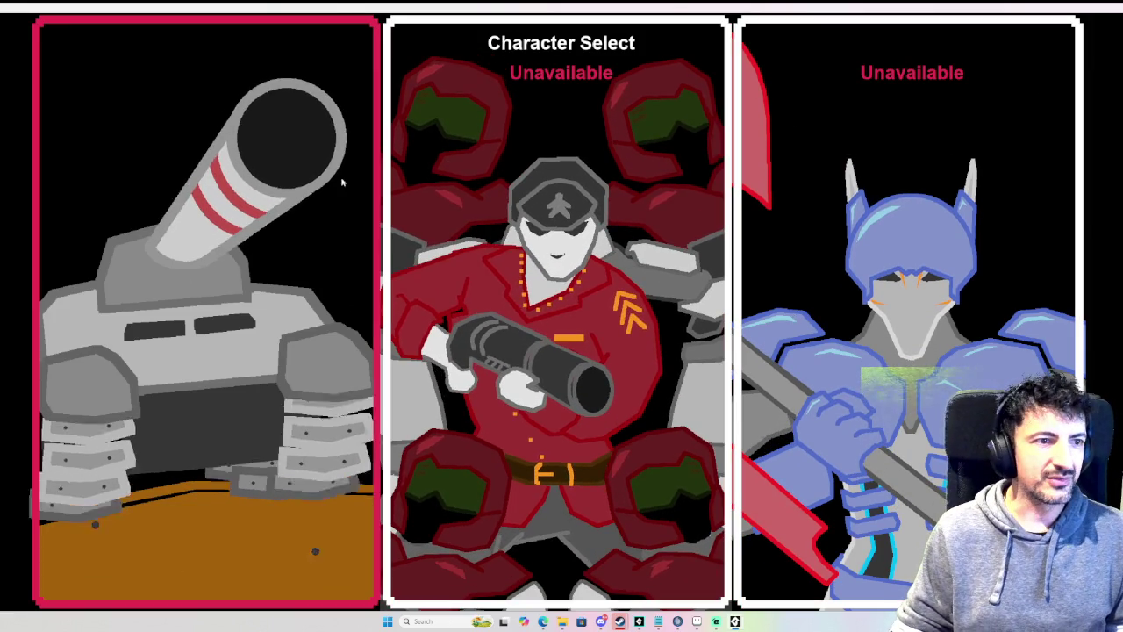
pyautogui.press('Return')
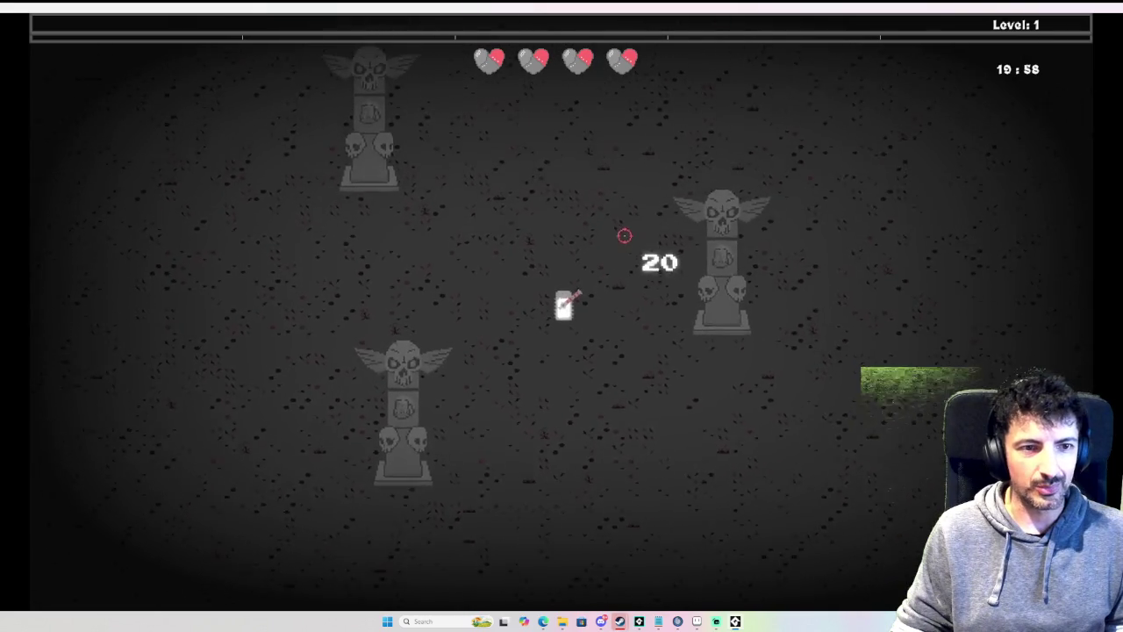
# Step: Drive the tank up and right while firing at the nearby enemies
pyautogui.press('w')
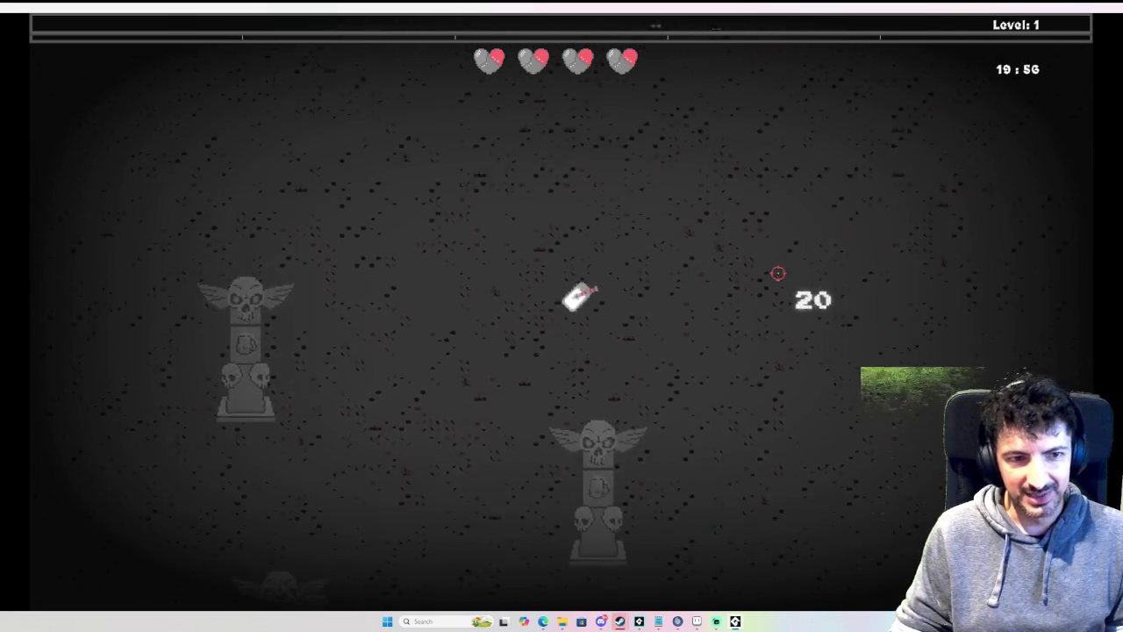
pyautogui.press('d')
pyautogui.click(451, 185)
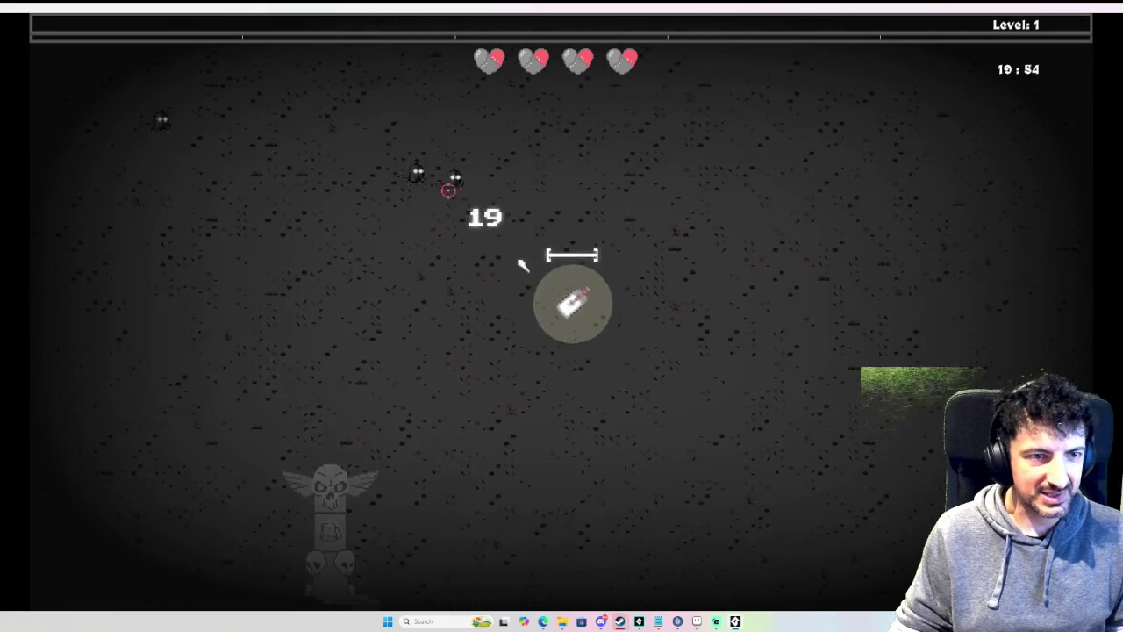
pyautogui.click(426, 209)
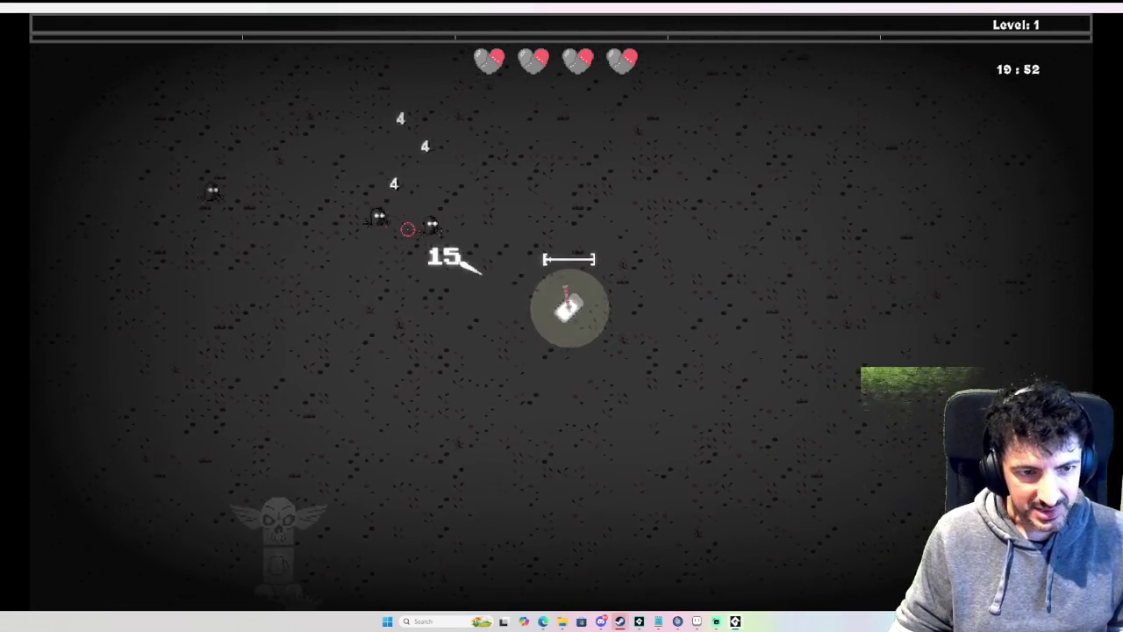
pyautogui.click(403, 235)
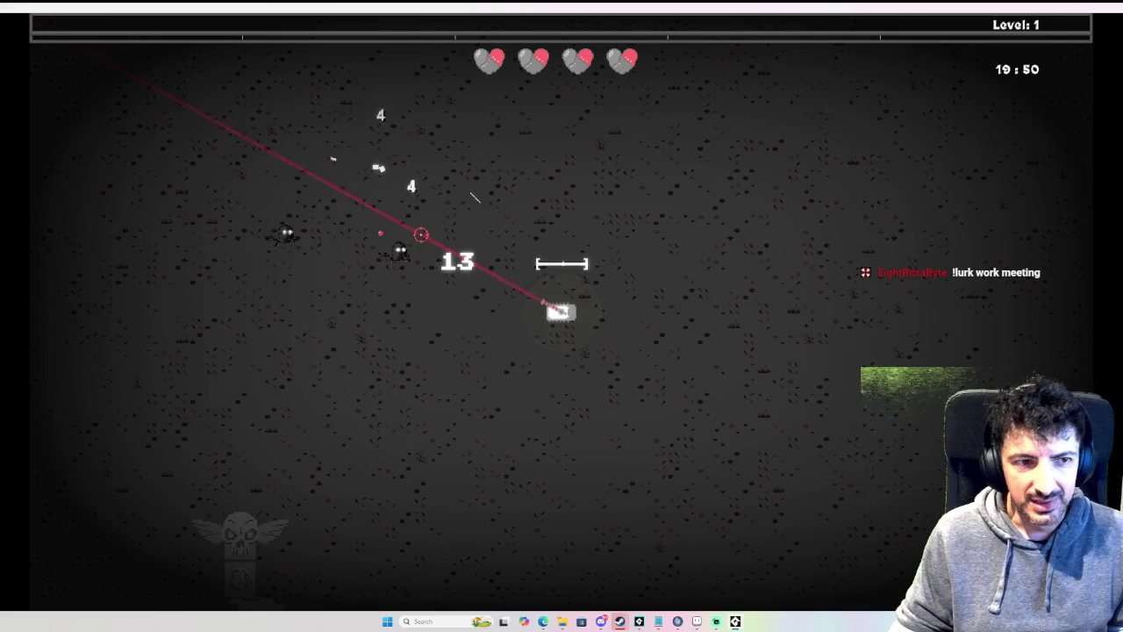
pyautogui.press('d')
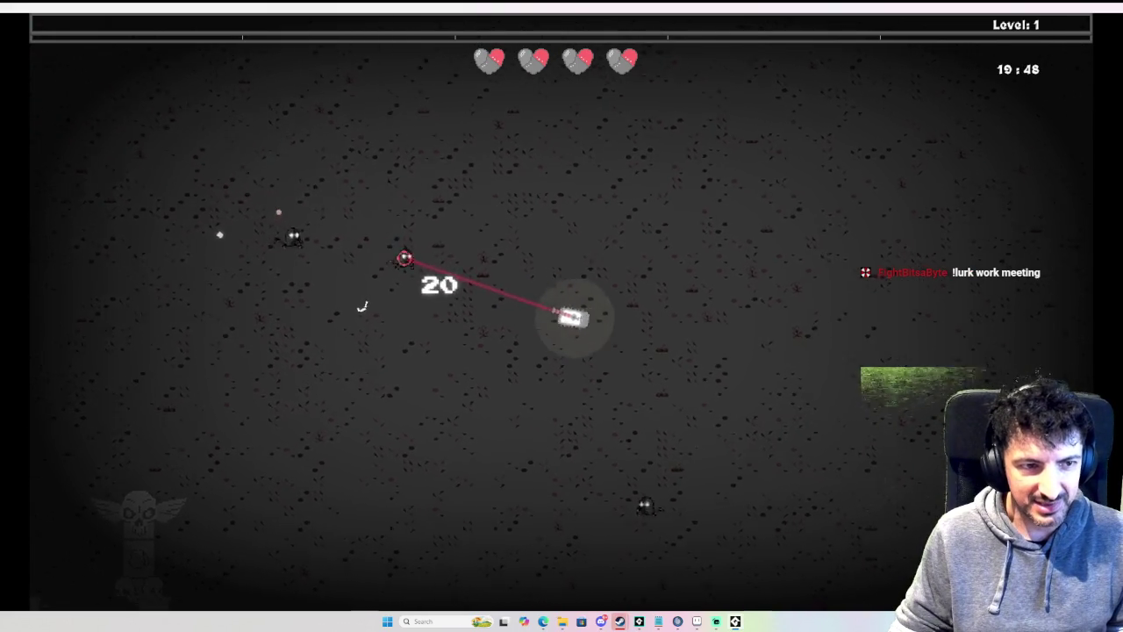
pyautogui.press('d')
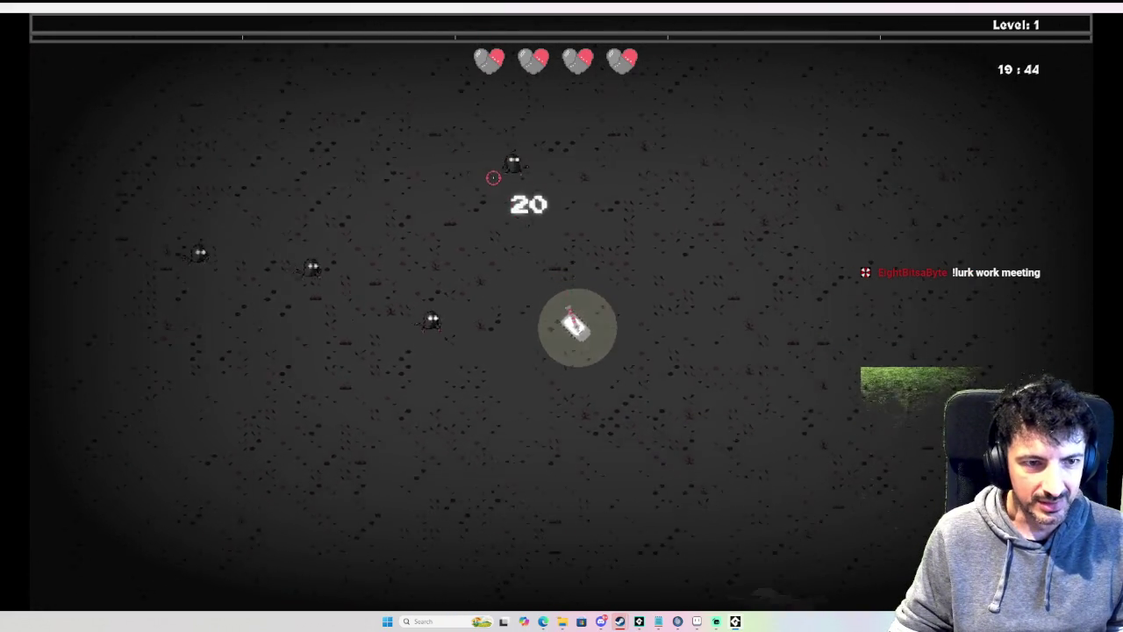
# Step: Keep maneuvering and shooting enemies until level 2, then bring up the TANK_TREE skill tree
pyautogui.press('s')
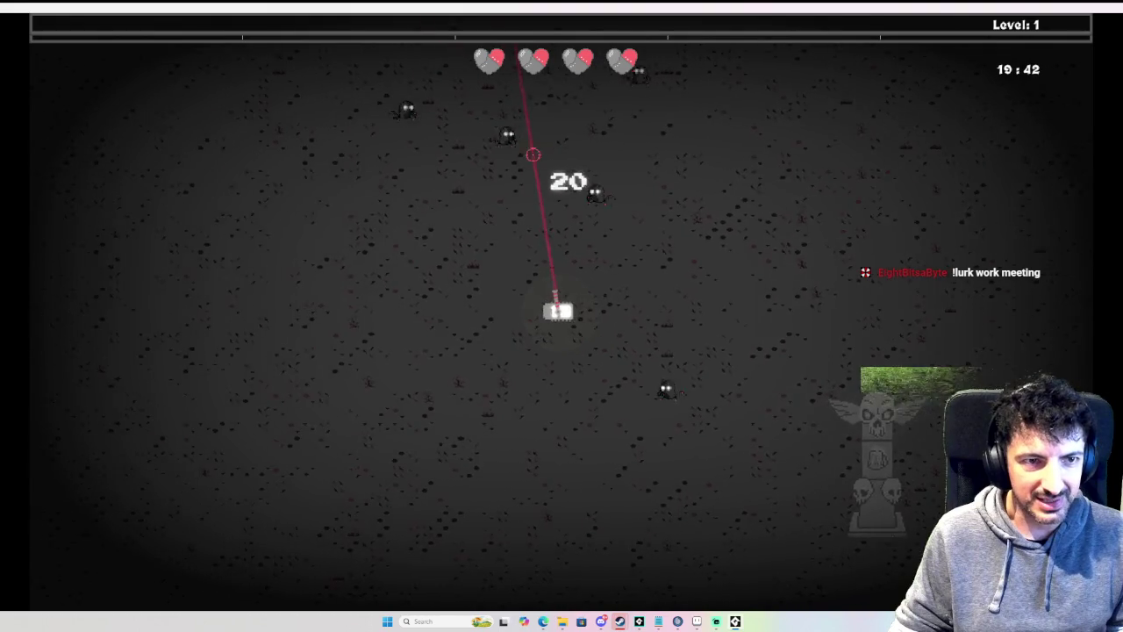
pyautogui.press('a')
pyautogui.press('a')
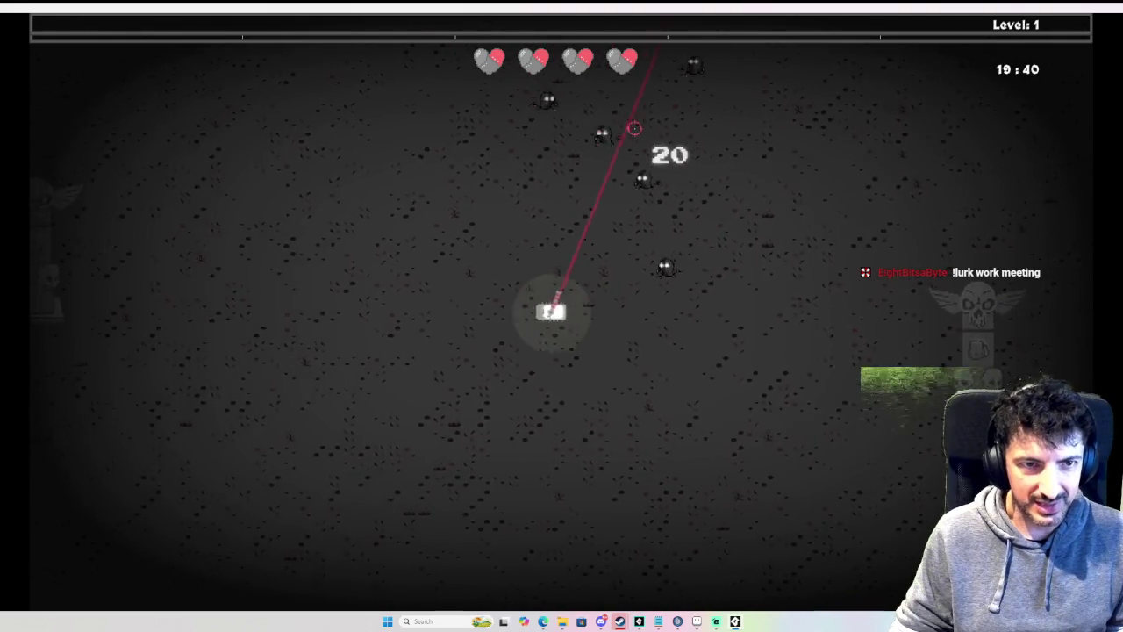
pyautogui.press('a')
pyautogui.press('s')
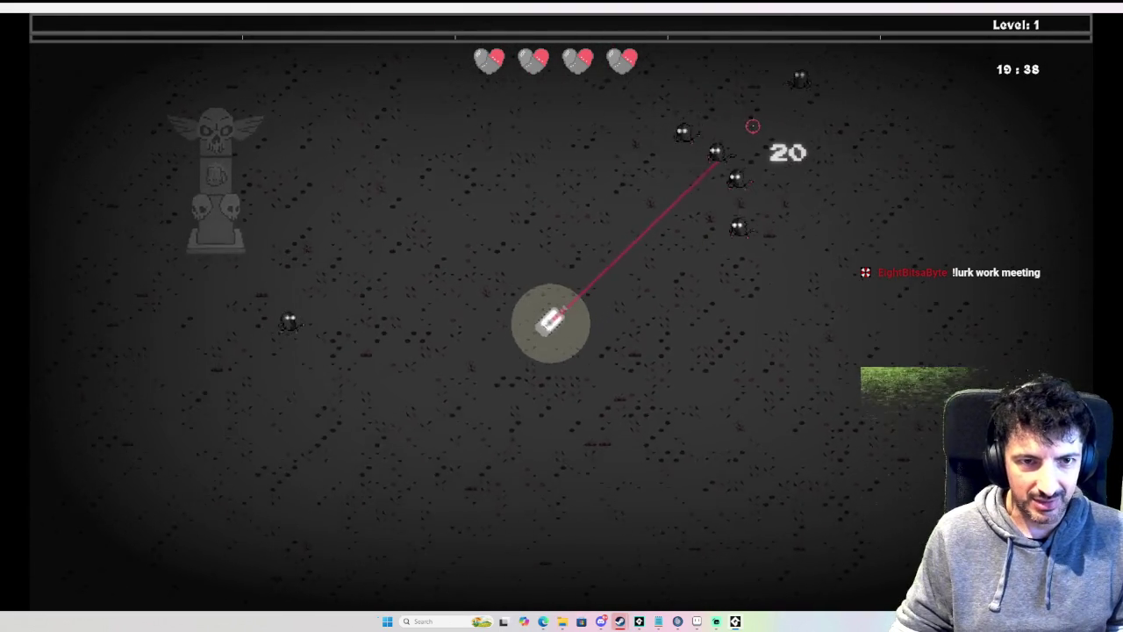
pyautogui.press('a')
pyautogui.press('s')
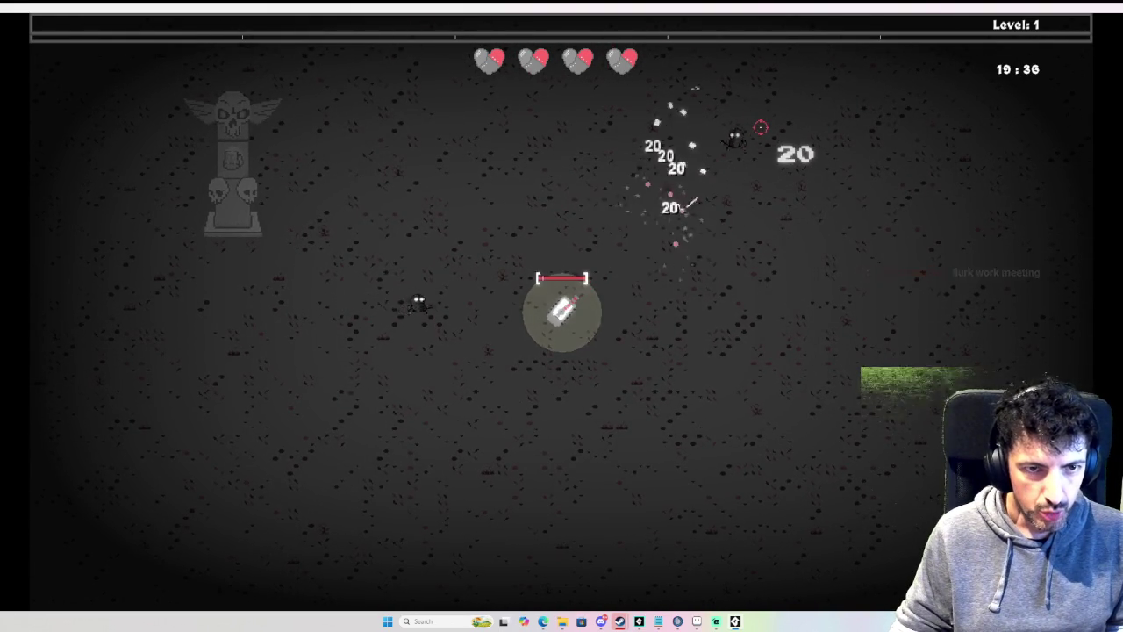
pyautogui.press('d')
pyautogui.press('w')
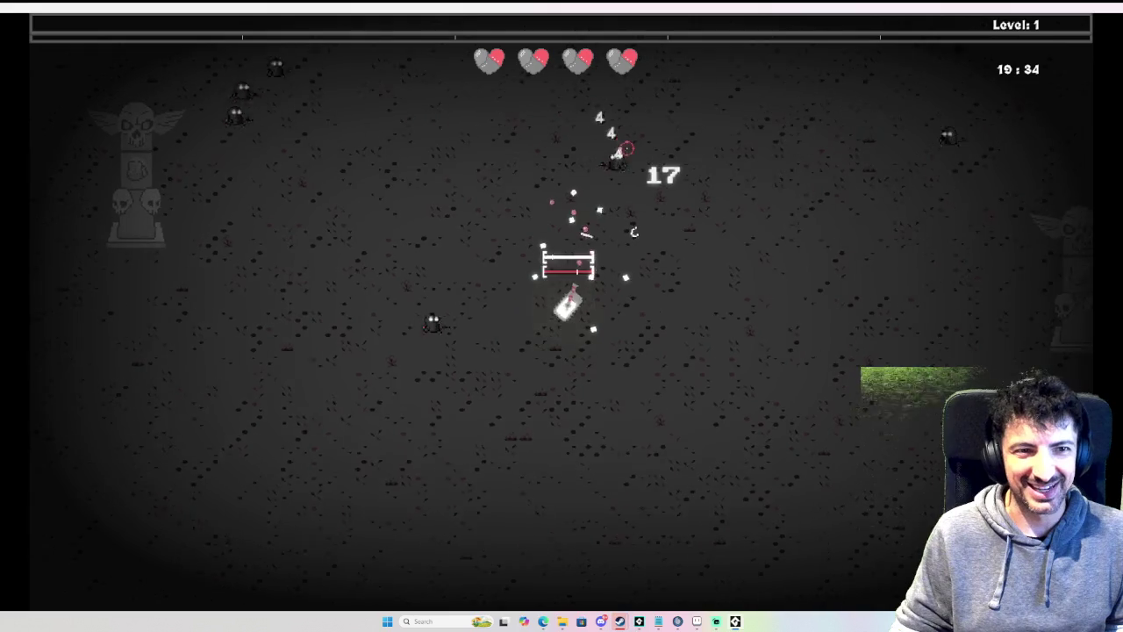
pyautogui.press('d')
pyautogui.press('w')
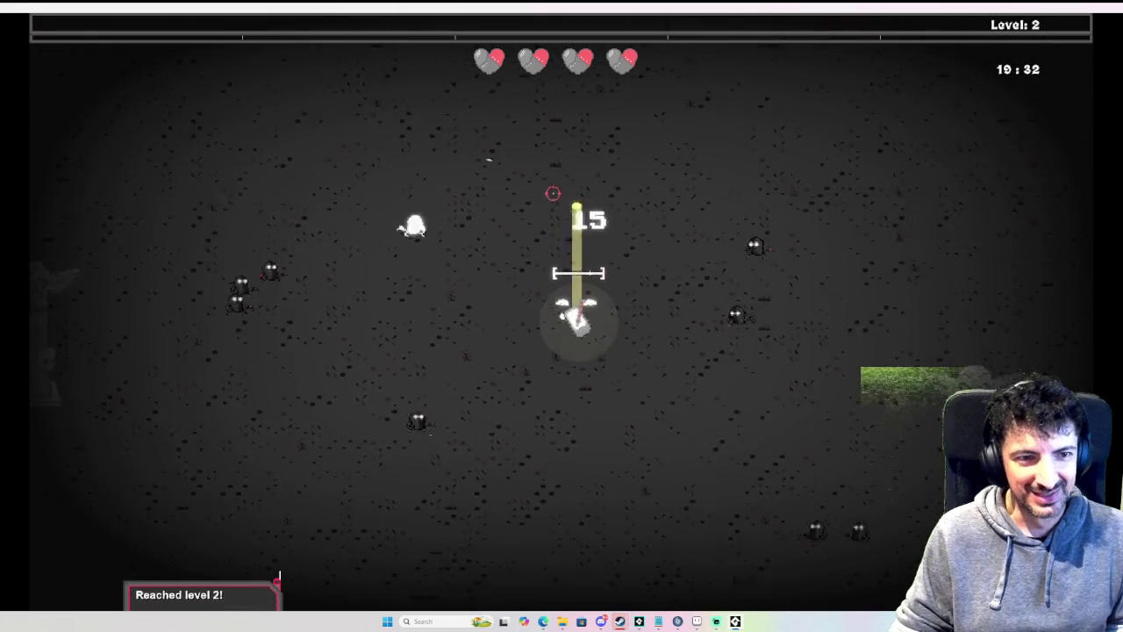
pyautogui.press('a')
pyautogui.press('s')
pyautogui.press('Tab')
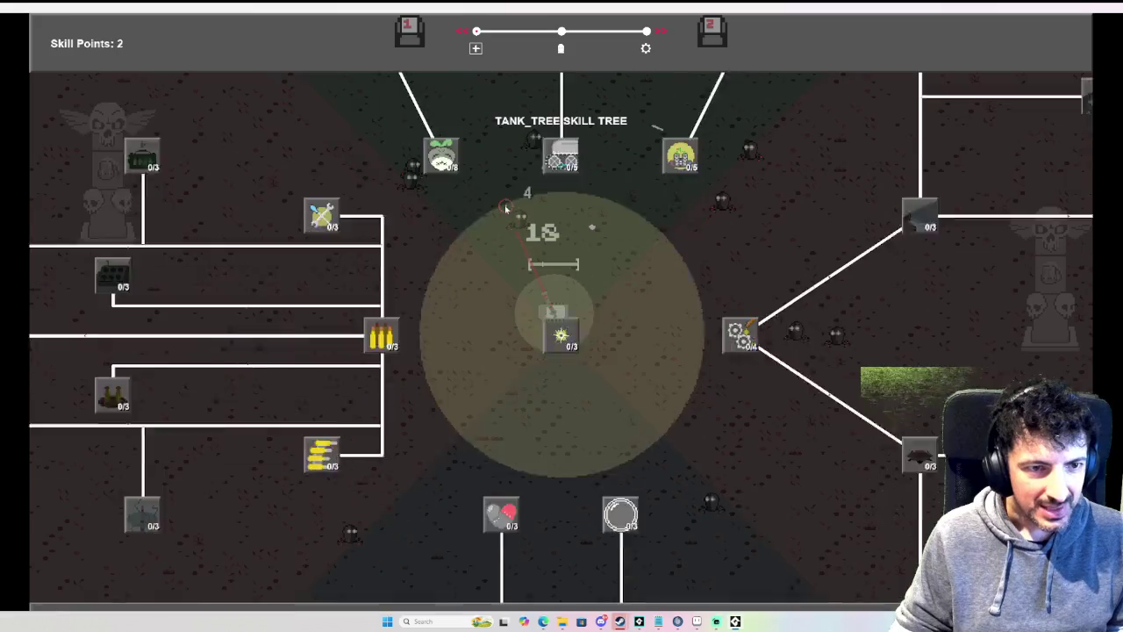
# Step: Spend both points: Titanium Rounds to 1/3 and Magnetic Chassis to 1/5, then resume play
pyautogui.moveTo(369, 268)
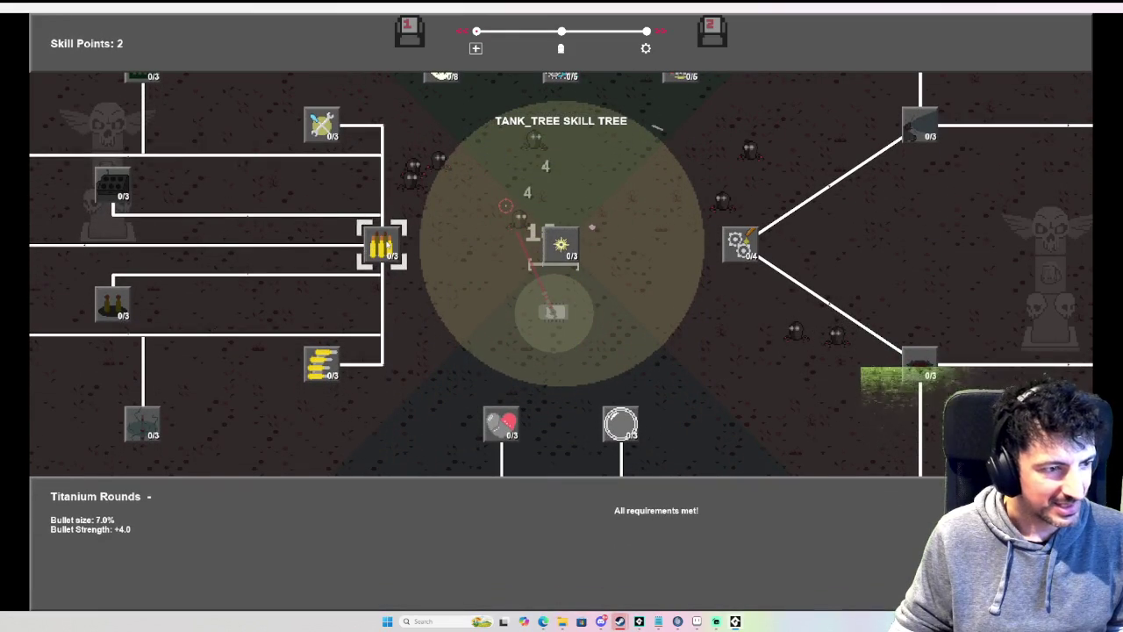
pyautogui.click(369, 268)
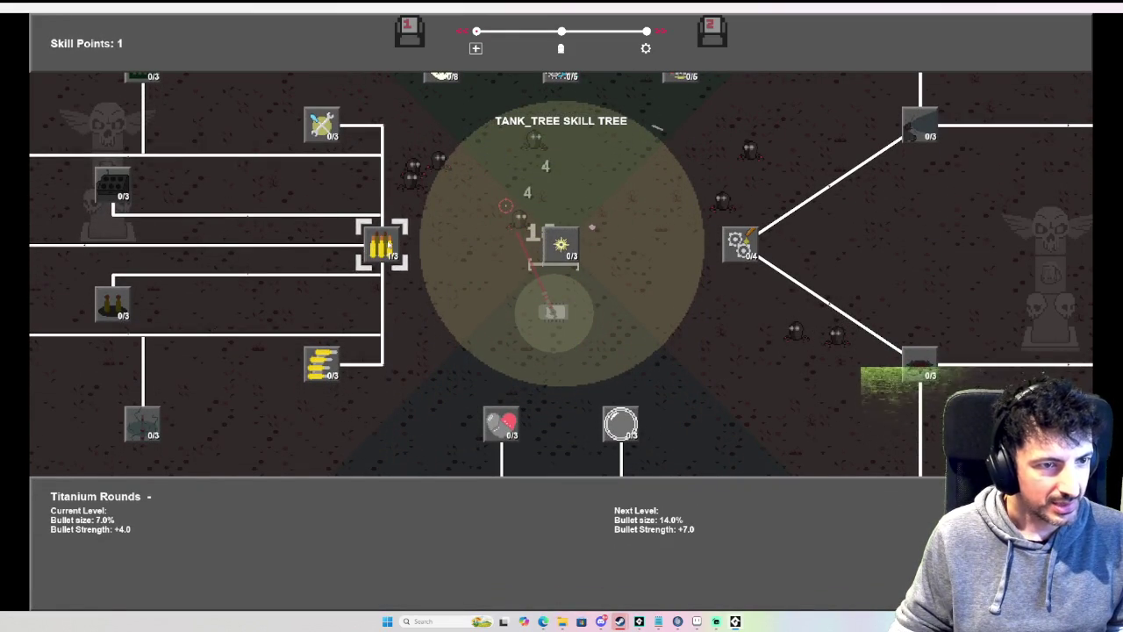
pyautogui.press('w')
pyautogui.press('d')
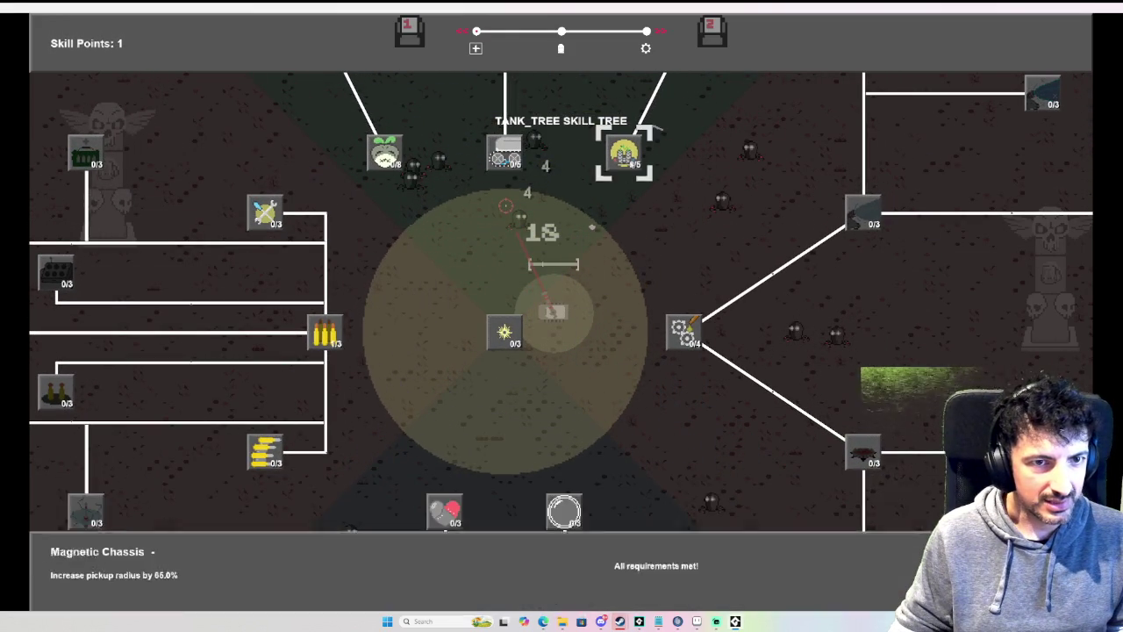
pyautogui.click(630, 156)
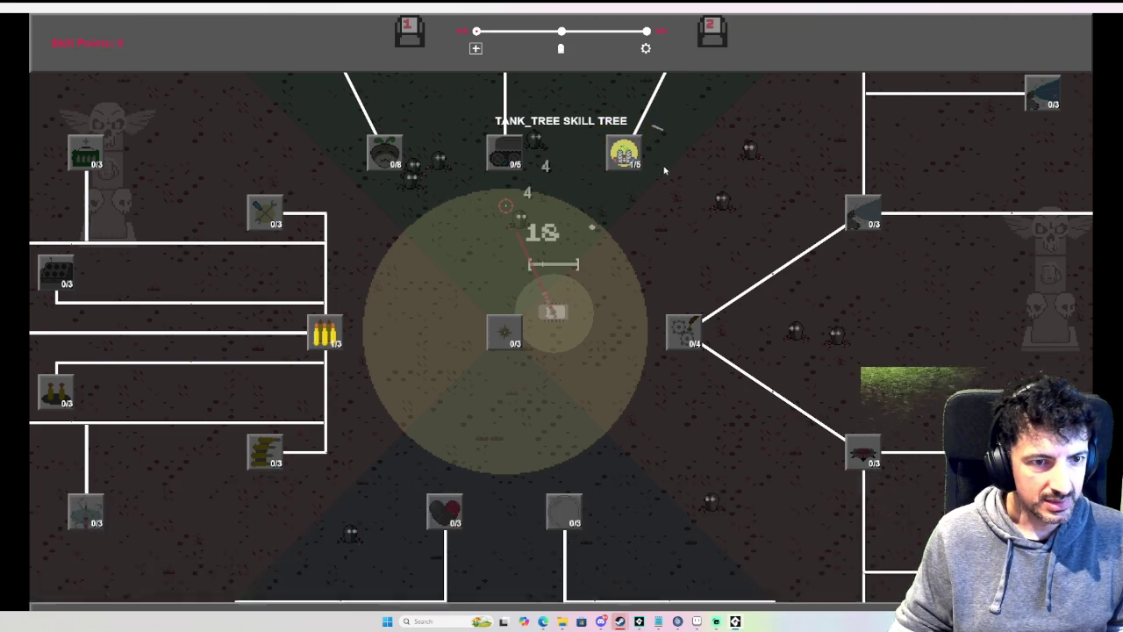
pyautogui.press('Escape')
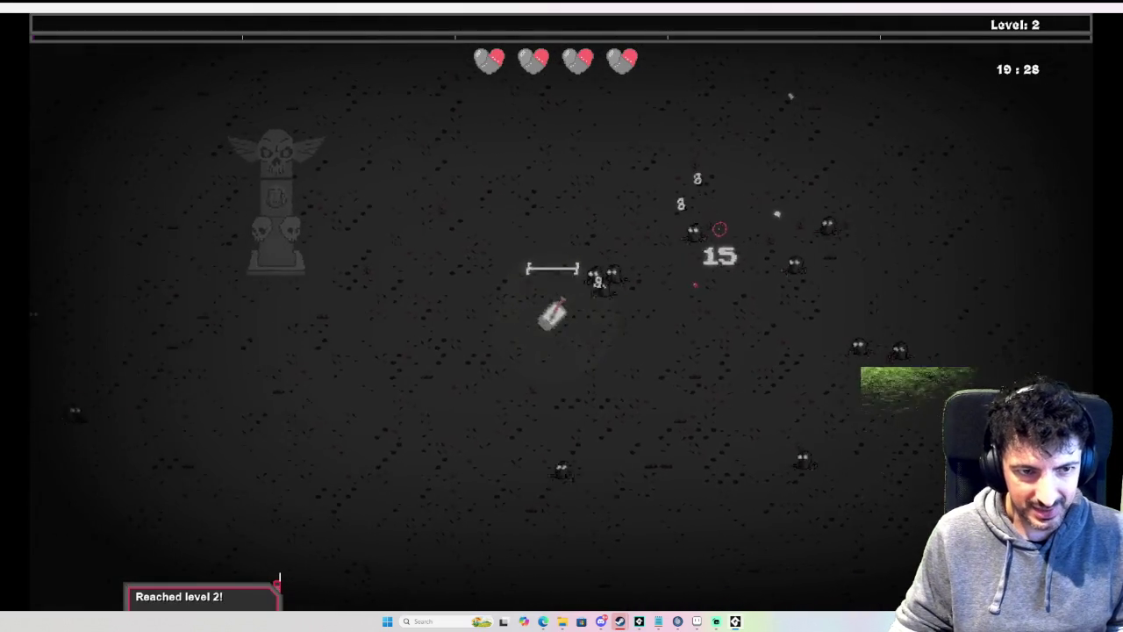
# Step: Drive the tank around with WASD, dodging and shooting the enemies
pyautogui.press('a')
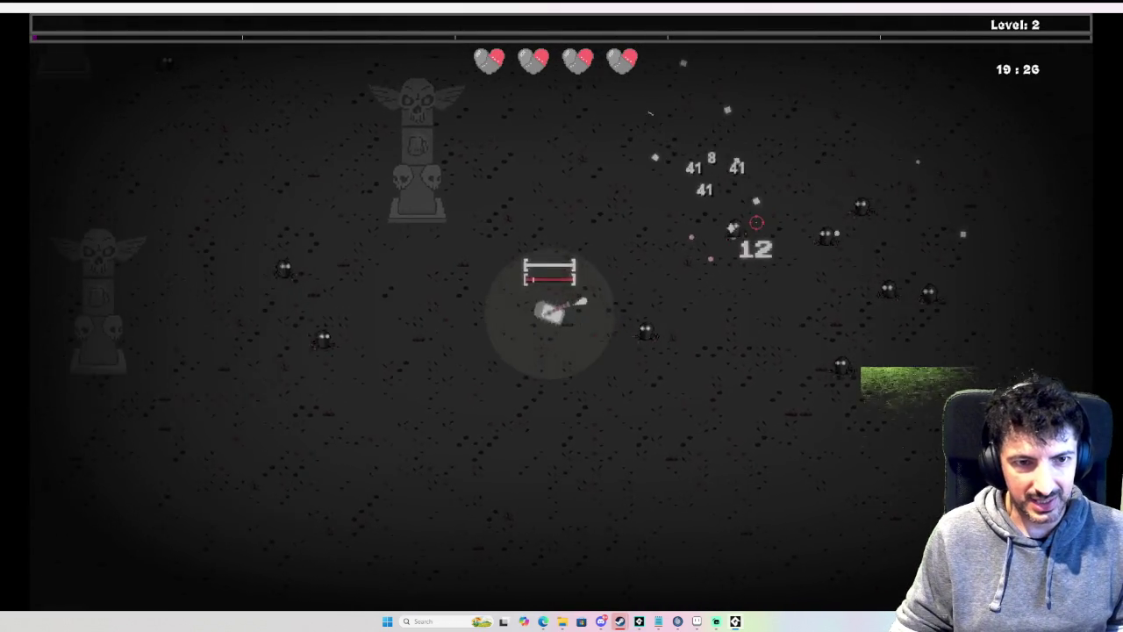
pyautogui.press('w')
pyautogui.press('d')
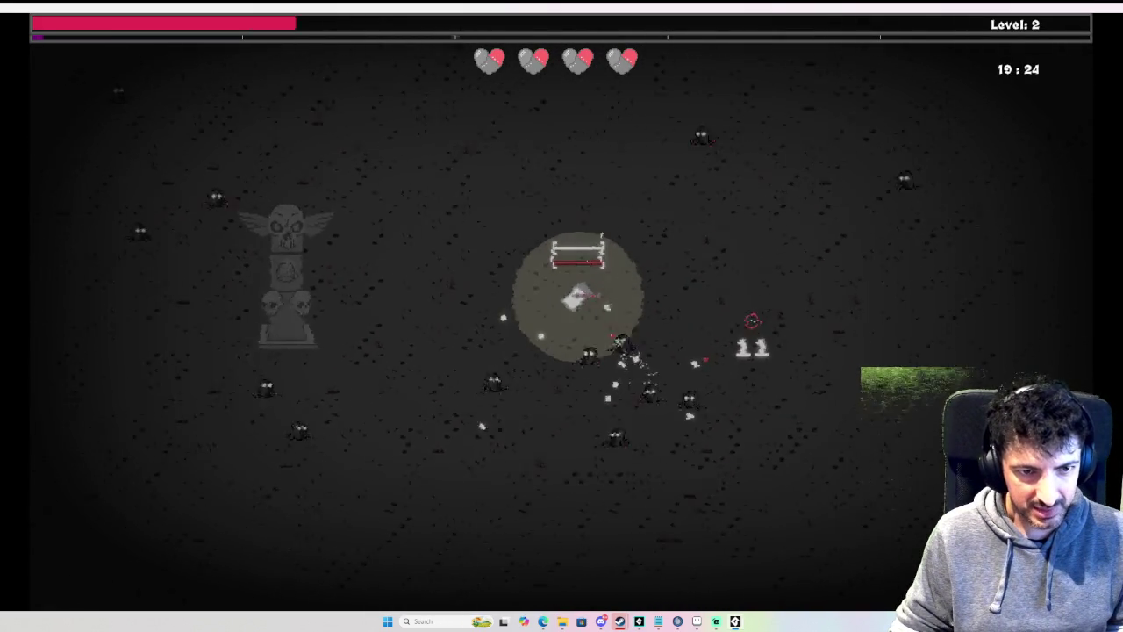
pyautogui.press('d')
pyautogui.press('s')
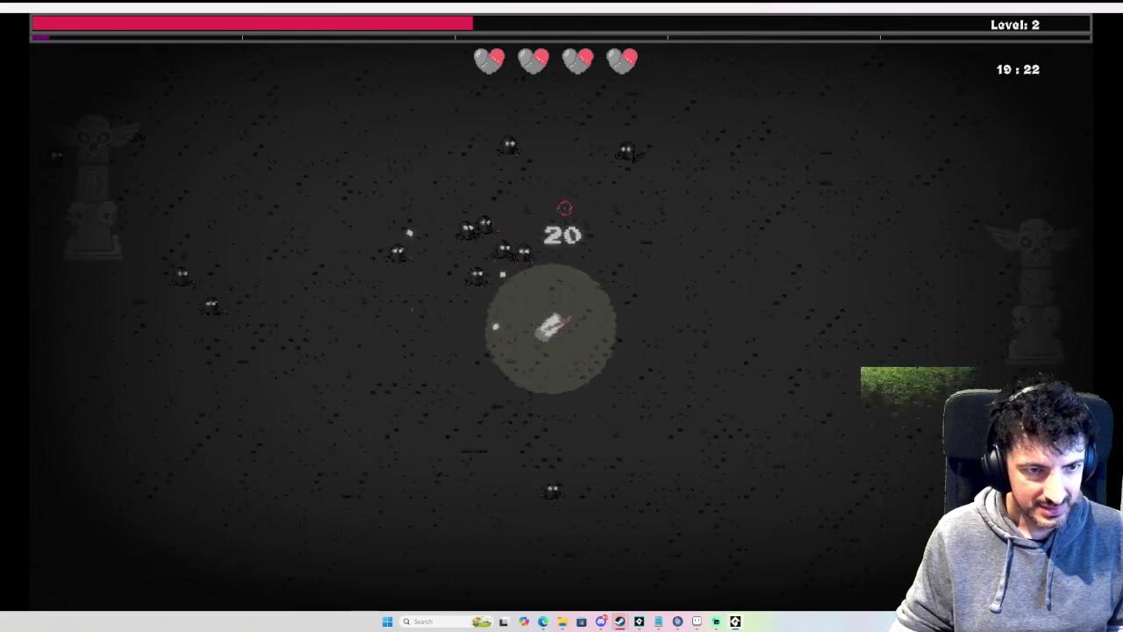
pyautogui.press('a')
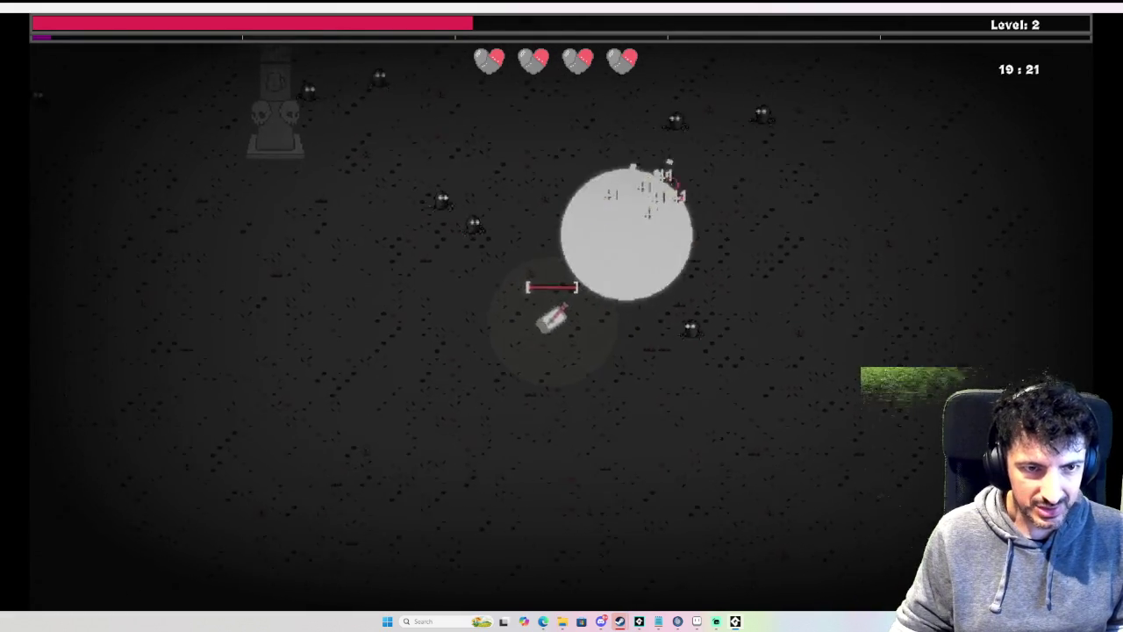
pyautogui.press('a')
pyautogui.press('s')
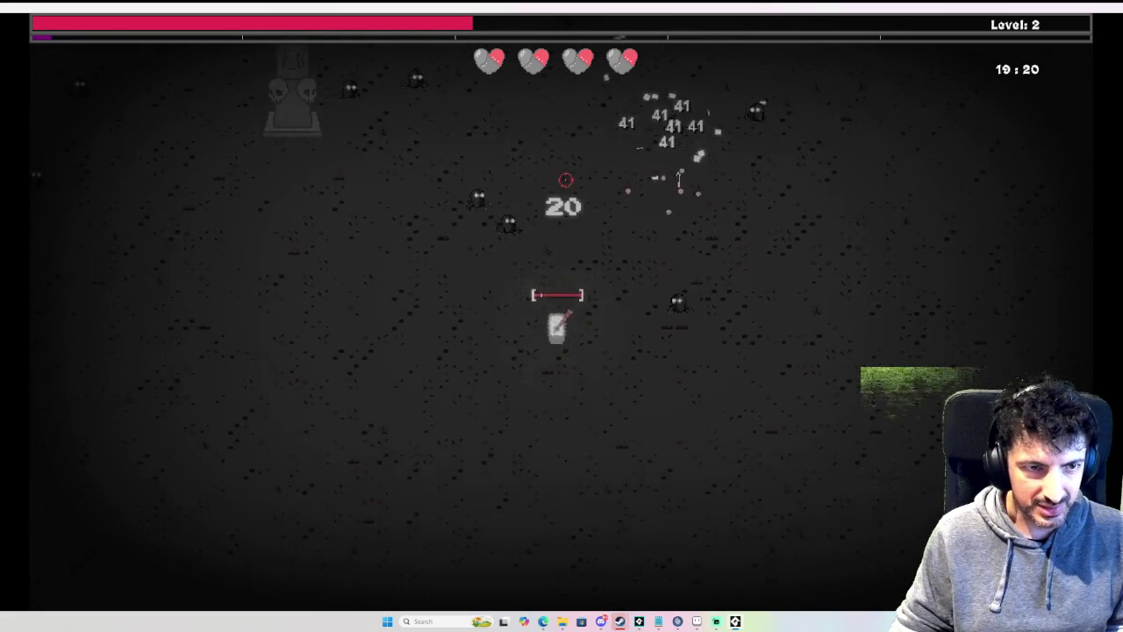
pyautogui.press('a')
pyautogui.press('s')
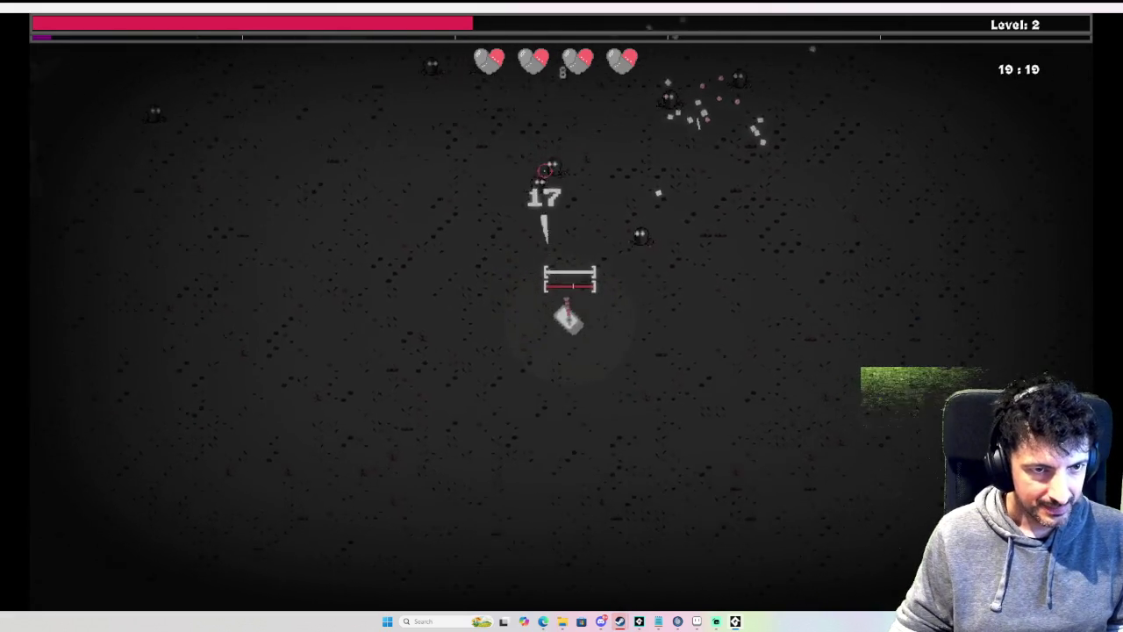
pyautogui.press('s')
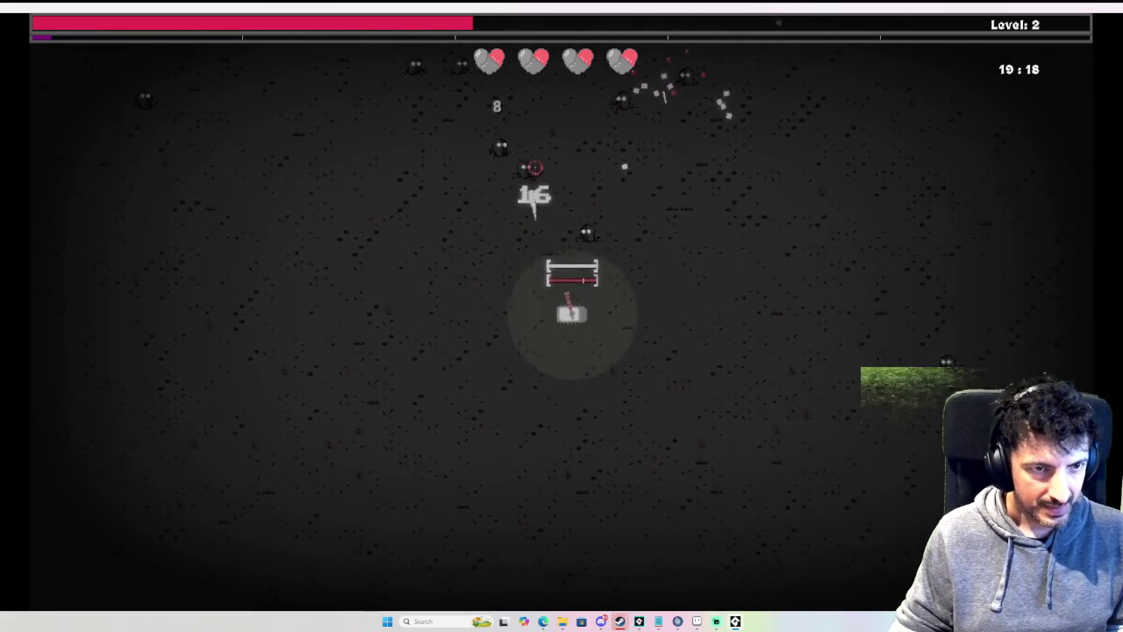
# Step: Collect experience until level 3, then bring up the TANK_TREE with 1 skill point
pyautogui.press('d')
pyautogui.press('w')
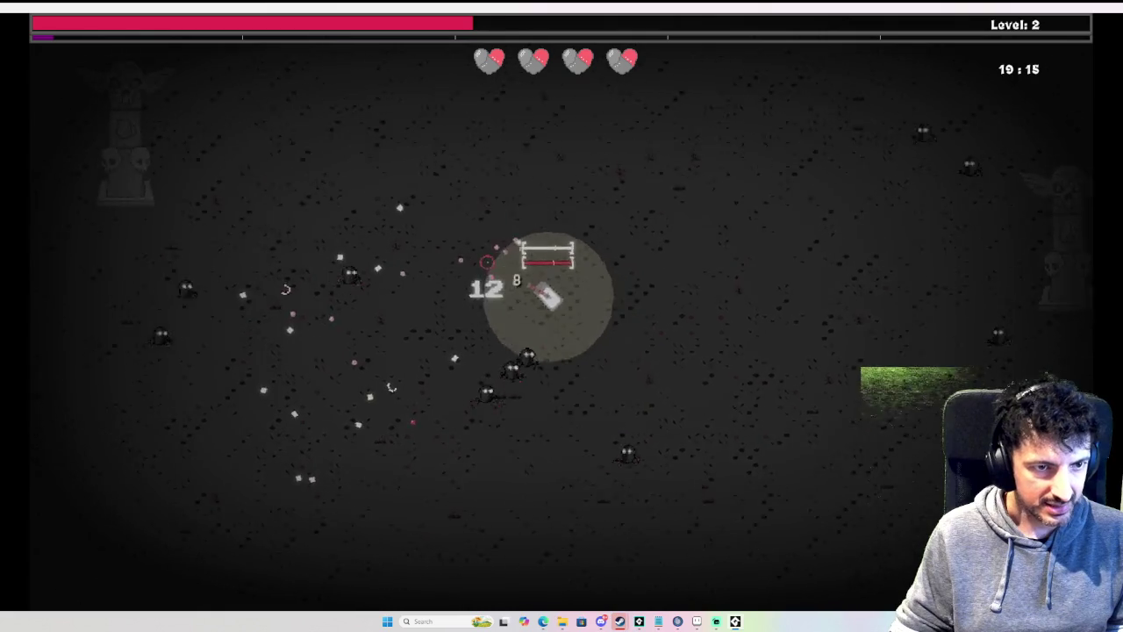
pyautogui.press('a')
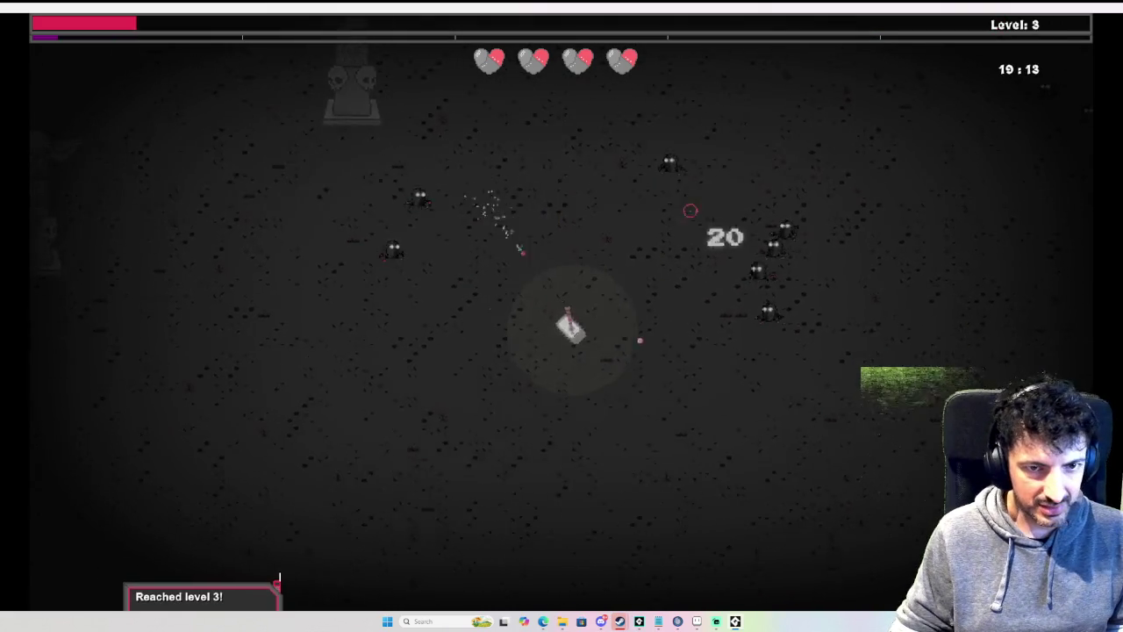
pyautogui.press('d')
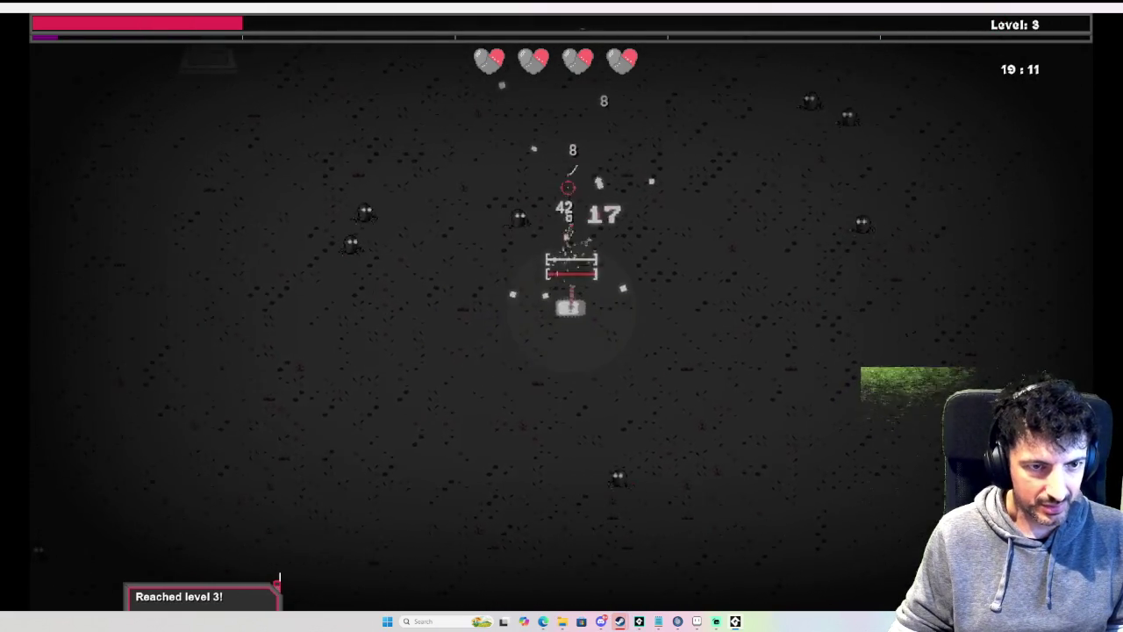
pyautogui.press('w')
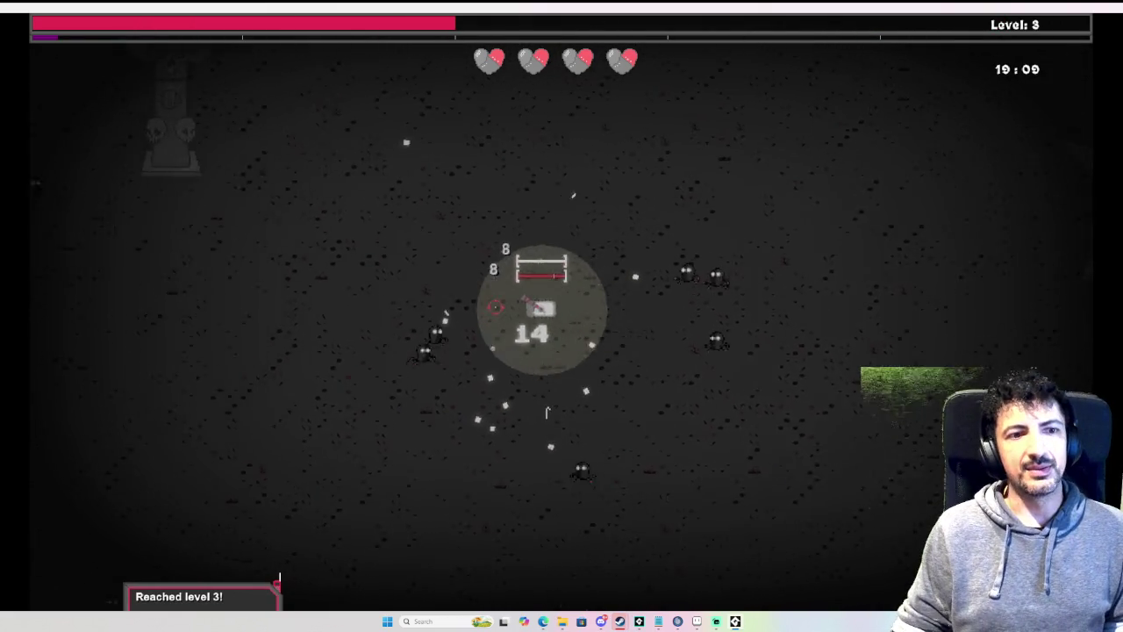
pyautogui.press('w')
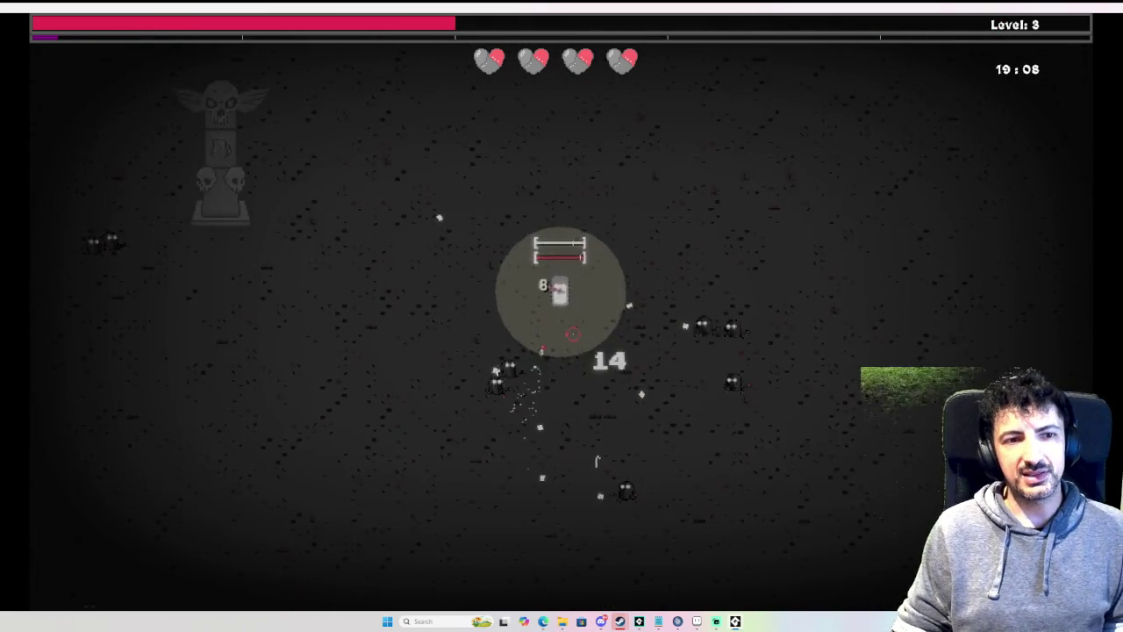
pyautogui.press('Tab')
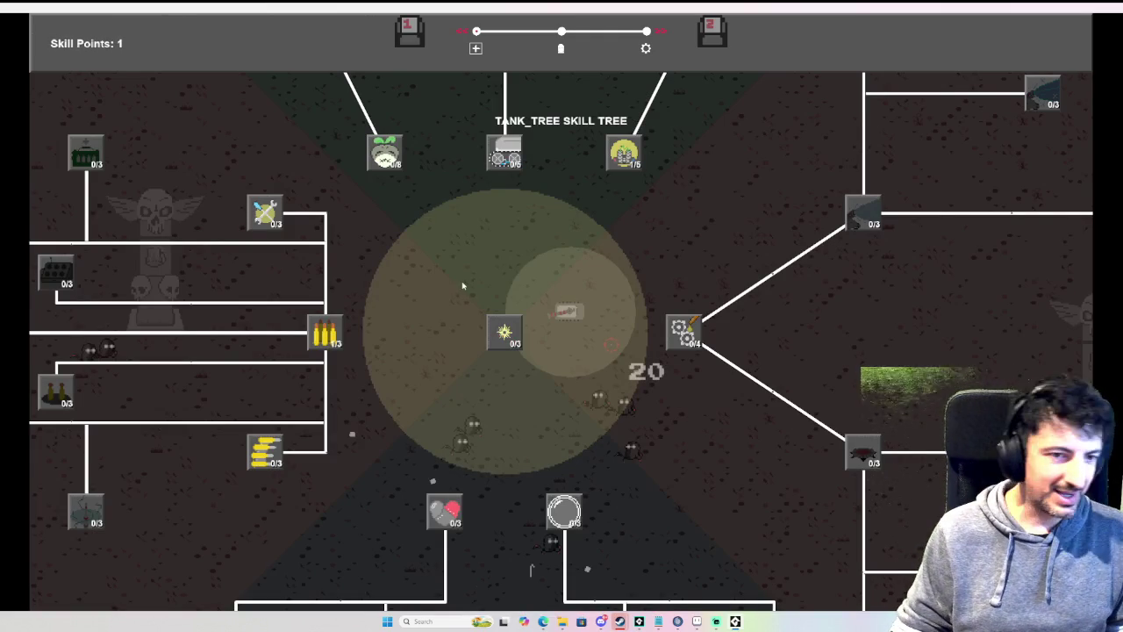
# Step: Zoom out the TANK_TREE, read several skill node descriptions, then quit back to the code editor
pyautogui.scroll(-5, 460, 283)
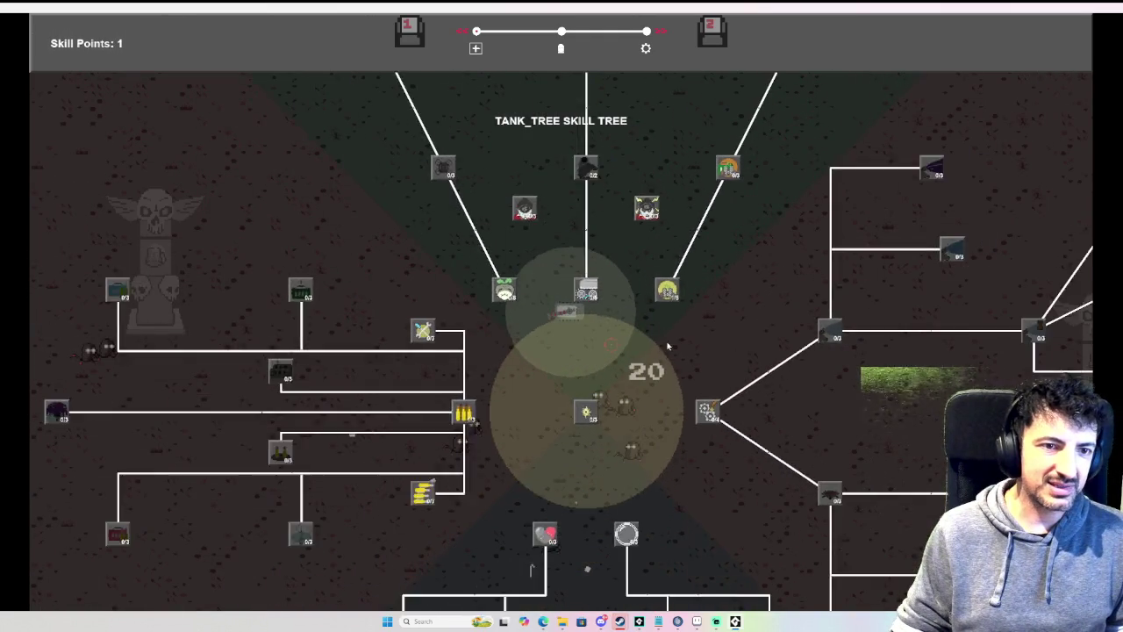
pyautogui.moveTo(428, 250)
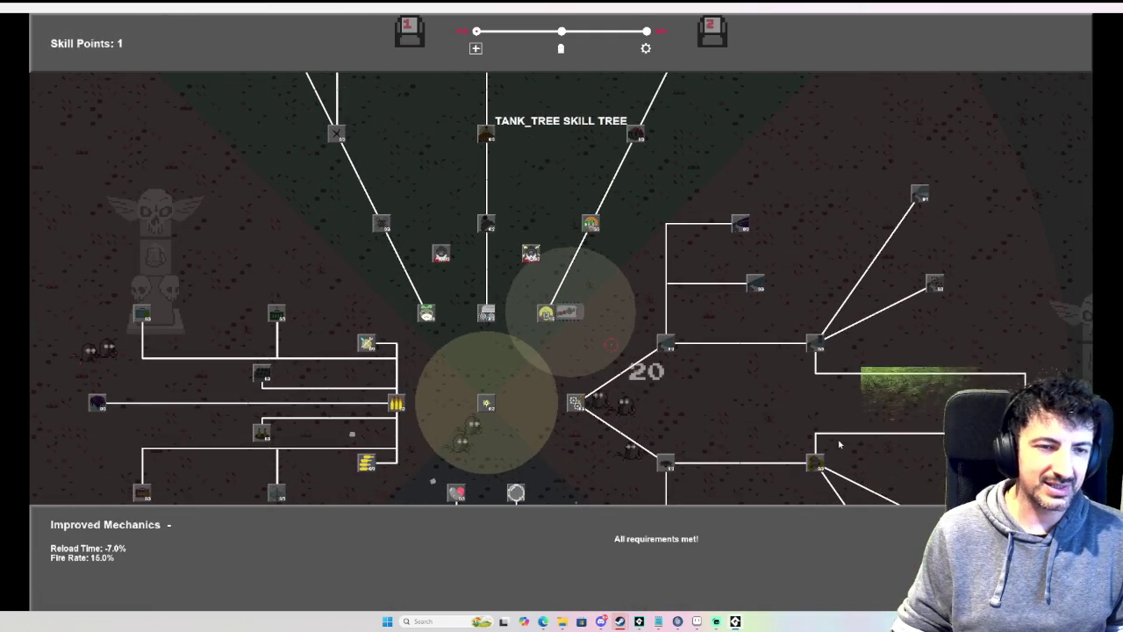
pyautogui.moveTo(539, 254)
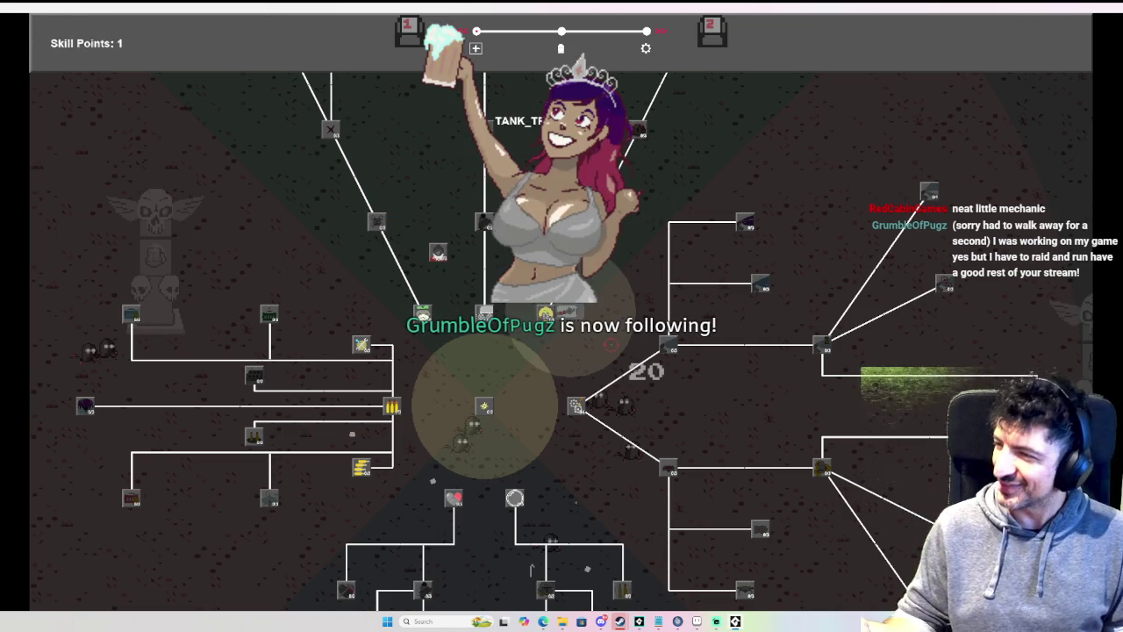
pyautogui.moveTo(361, 467)
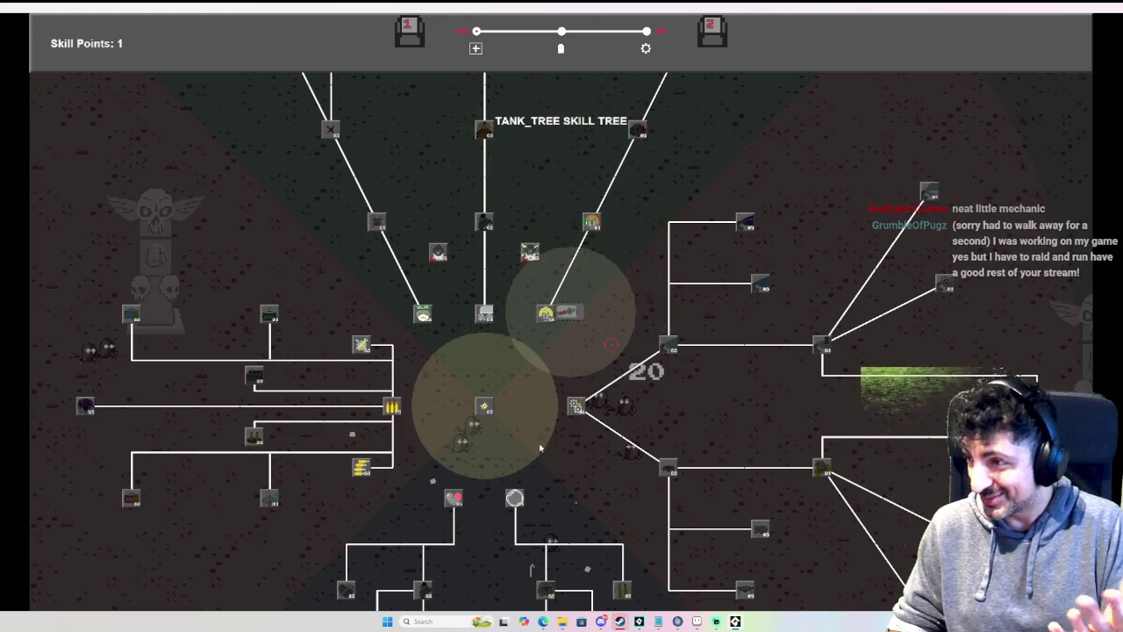
pyautogui.scroll(-2, 501, 568)
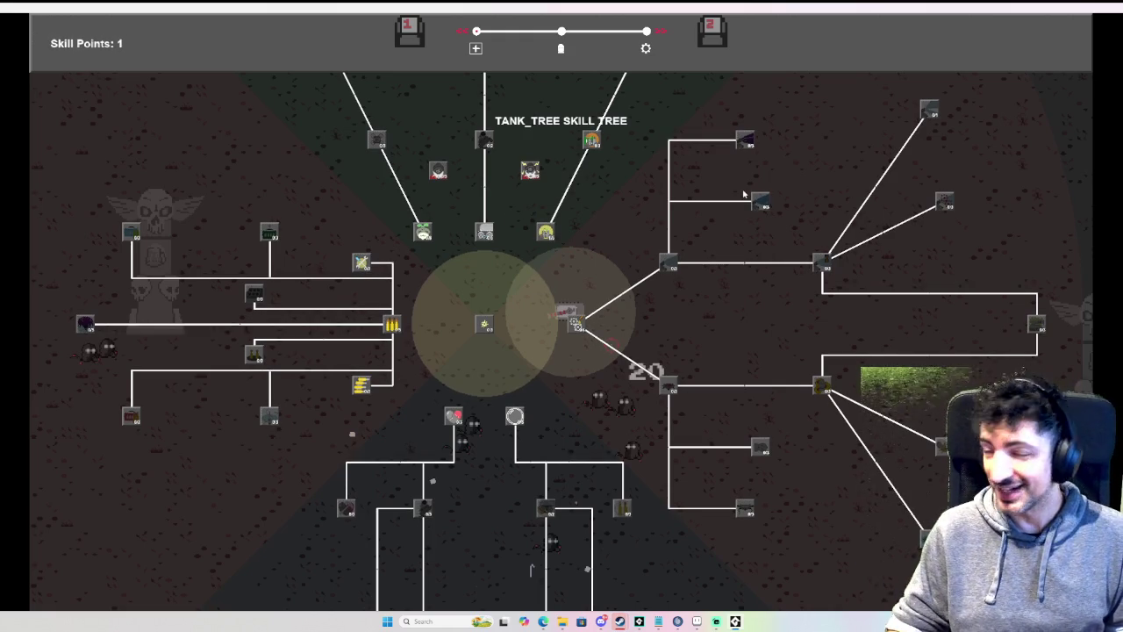
pyautogui.press('w')
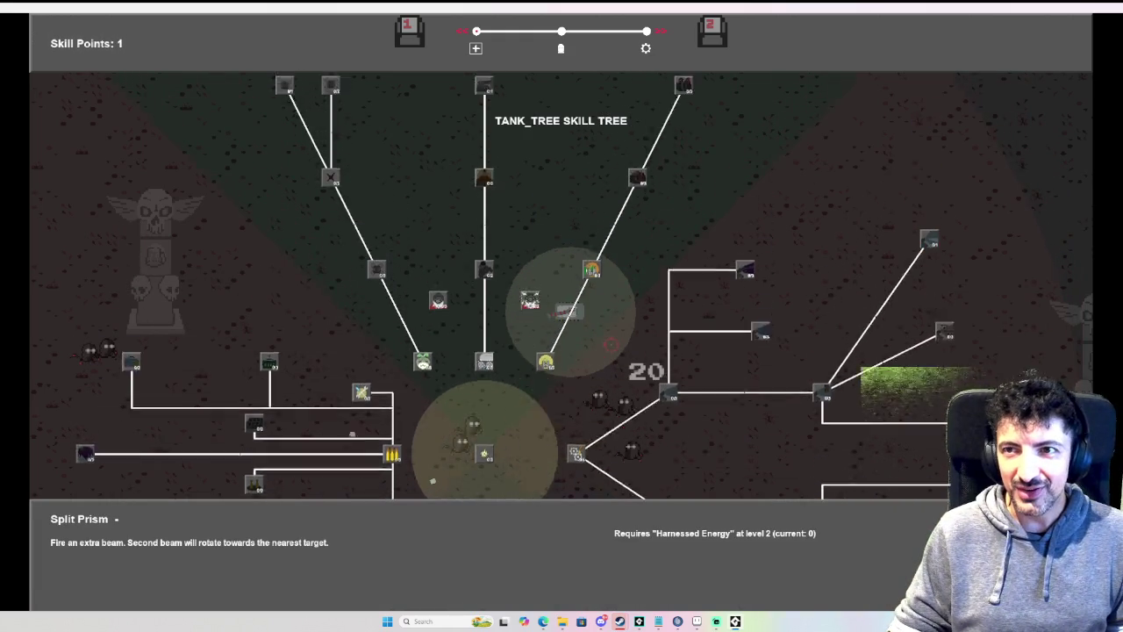
pyautogui.press('Escape')
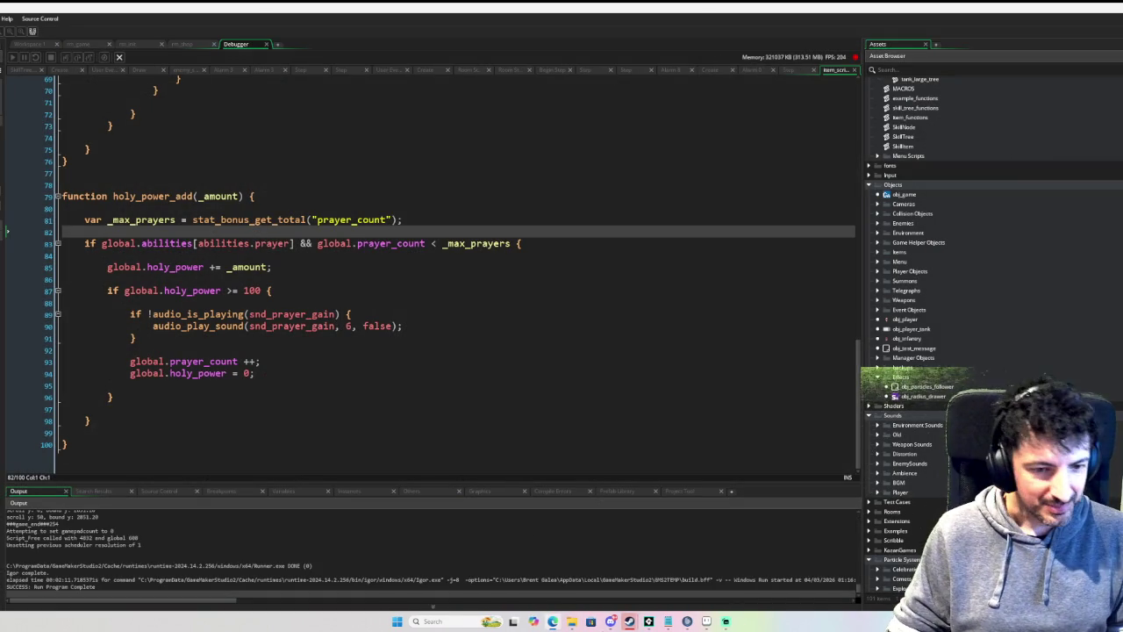
# Step: Bring Steam to the front, go to the Store, and search for 'thirsty princess'
pyautogui.moveTo(629, 621)
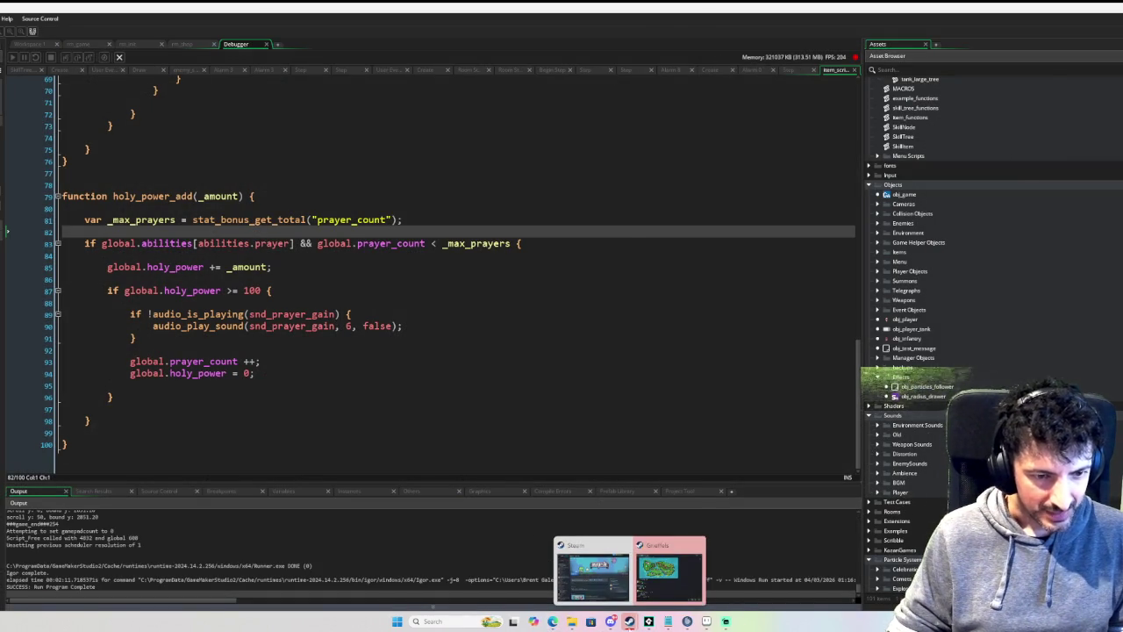
pyautogui.click(601, 573)
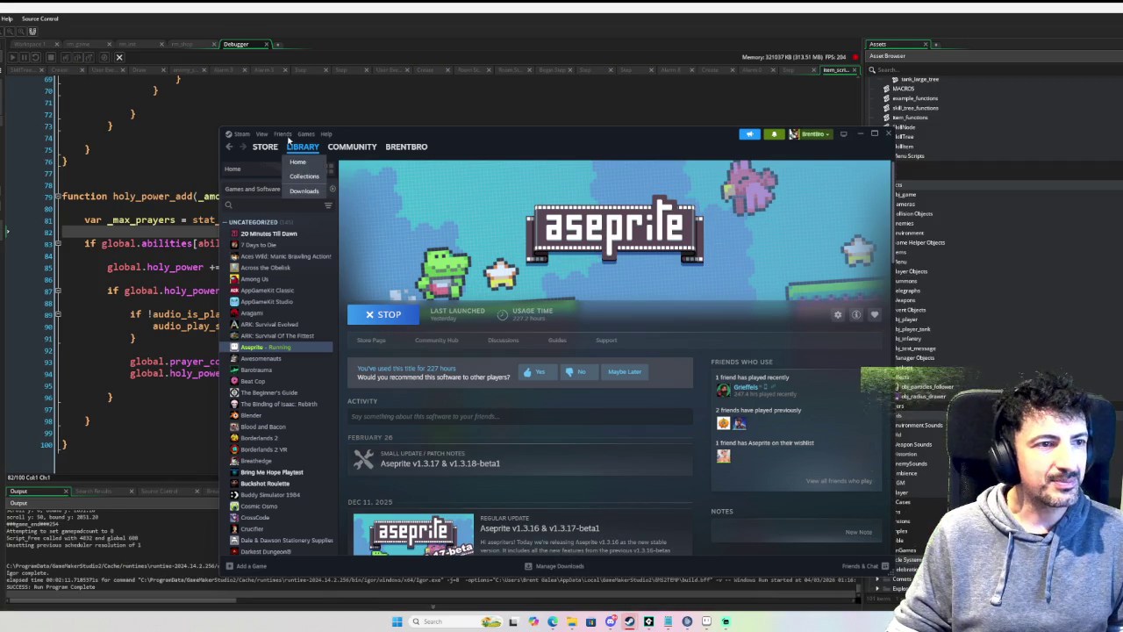
pyautogui.click(266, 148)
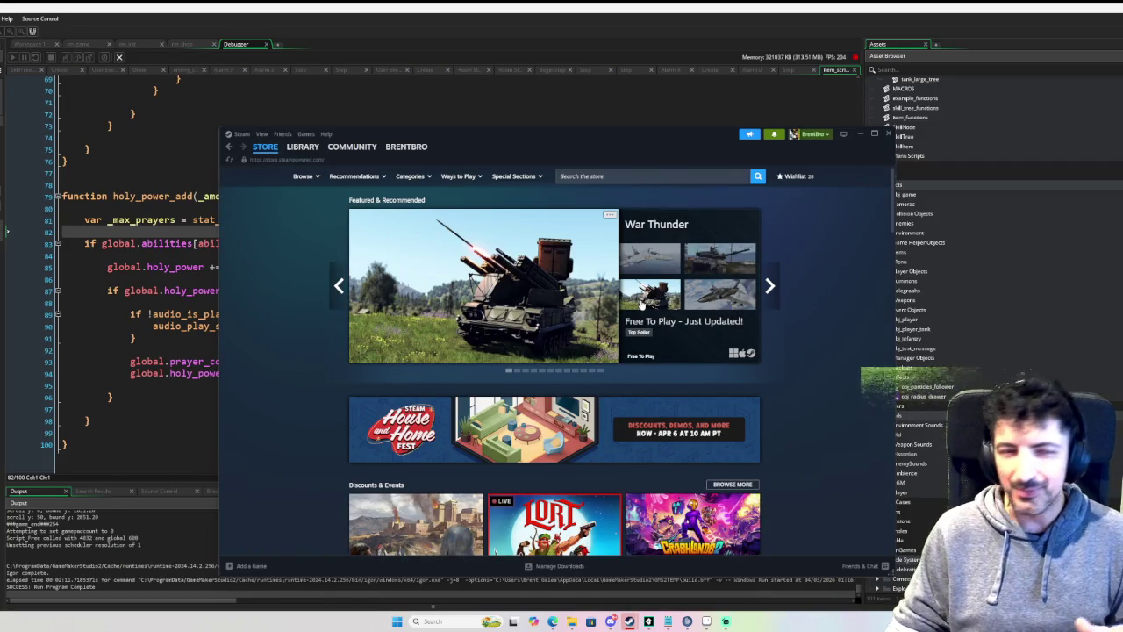
pyautogui.click(626, 176)
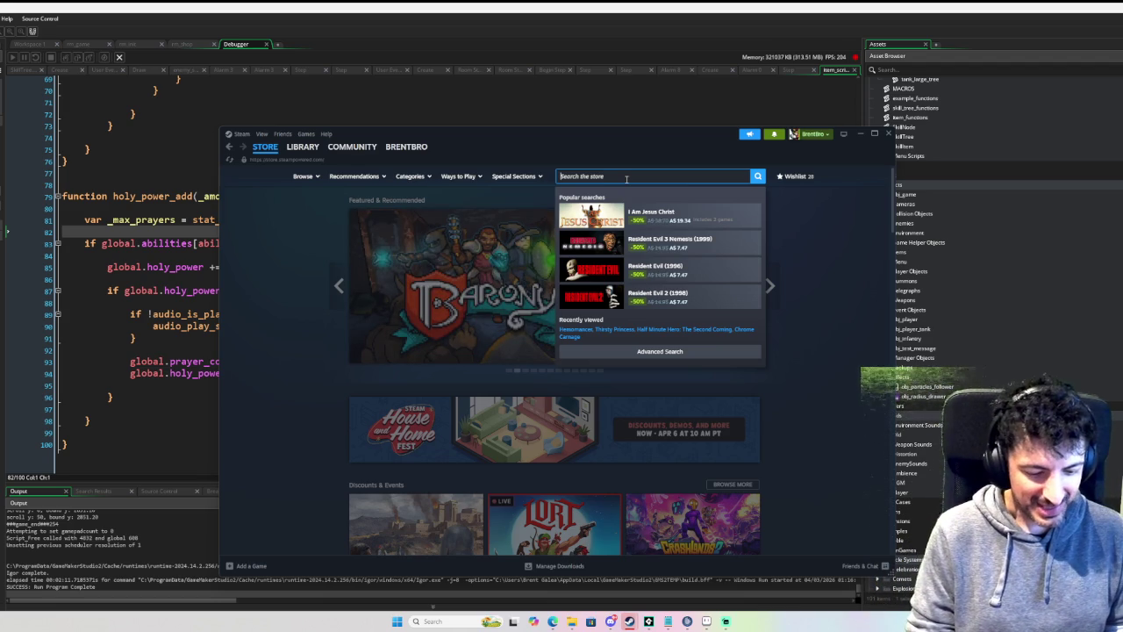
pyautogui.write('thirsty ')
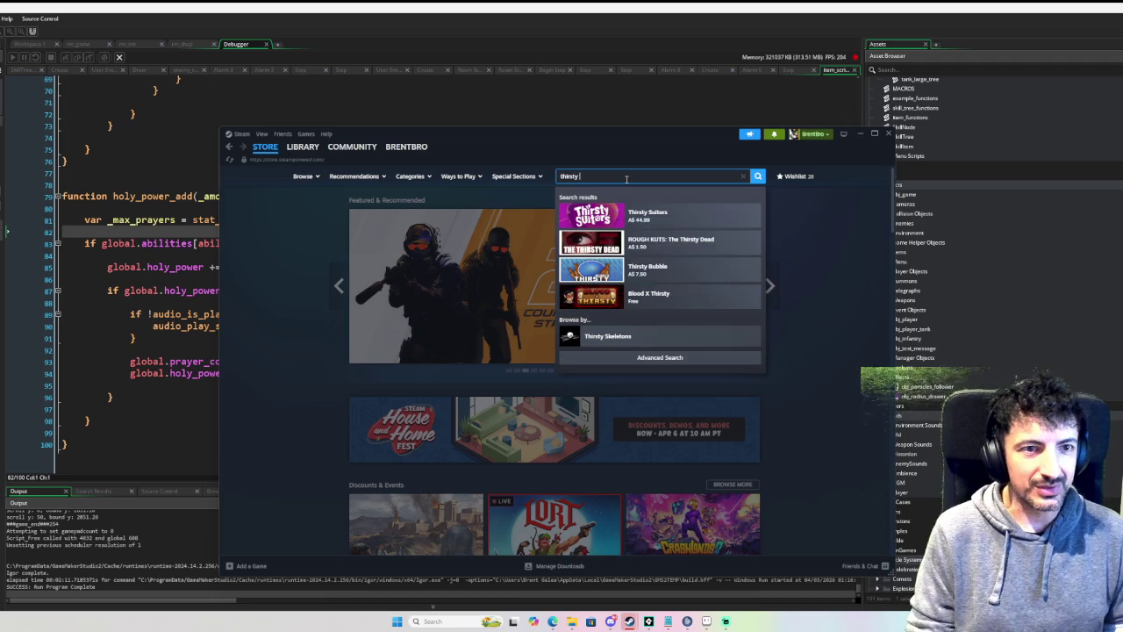
pyautogui.write('princ')
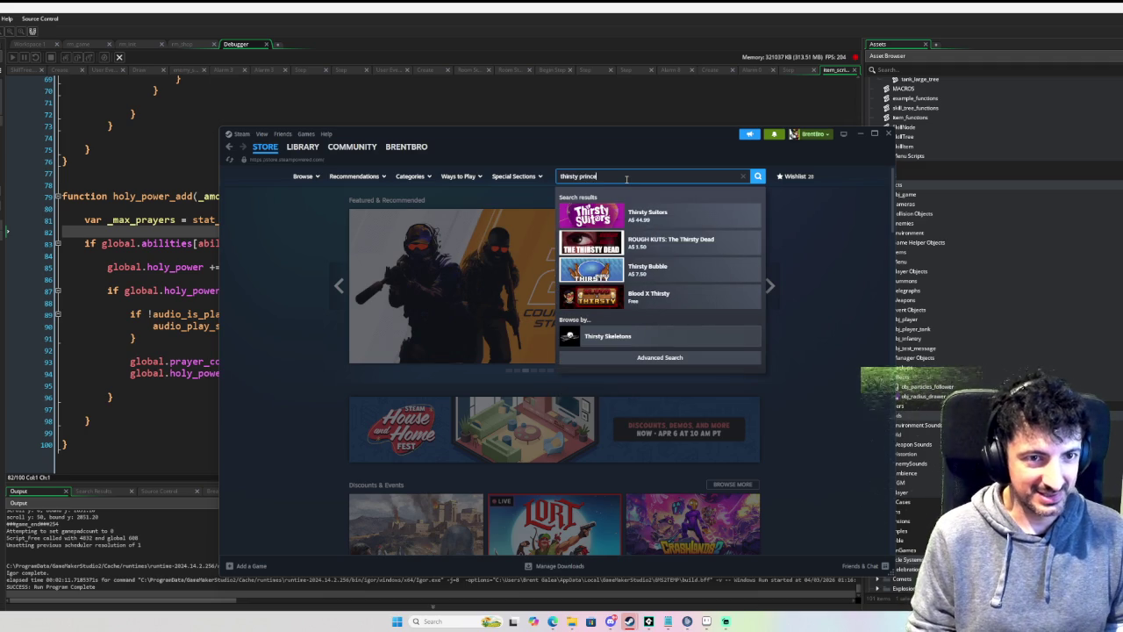
pyautogui.write('ess')
pyautogui.press('Return')
# Step: Open the Thirsty Princess store page and watch its teaser trailer fullscreen
pyautogui.click(424, 283)
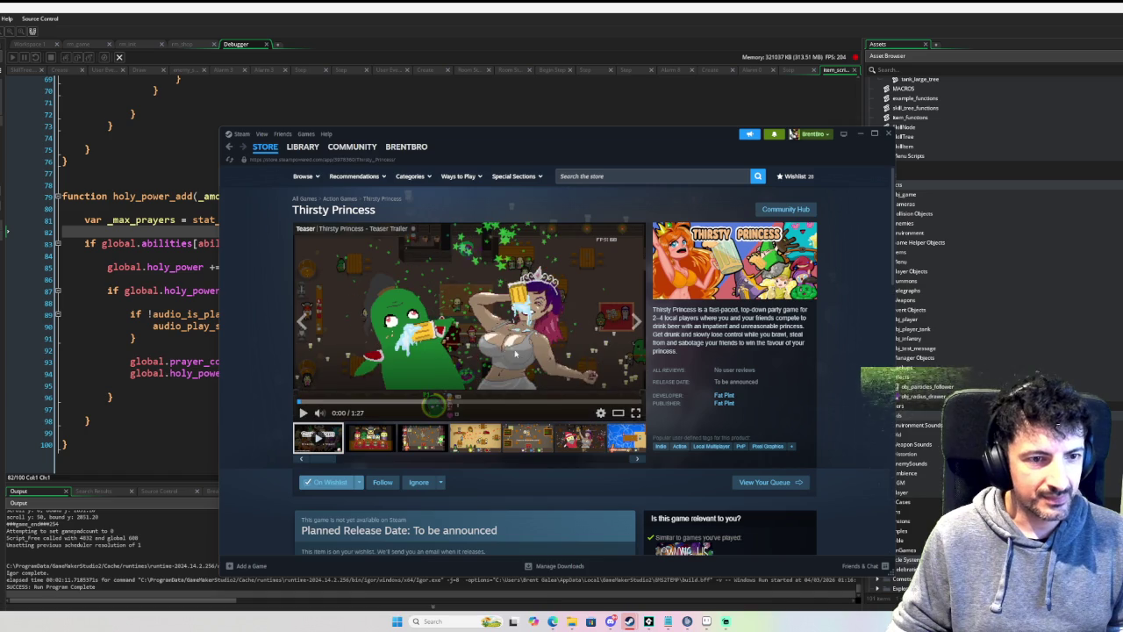
pyautogui.click(635, 412)
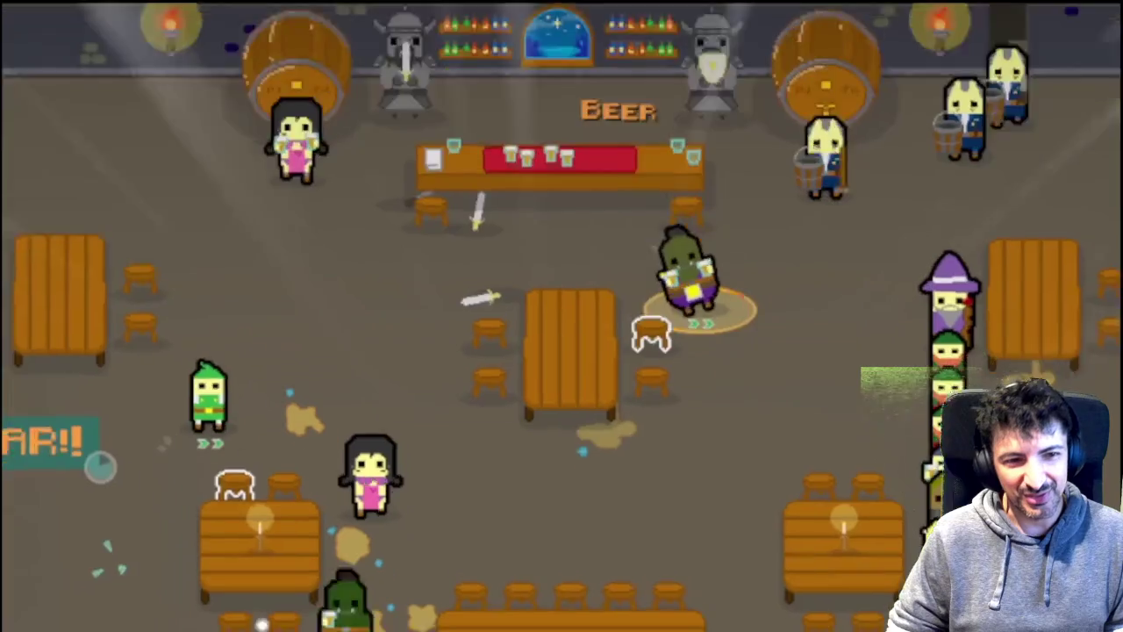
pyautogui.press('d')
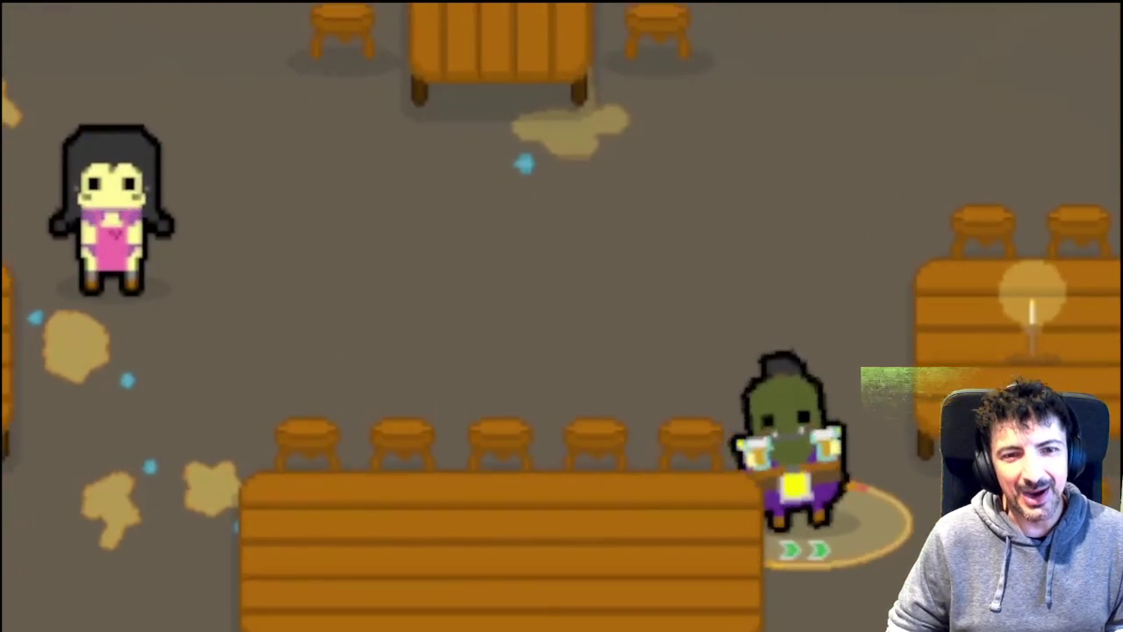
pyautogui.press('a')
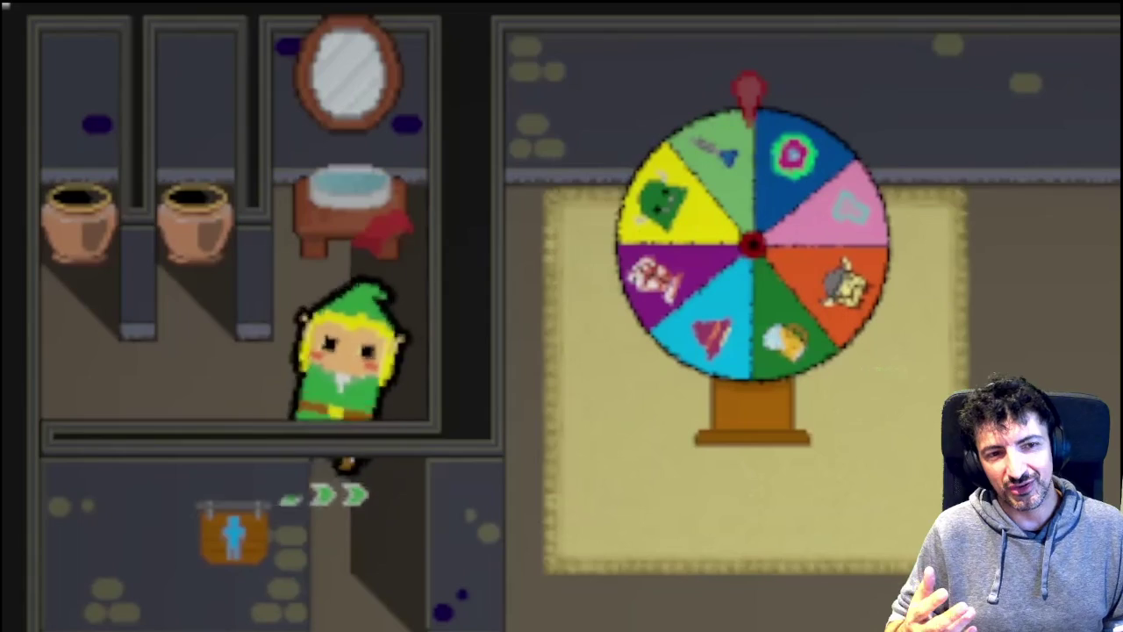
pyautogui.press('a')
pyautogui.press('w')
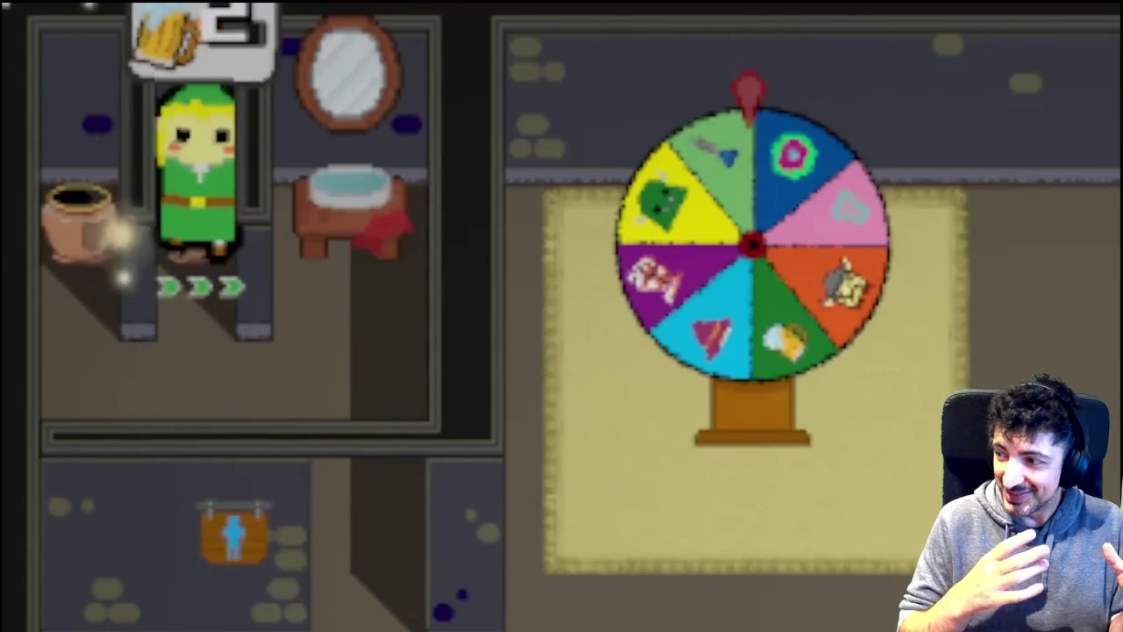
pyautogui.press('s')
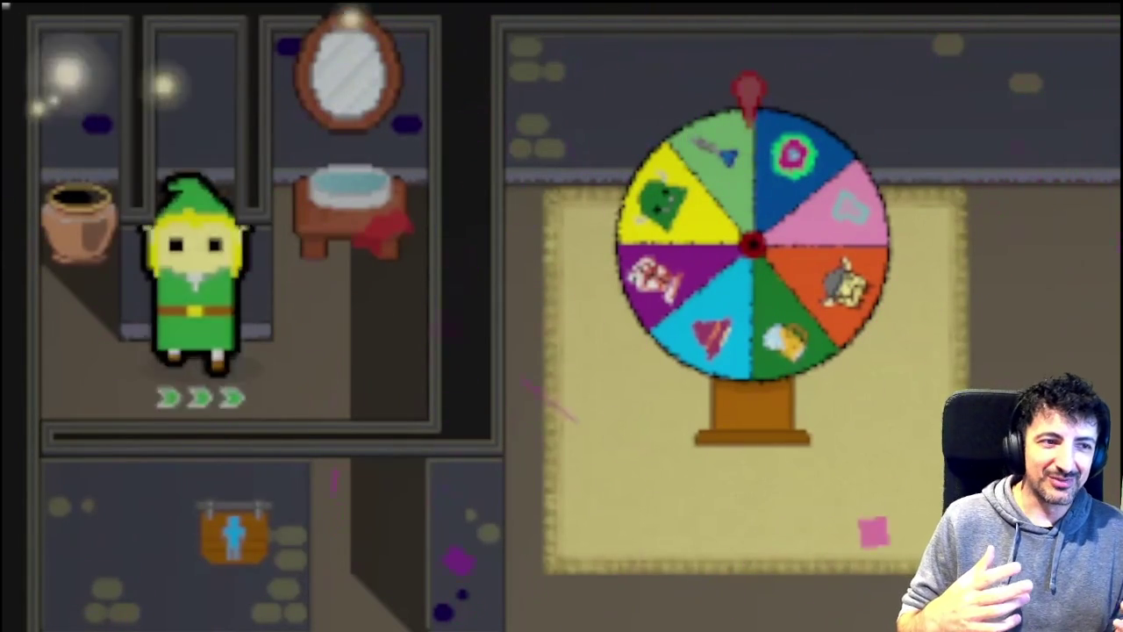